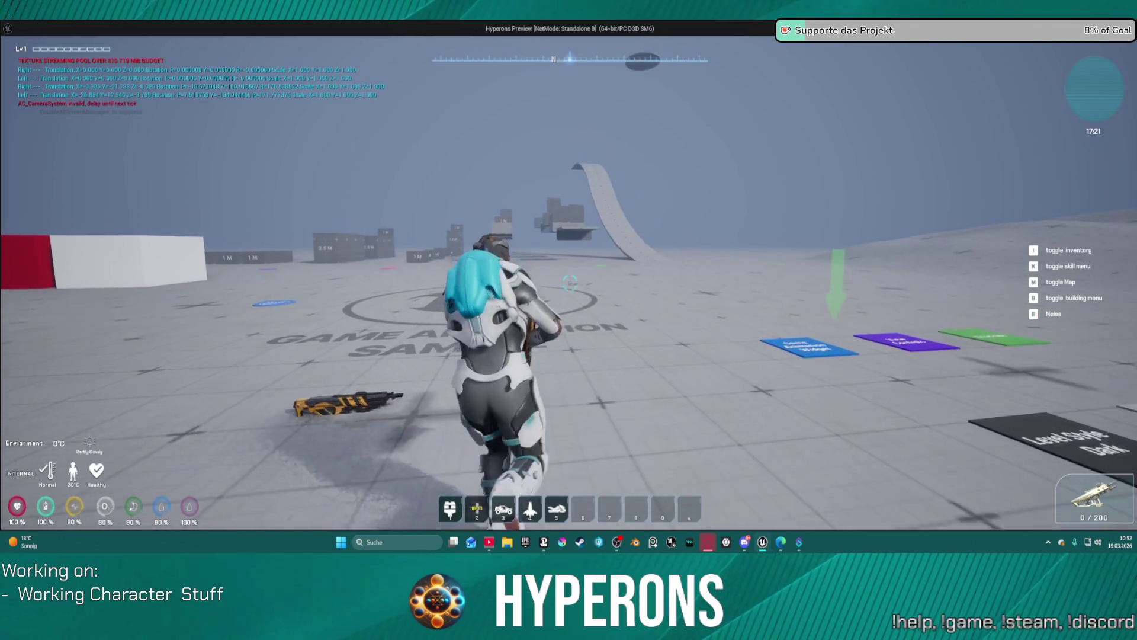
Relaunch the standalone preview, equip the MG 01 rifle from the inventory and run forward
{"action": "key", "text": "Escape"}
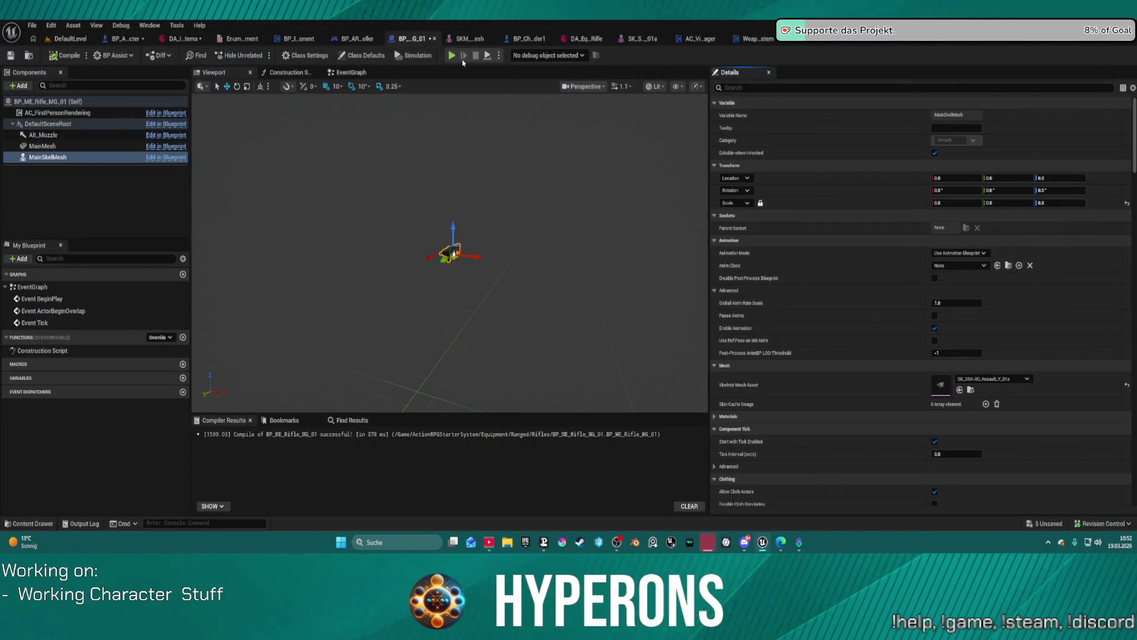
{"action": "key", "text": "alt+p"}
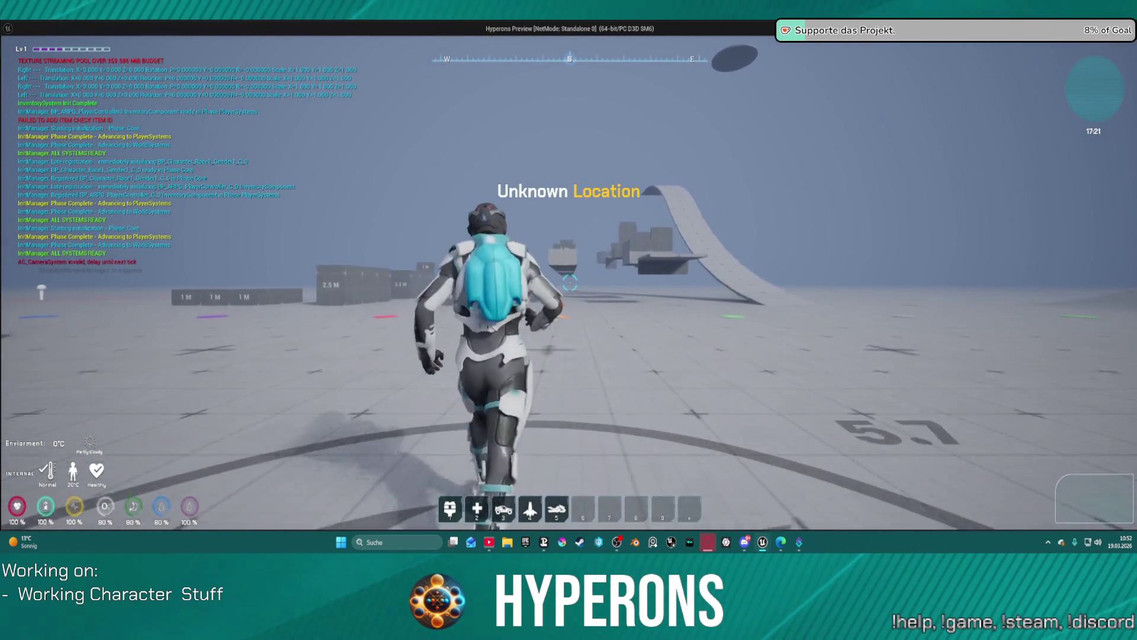
{"action": "key", "text": "i"}
{"action": "right_click", "coordinate": [1017, 334]}
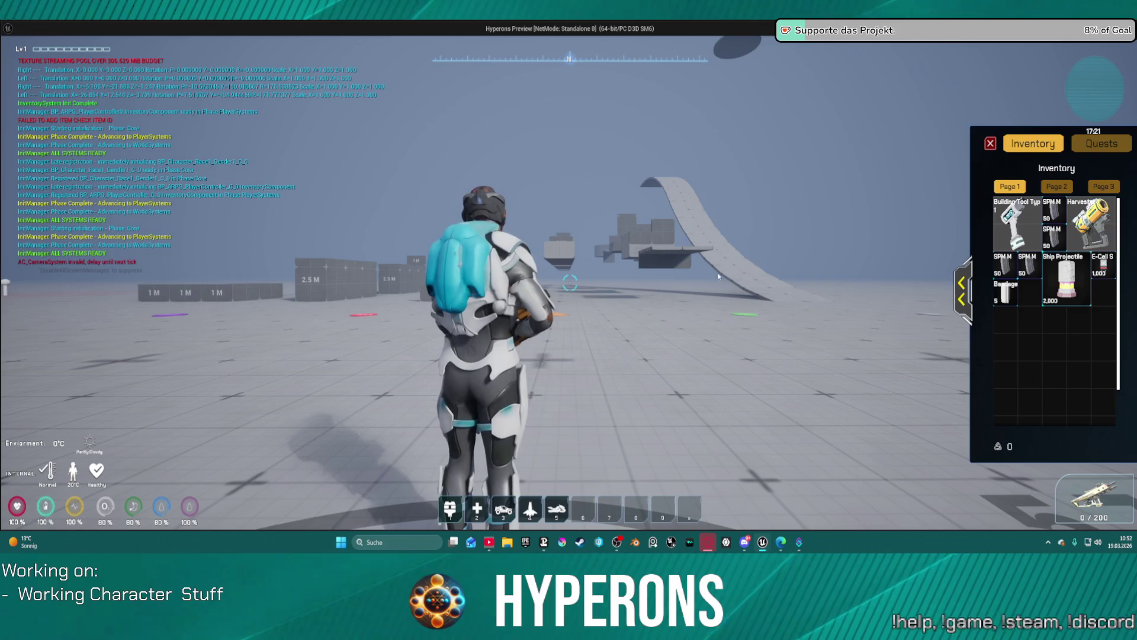
{"action": "key", "text": "w"}
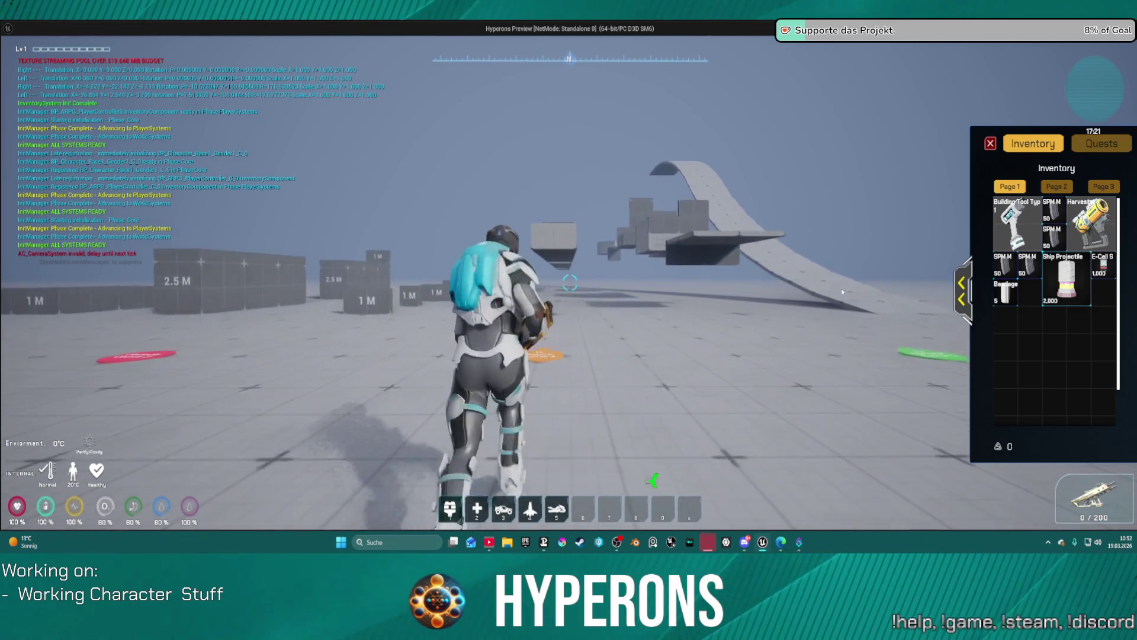
Stop the preview and return to the DefaultLevel level editor
{"action": "key", "text": "Escape"}
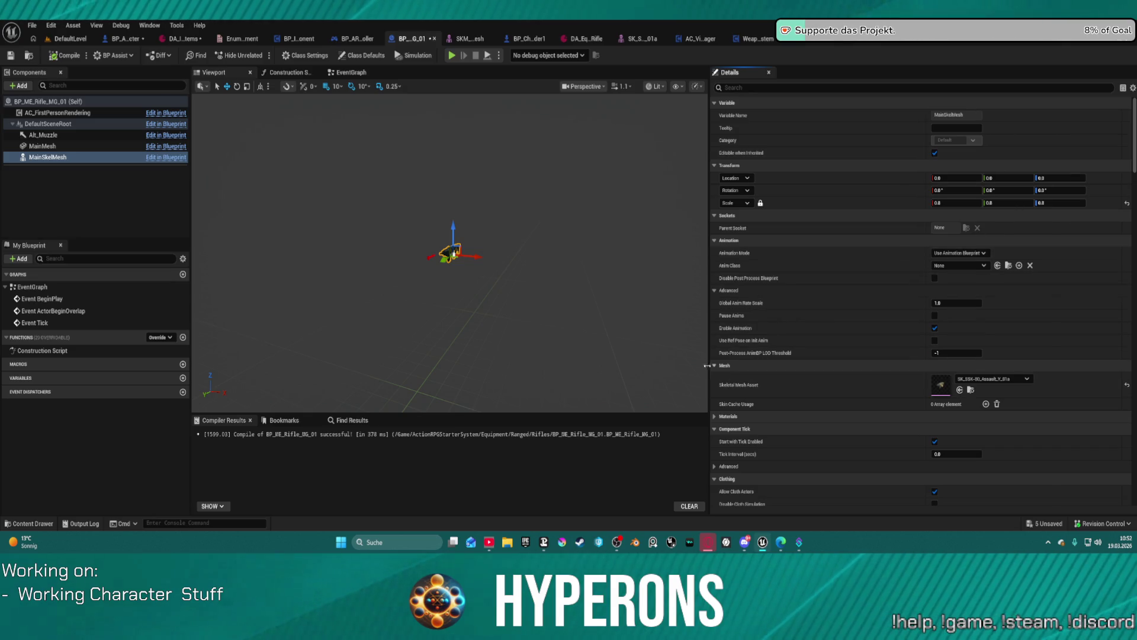
{"action": "scroll", "coordinate": [564, 381], "scroll_direction": "up", "scroll_amount": 2}
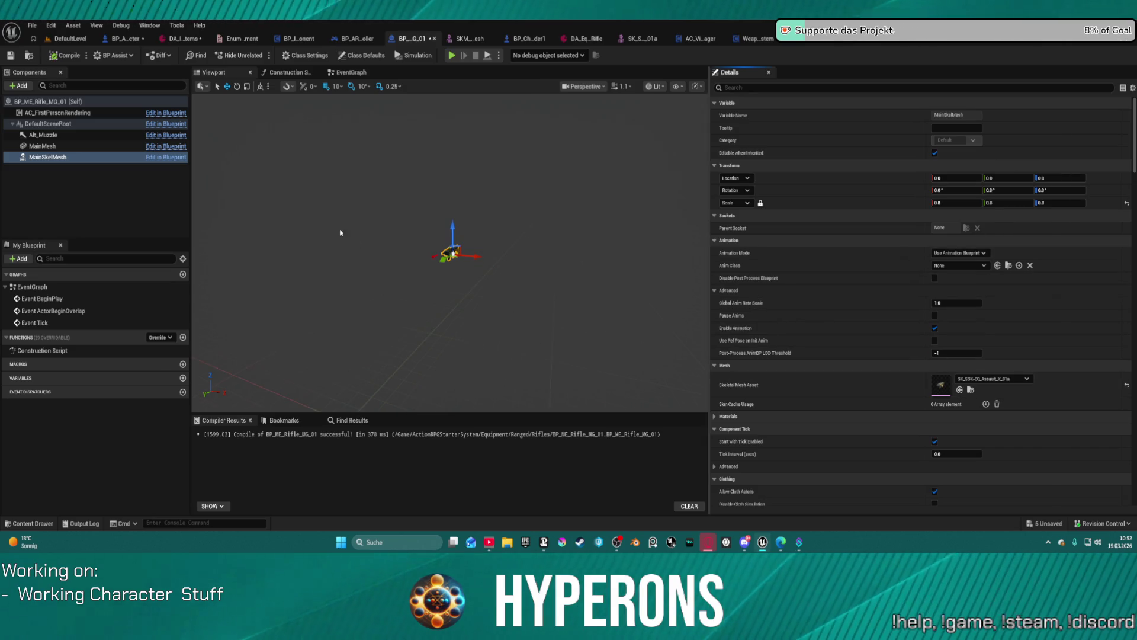
{"action": "left_click", "coordinate": [92, 40]}
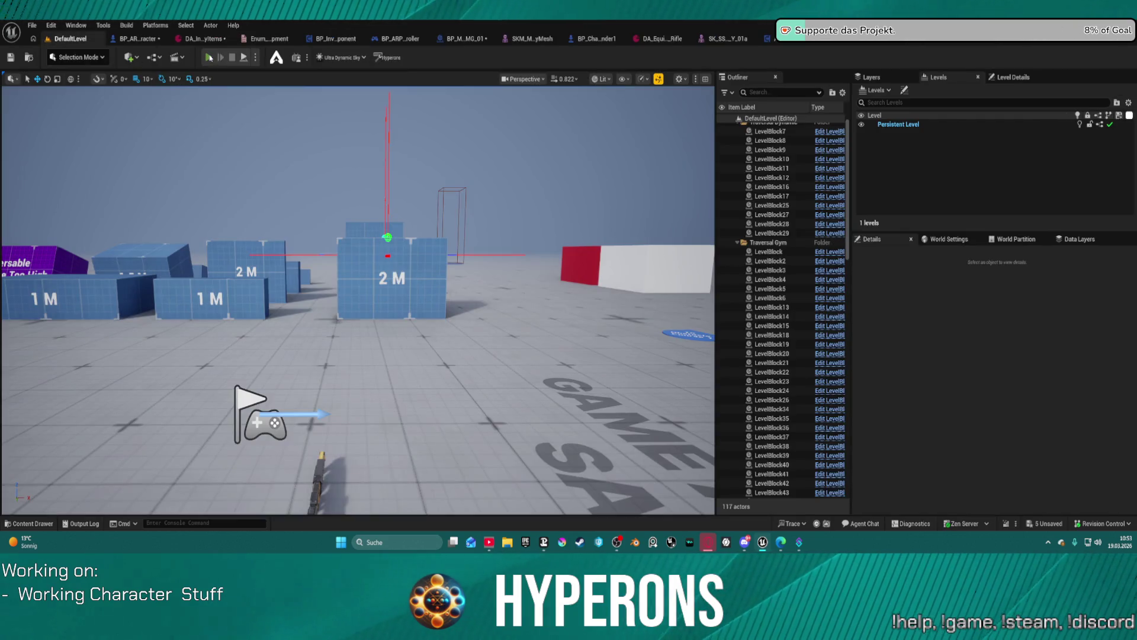
Play DefaultLevel in the viewport, equip the Harvester from the inventory and show the Character panel
{"action": "key", "text": "alt+p"}
{"action": "key", "text": "i"}
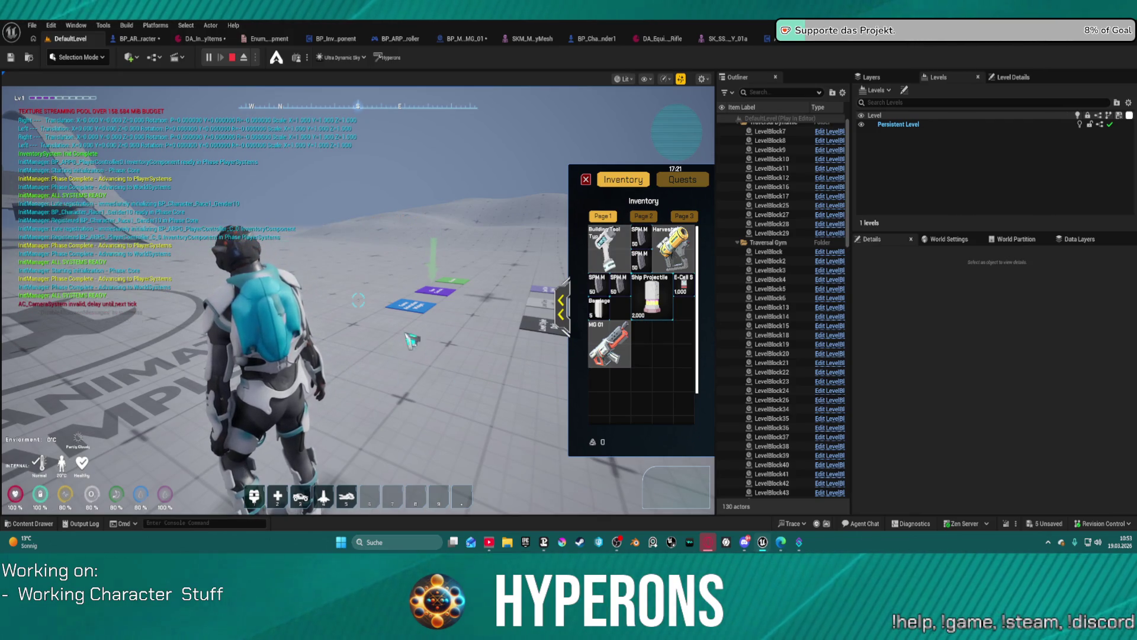
{"action": "mouse_move", "coordinate": [627, 348]}
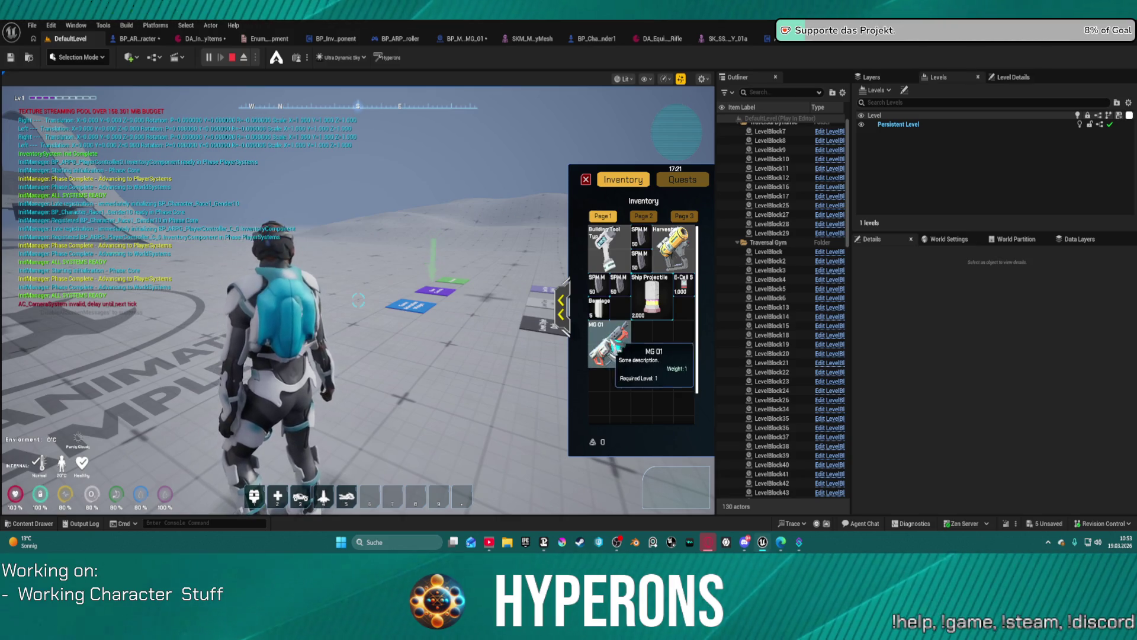
{"action": "right_click", "coordinate": [672, 252]}
{"action": "left_click", "coordinate": [565, 308]}
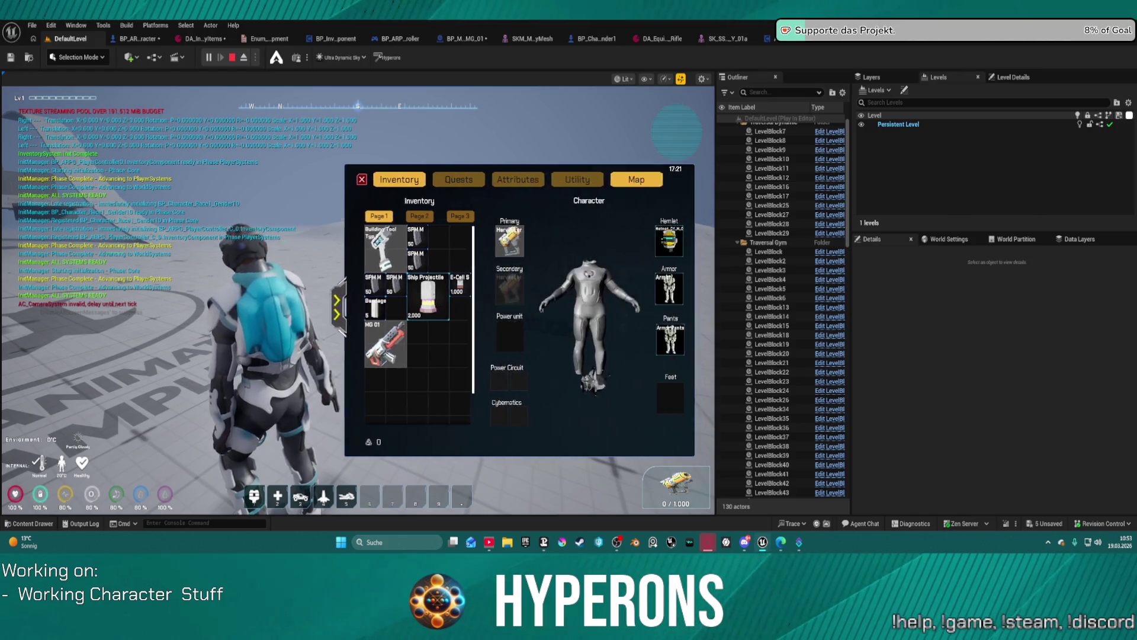
Close the inventory and run past the 1.5M, 2.5M and 5M blocks, climbing the white wall
{"action": "key", "text": "i"}
{"action": "key", "text": "w"}
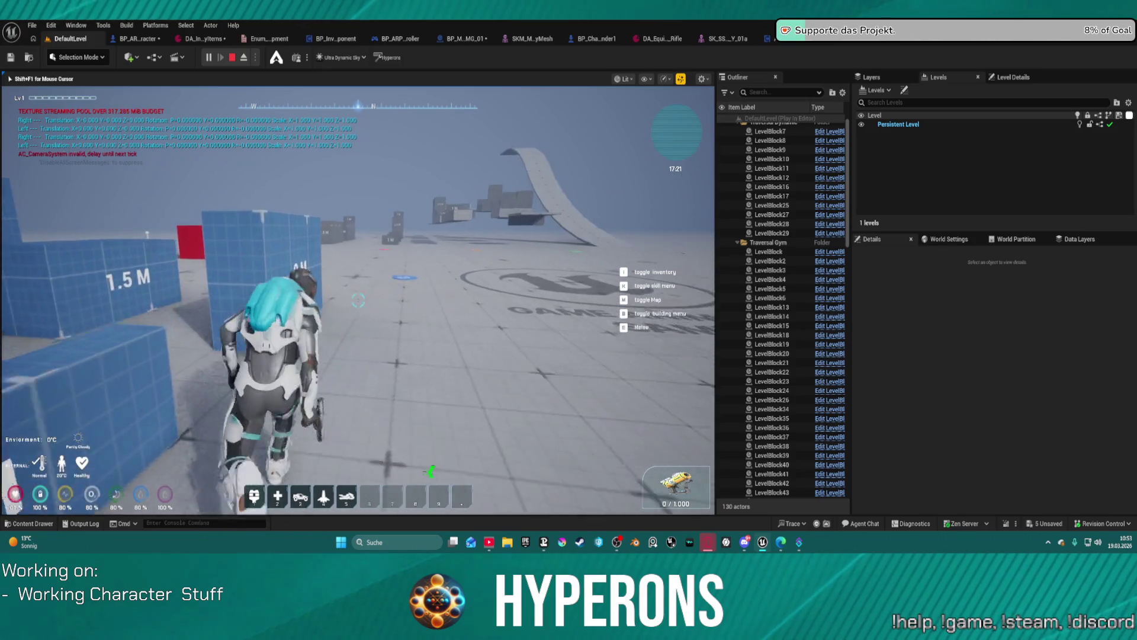
{"action": "key", "text": "w"}
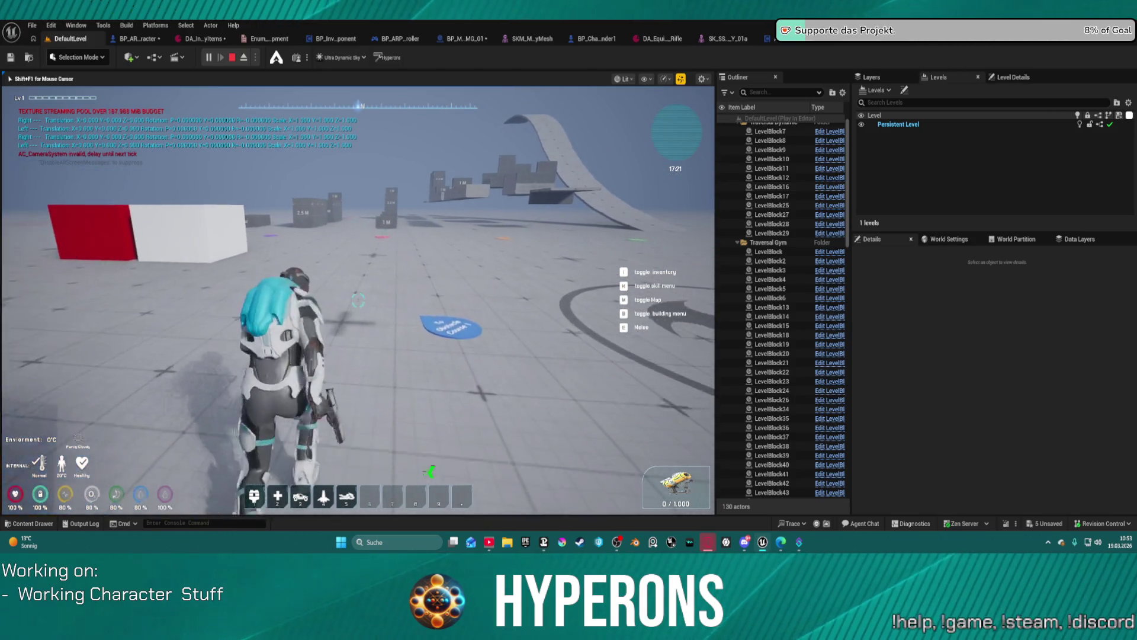
{"action": "key", "text": "w"}
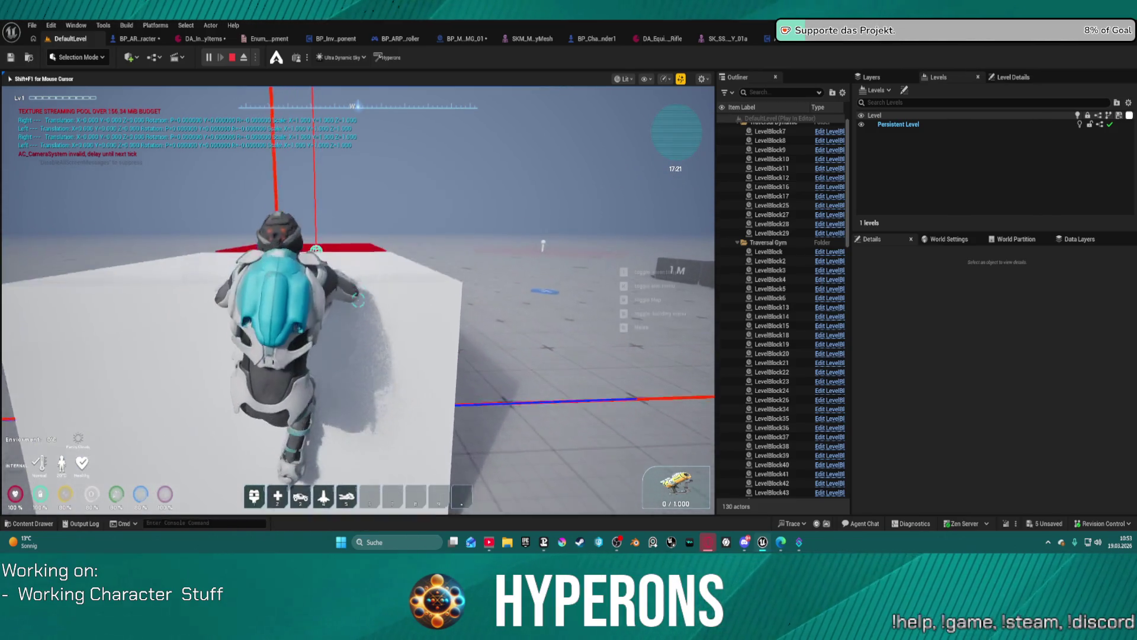
{"action": "key", "text": "w"}
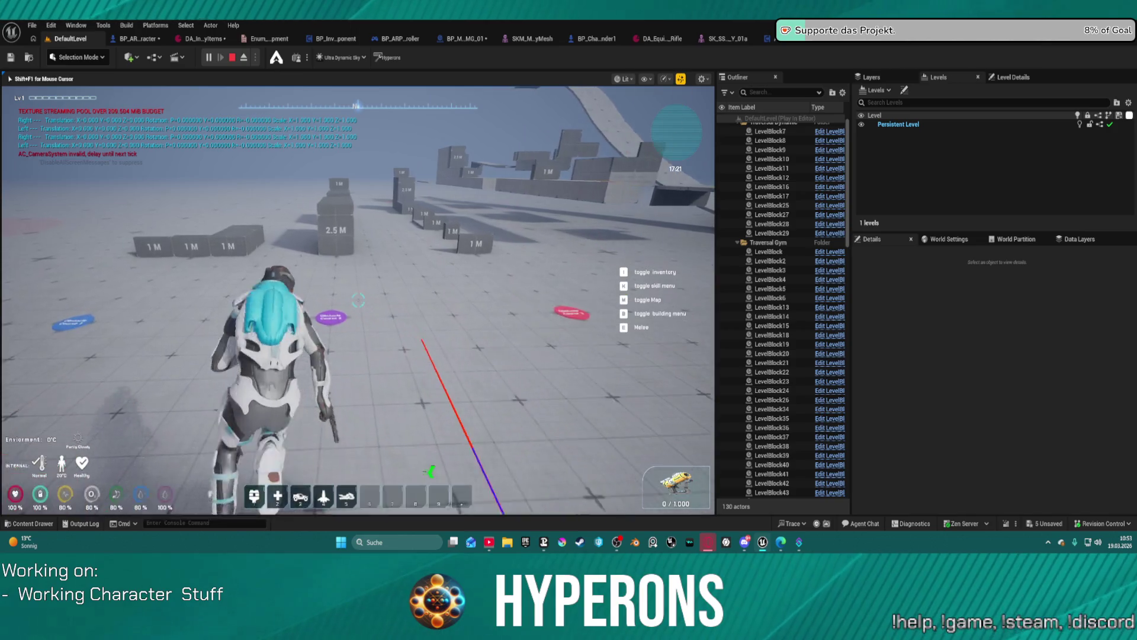
{"action": "key", "text": "w"}
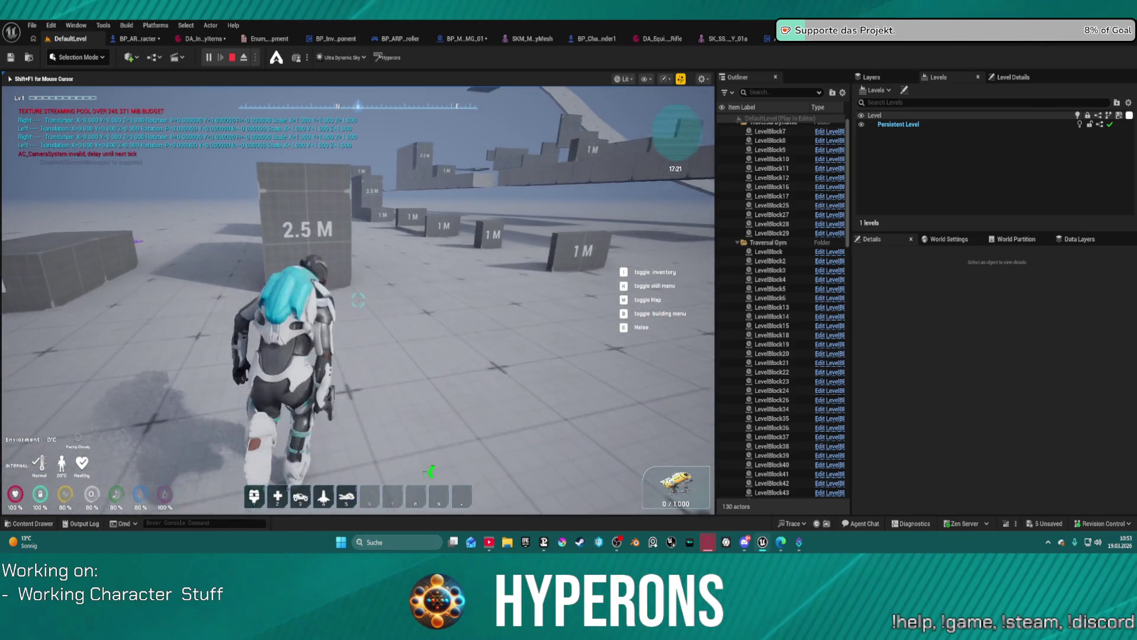
{"action": "key", "text": "w"}
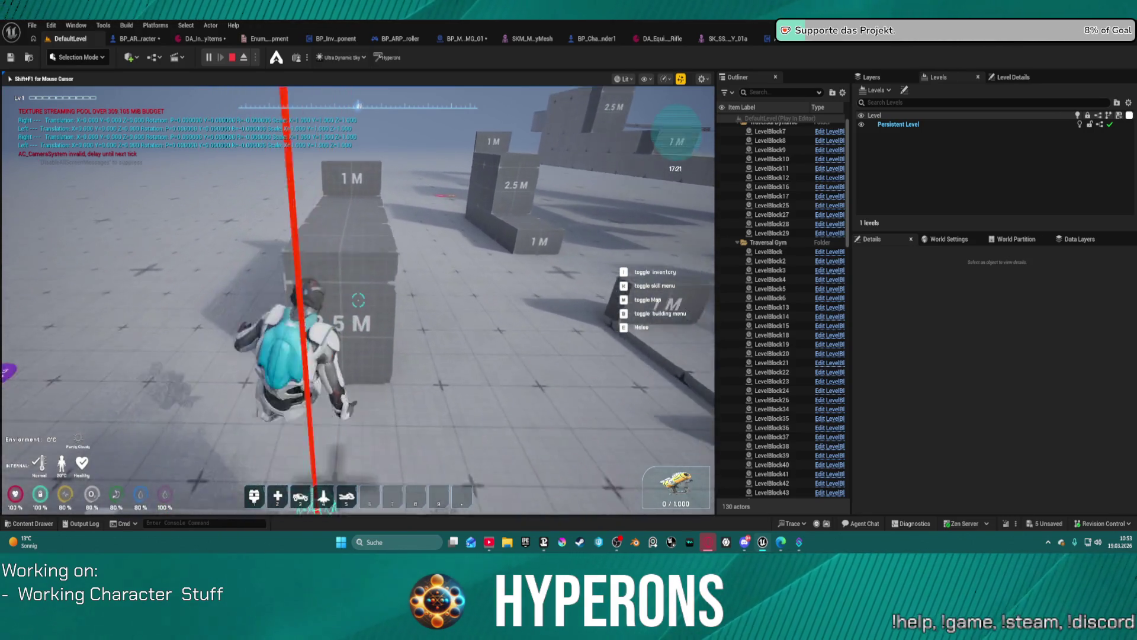
{"action": "key", "text": "w"}
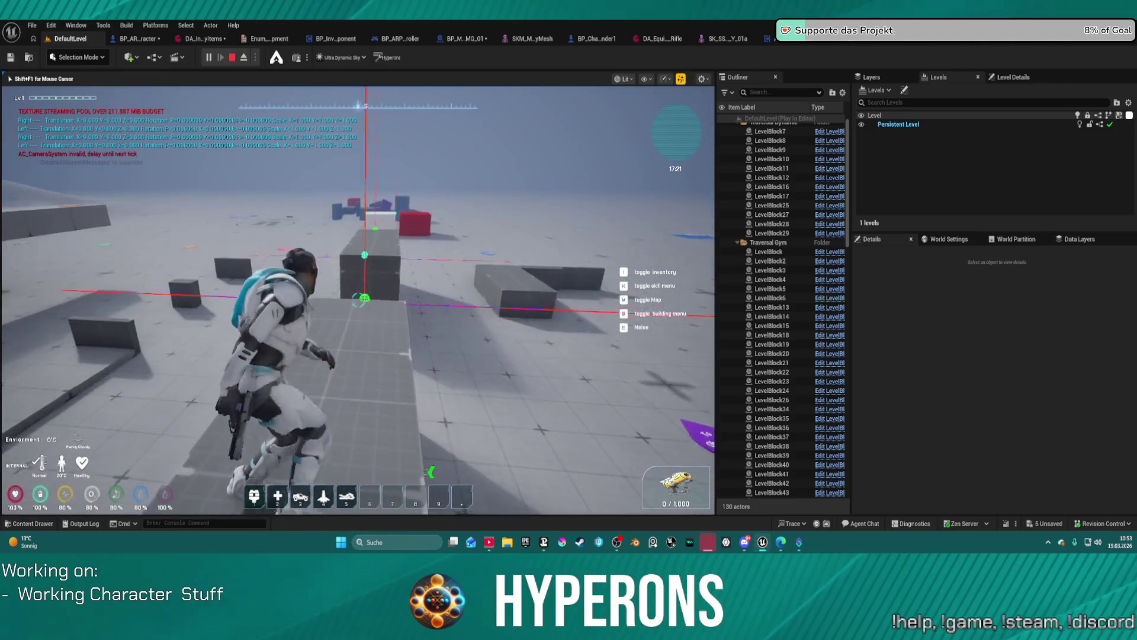
{"action": "key", "text": "w"}
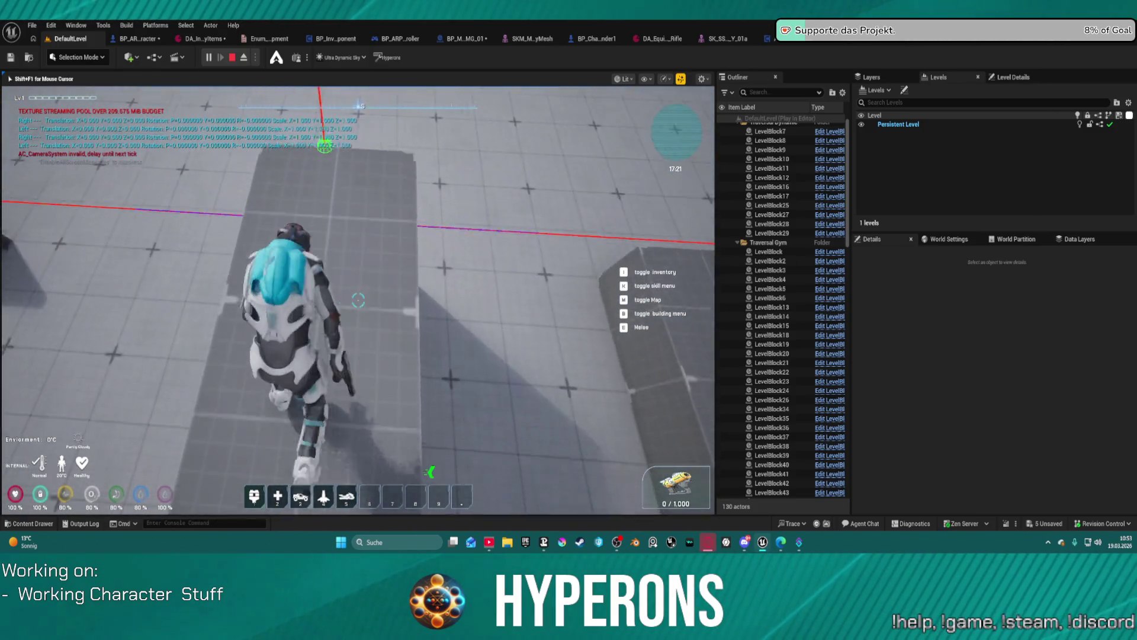
{"action": "key", "text": "w"}
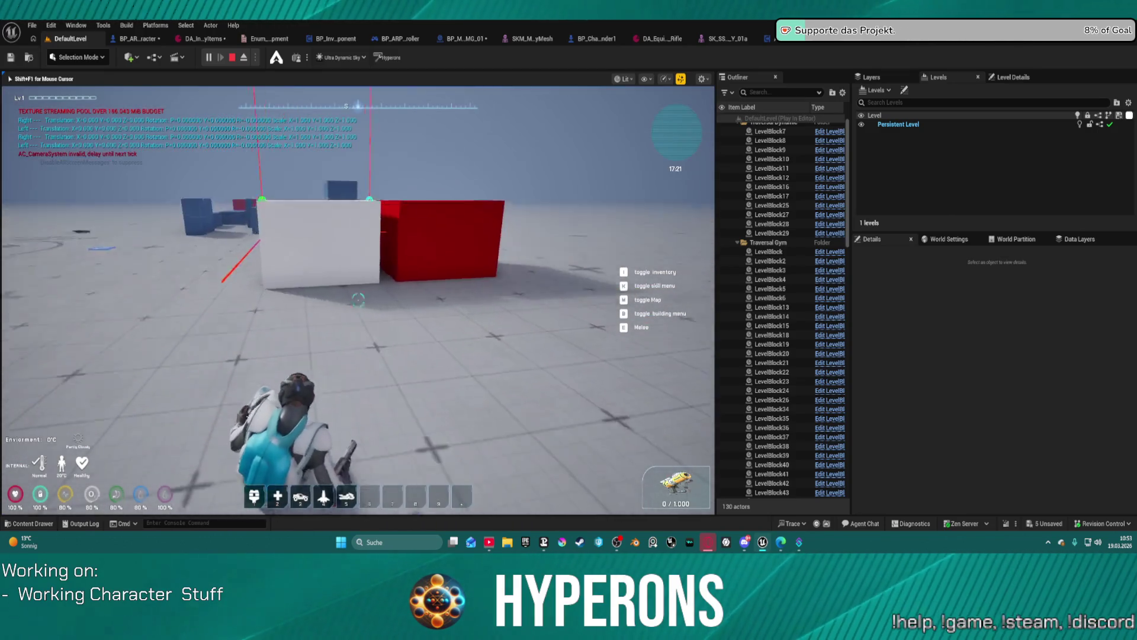
{"action": "key", "text": "w"}
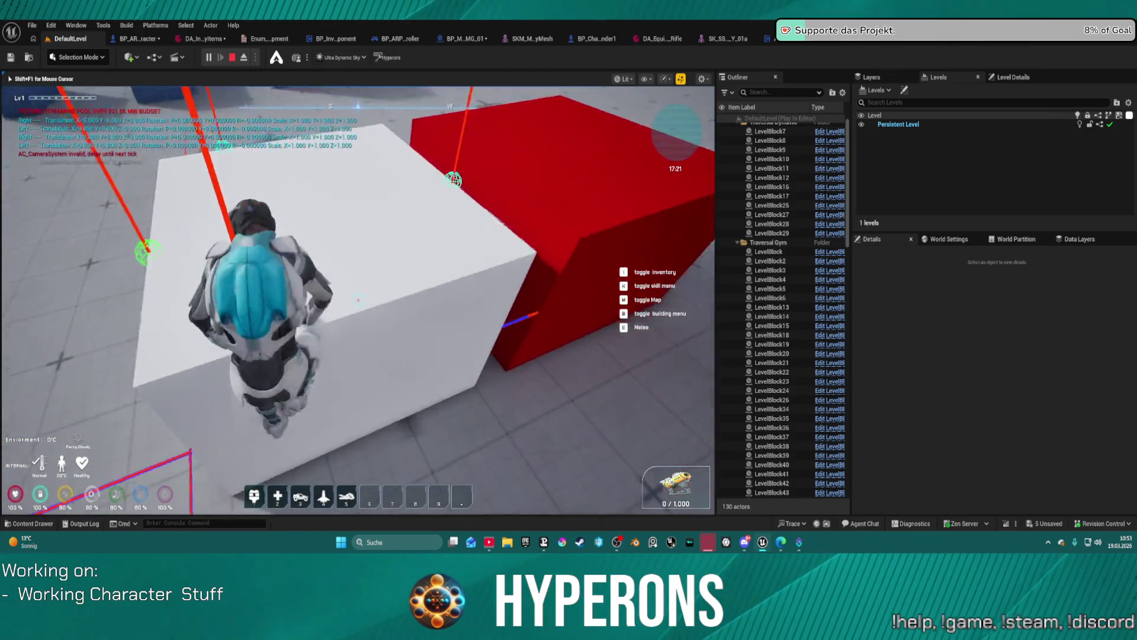
Run past the blue blocks and the 0.75M block toward the ramps, turning left and right
{"action": "key", "text": "w"}
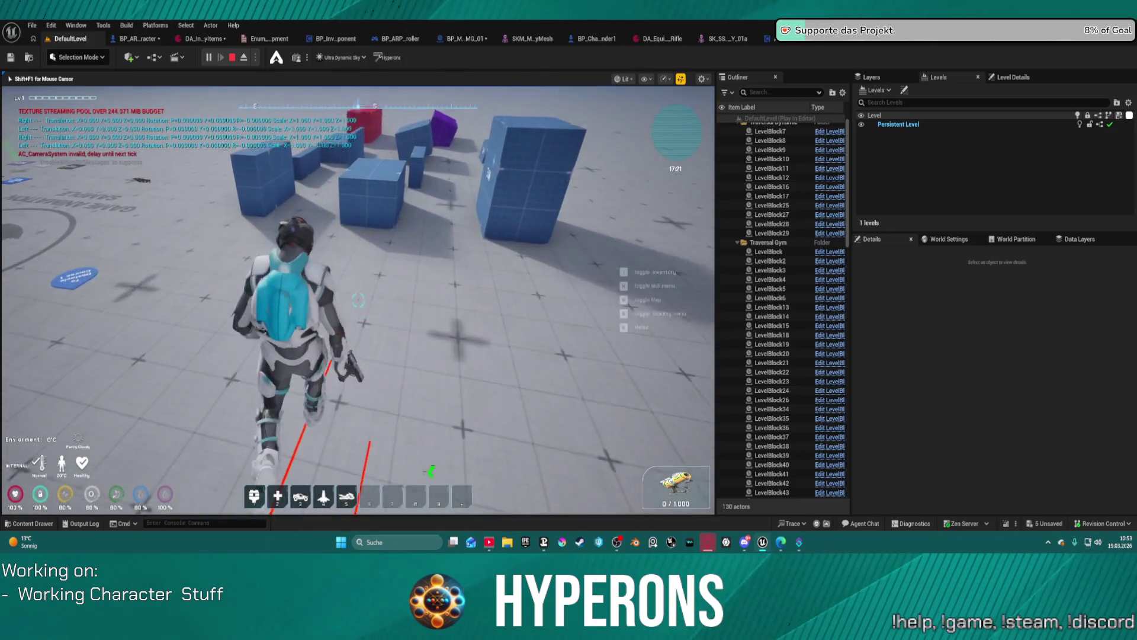
{"action": "key", "text": "w"}
{"action": "key", "text": "w"}
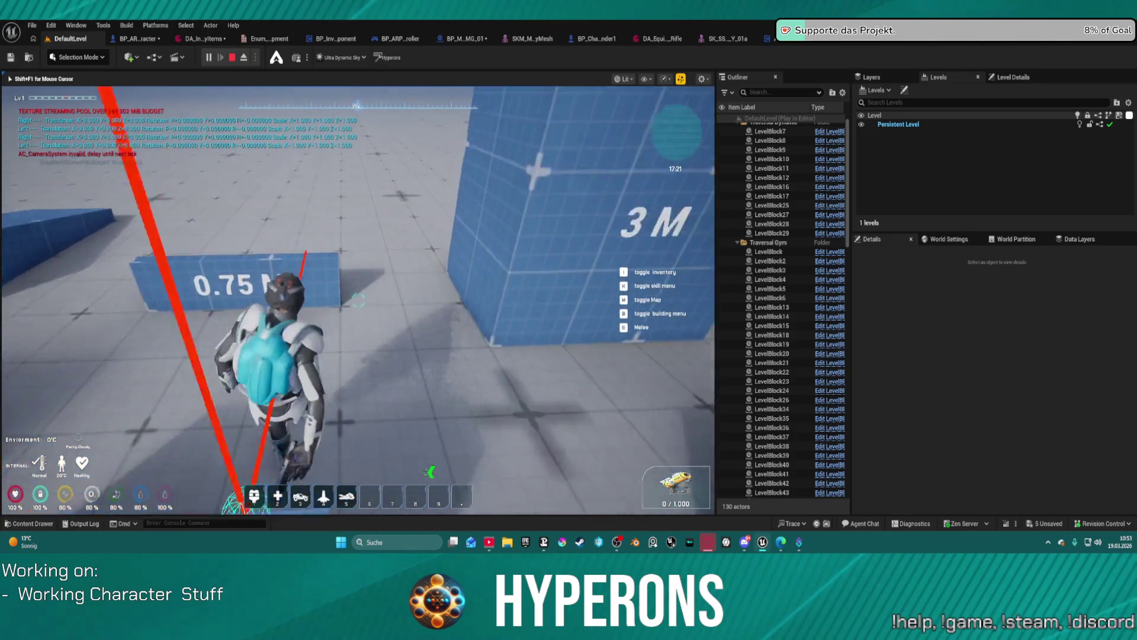
{"action": "key", "text": "w"}
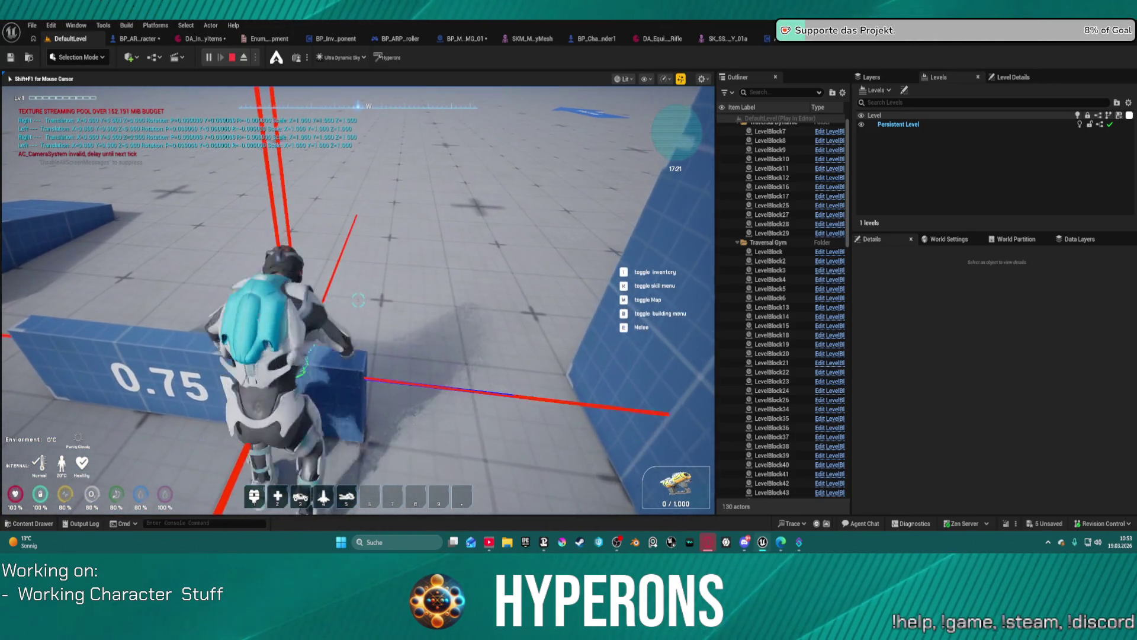
{"action": "key", "text": "w"}
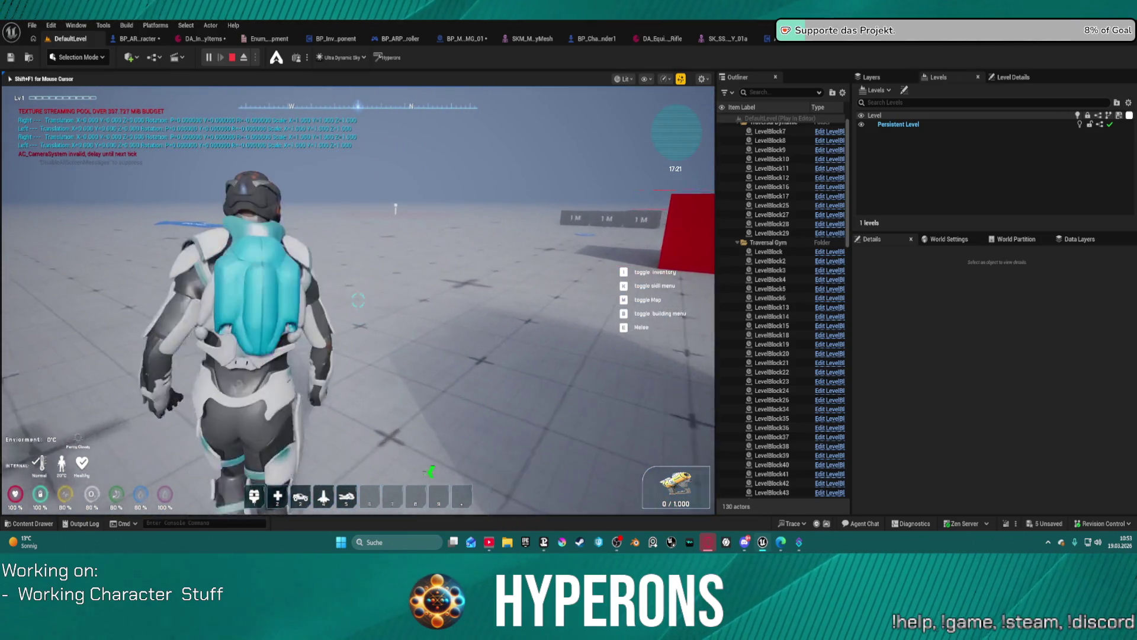
{"action": "key", "text": "w"}
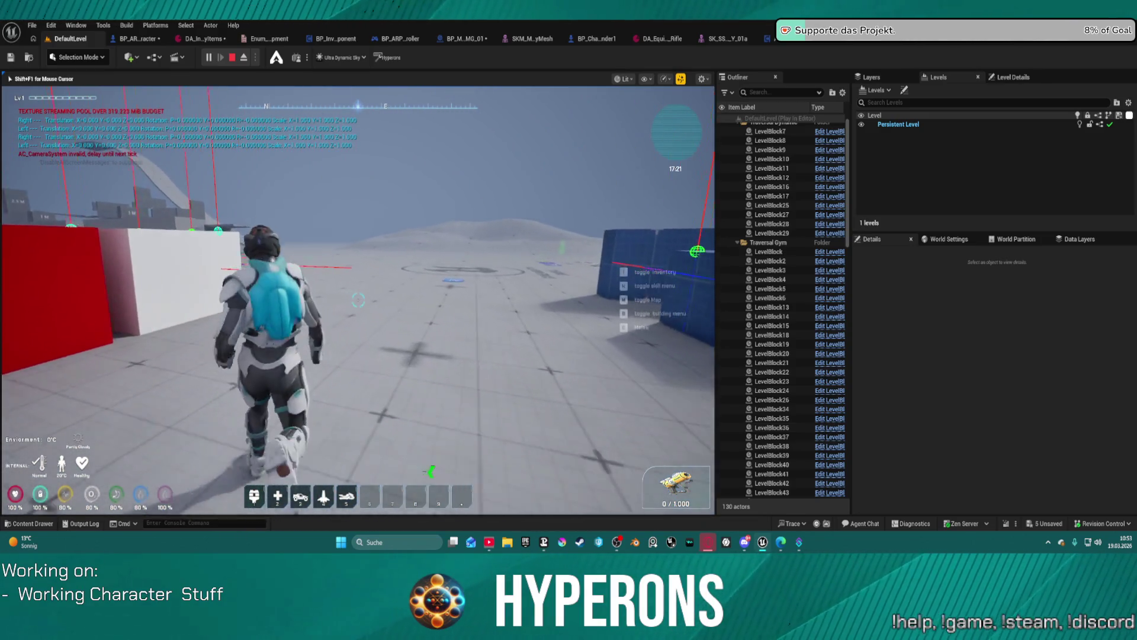
{"action": "key", "text": "a"}
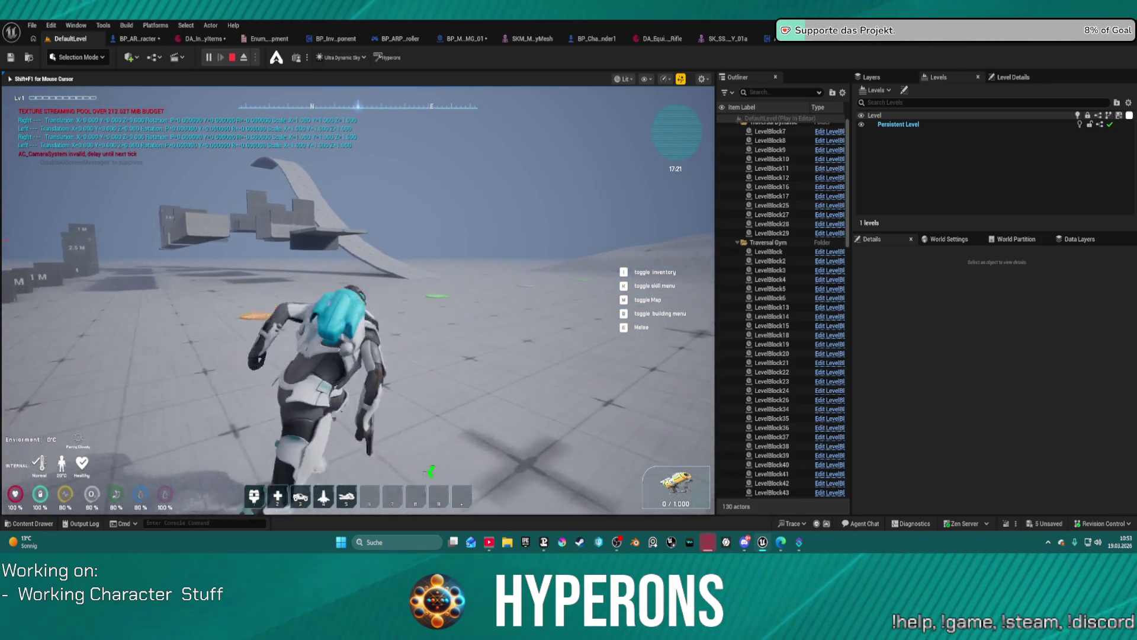
{"action": "key", "text": "w"}
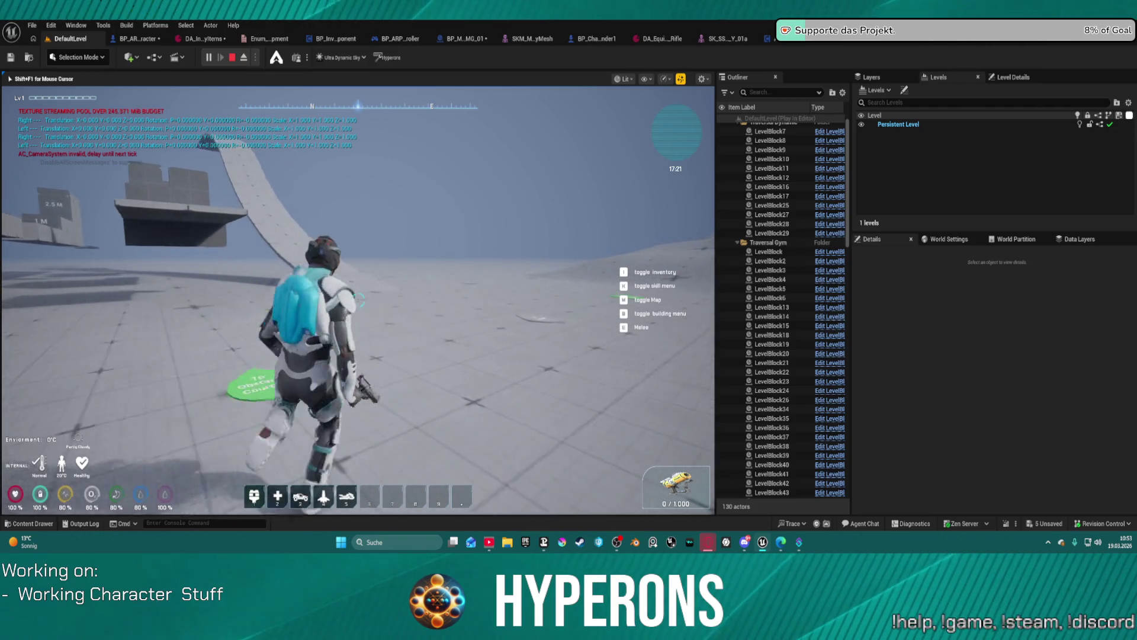
{"action": "key", "text": "w"}
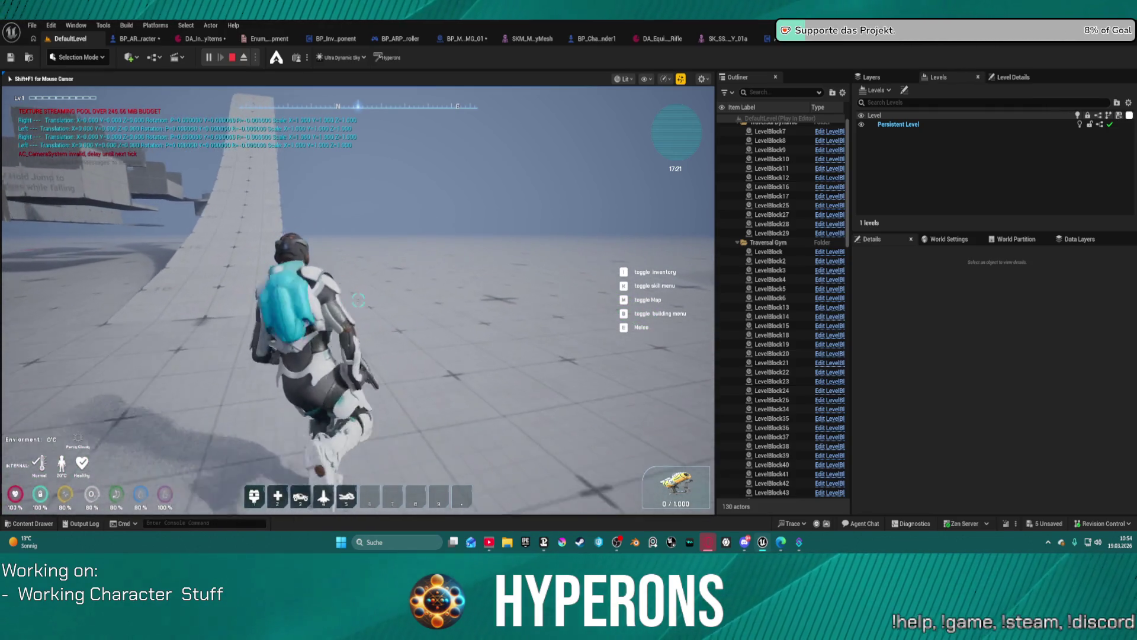
{"action": "key", "text": "w"}
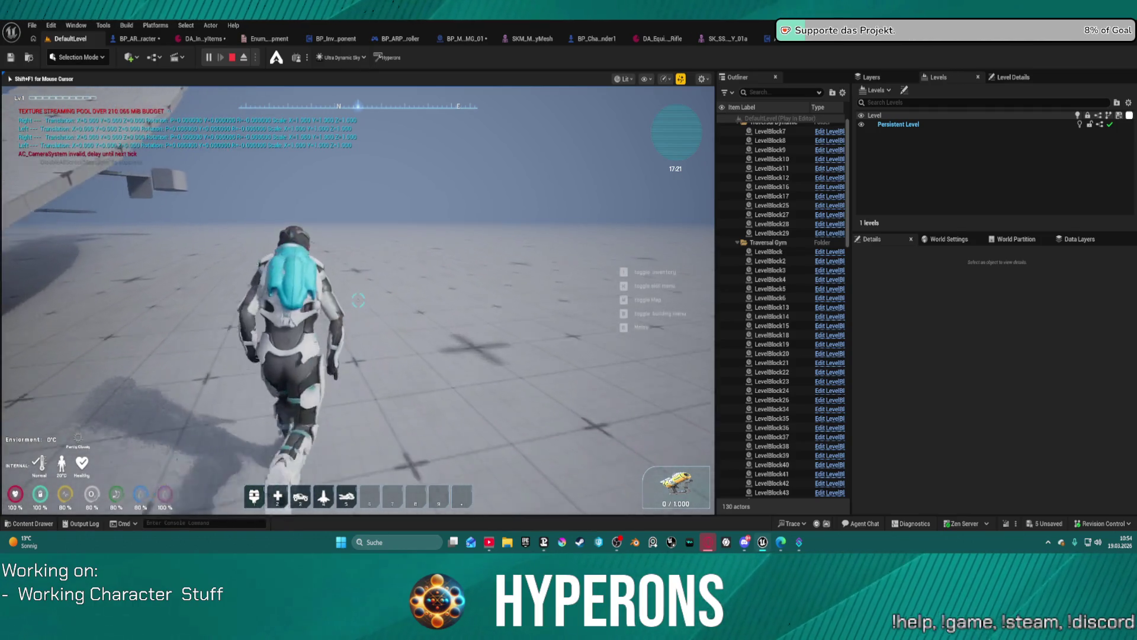
{"action": "key", "text": "super"}
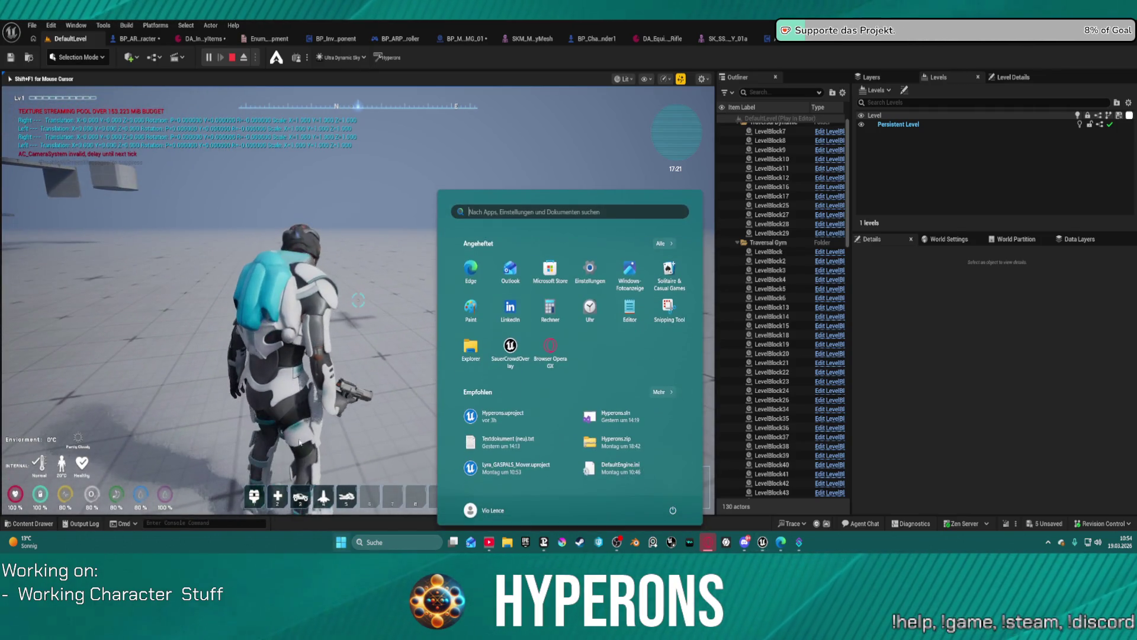
{"action": "left_click", "coordinate": [77, 502]}
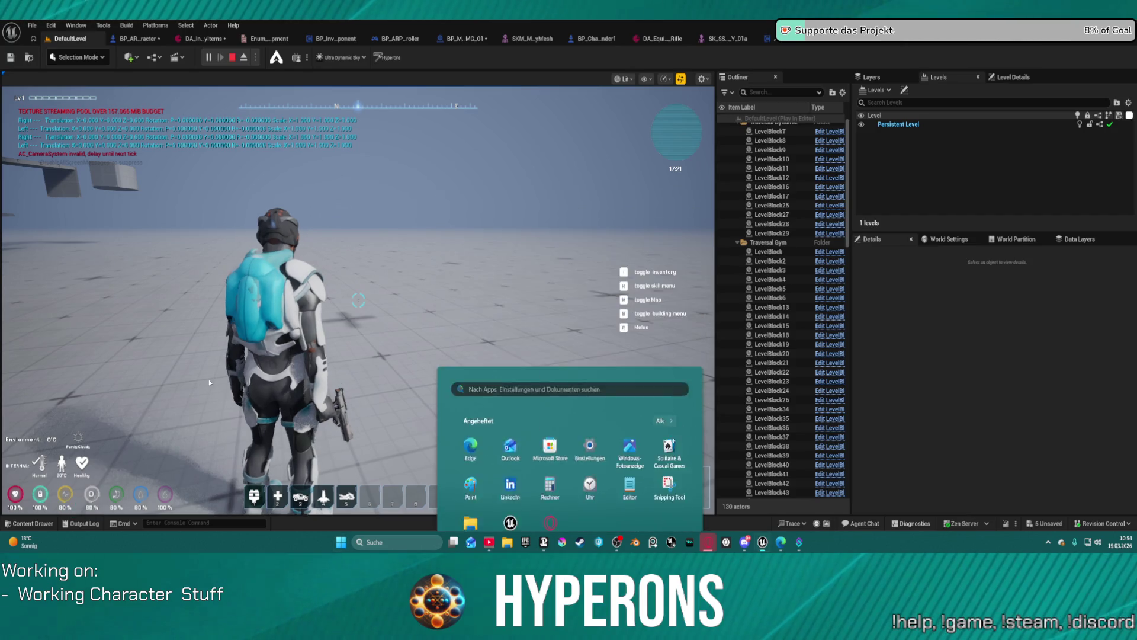
Run toward the ramps and white block, turn around, then stop the play-in-editor session
{"action": "key", "text": "w"}
{"action": "key", "text": "w"}
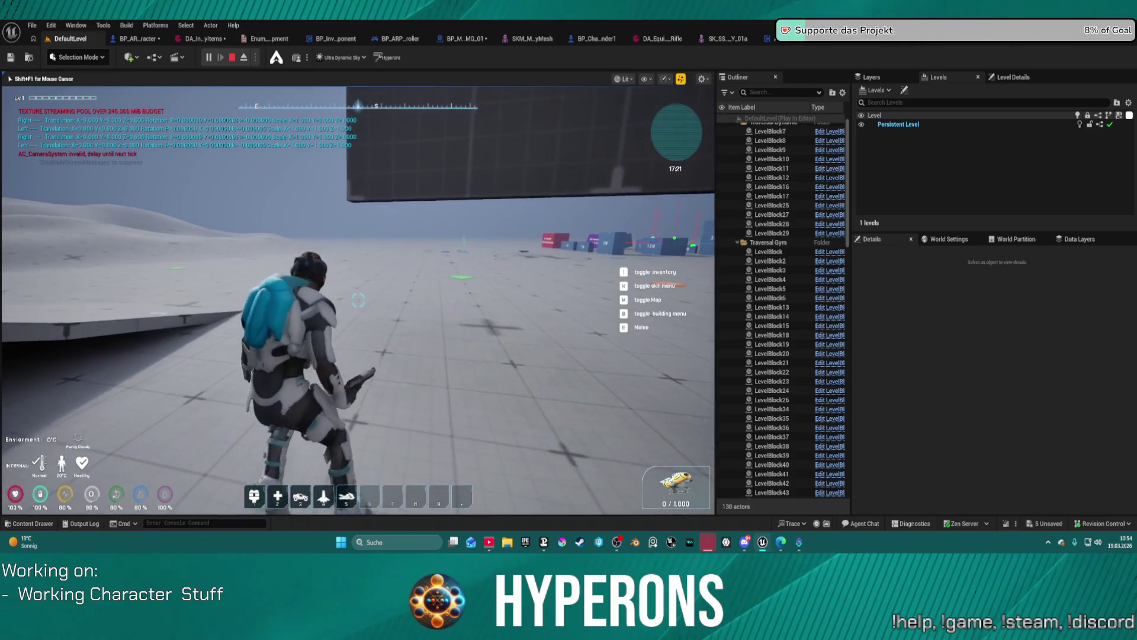
{"action": "key", "text": "w"}
{"action": "key", "text": "w"}
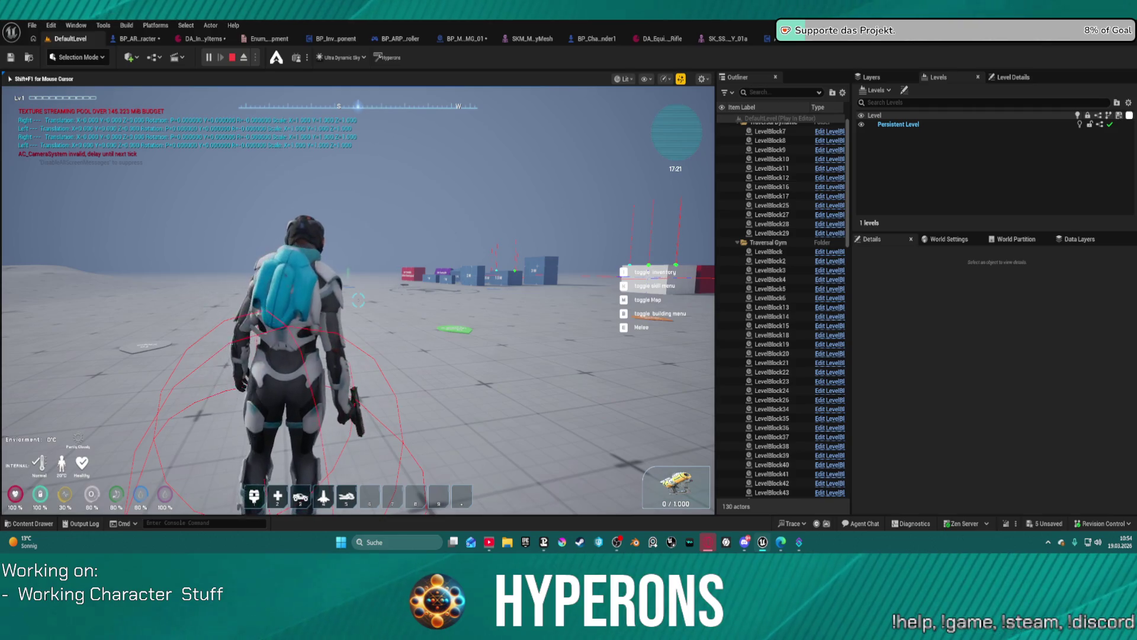
{"action": "key", "text": "w"}
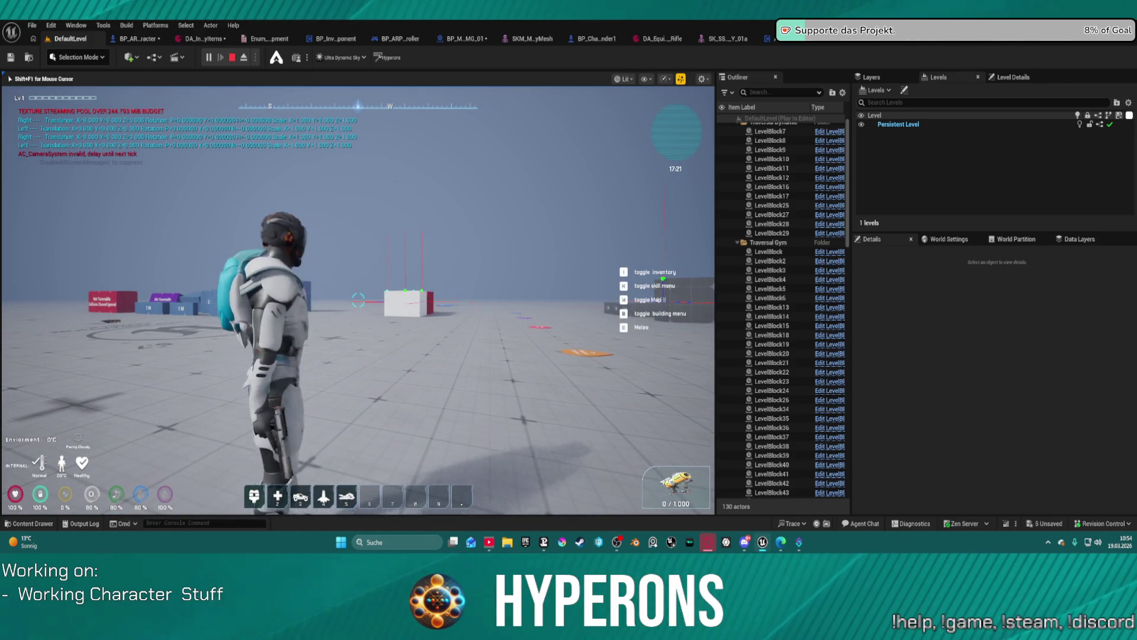
{"action": "key", "text": "s"}
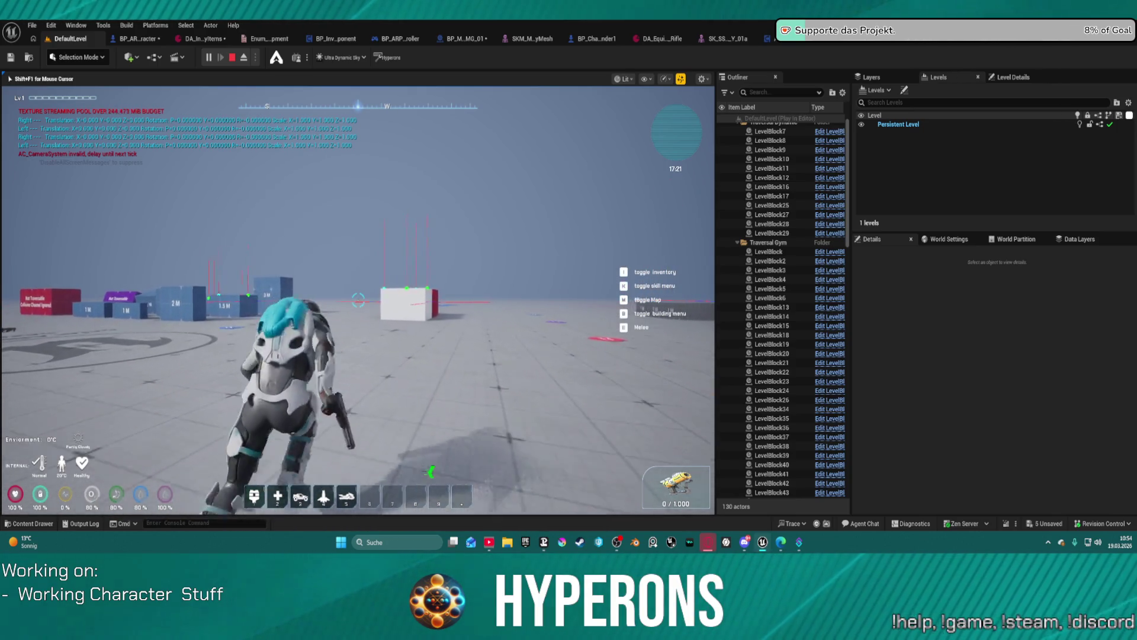
{"action": "key", "text": "w"}
{"action": "key", "text": "w"}
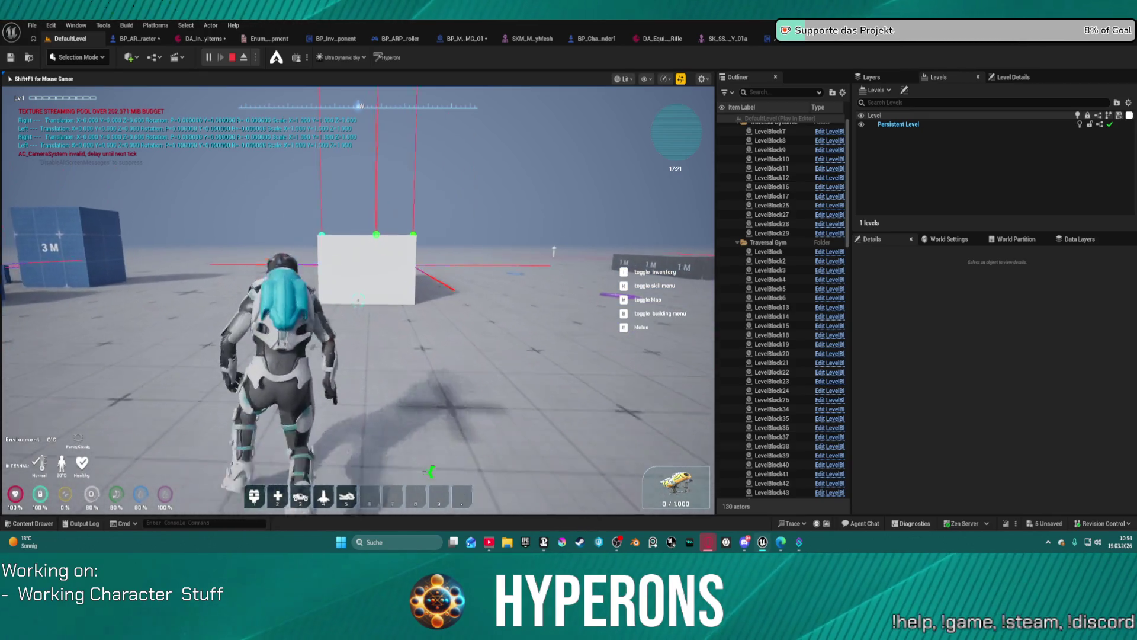
{"action": "key", "text": "w"}
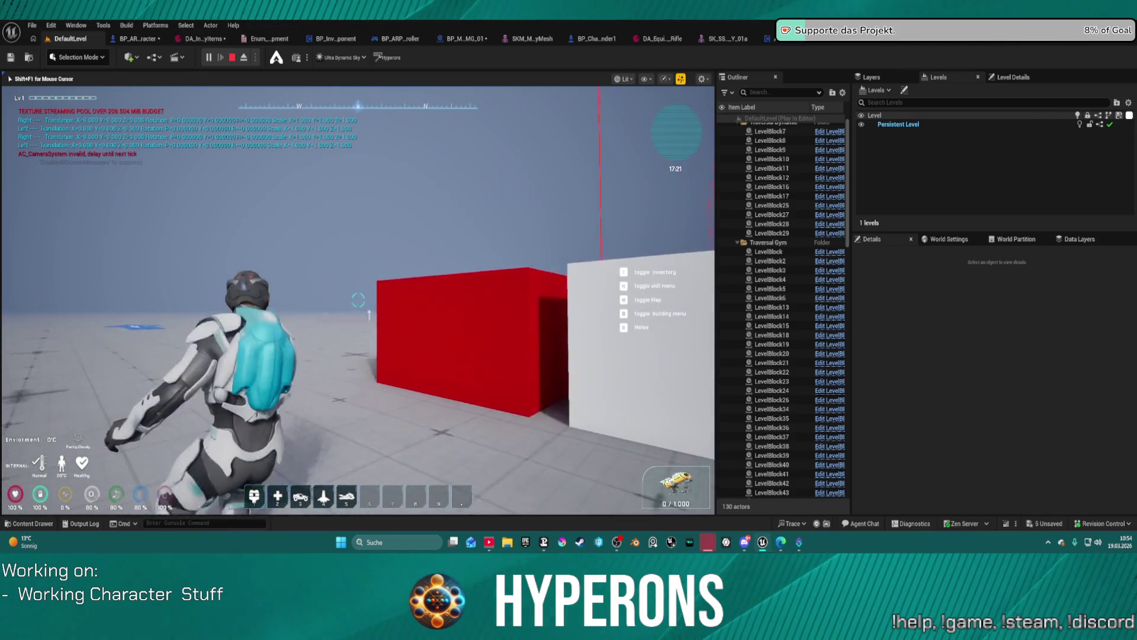
{"action": "key", "text": "w"}
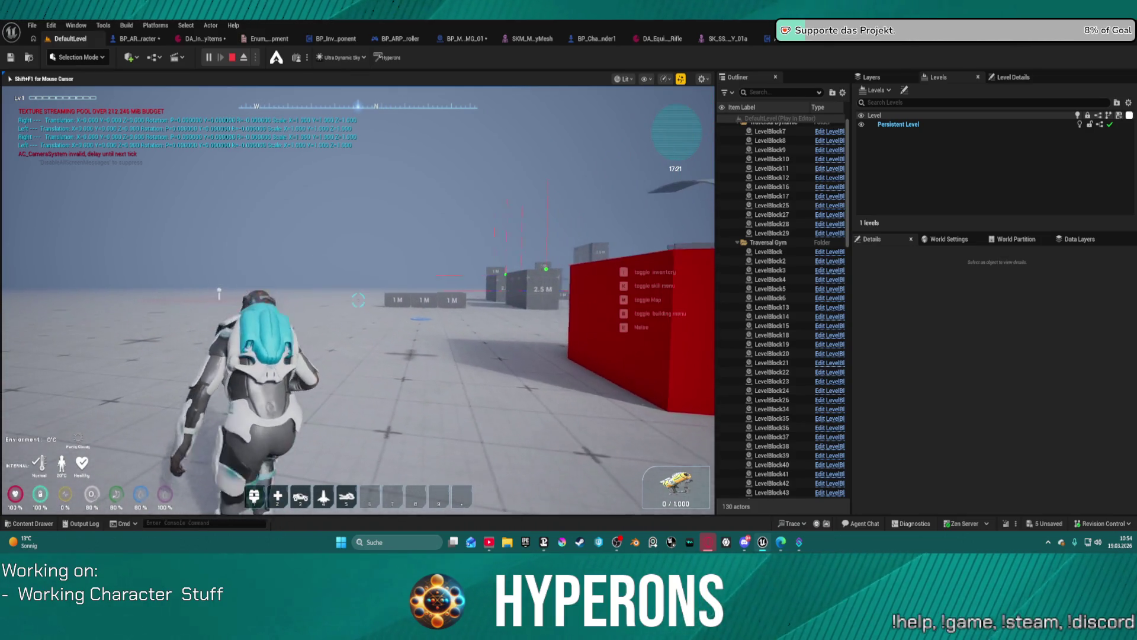
{"action": "key", "text": "Escape"}
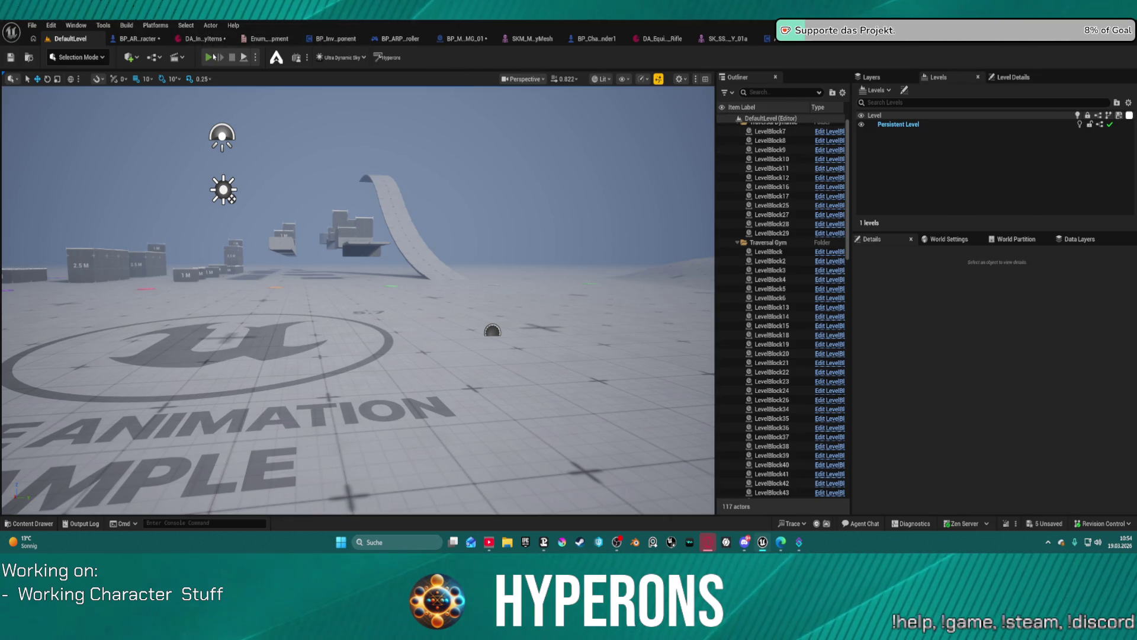
{"action": "key", "text": "alt+p"}
{"action": "key", "text": "i"}
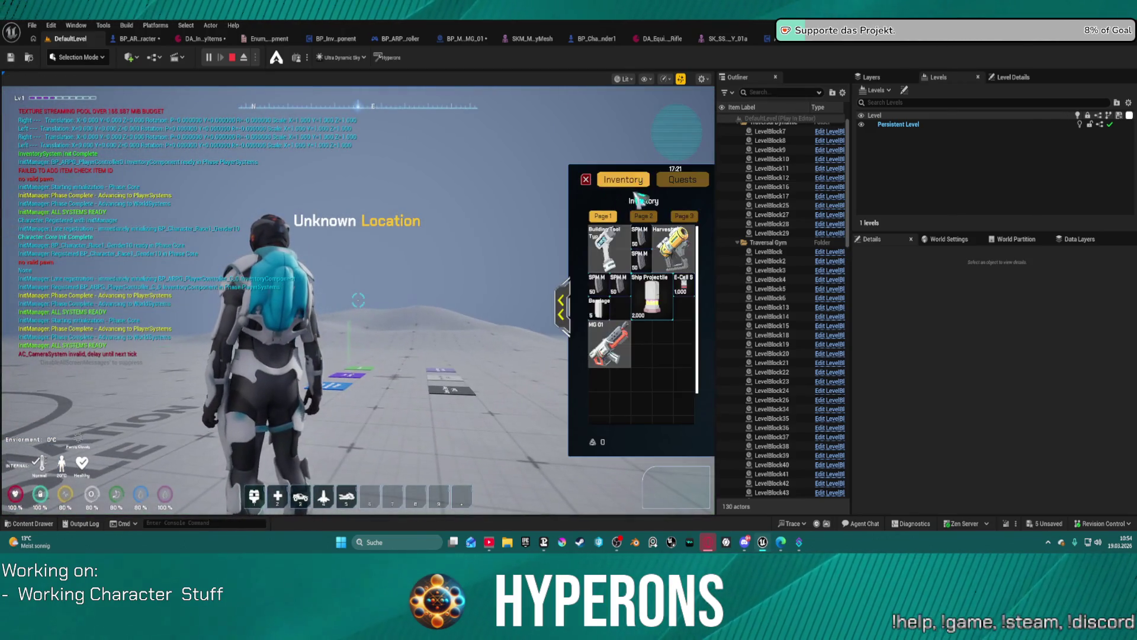
{"action": "right_click", "coordinate": [675, 249]}
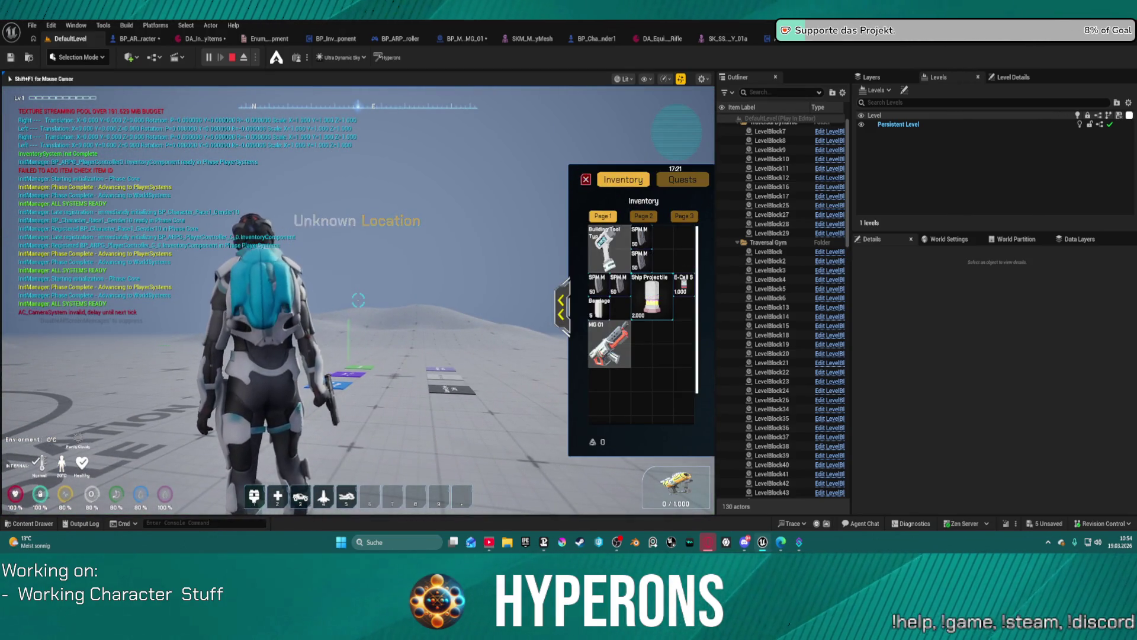
{"action": "left_click", "coordinate": [586, 179]}
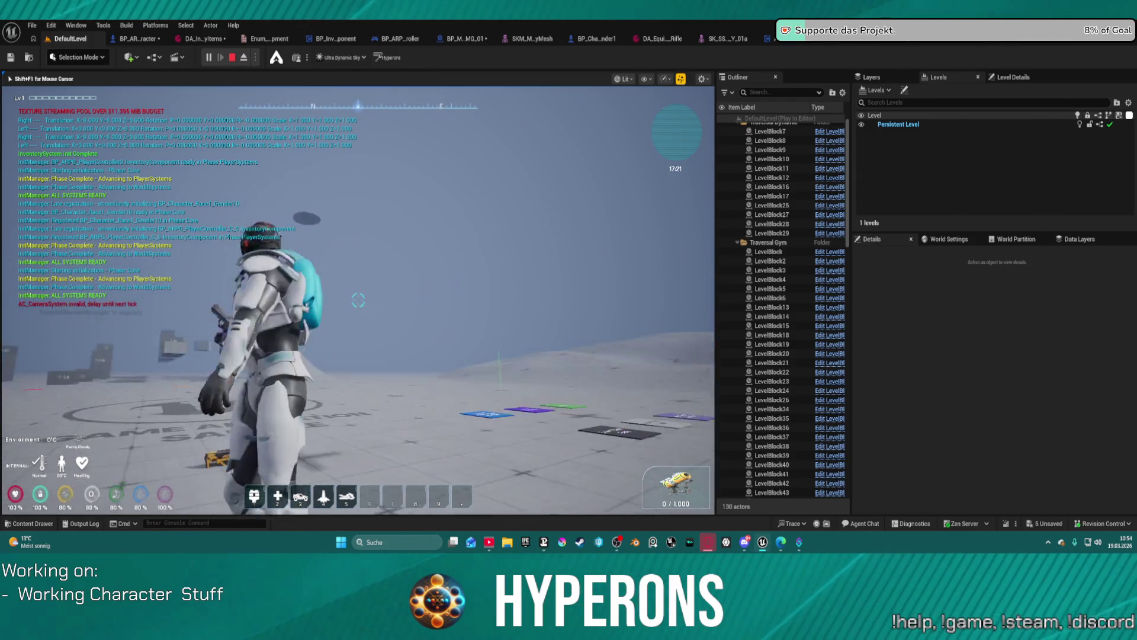
{"action": "key", "text": "w"}
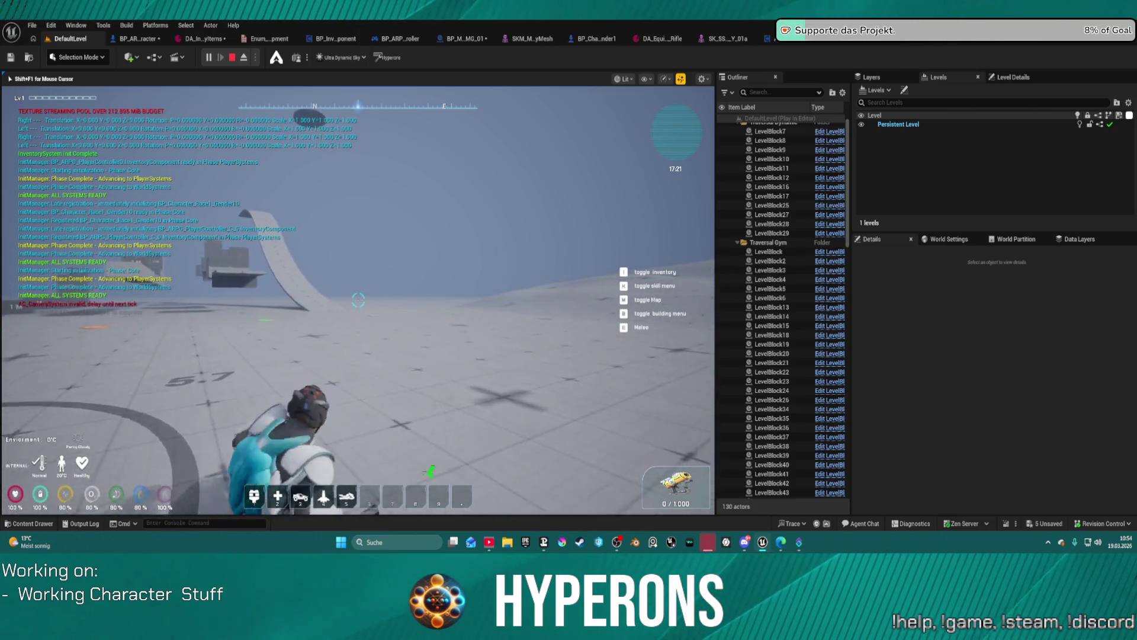
{"action": "key", "text": "Escape"}
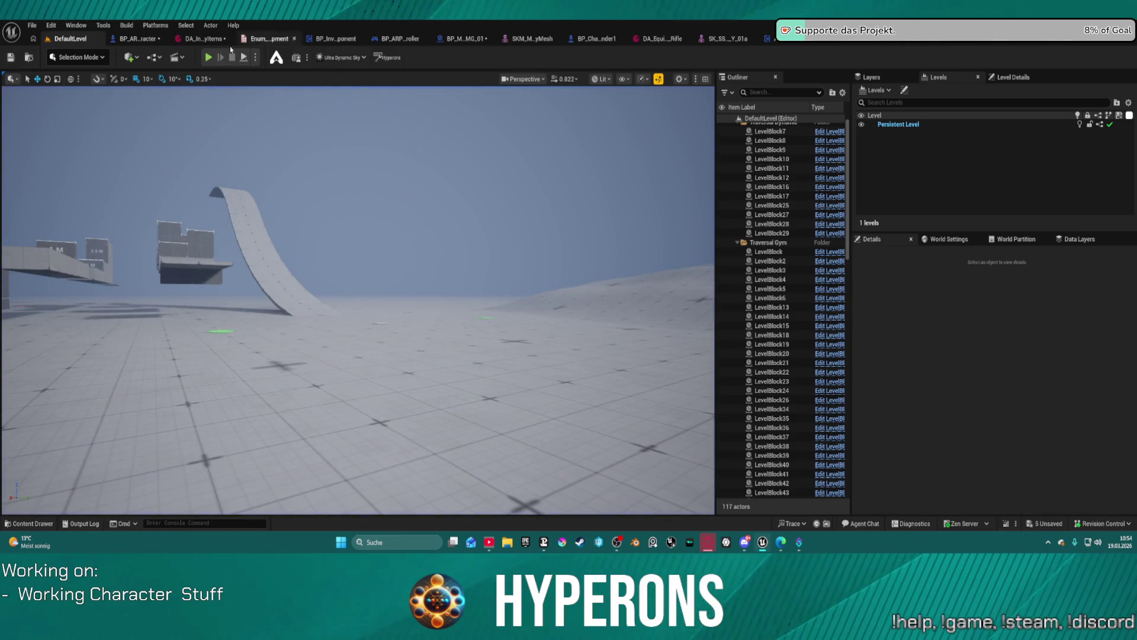
Delete the TODO comment box from BP_ARPG_Character's GetHandIK function
{"action": "left_click", "coordinate": [153, 42]}
{"action": "scroll", "coordinate": [482, 192], "scroll_direction": "down", "scroll_amount": 10}
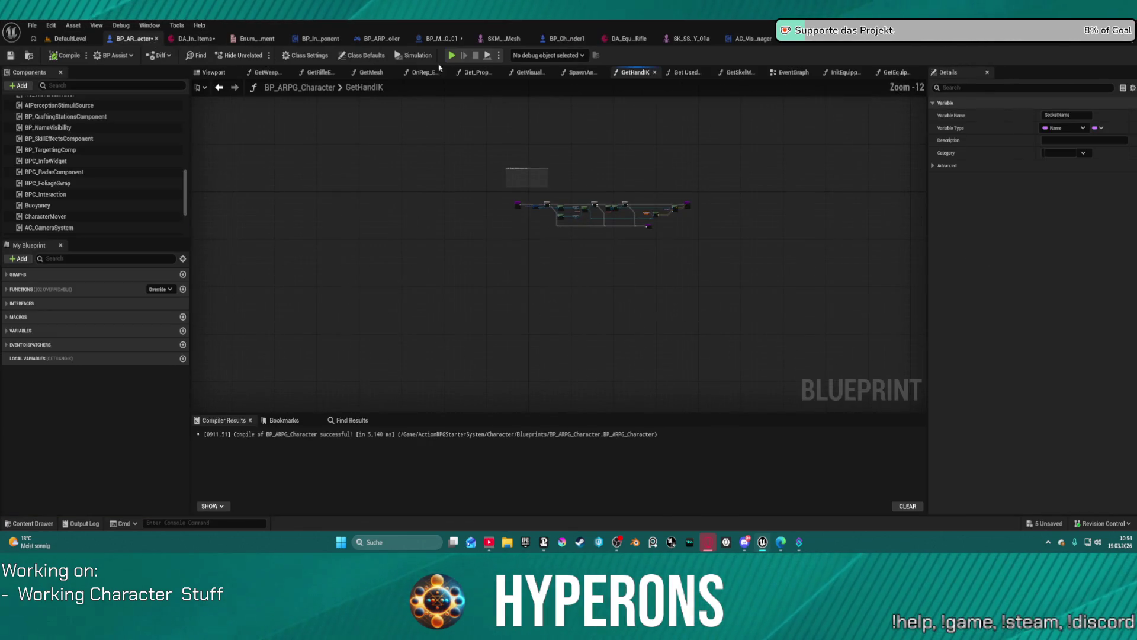
{"action": "scroll", "coordinate": [484, 180], "scroll_direction": "up", "scroll_amount": 12}
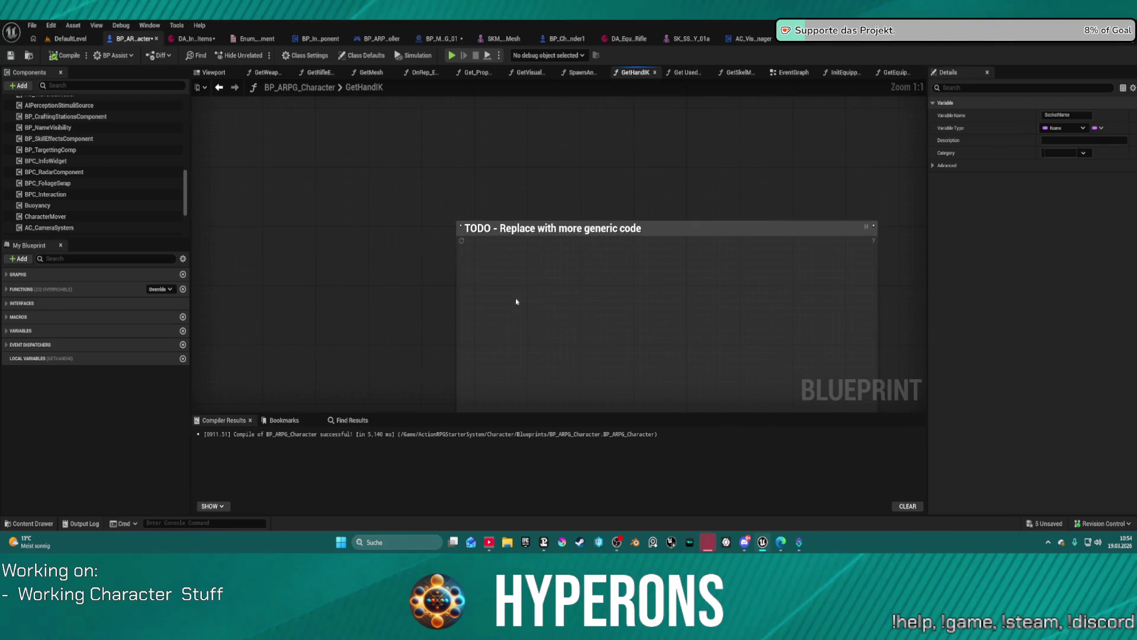
{"action": "left_click", "coordinate": [804, 286]}
{"action": "key", "text": "Delete"}
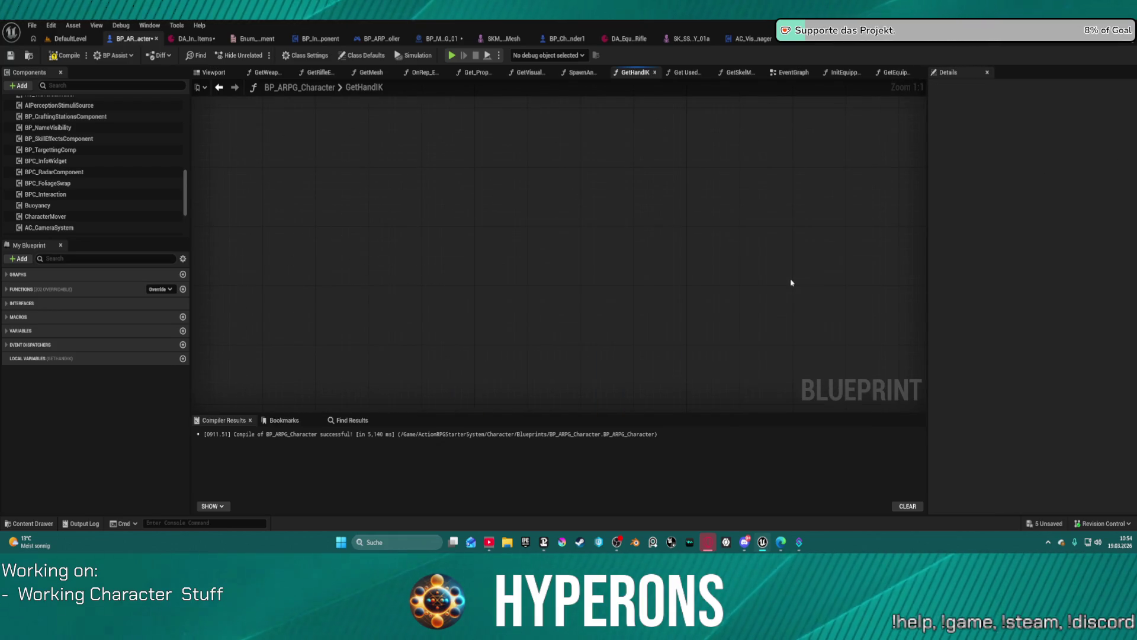
{"action": "scroll", "coordinate": [791, 282], "scroll_direction": "down", "scroll_amount": 4}
{"action": "scroll", "coordinate": [355, 139], "scroll_direction": "down", "scroll_amount": 2}
{"action": "scroll", "coordinate": [584, 197], "scroll_direction": "up", "scroll_amount": 2}
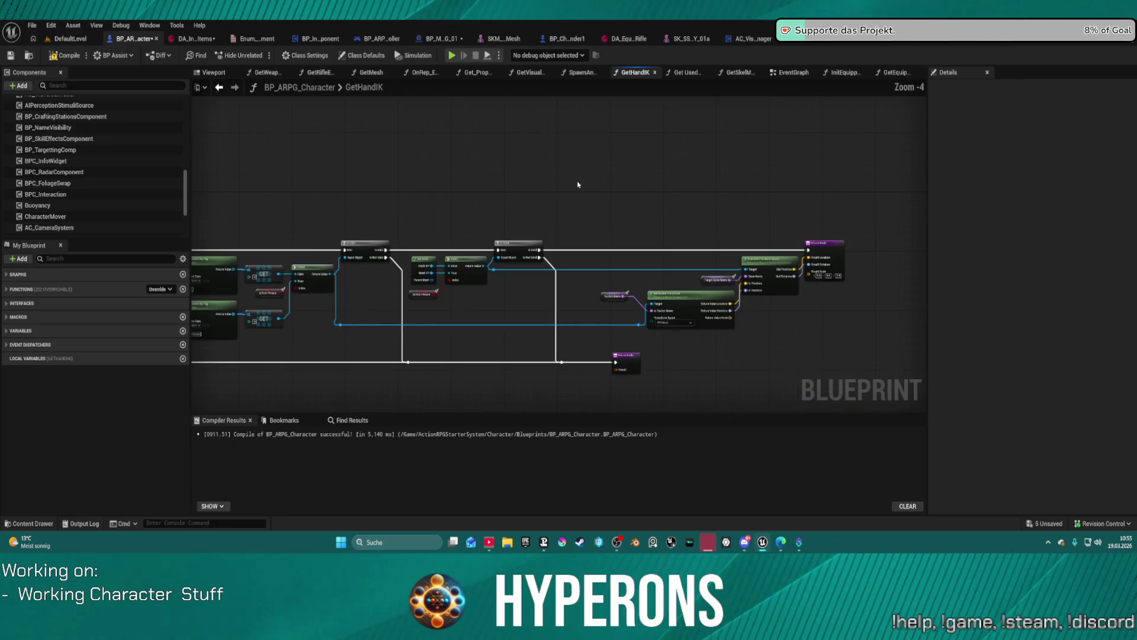
{"action": "left_click_drag", "start_coordinate": [400, 236], "coordinate": [737, 337]}
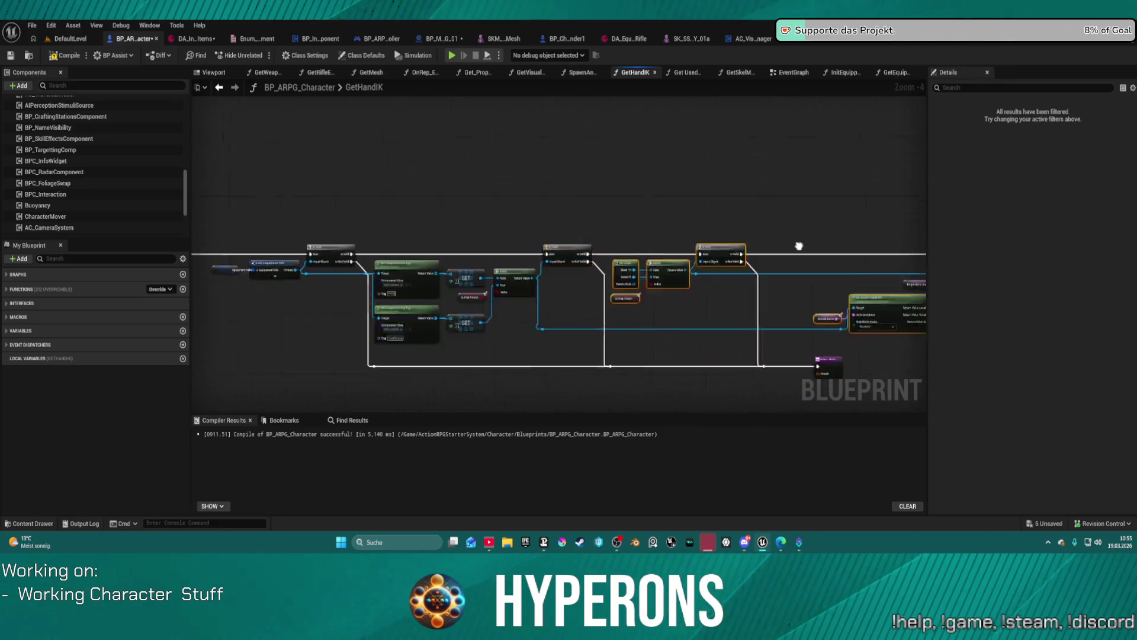
Delete the unused Get Correct Owner and Mesh nodes in Get Used Root Mesh
{"action": "left_click", "coordinate": [684, 74]}
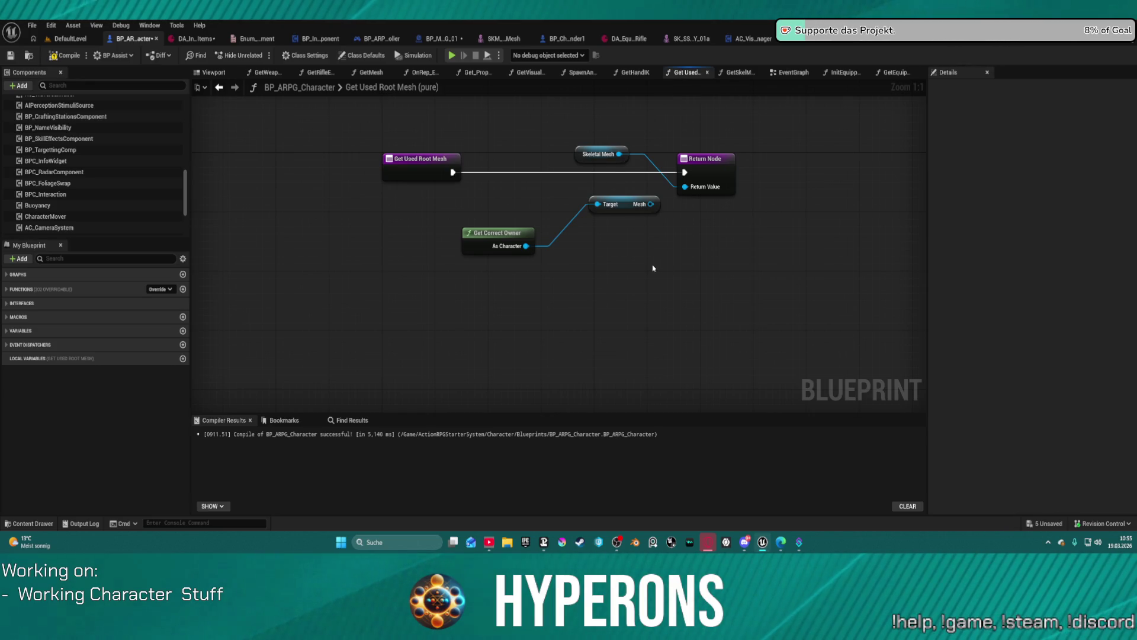
{"action": "left_click_drag", "start_coordinate": [653, 265], "coordinate": [463, 203]}
{"action": "key", "text": "Delete"}
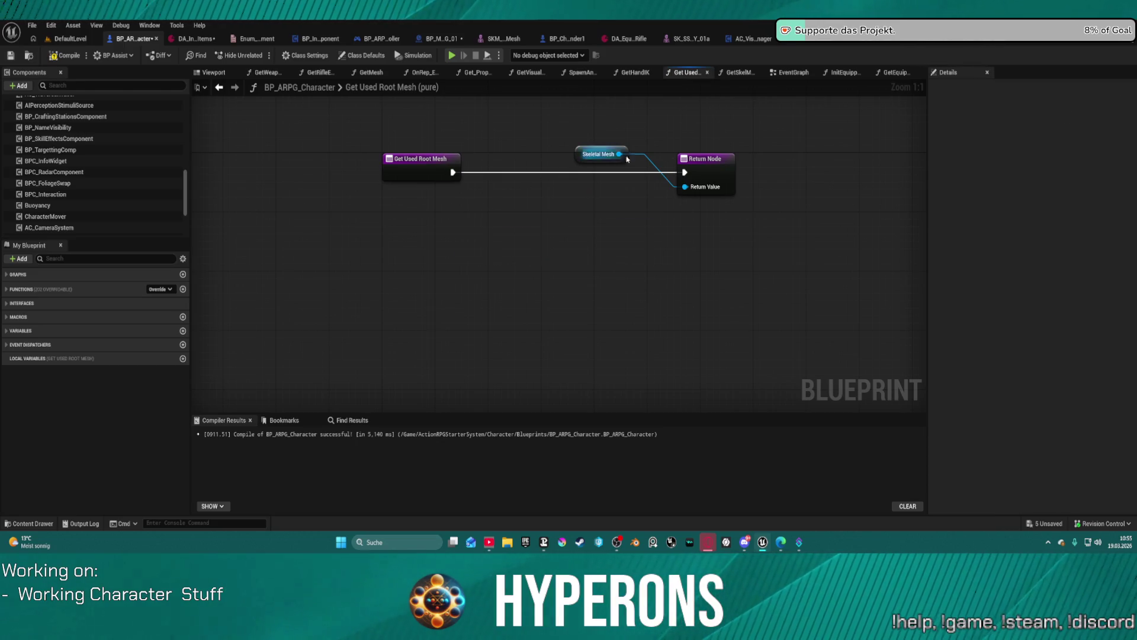
{"action": "left_click", "coordinate": [705, 158]}
{"action": "key", "text": "f"}
Delete the Skeletal Mesh getter and Mesh variable in GetSkelMesh, then show EventGraph
{"action": "left_click", "coordinate": [732, 74]}
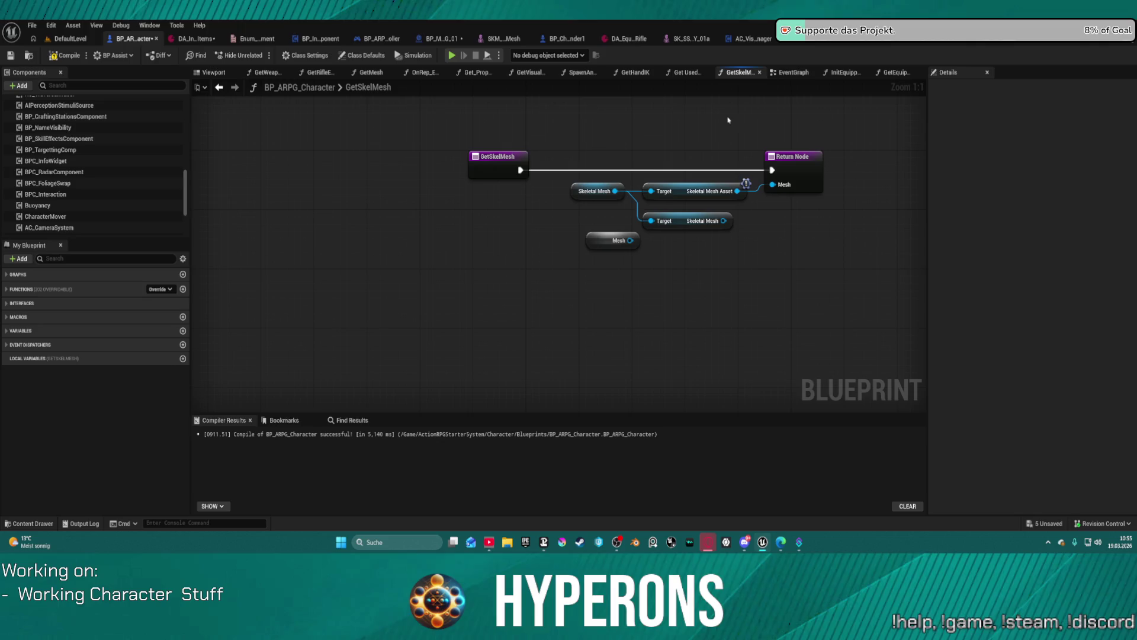
{"action": "left_click_drag", "start_coordinate": [593, 244], "coordinate": [570, 225]}
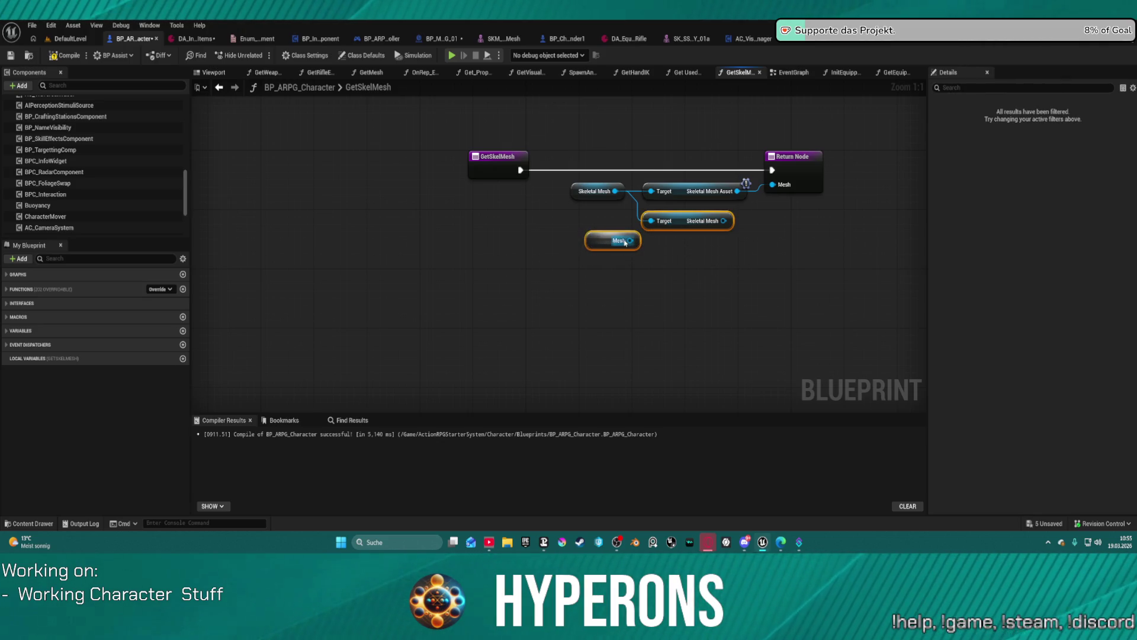
{"action": "key", "text": "Delete"}
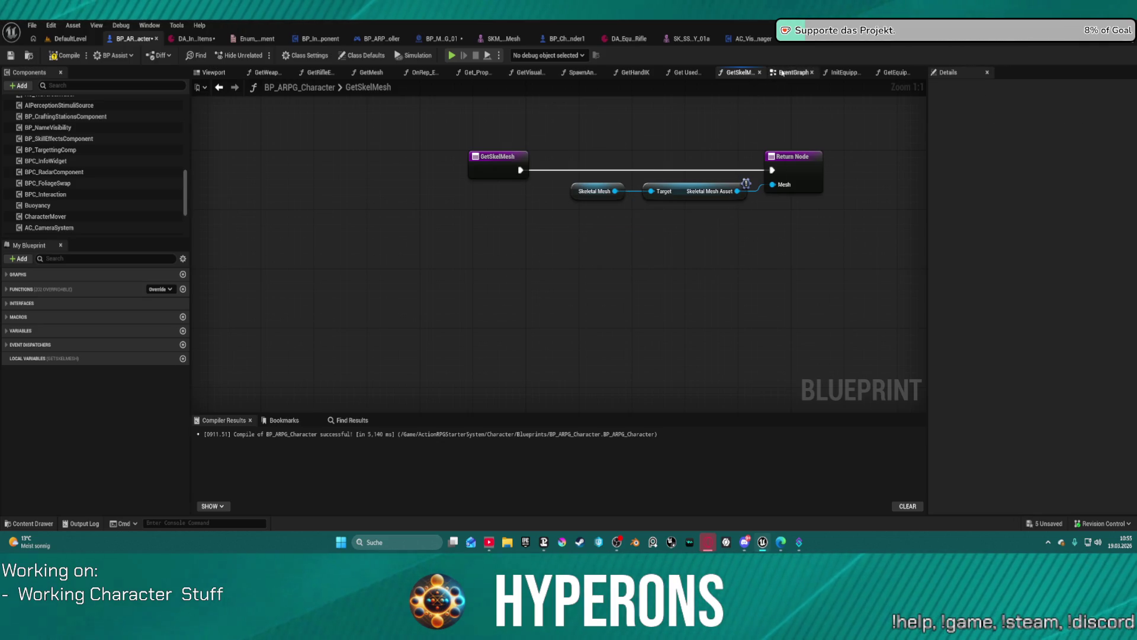
{"action": "left_click", "coordinate": [782, 72]}
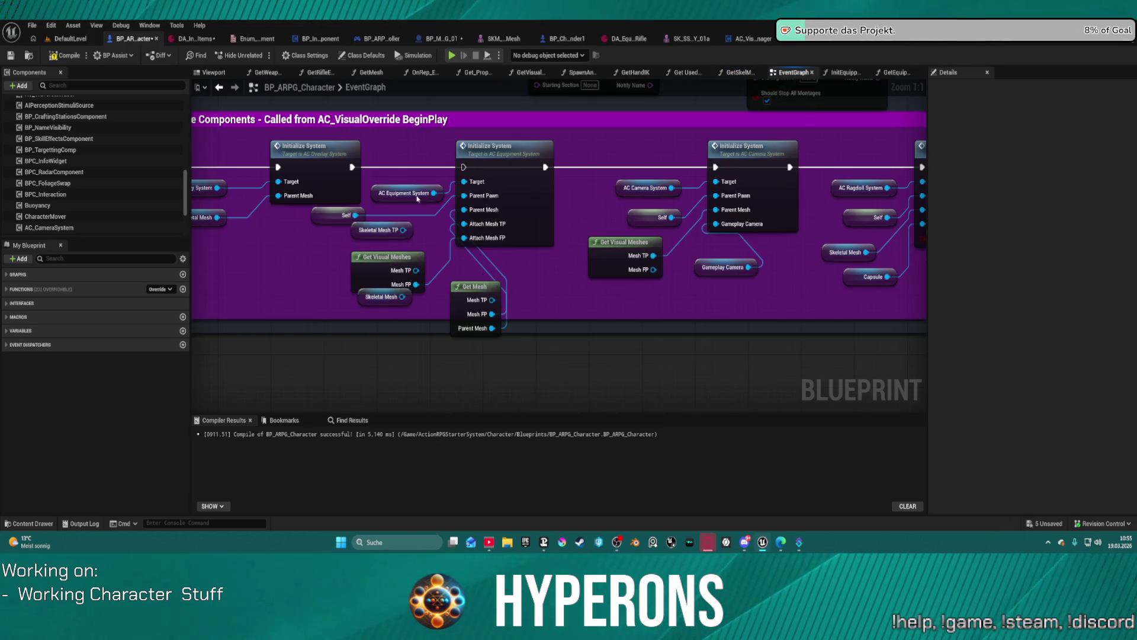
Delete the equipment system's Initialize System nodes from the EventGraph
{"action": "left_click_drag", "start_coordinate": [391, 148], "coordinate": [474, 303]}
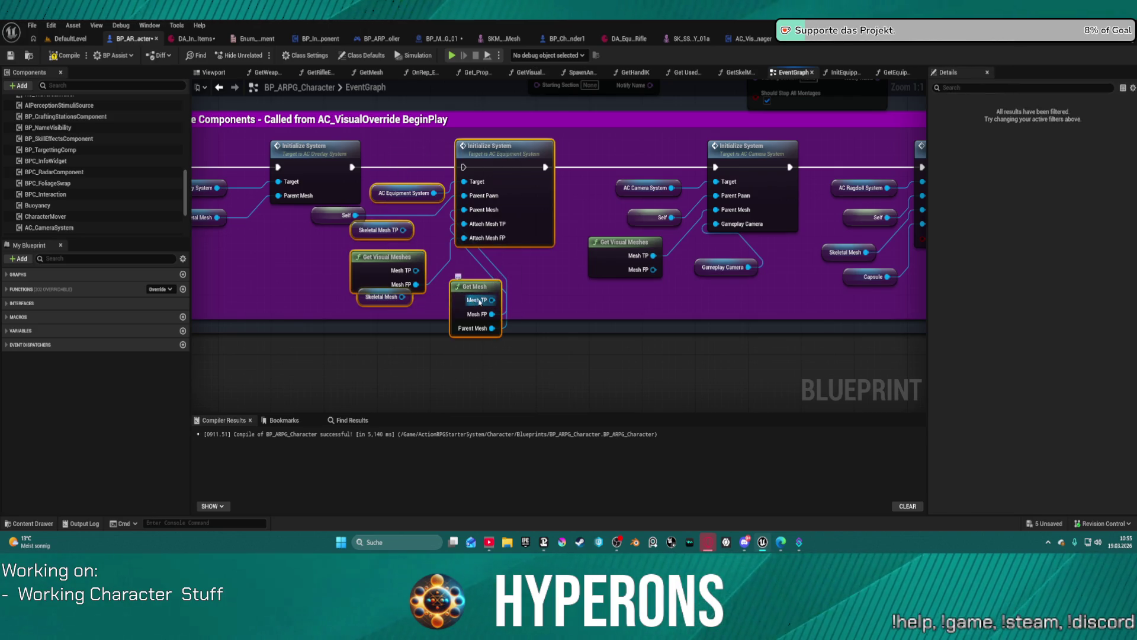
{"action": "key", "text": "Delete"}
{"action": "scroll", "coordinate": [107, 154], "scroll_direction": "up", "scroll_amount": 5}
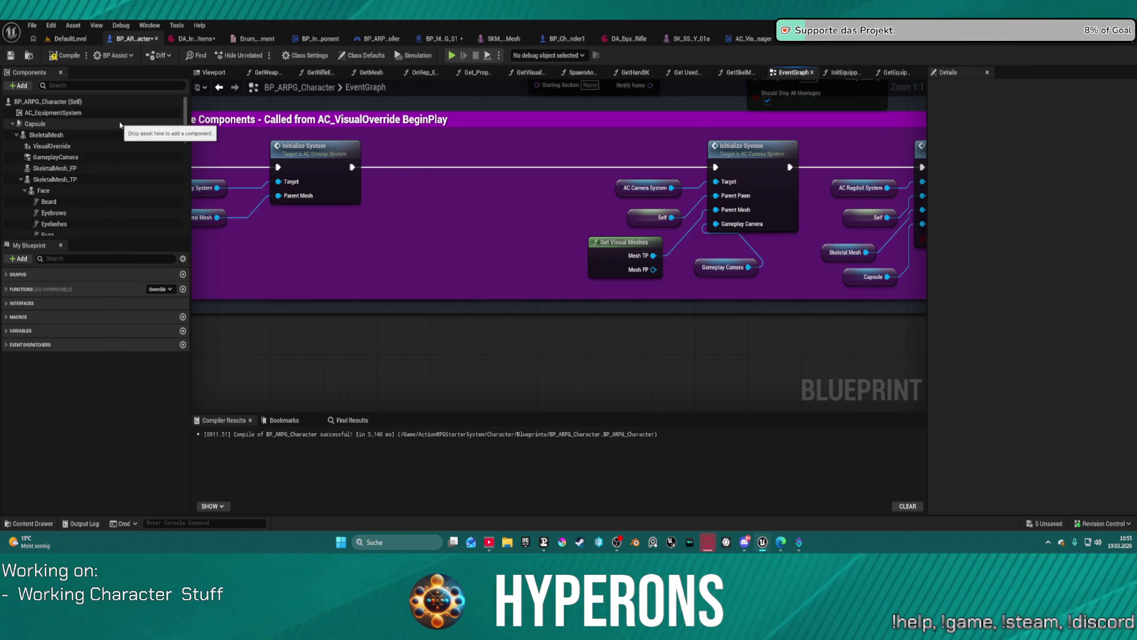
Remove the AC_EquipmentSystem component and play-test despite the compile errors
{"action": "left_click", "coordinate": [118, 113]}
{"action": "key", "text": "Delete"}
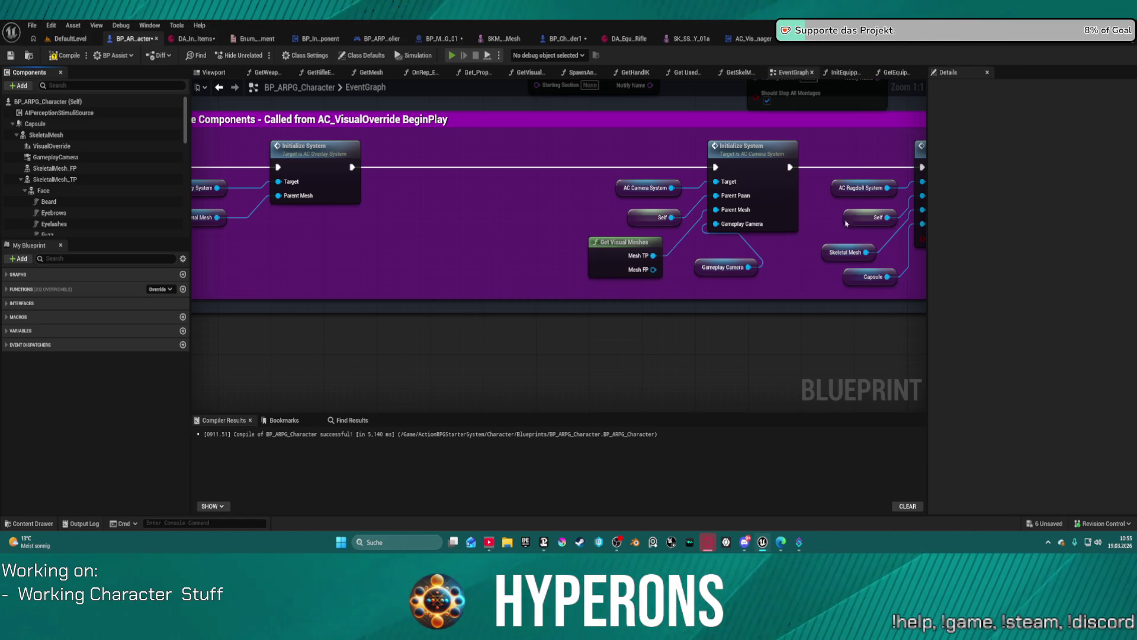
{"action": "key", "text": "alt+p"}
{"action": "left_click", "coordinate": [664, 298]}
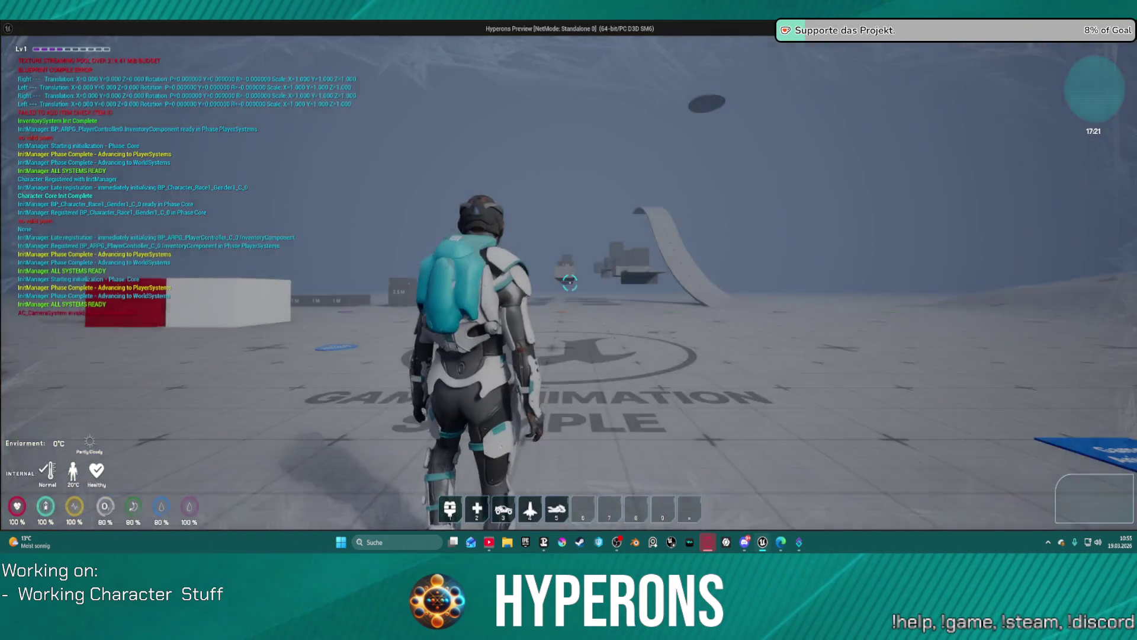
Play-test the rifle-carrying character with the inventory, then bring up the SK_SS_Y_01a skeletal mesh
{"action": "key", "text": "i"}
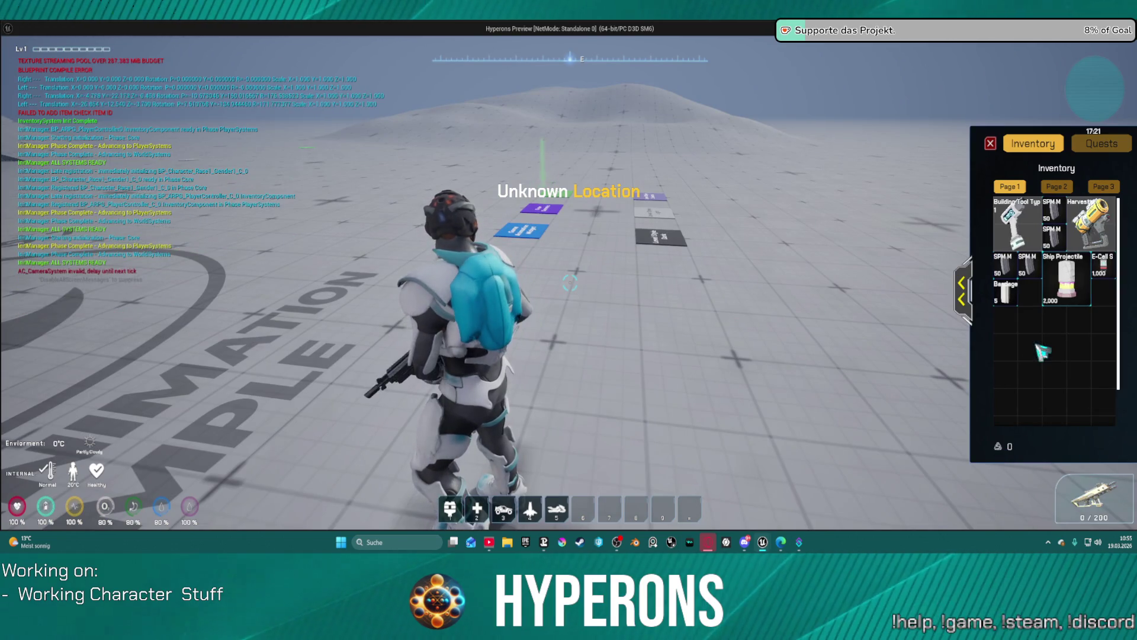
{"action": "key", "text": "i"}
{"action": "key", "text": "Escape"}
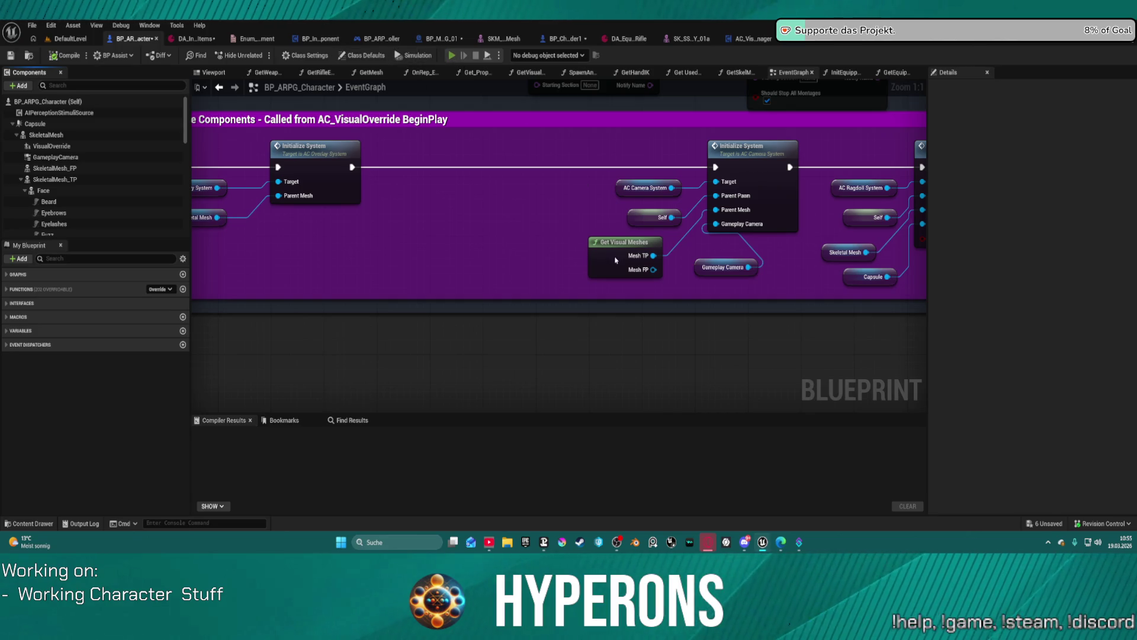
{"action": "key", "text": "alt+p"}
{"action": "key", "text": "i"}
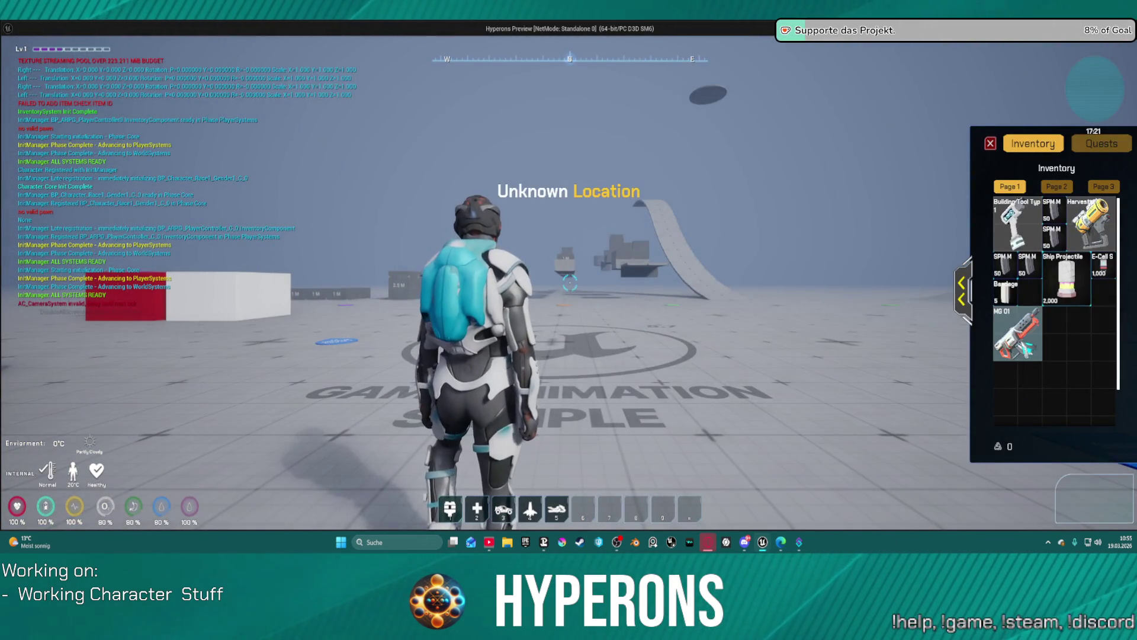
{"action": "key", "text": "s"}
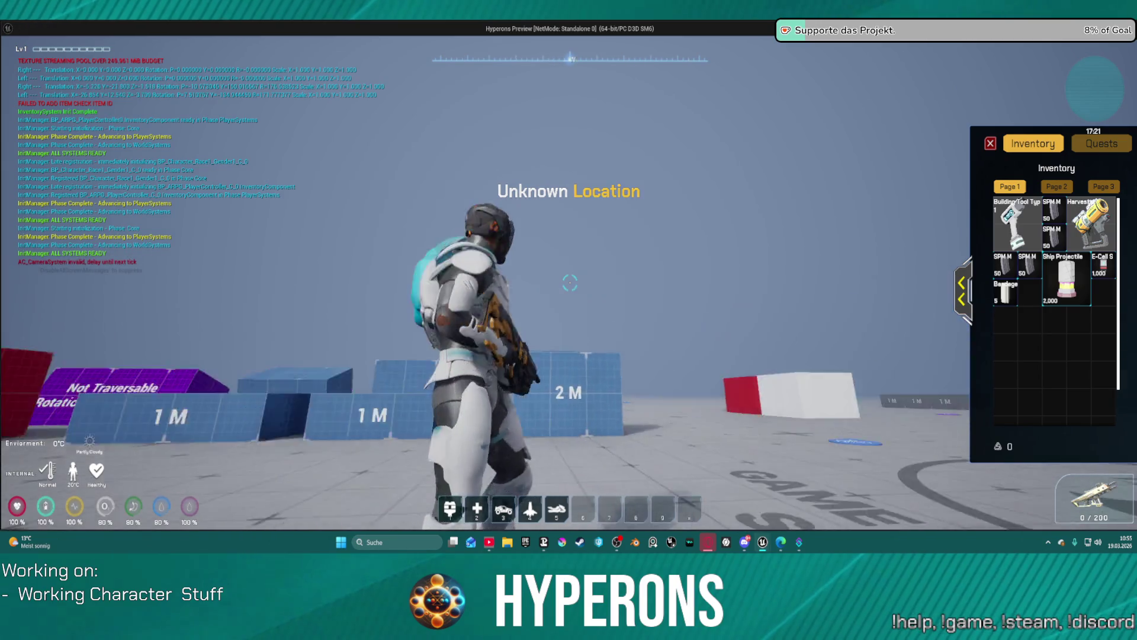
{"action": "key", "text": "Escape"}
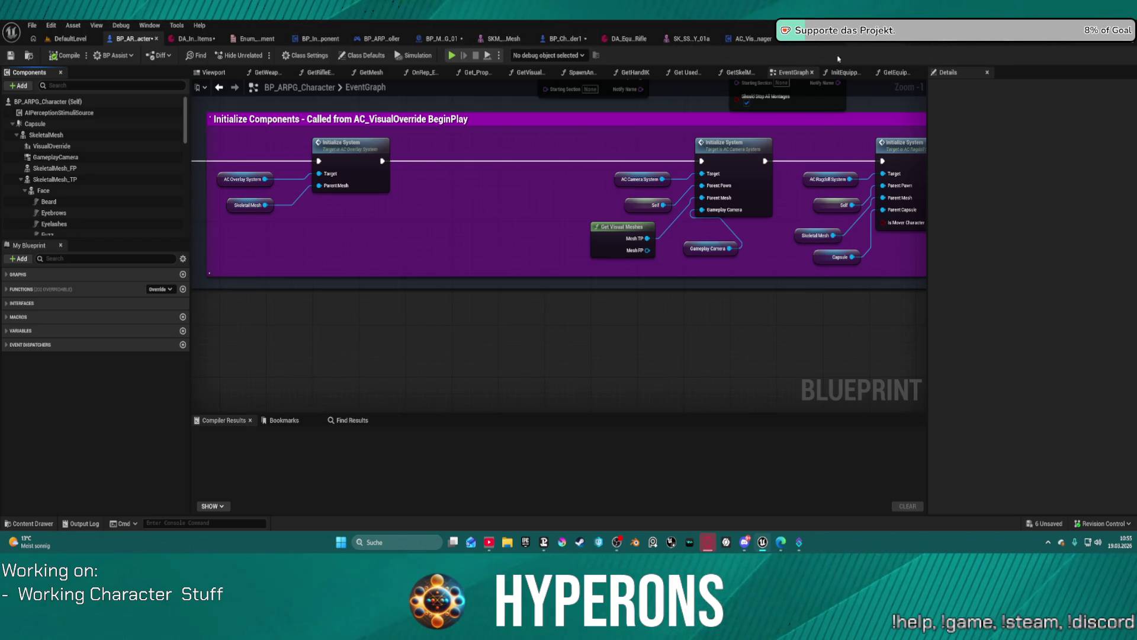
{"action": "key", "text": "ctrl+space"}
{"action": "left_click", "coordinate": [675, 39]}
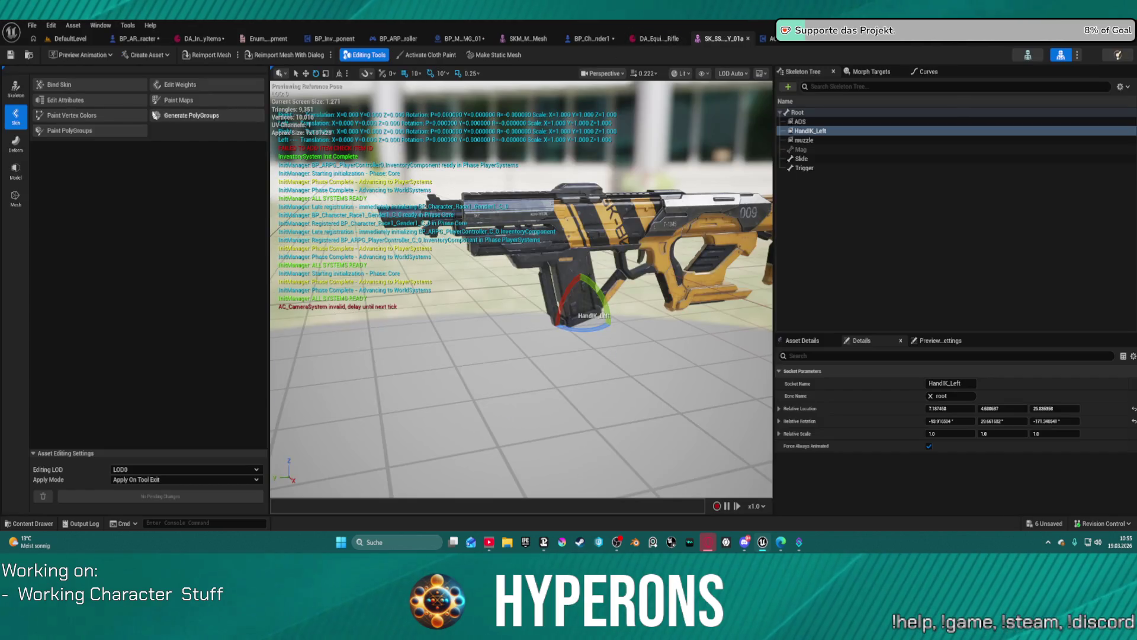
Select the rifle's ADS and HandIK_Left sockets in the Skeleton Tree
{"action": "left_click", "coordinate": [27, 56]}
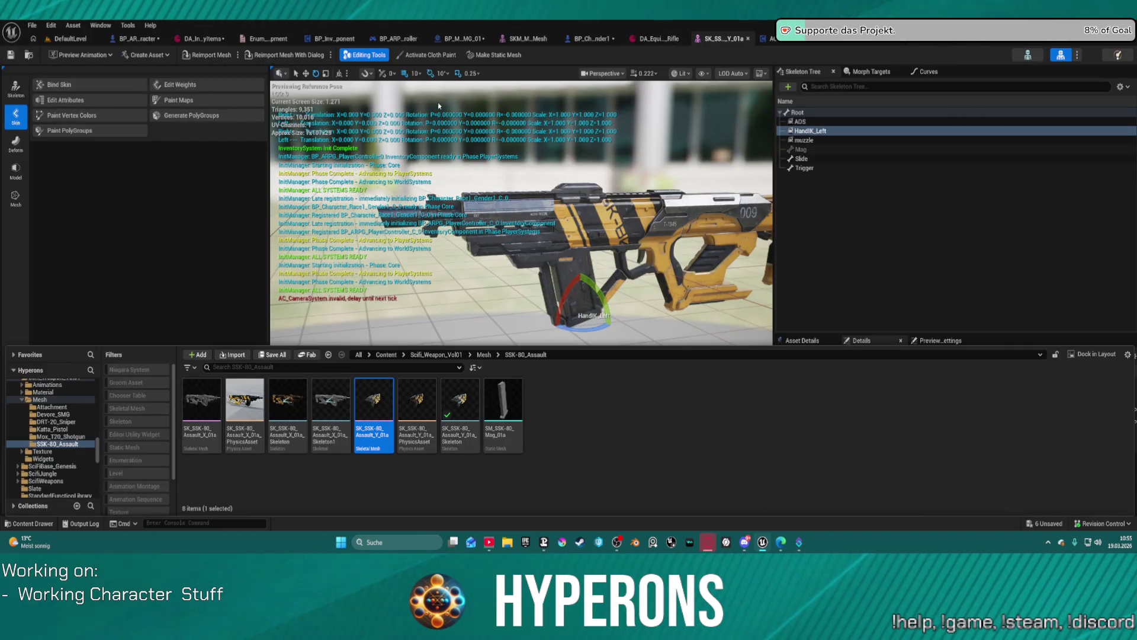
{"action": "left_click", "coordinate": [820, 121]}
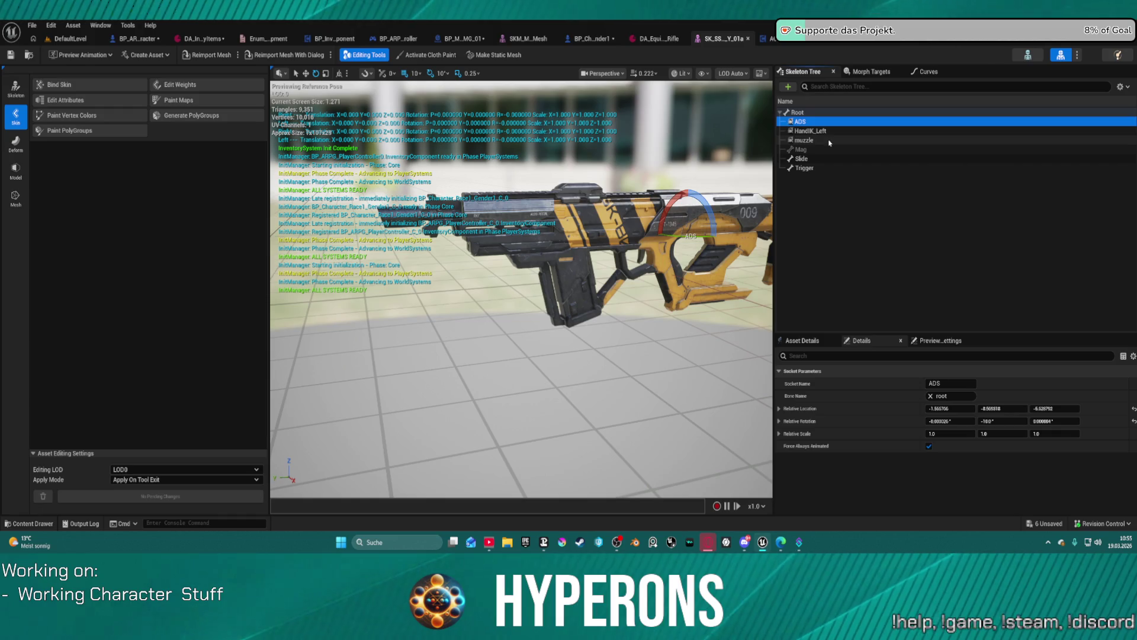
{"action": "left_click", "coordinate": [822, 131], "text": "ctrl"}
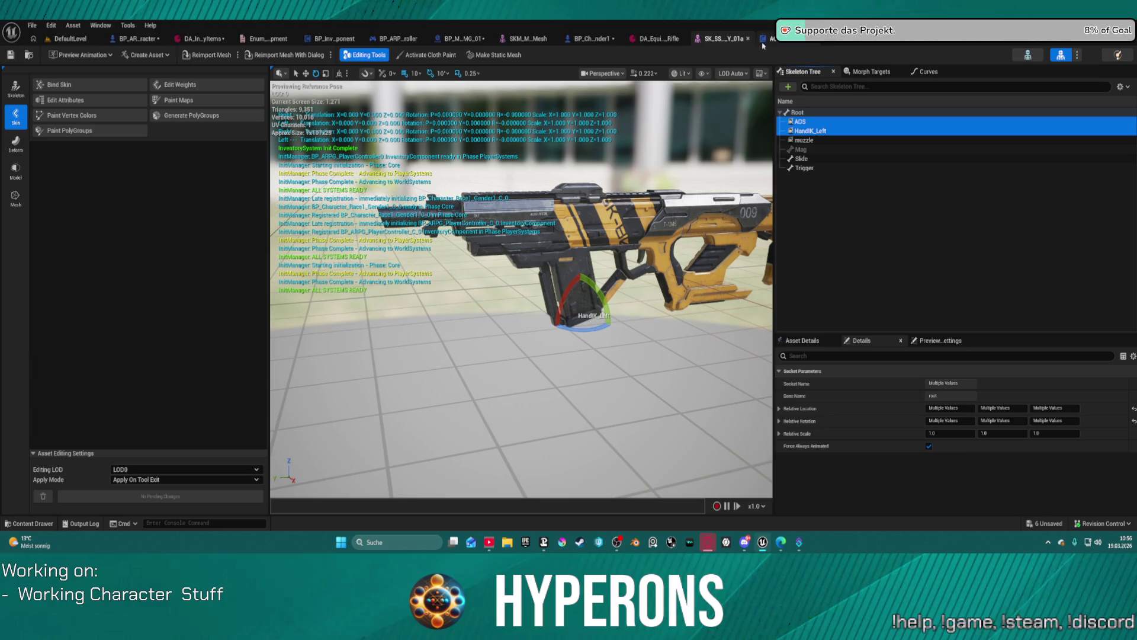
Open SK_Katta_Handgun_Y_01a from the Katta_Pistol folder and inspect its Root bone
{"action": "left_click", "coordinate": [46, 520]}
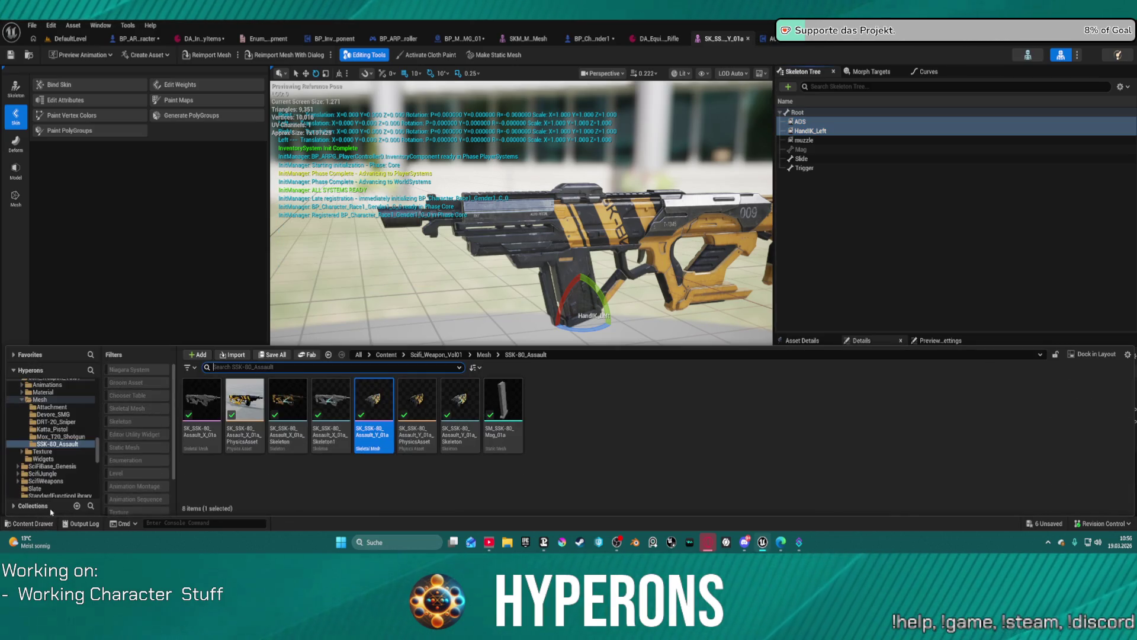
{"action": "left_click", "coordinate": [52, 429]}
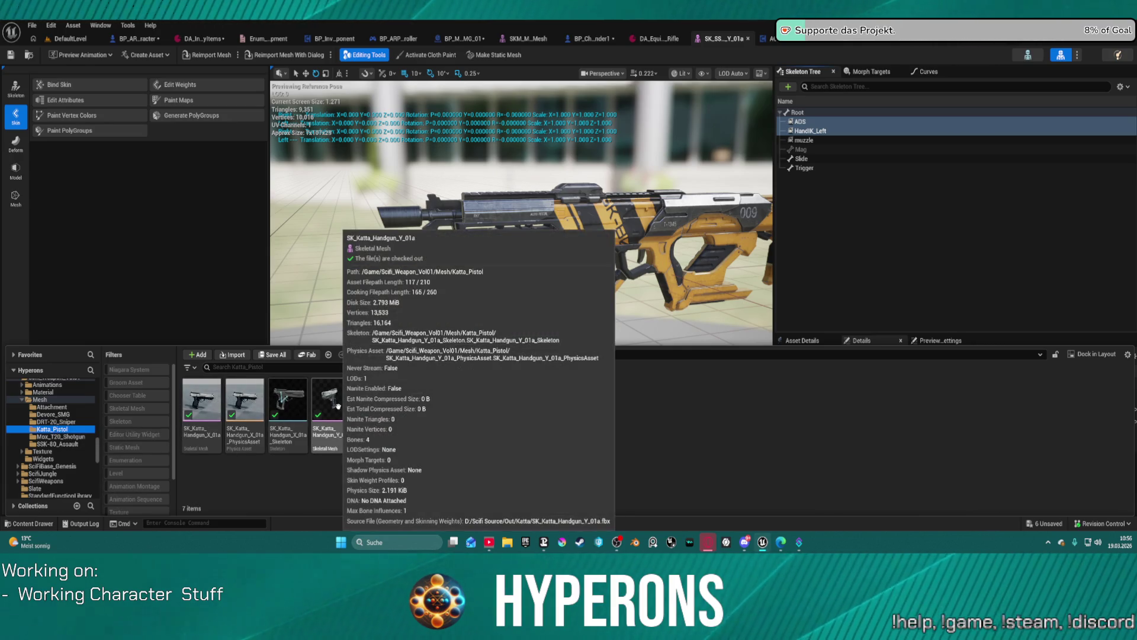
{"action": "left_click", "coordinate": [338, 406]}
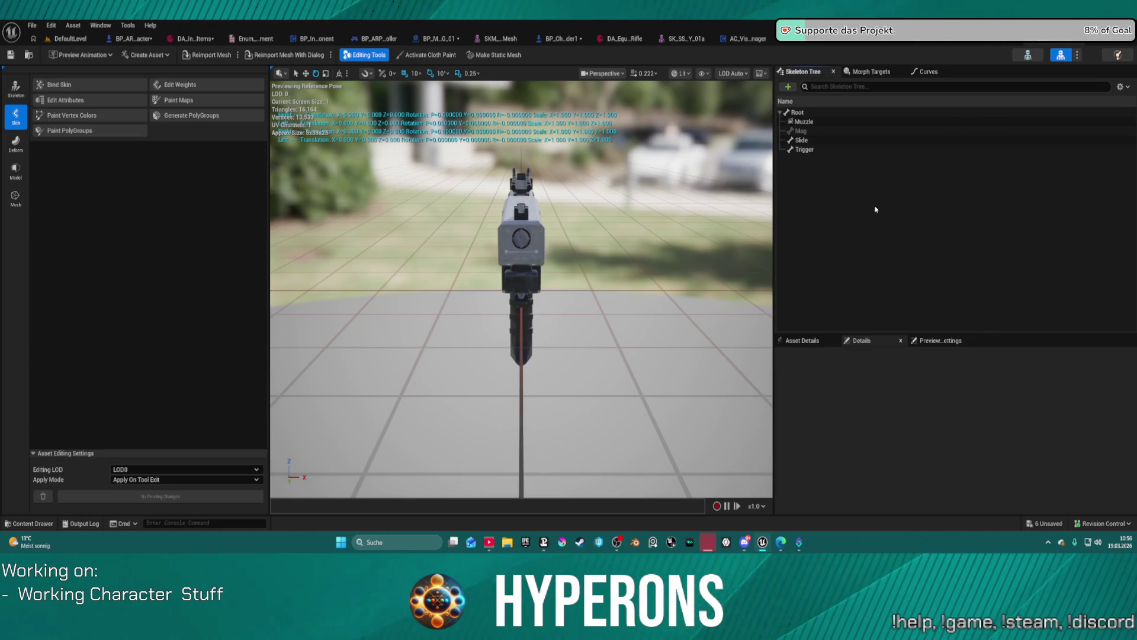
{"action": "mouse_move", "coordinate": [672, 203]}
{"action": "left_mouse_down"}
{"action": "mouse_move", "coordinate": [604, 199]}
{"action": "mouse_move", "coordinate": [677, 195]}
{"action": "left_mouse_up"}
{"action": "left_click", "coordinate": [797, 113]}
{"action": "left_click", "coordinate": [822, 204]}
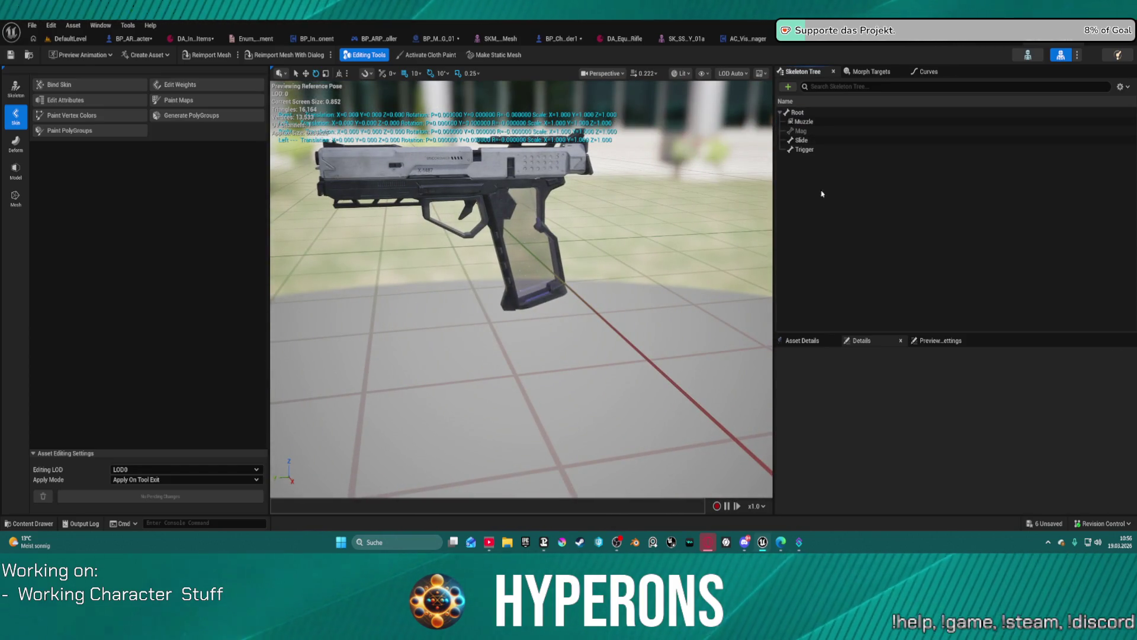
Return to the rifle mesh and reselect its ADS and HandIK_Left sockets
{"action": "left_click", "coordinate": [691, 39]}
{"action": "left_click", "coordinate": [799, 121]}
{"action": "left_click", "coordinate": [801, 131], "text": "ctrl"}
Copy the rifle's ADS and HandIK_Left sockets and paste them onto the pistol's Root bone
{"action": "right_click", "coordinate": [800, 130]}
{"action": "mouse_move", "coordinate": [841, 180]}
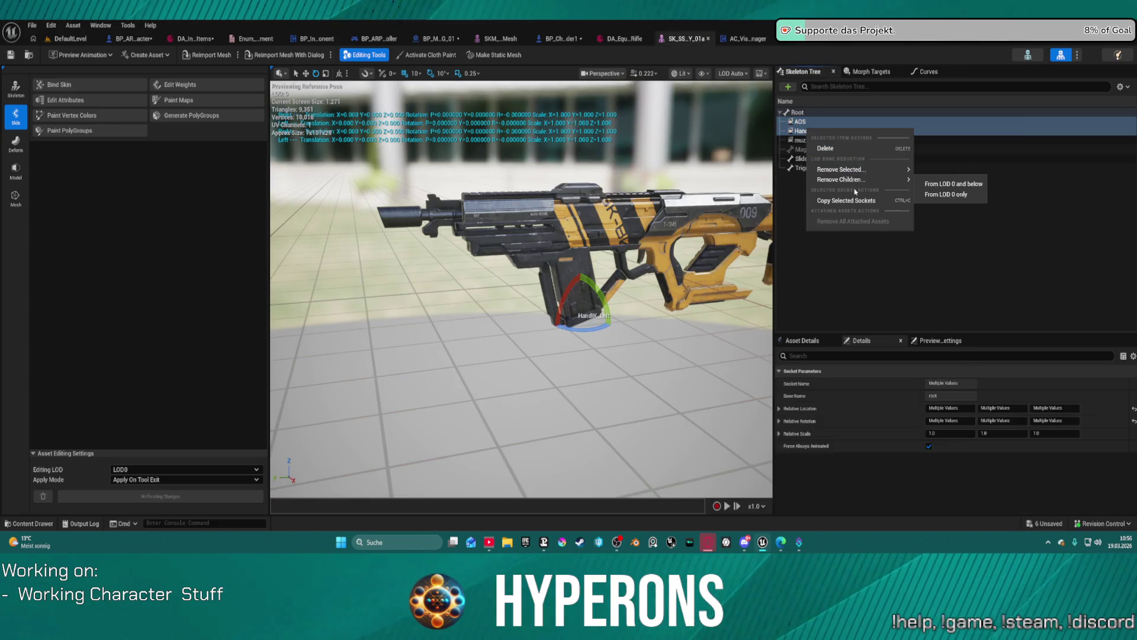
{"action": "left_click", "coordinate": [846, 200]}
{"action": "key", "text": "ctrl+Tab"}
{"action": "right_click", "coordinate": [878, 176]}
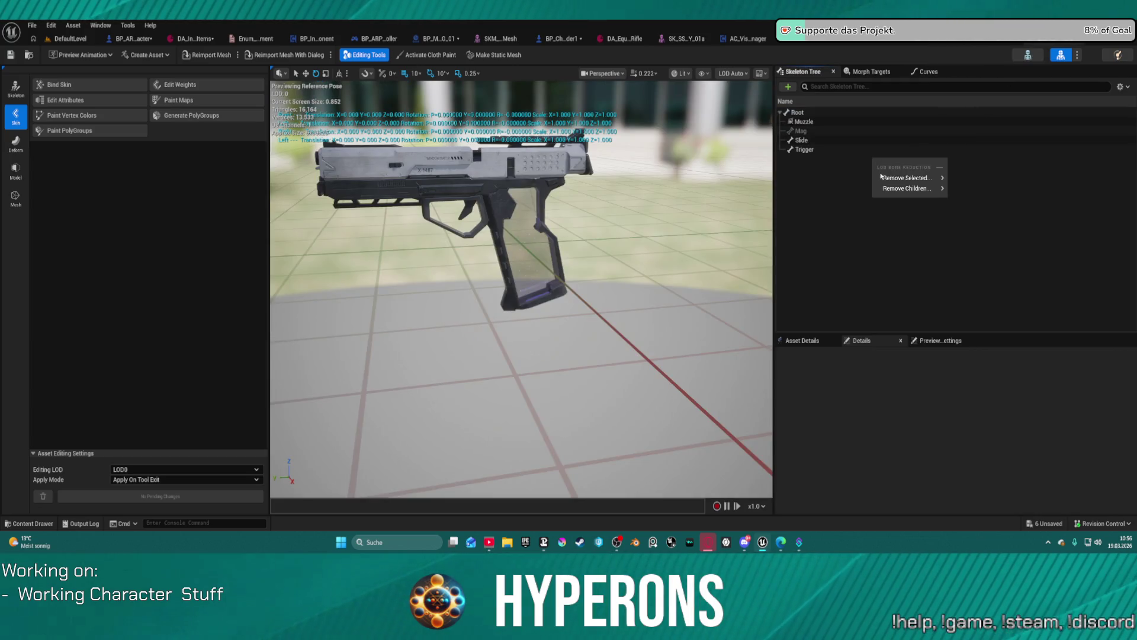
{"action": "key", "text": "Escape"}
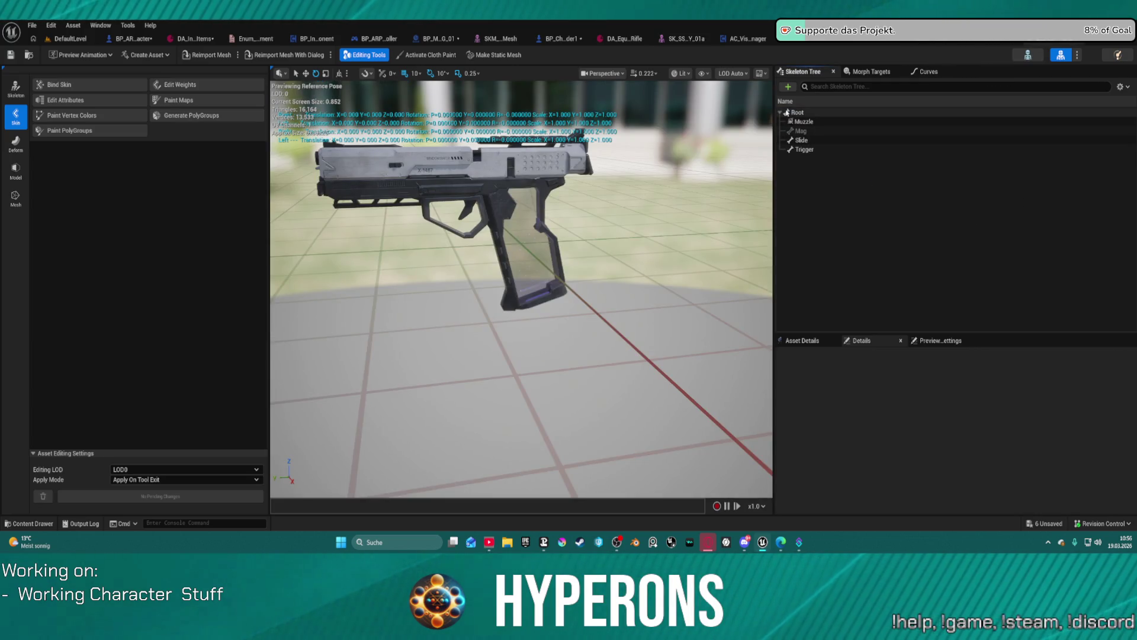
{"action": "right_click", "coordinate": [786, 112]}
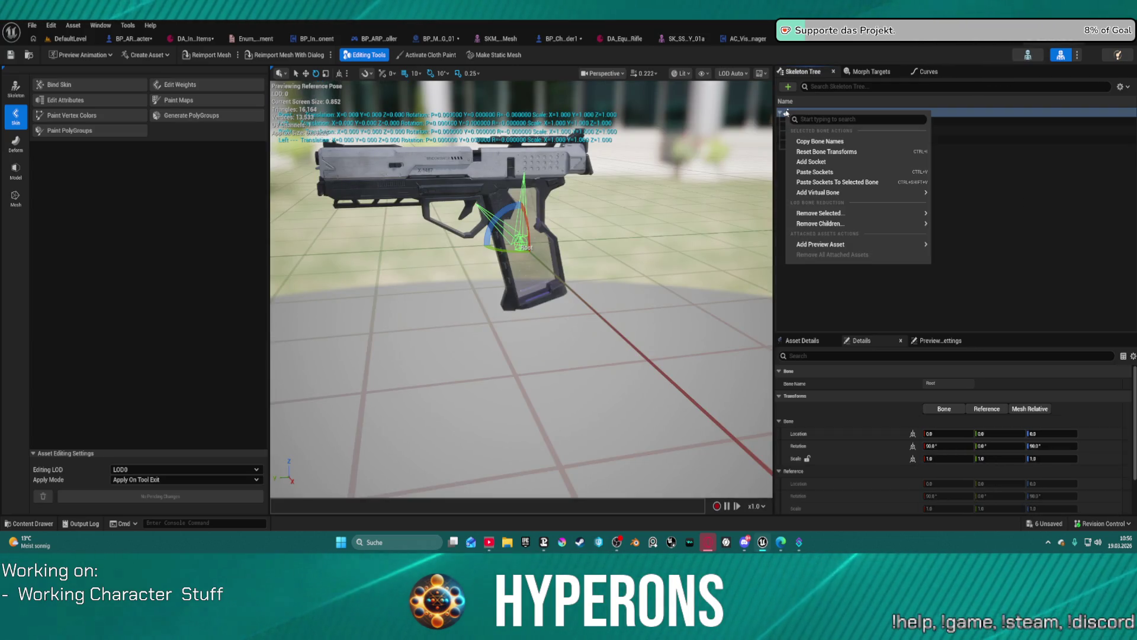
{"action": "left_click", "coordinate": [837, 177]}
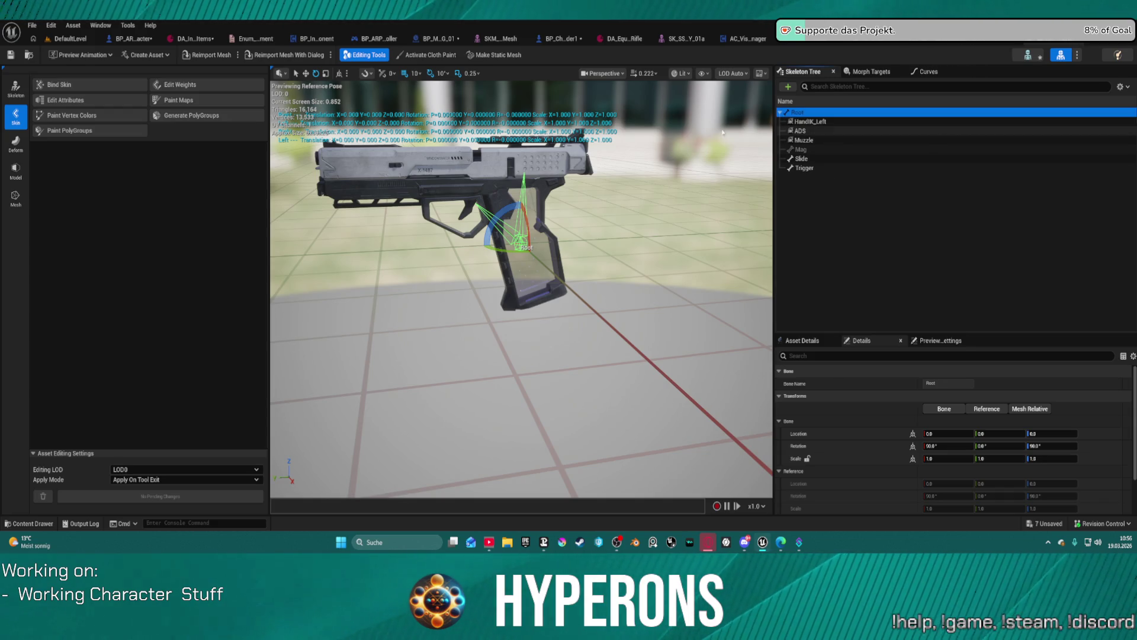
Frame the pasted HandIK_Left socket on the pistol and orbit the view around it
{"action": "scroll", "coordinate": [574, 213], "scroll_direction": "down", "scroll_amount": 6}
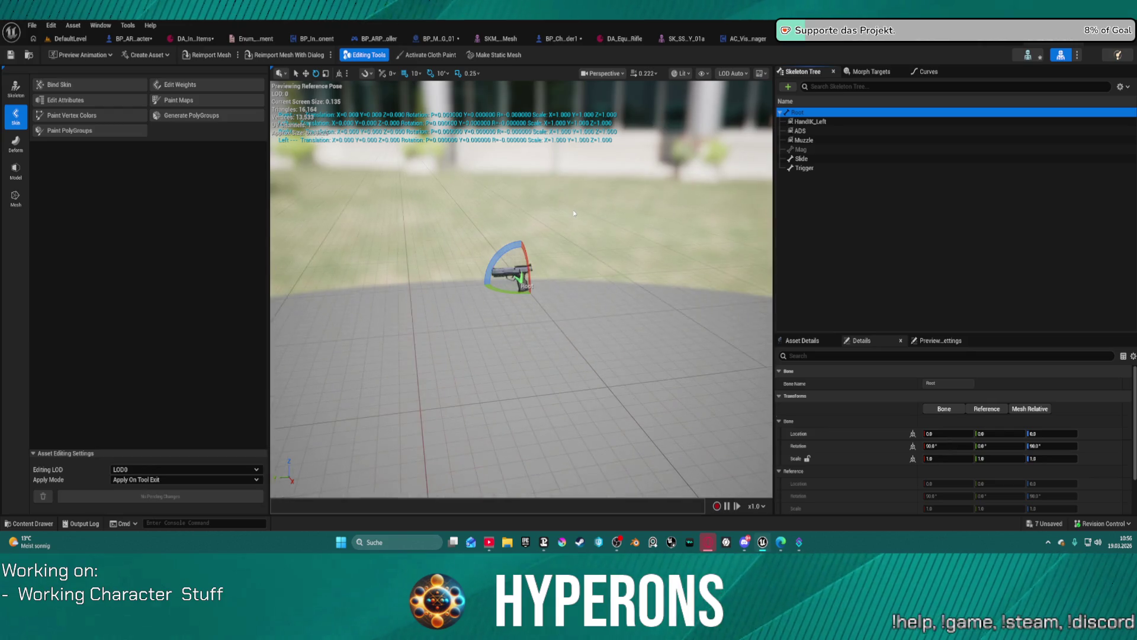
{"action": "scroll", "coordinate": [574, 213], "scroll_direction": "up", "scroll_amount": 2}
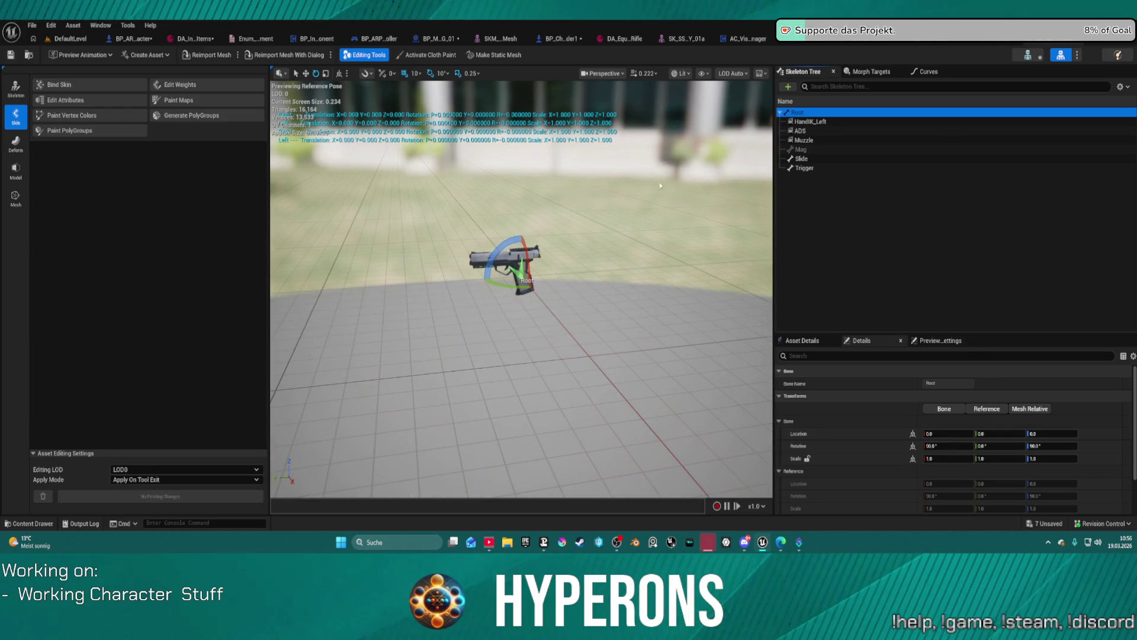
{"action": "left_click", "coordinate": [801, 130]}
{"action": "key", "text": "F2"}
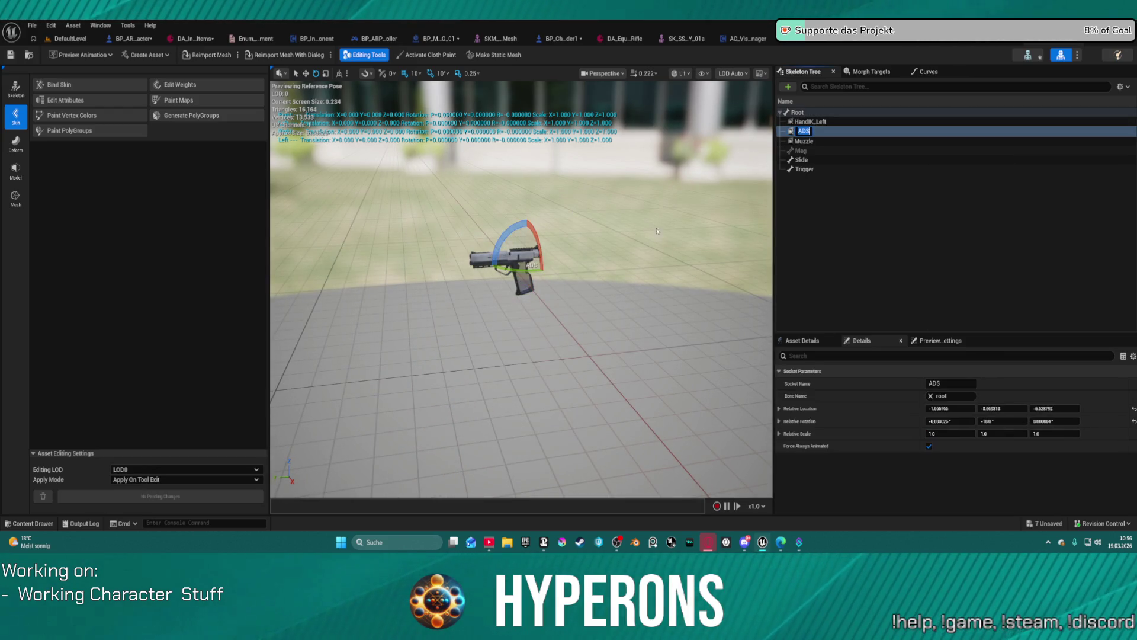
{"action": "left_click", "coordinate": [811, 121]}
{"action": "key", "text": "f"}
{"action": "scroll", "coordinate": [613, 217], "scroll_direction": "down", "scroll_amount": 5}
{"action": "scroll", "coordinate": [613, 217], "scroll_direction": "up", "scroll_amount": 2}
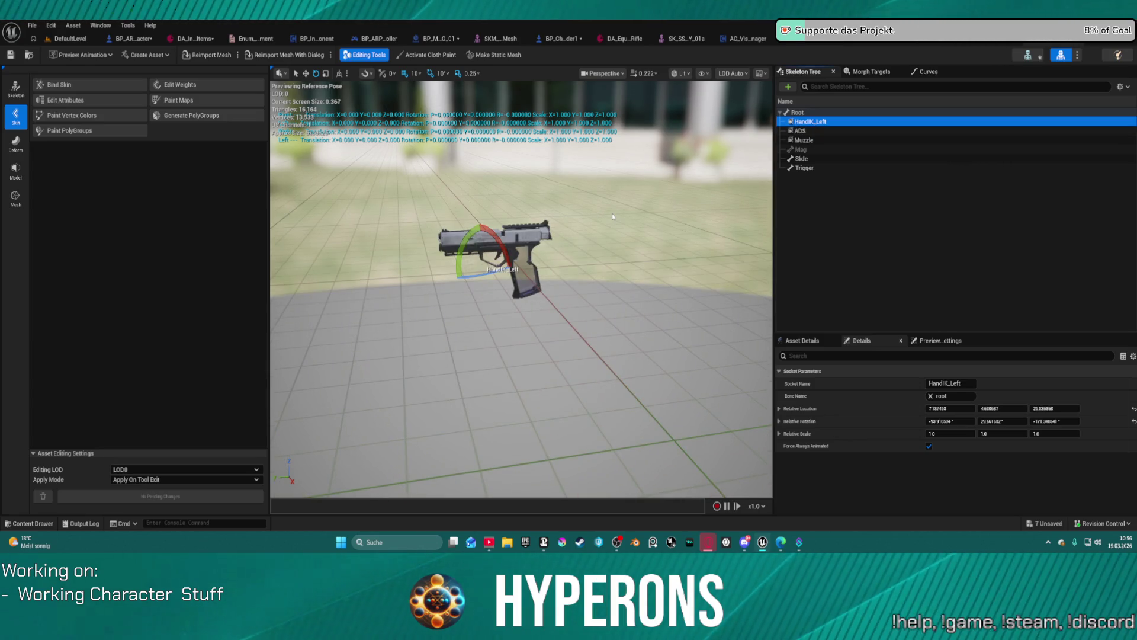
{"action": "left_click", "coordinate": [540, 234]}
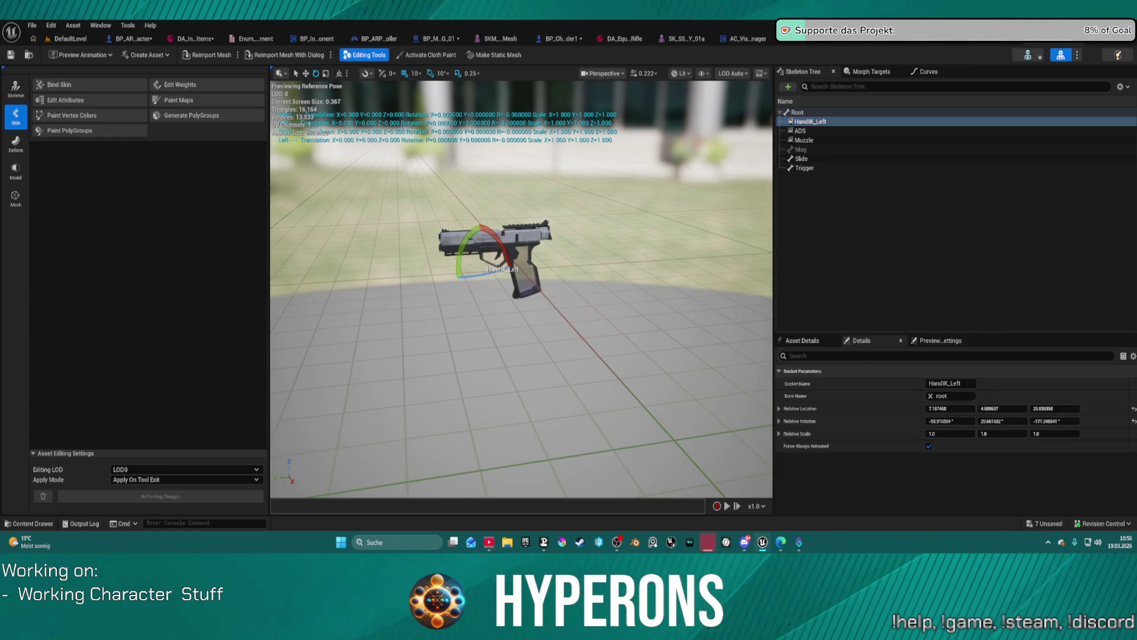
{"action": "left_click", "coordinate": [540, 234]}
{"action": "mouse_move", "coordinate": [540, 234]}
{"action": "left_mouse_down"}
{"action": "mouse_move", "coordinate": [711, 213]}
{"action": "mouse_move", "coordinate": [723, 192]}
{"action": "left_mouse_up"}
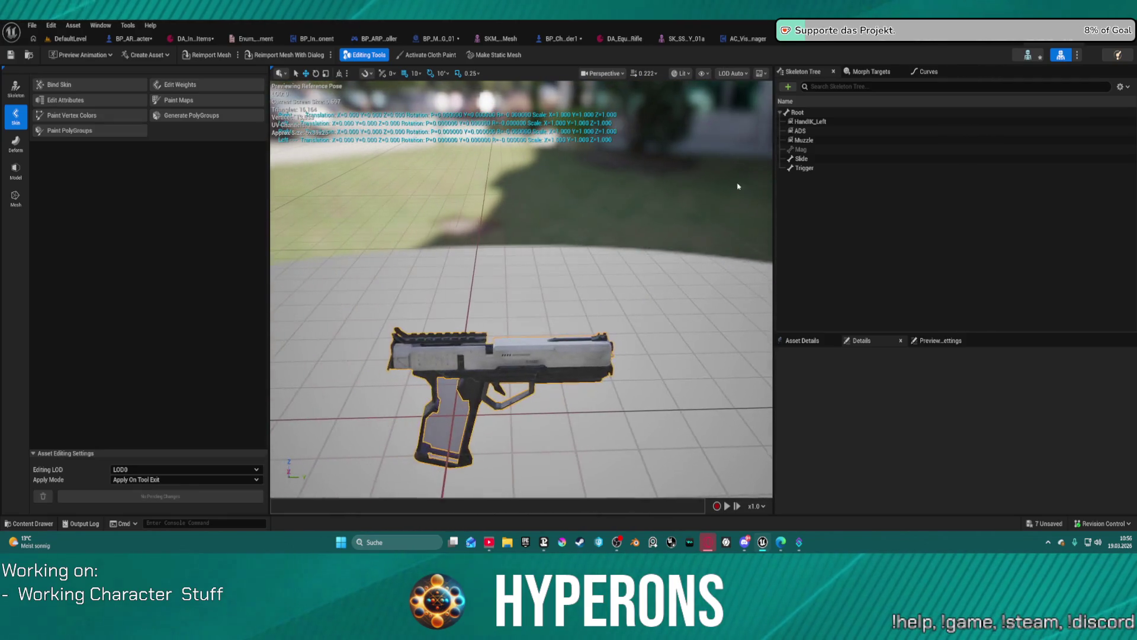
Drag the pistol's Muzzle socket back along X toward the barrel
{"action": "left_click", "coordinate": [804, 140]}
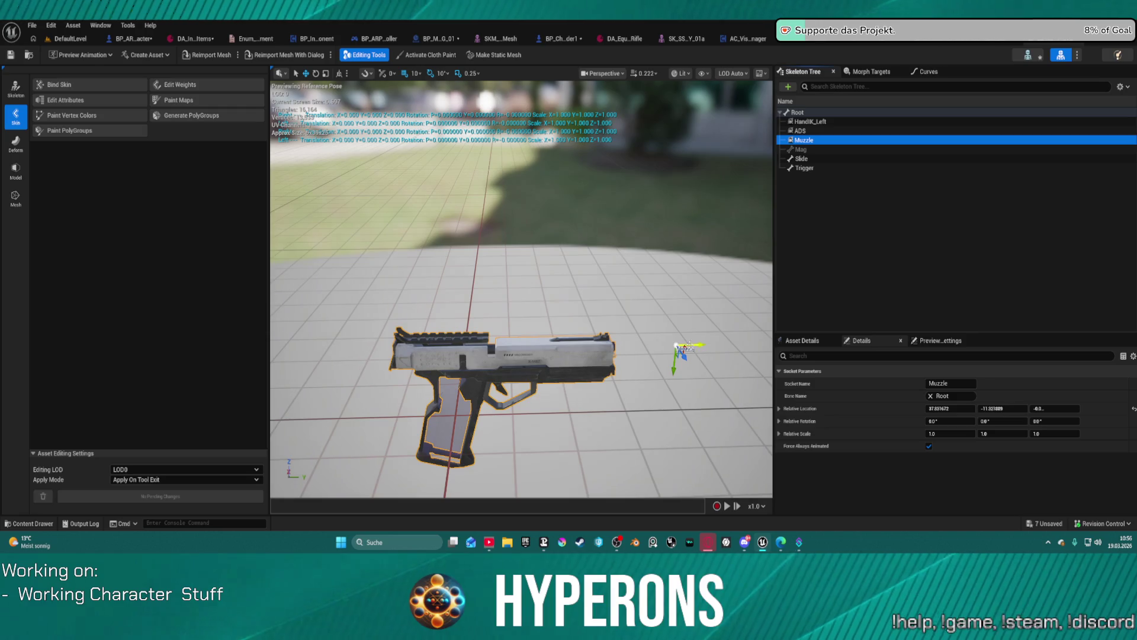
{"action": "left_click_drag", "start_coordinate": [688, 346], "coordinate": [665, 346]}
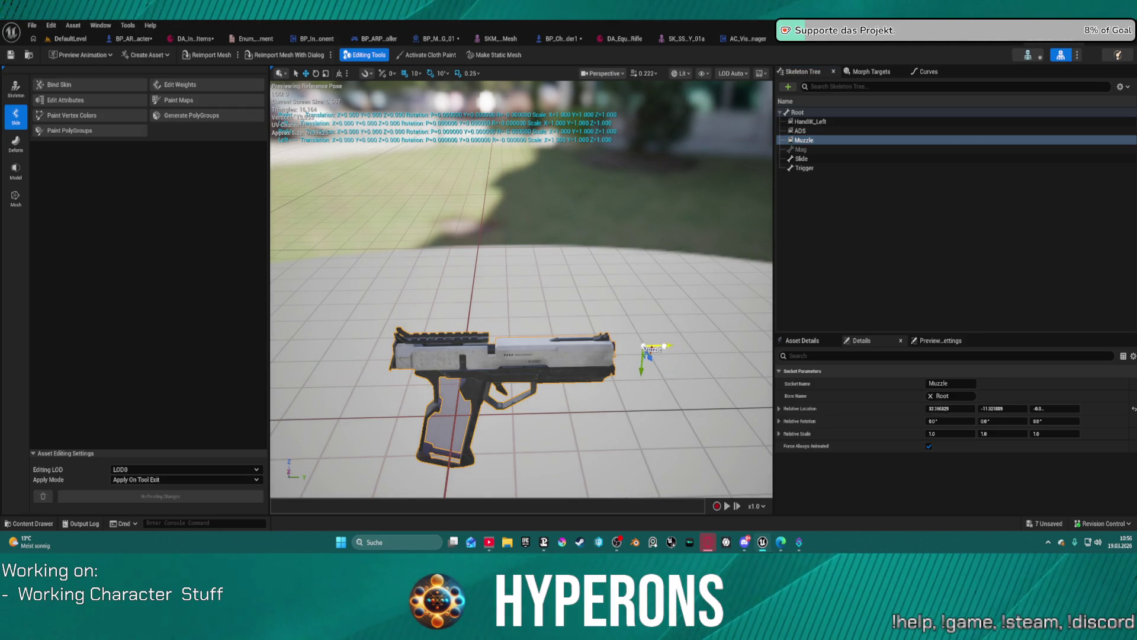
{"action": "left_click", "coordinate": [811, 122]}
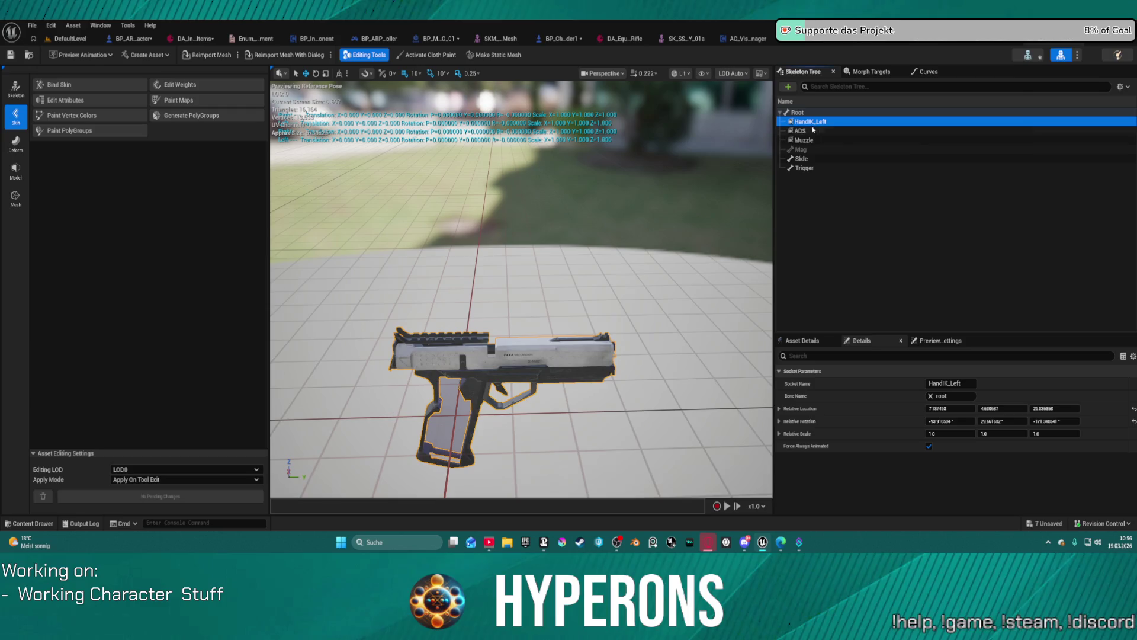
Zero HandIK_Left's relative location and rotation, then move it about 6 units along X
{"action": "scroll", "coordinate": [599, 237], "scroll_direction": "down", "scroll_amount": 5}
{"action": "scroll", "coordinate": [599, 237], "scroll_direction": "up", "scroll_amount": 3}
{"action": "scroll", "coordinate": [630, 237], "scroll_direction": "down", "scroll_amount": 3}
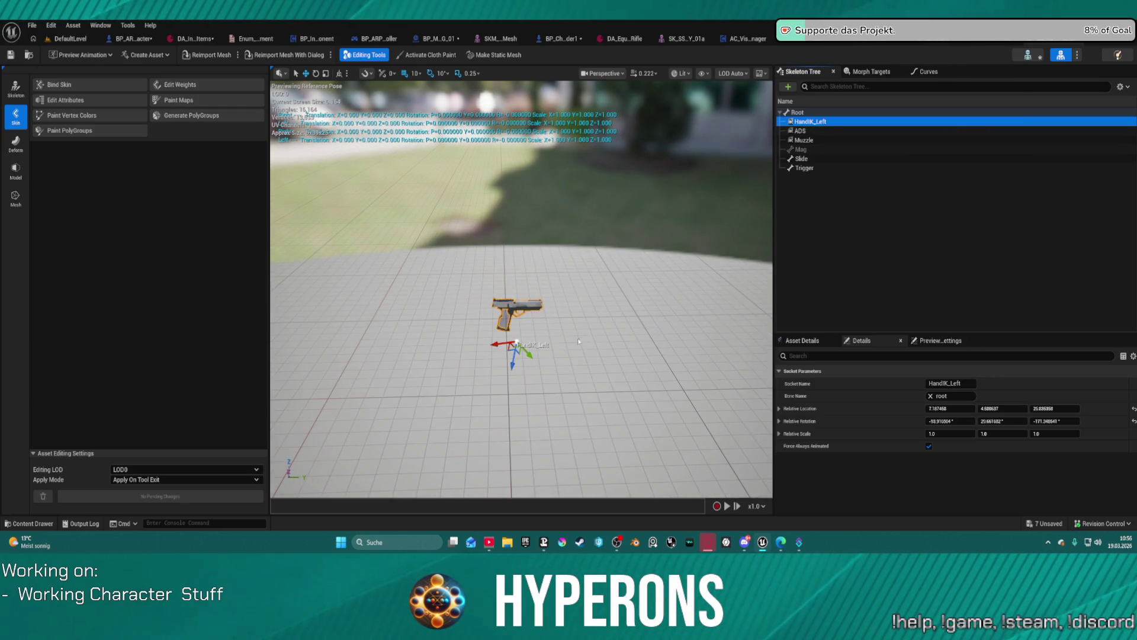
{"action": "left_click", "coordinate": [1133, 408]}
{"action": "left_click", "coordinate": [1132, 421]}
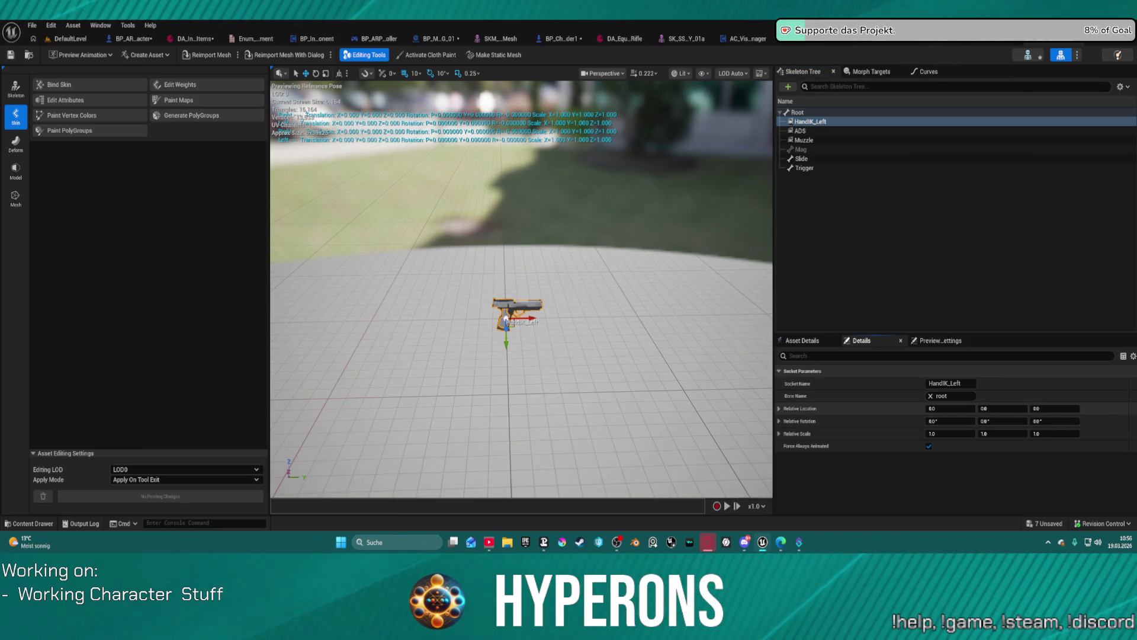
{"action": "left_click_drag", "start_coordinate": [527, 320], "coordinate": [536, 318]}
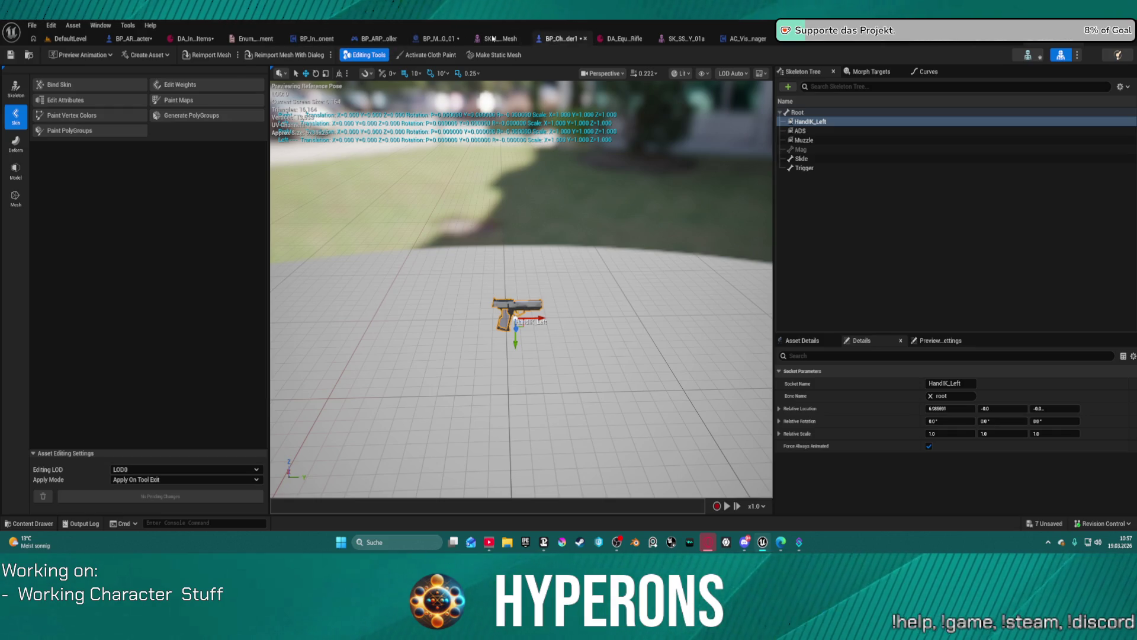
{"action": "left_click", "coordinate": [440, 41]}
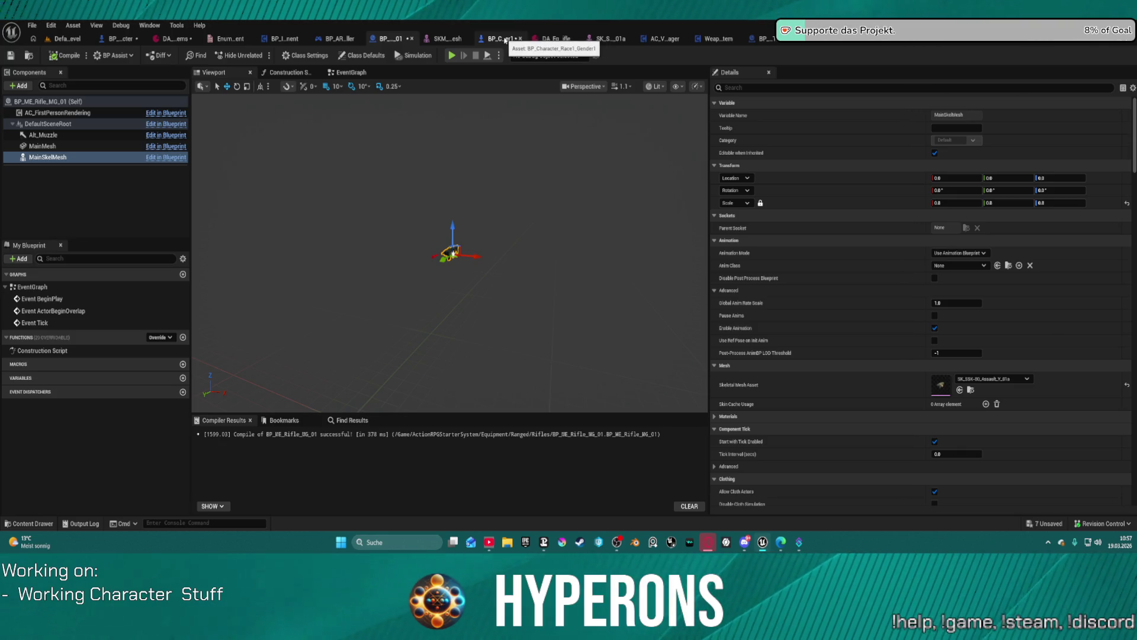
Close the Race1 character, body mesh, weapon system and AC_VisualOverrideManager assets
{"action": "middle_click", "coordinate": [504, 39]}
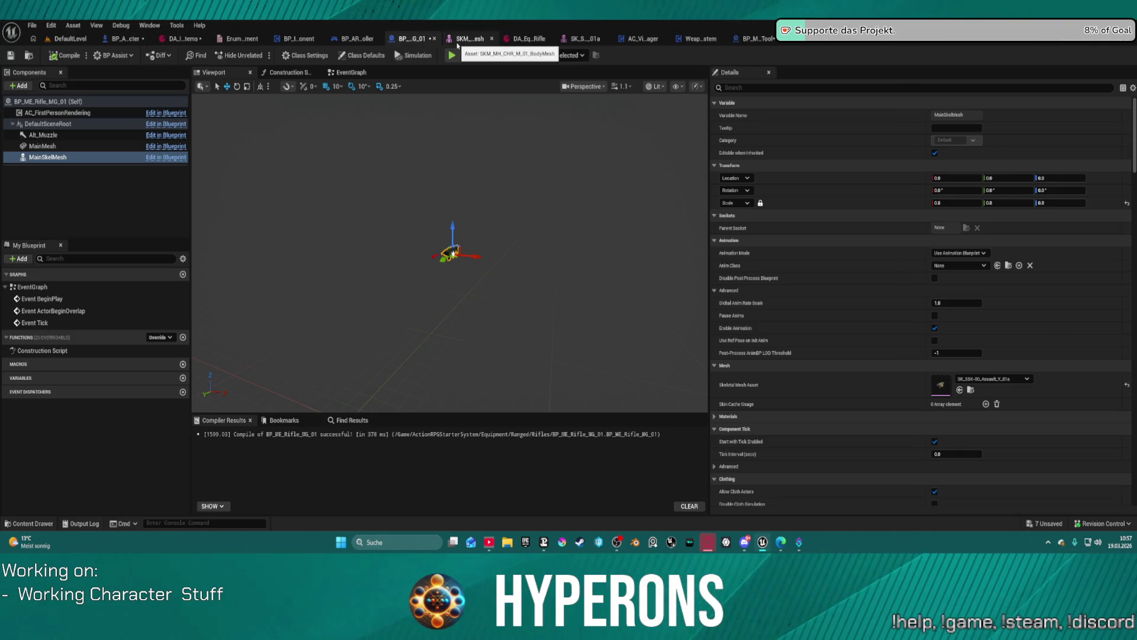
{"action": "middle_click", "coordinate": [474, 42]}
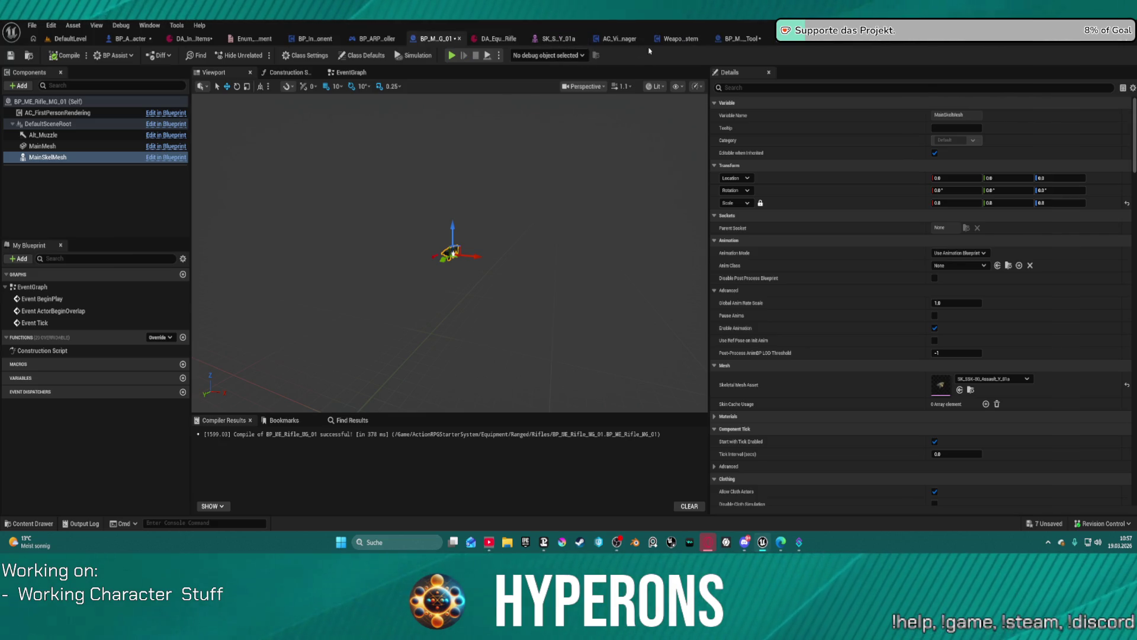
{"action": "middle_click", "coordinate": [686, 42]}
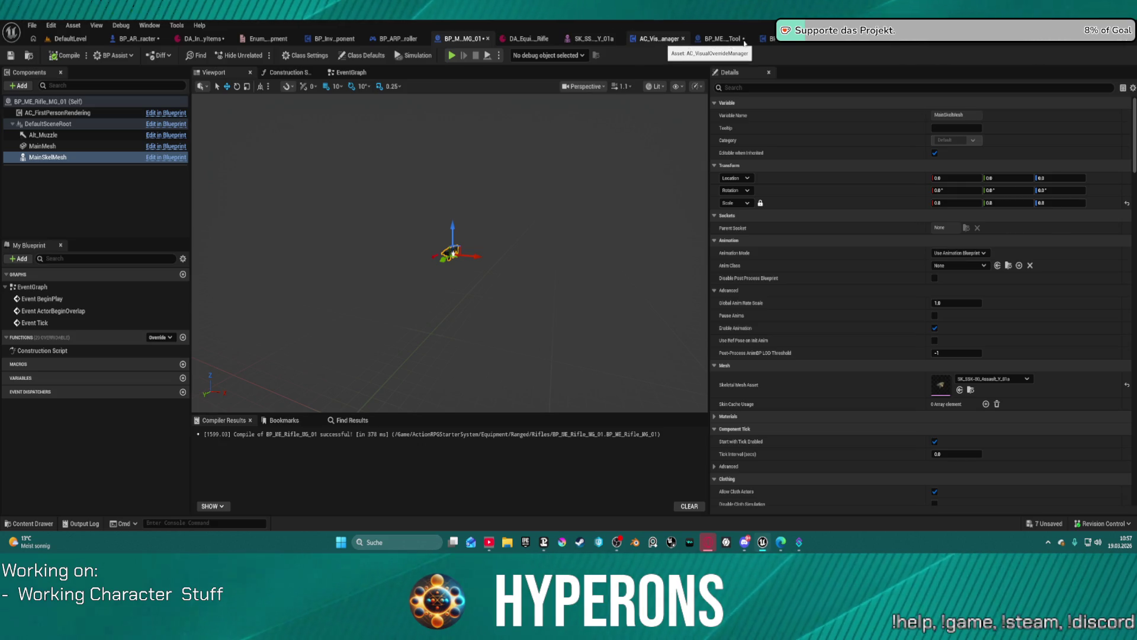
{"action": "middle_click", "coordinate": [687, 42]}
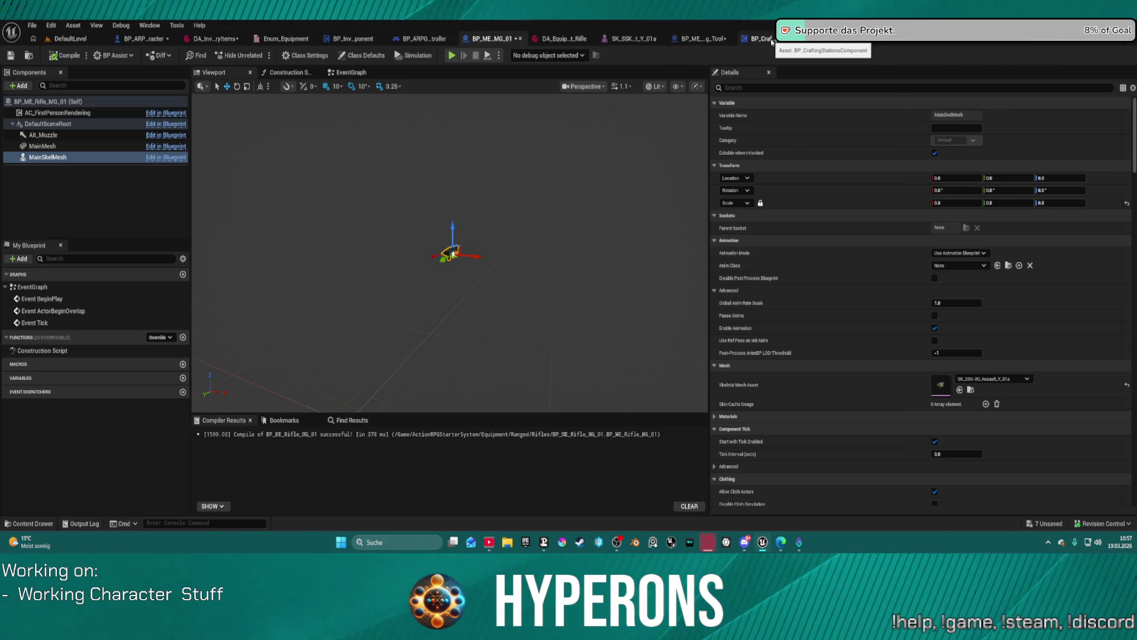
Close the crafting stations blueprint and inspect BP_ME_MiningLaser's MainSkelMesh component
{"action": "middle_click", "coordinate": [770, 40]}
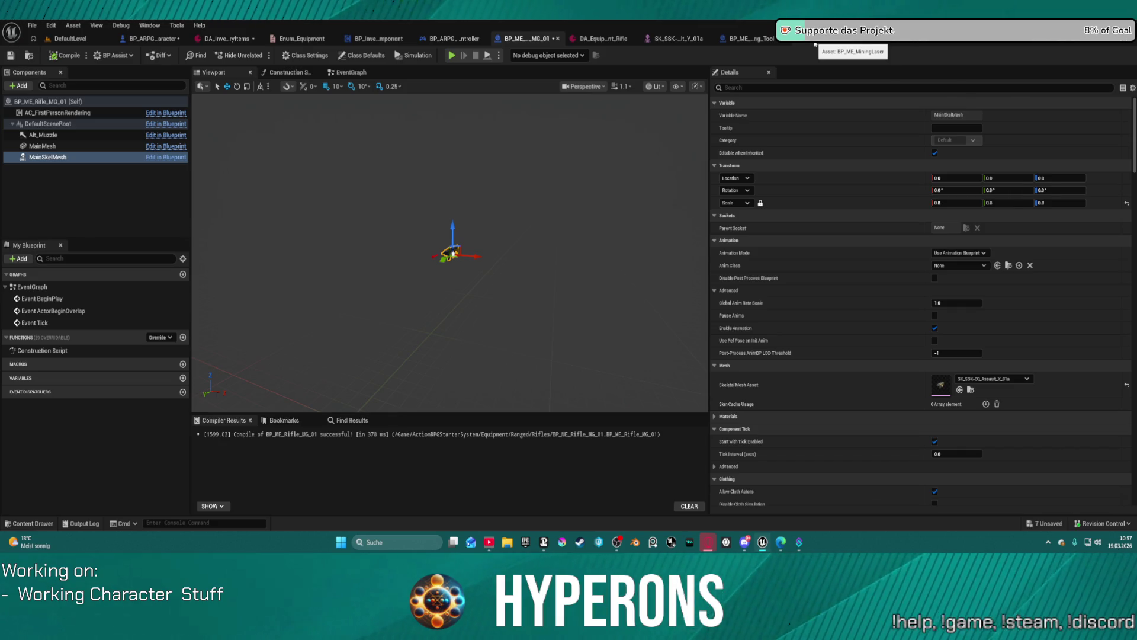
{"action": "left_click", "coordinate": [814, 43]}
{"action": "left_click", "coordinate": [66, 158]}
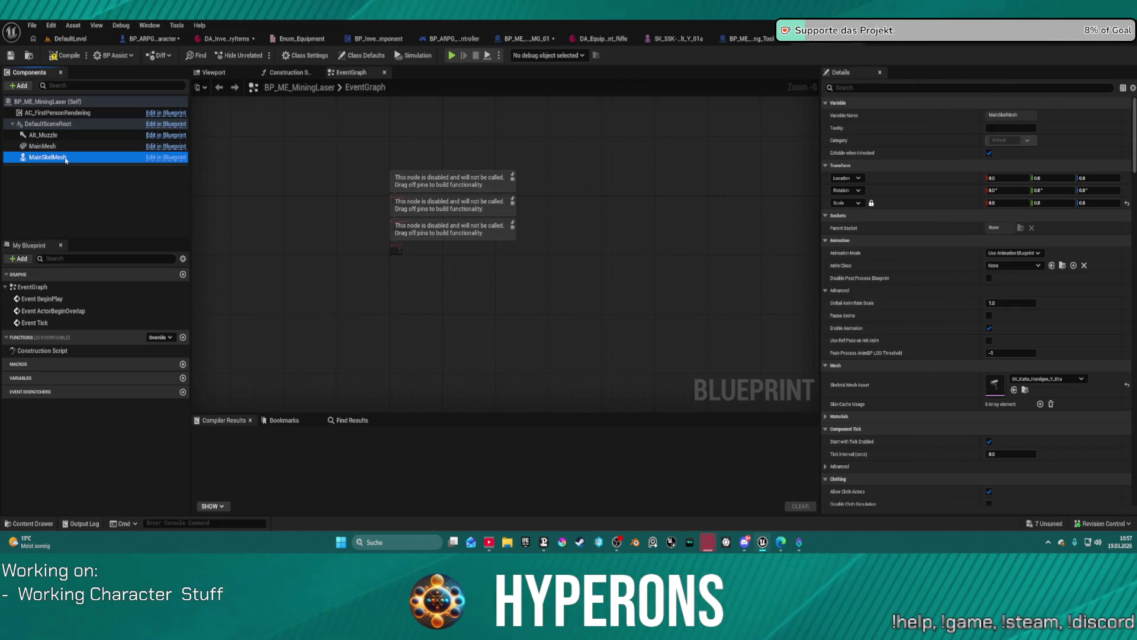
Set the MiningLaser's Overlay Pose TP to ABP_Overlay_Pistol2H and launch the standalone preview
{"action": "left_click", "coordinate": [372, 56]}
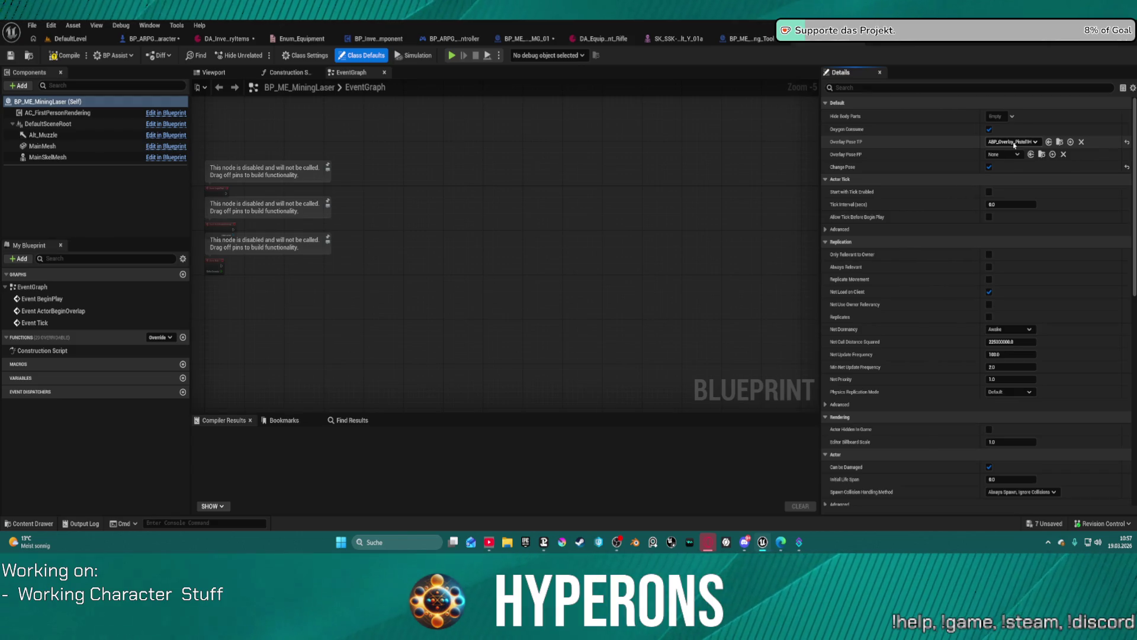
{"action": "left_click", "coordinate": [1014, 143]}
{"action": "type", "text": "pi"}
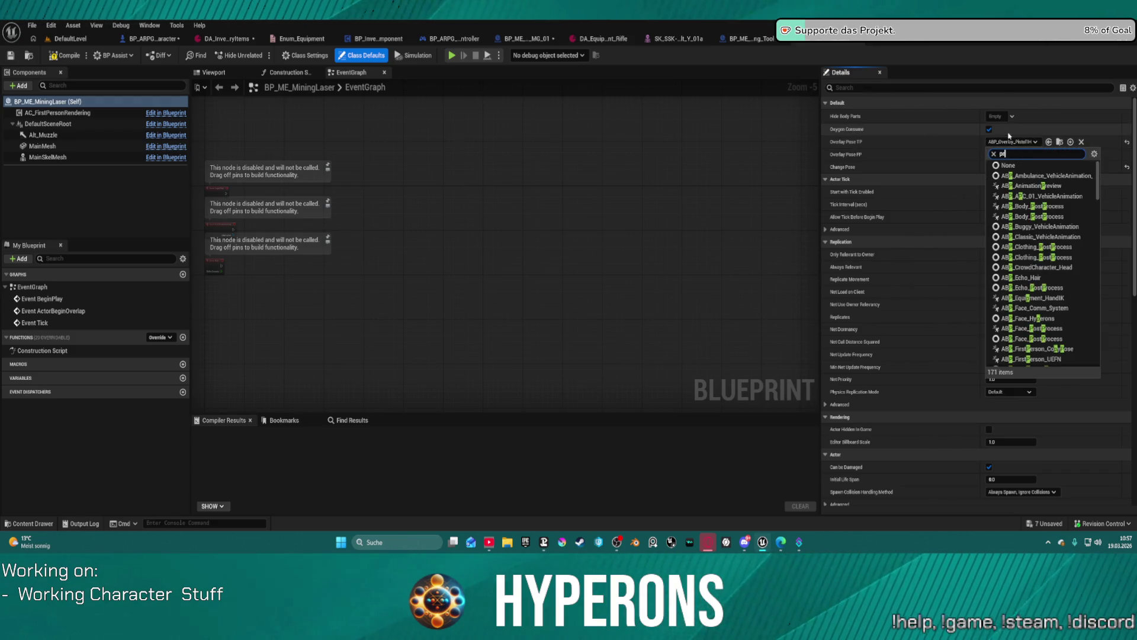
{"action": "type", "text": "stol"}
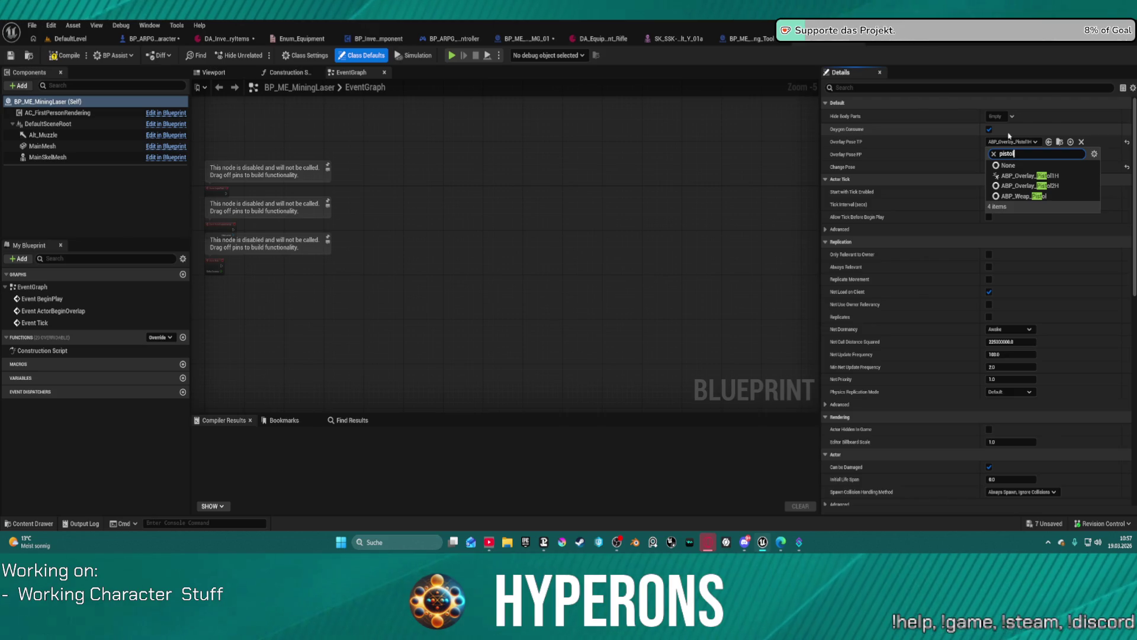
{"action": "left_click", "coordinate": [1057, 185]}
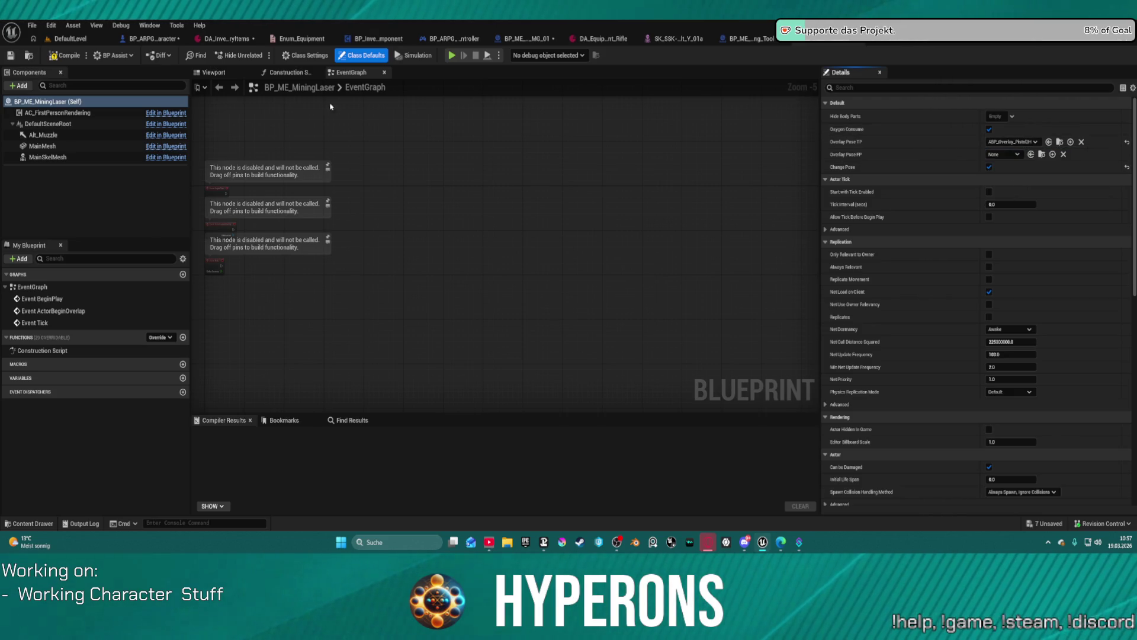
{"action": "key", "text": "alt+p"}
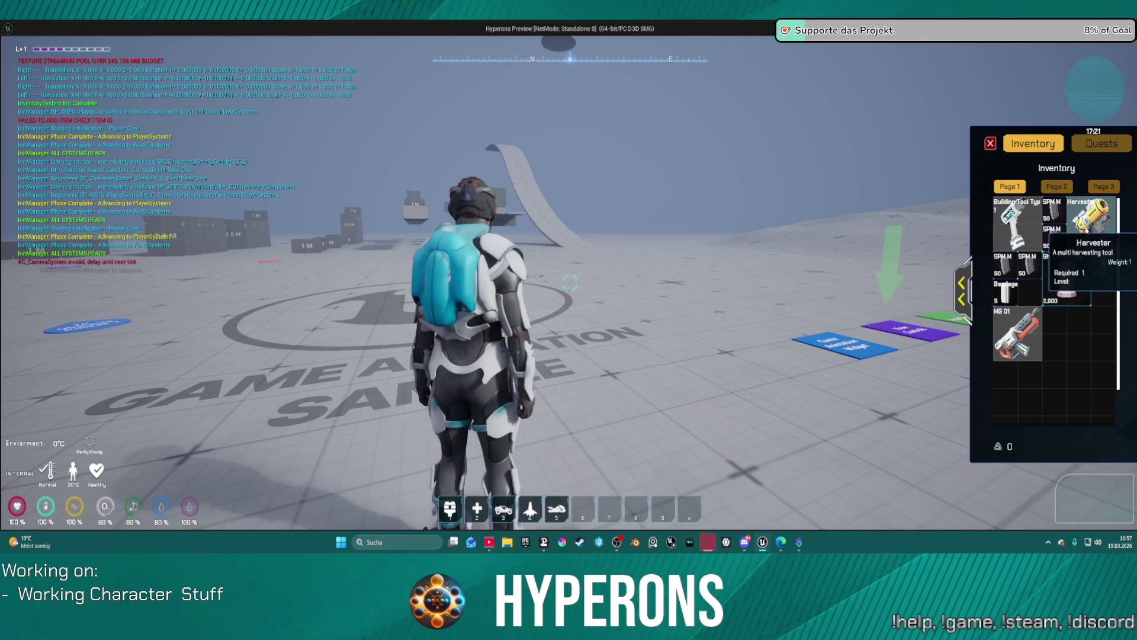
Equip the Harvester as the primary item and briefly view the character equipment panel
{"action": "right_click", "coordinate": [1090, 220]}
{"action": "left_click", "coordinate": [962, 291]}
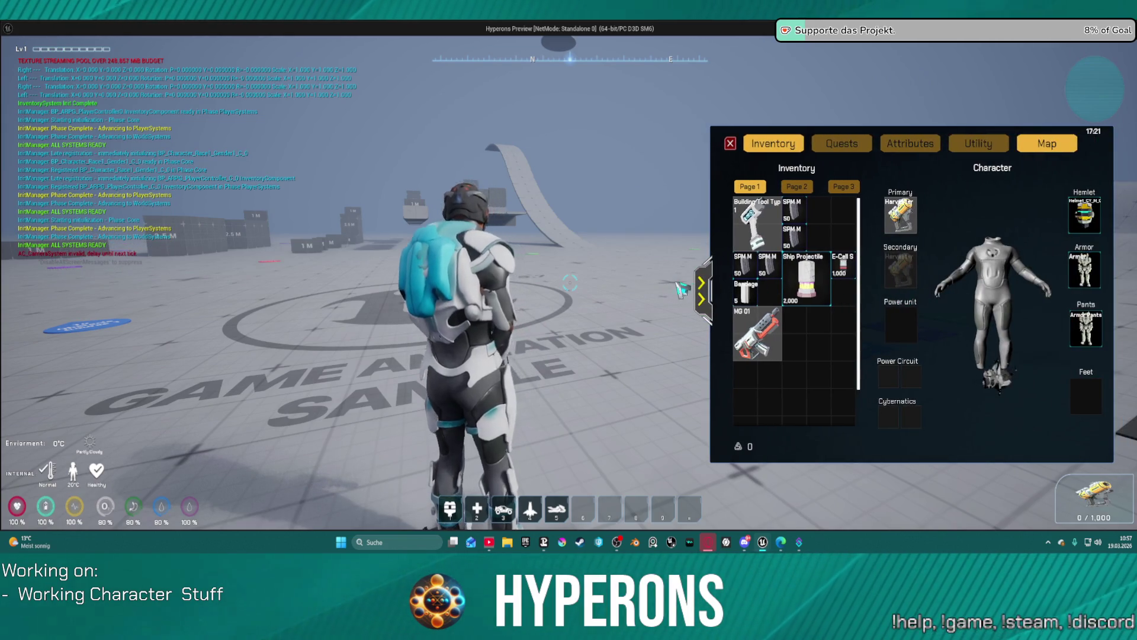
{"action": "left_click", "coordinate": [701, 291]}
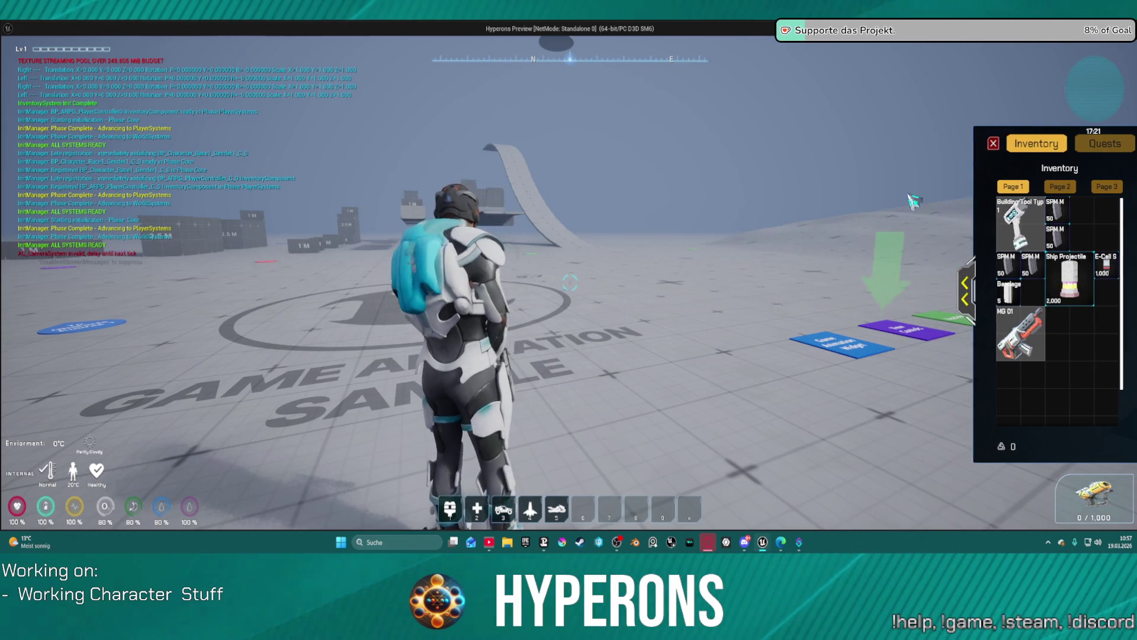
Close the inventory, end the preview, and return to the SK_SSK skeletal mesh
{"action": "key", "text": "i"}
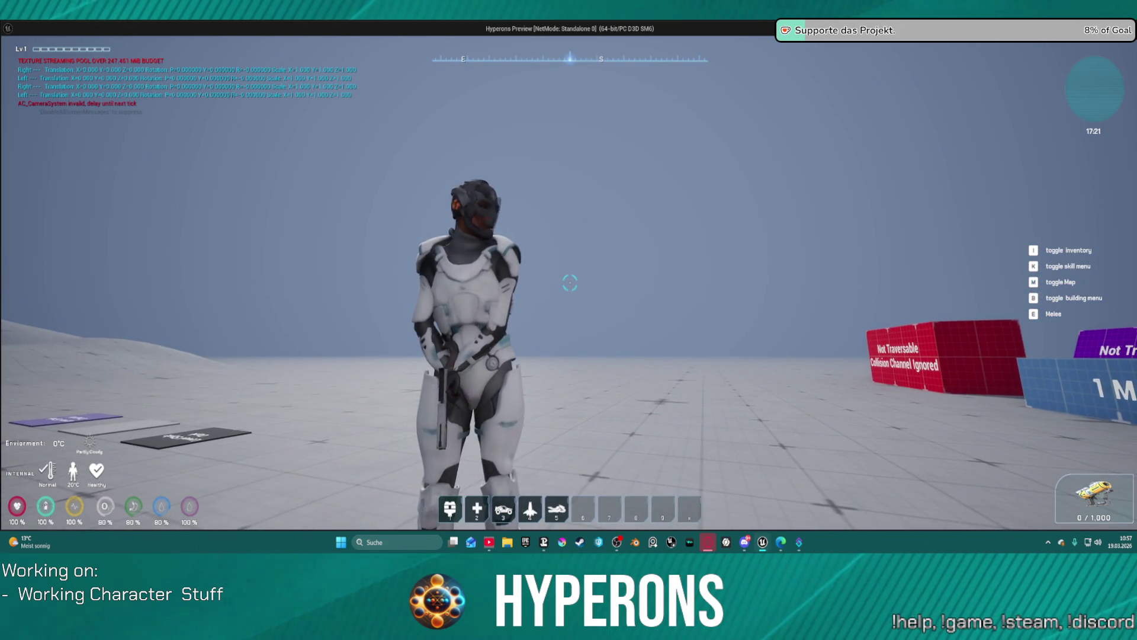
{"action": "key", "text": "Escape"}
{"action": "left_click", "coordinate": [660, 39]}
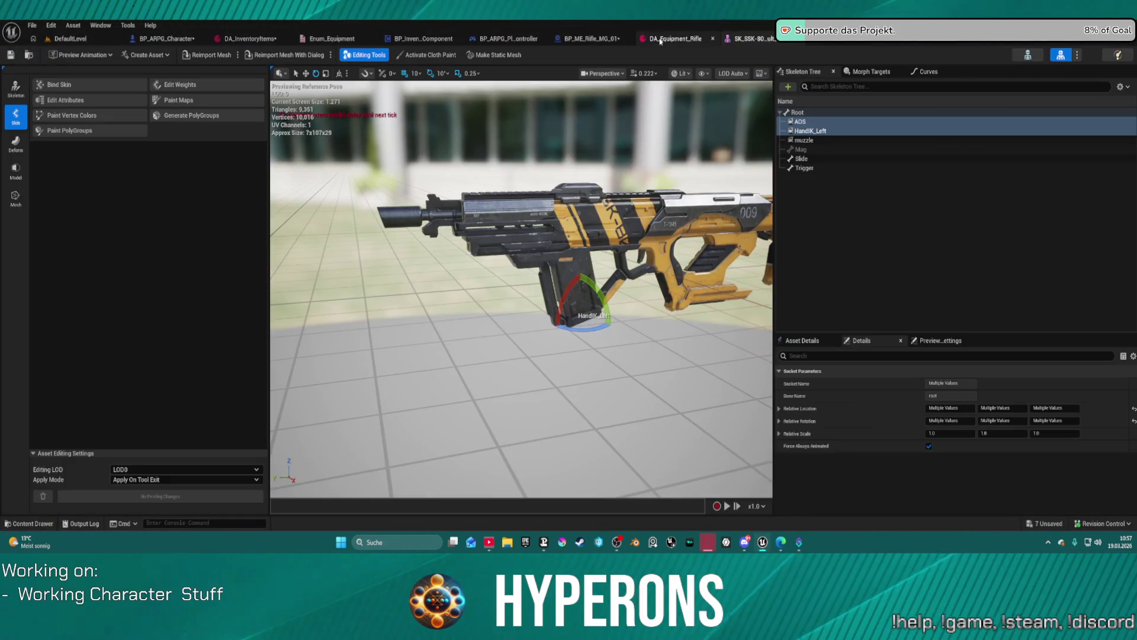
Undo the HandIK_Left location and rotation edits, nudge it toward the grip, then reopen the MiningLaser's Overlay Pose TP choices
{"action": "left_click_drag", "start_coordinate": [629, 275], "coordinate": [701, 171]}
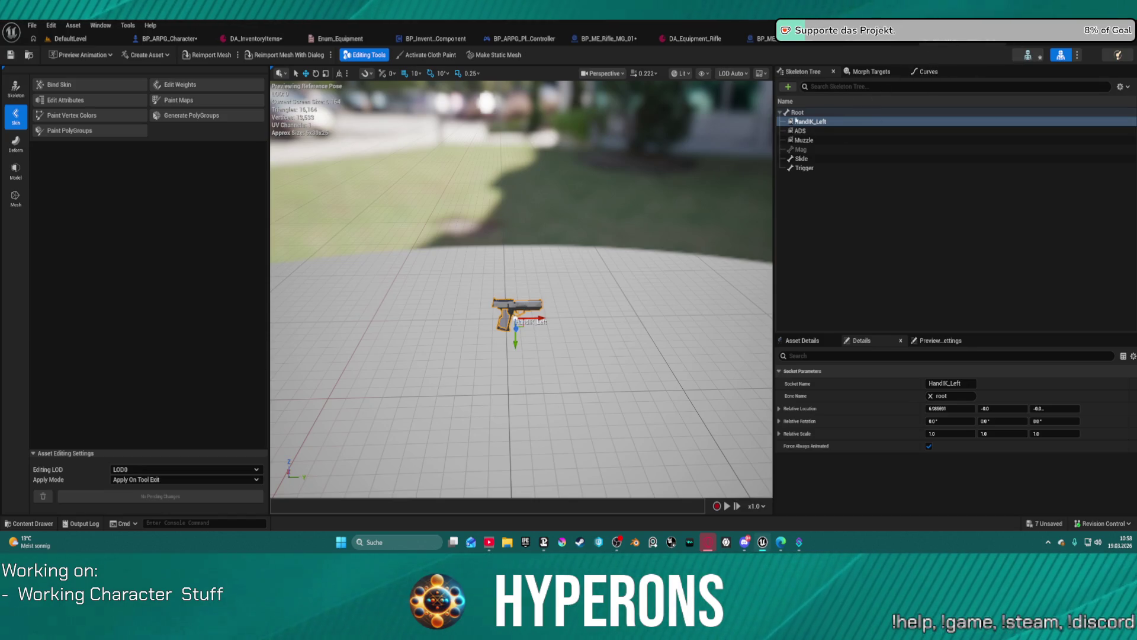
{"action": "scroll", "coordinate": [577, 339], "scroll_direction": "up", "scroll_amount": 3}
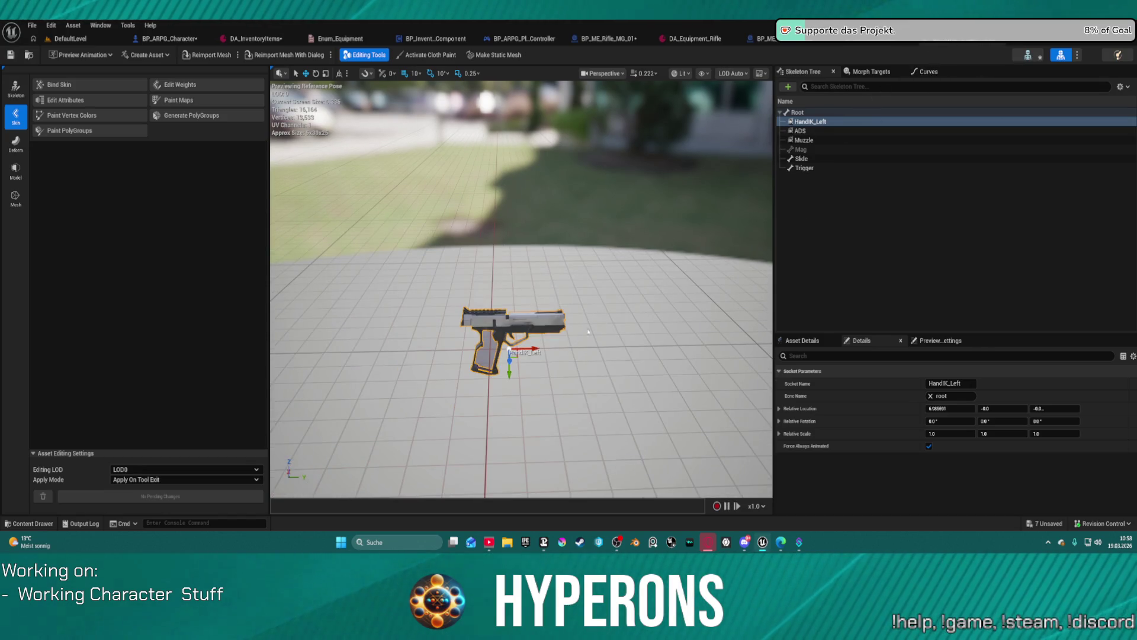
{"action": "key", "text": "ctrl+z"}
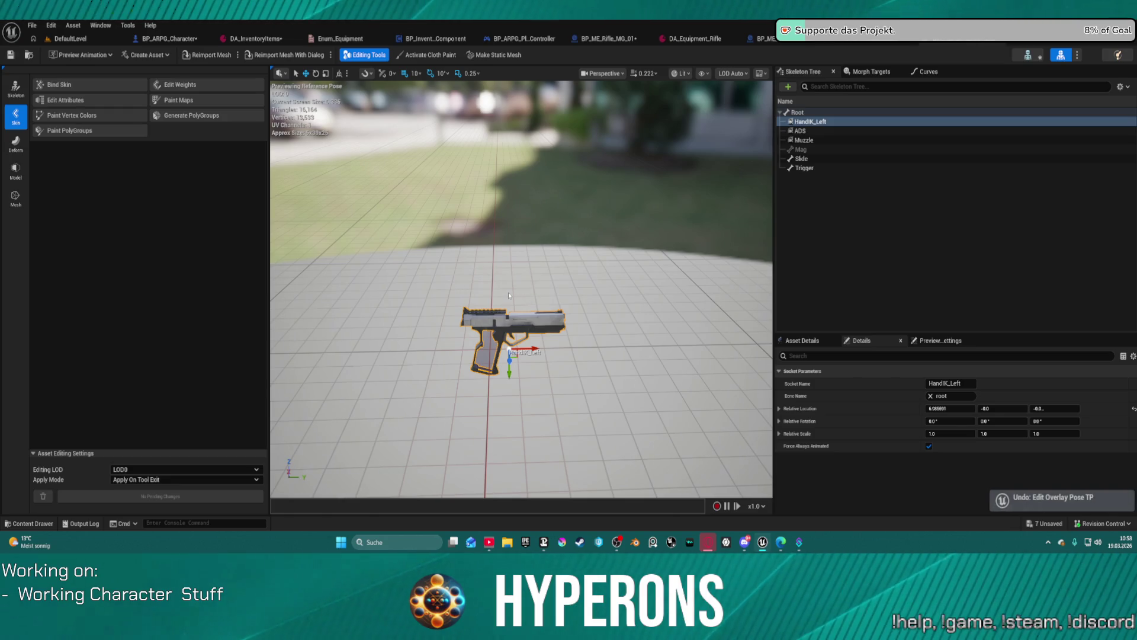
{"action": "key", "text": "ctrl+z"}
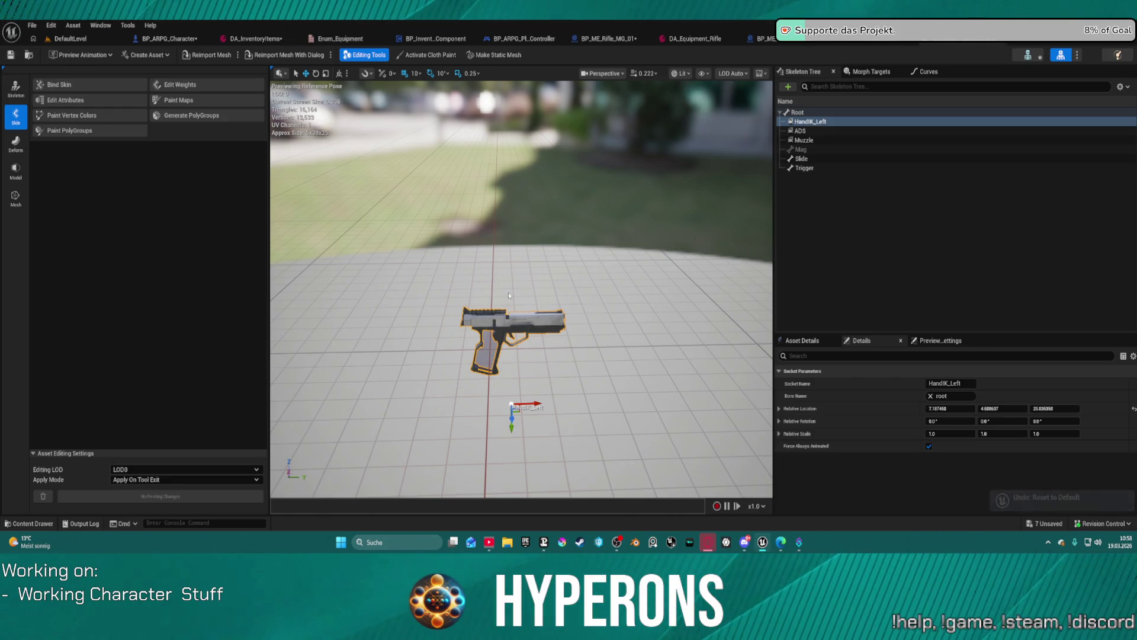
{"action": "key", "text": "ctrl+z"}
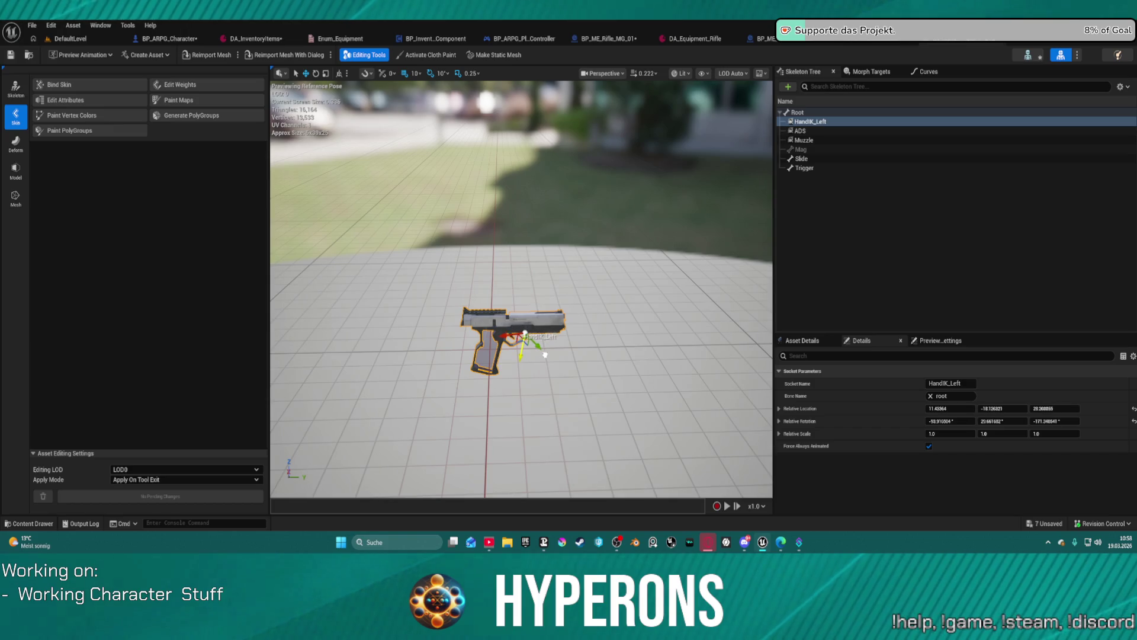
{"action": "left_click_drag", "start_coordinate": [521, 339], "coordinate": [508, 341]}
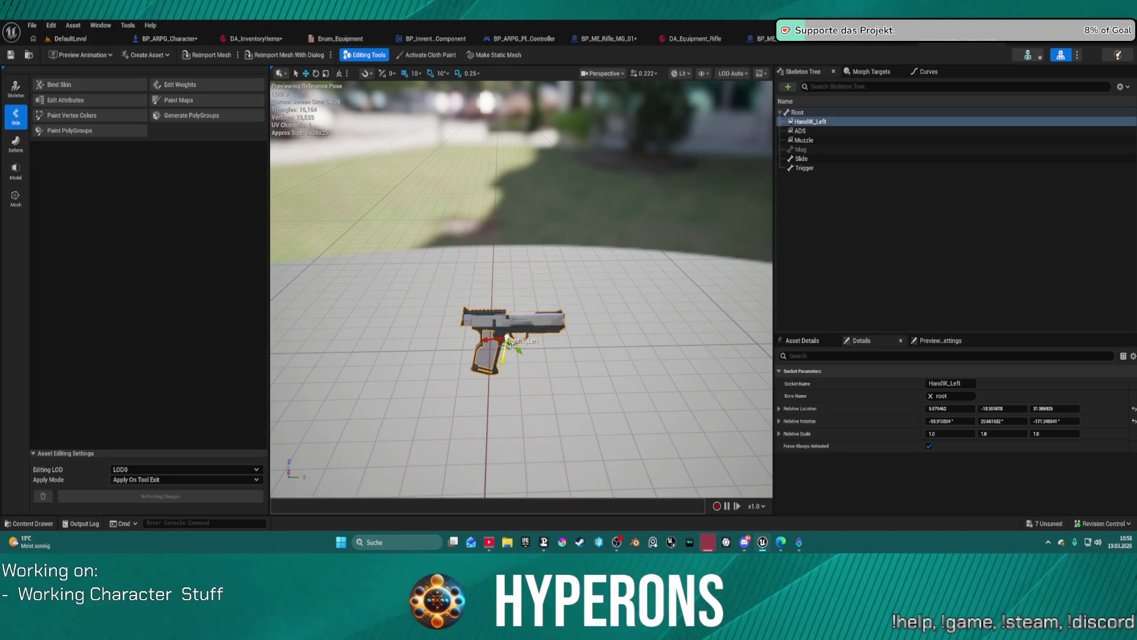
{"action": "left_click", "coordinate": [850, 43]}
{"action": "left_click", "coordinate": [1025, 143]}
{"action": "type", "text": "pistol"}
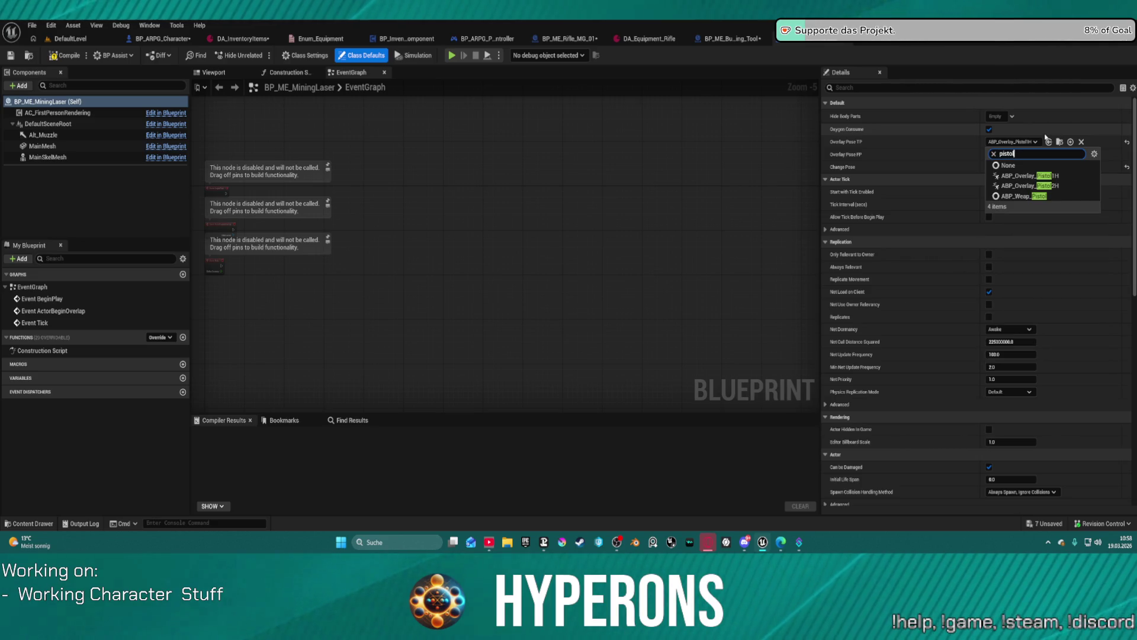
Apply ABP_Overlay_Pistol2H as the overlay pose and equip the Harvester in the preview
{"action": "left_click", "coordinate": [1033, 186]}
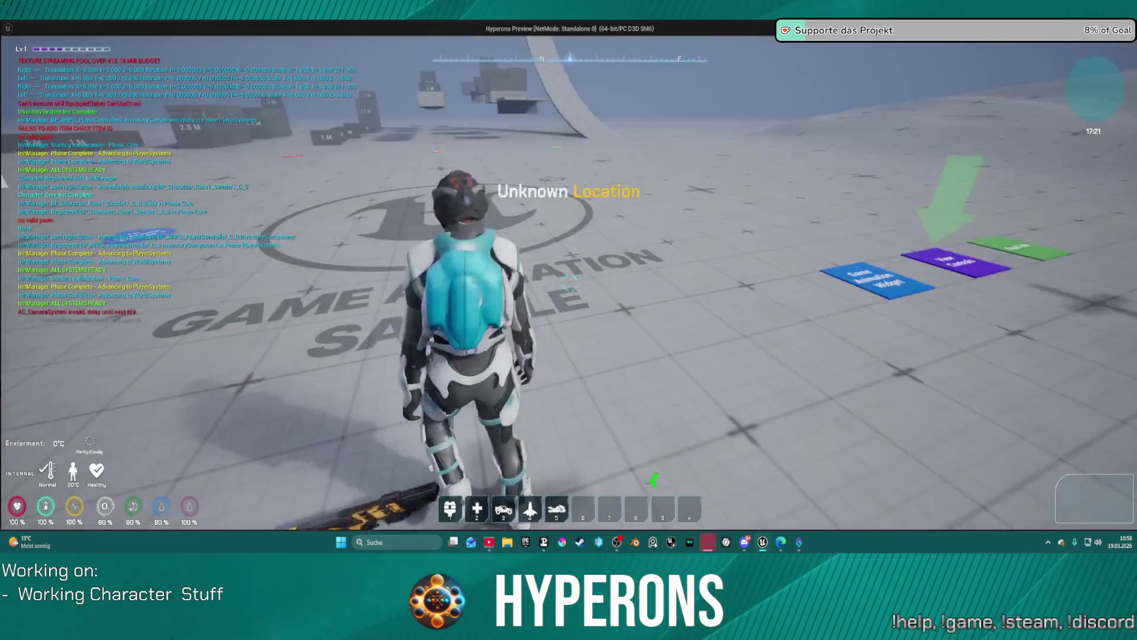
{"action": "key", "text": "i"}
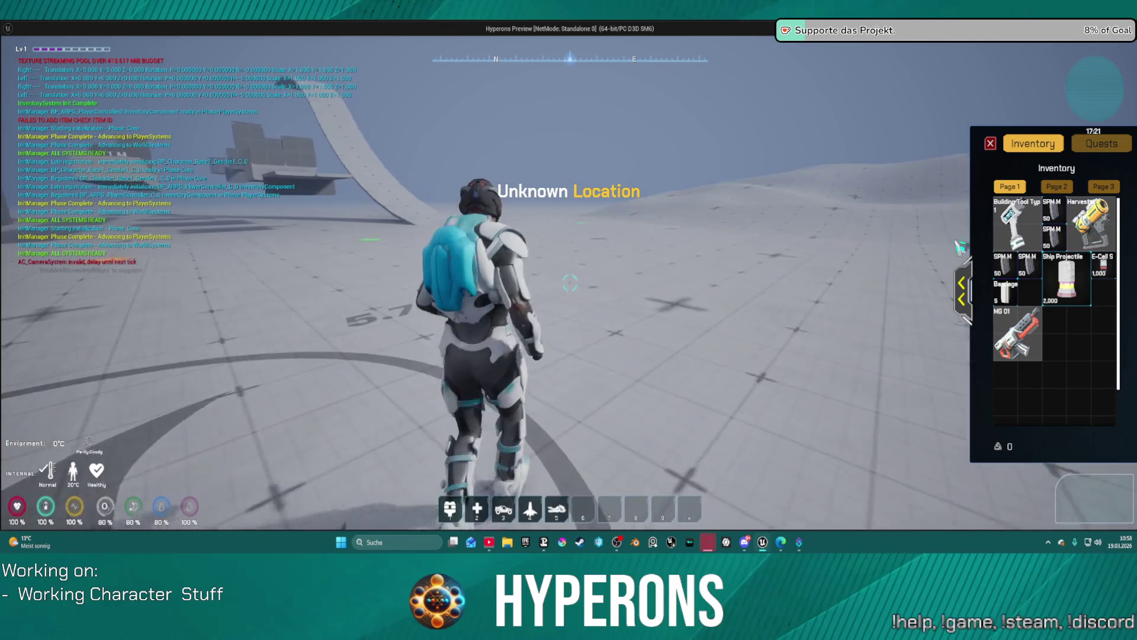
{"action": "left_click", "coordinate": [1092, 233]}
Close the inventory, stop the preview, and switch to the DefaultLevel map
{"action": "key", "text": "i"}
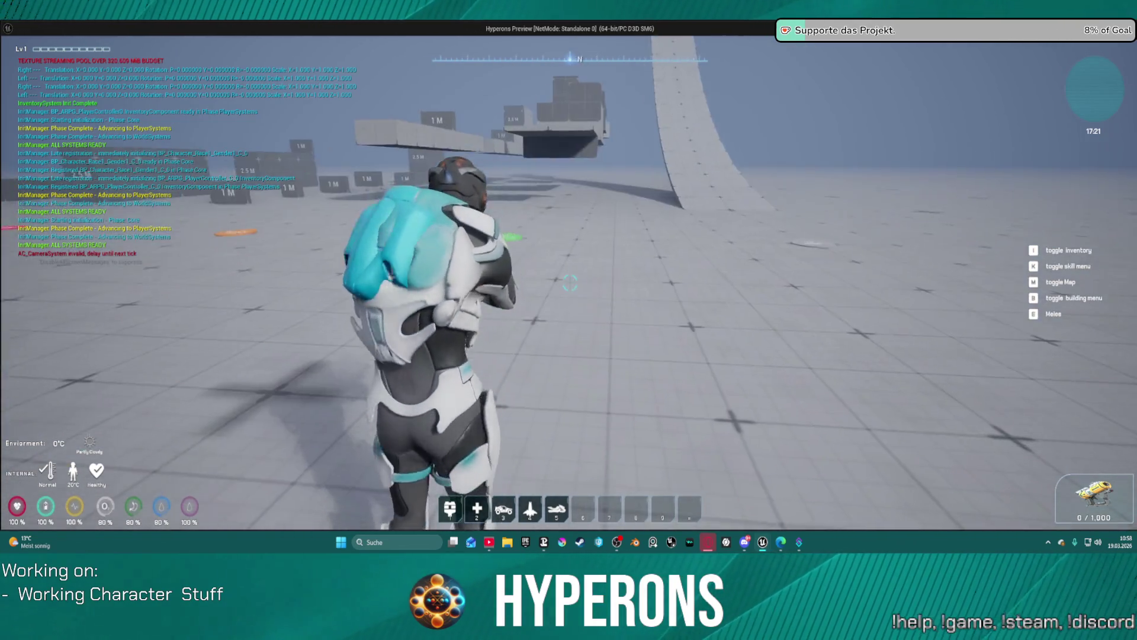
{"action": "key", "text": "Escape"}
{"action": "left_click", "coordinate": [67, 39]}
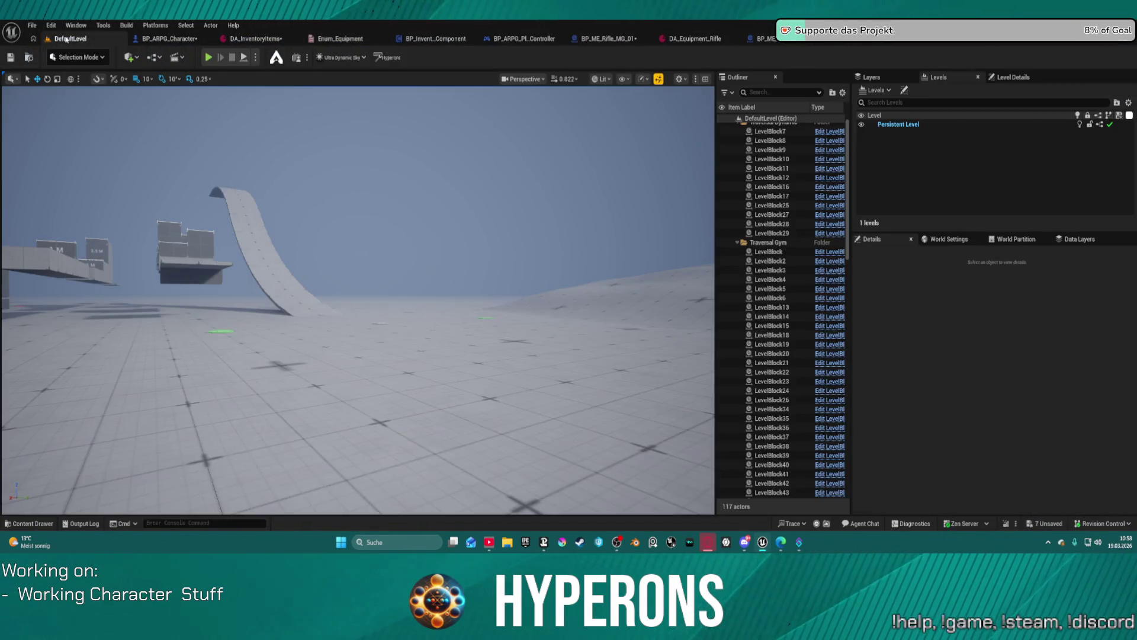
Reopen SK_Katta_Handgun, revert HandIK_Left, and undo an attempted Y location change
{"action": "left_click", "coordinate": [971, 43]}
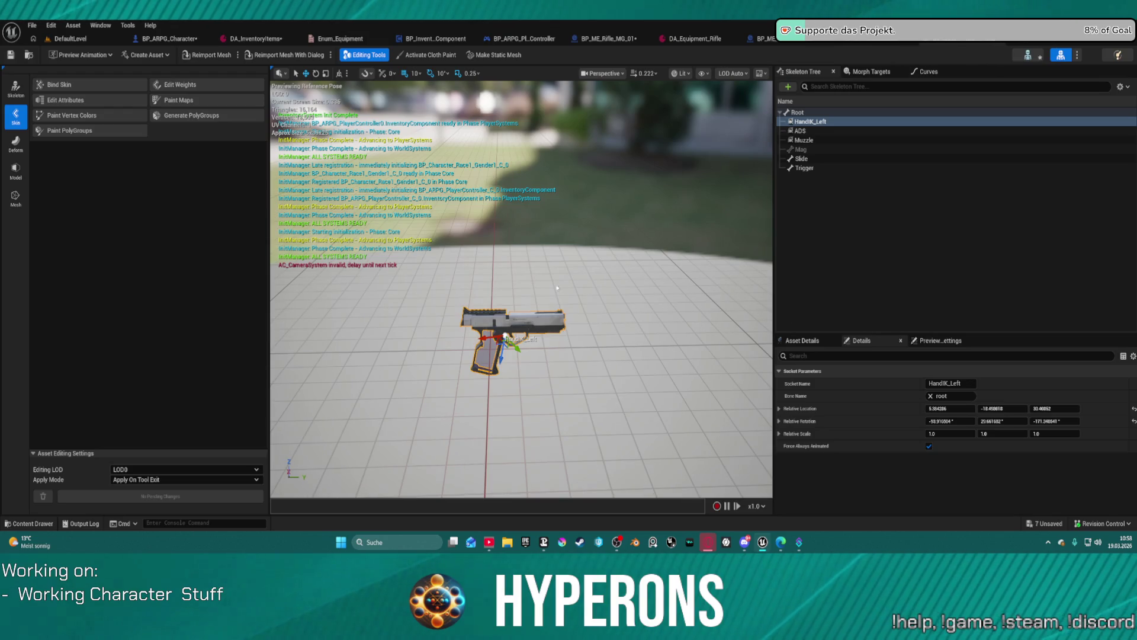
{"action": "key", "text": "ctrl+z"}
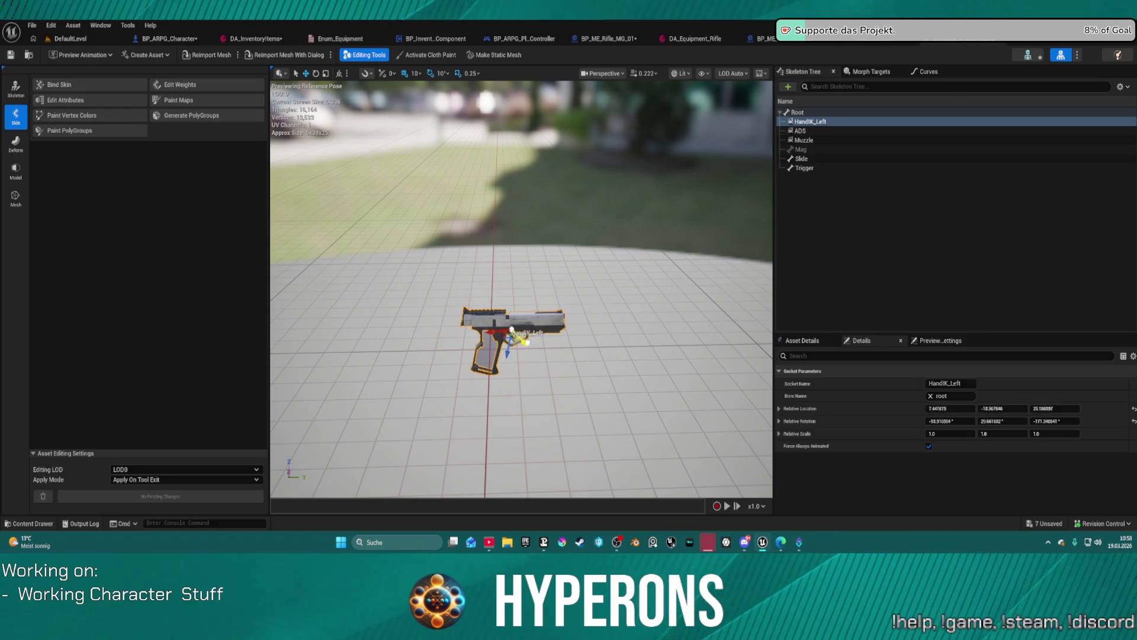
{"action": "mouse_move", "coordinate": [501, 325]}
{"action": "left_mouse_down"}
{"action": "mouse_move", "coordinate": [468, 288]}
{"action": "mouse_move", "coordinate": [444, 282]}
{"action": "left_mouse_up"}
{"action": "type", "text": "0"}
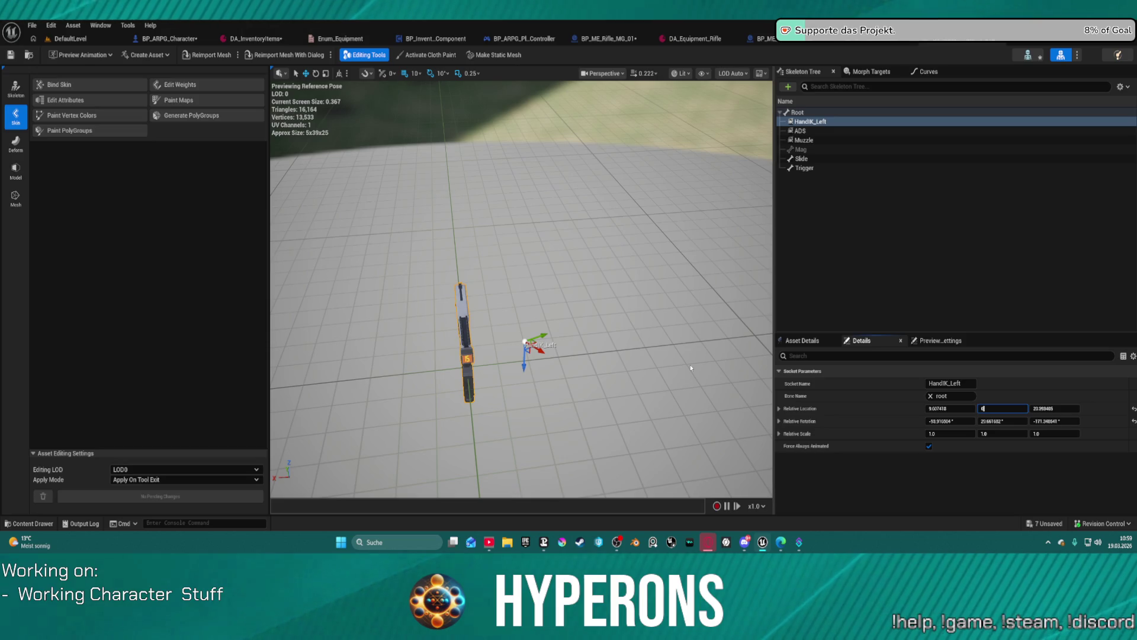
{"action": "key", "text": "Return"}
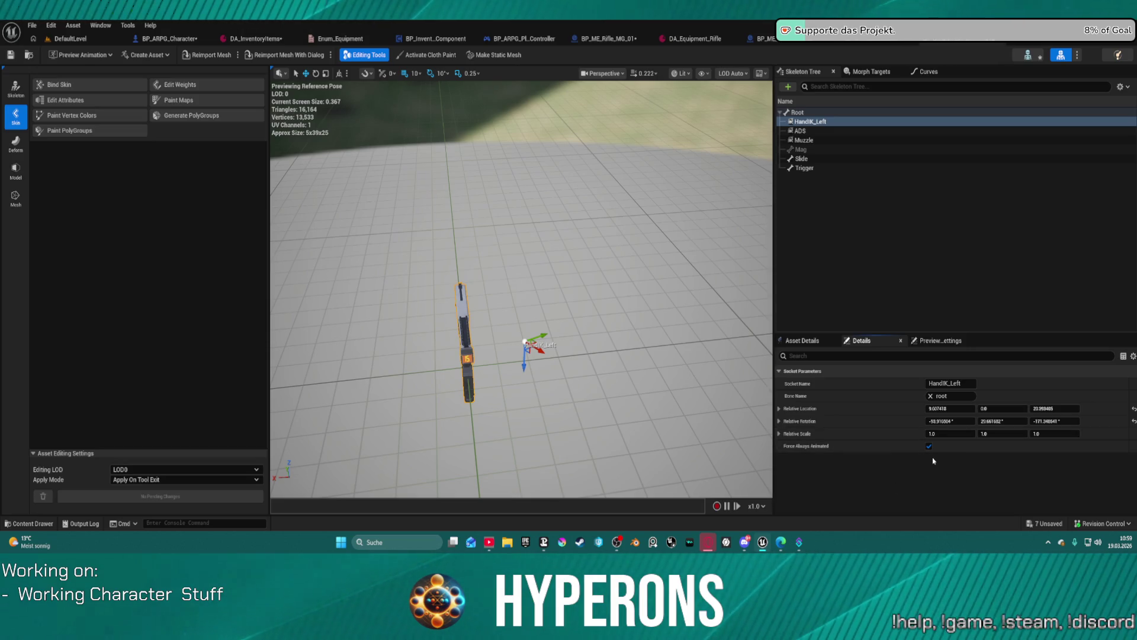
{"action": "key", "text": "ctrl+z"}
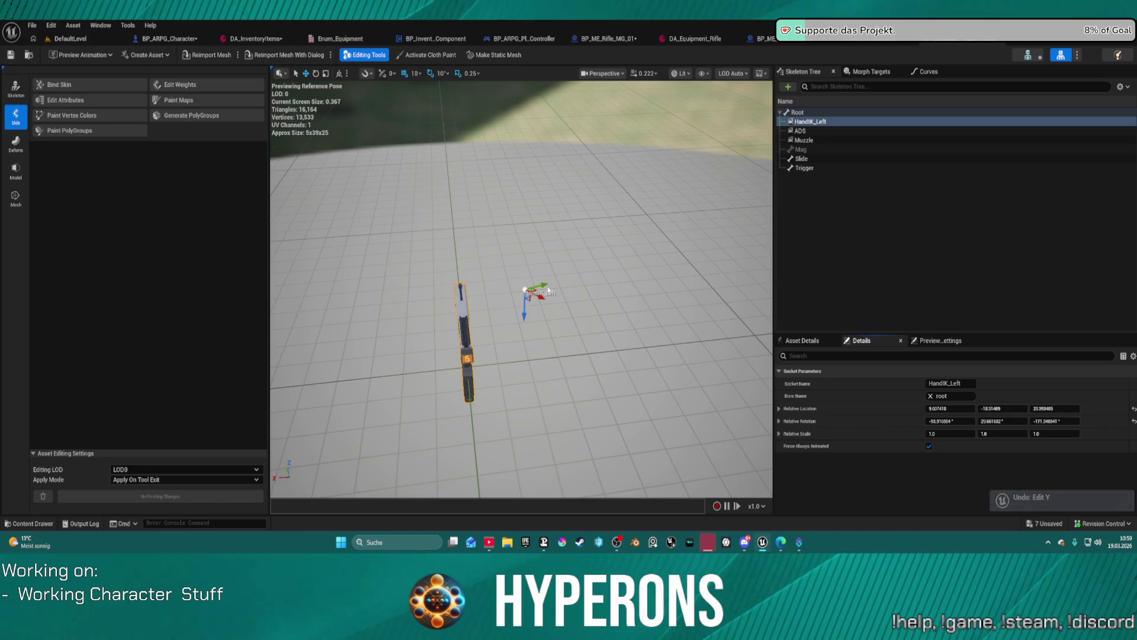
Drag the HandIK_Left socket down onto the pistol just in front of the trigger guard
{"action": "left_click_drag", "start_coordinate": [538, 286], "coordinate": [475, 329]}
{"action": "key", "text": "f"}
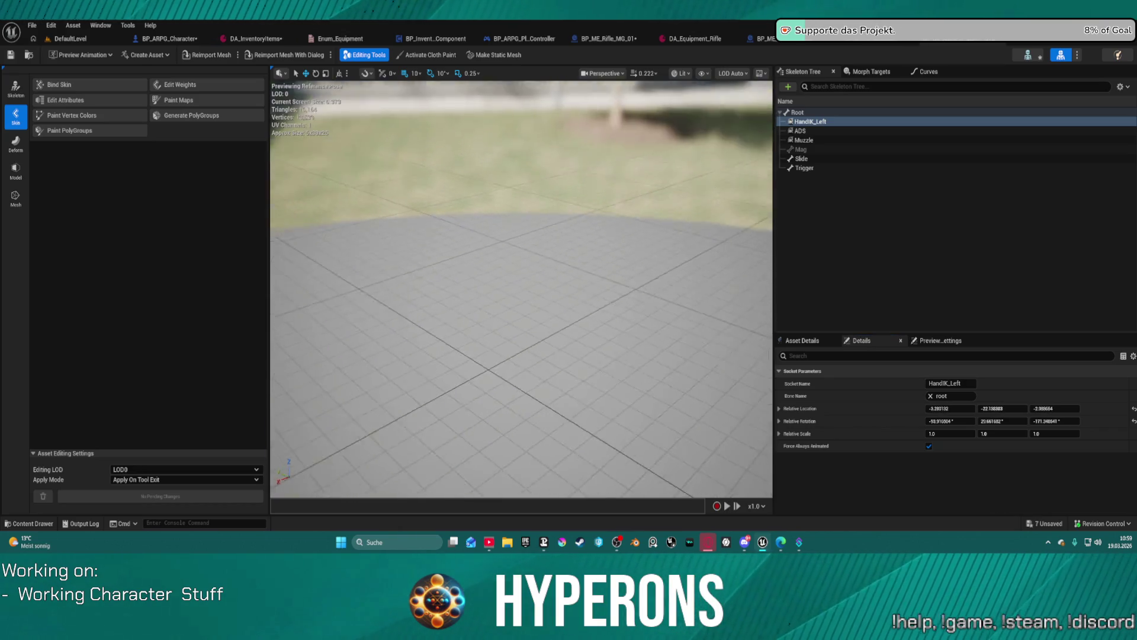
{"action": "mouse_move", "coordinate": [658, 296]}
{"action": "left_mouse_down"}
{"action": "mouse_move", "coordinate": [699, 296]}
{"action": "mouse_move", "coordinate": [522, 299]}
{"action": "left_mouse_up"}
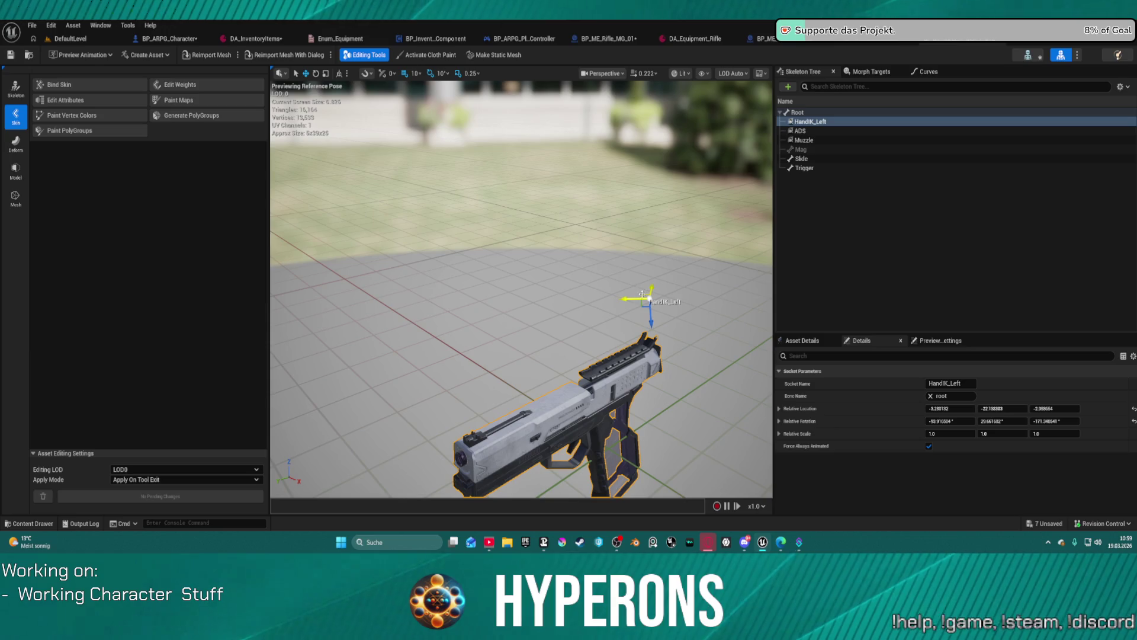
{"action": "mouse_move", "coordinate": [641, 302]}
{"action": "left_mouse_down"}
{"action": "mouse_move", "coordinate": [645, 338]}
{"action": "mouse_move", "coordinate": [622, 418]}
{"action": "left_mouse_up"}
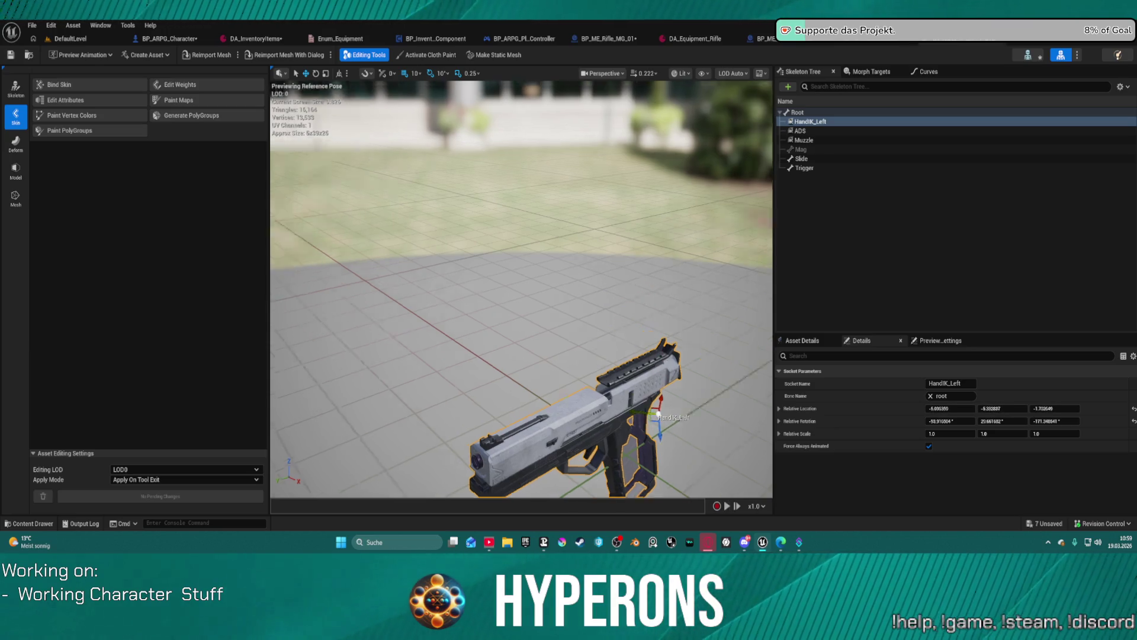
{"action": "mouse_move", "coordinate": [473, 408]}
{"action": "left_mouse_down"}
{"action": "mouse_move", "coordinate": [447, 450]}
{"action": "mouse_move", "coordinate": [460, 379]}
{"action": "mouse_move", "coordinate": [449, 380]}
{"action": "left_mouse_up"}
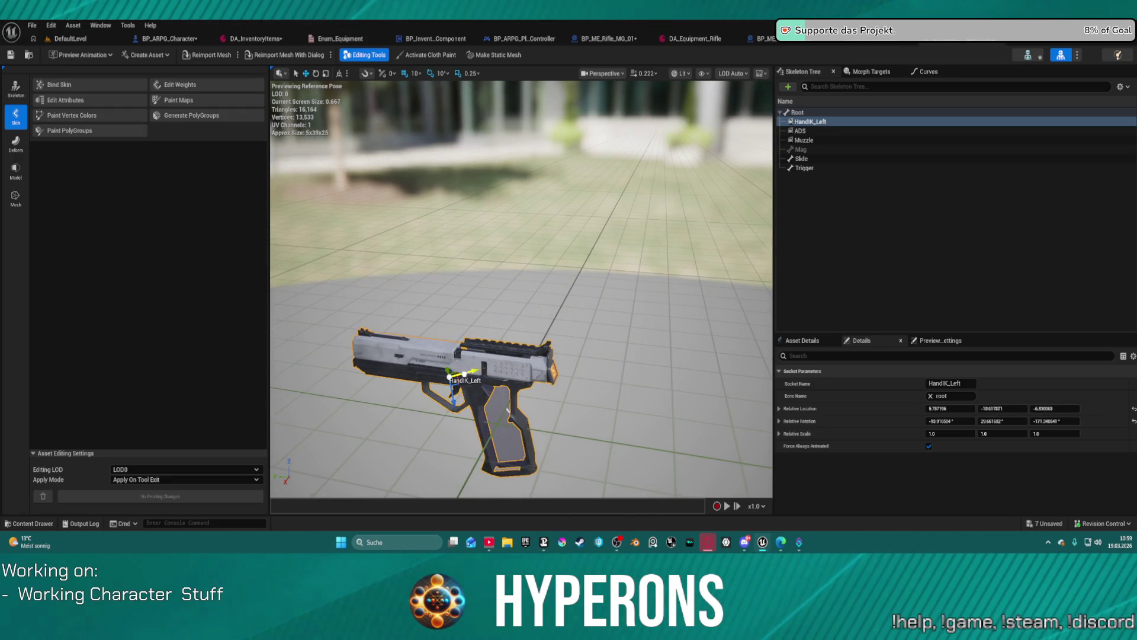
Return to the level editor and start a play-in-editor session
{"action": "left_click", "coordinate": [73, 24]}
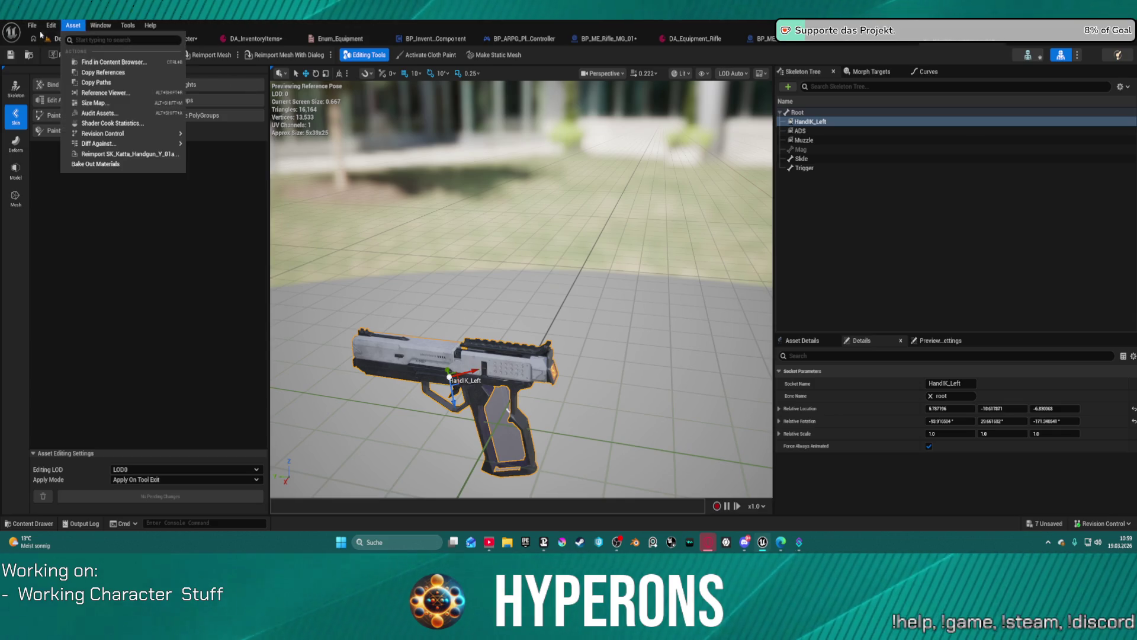
{"action": "left_click", "coordinate": [70, 38]}
{"action": "left_click", "coordinate": [209, 57]}
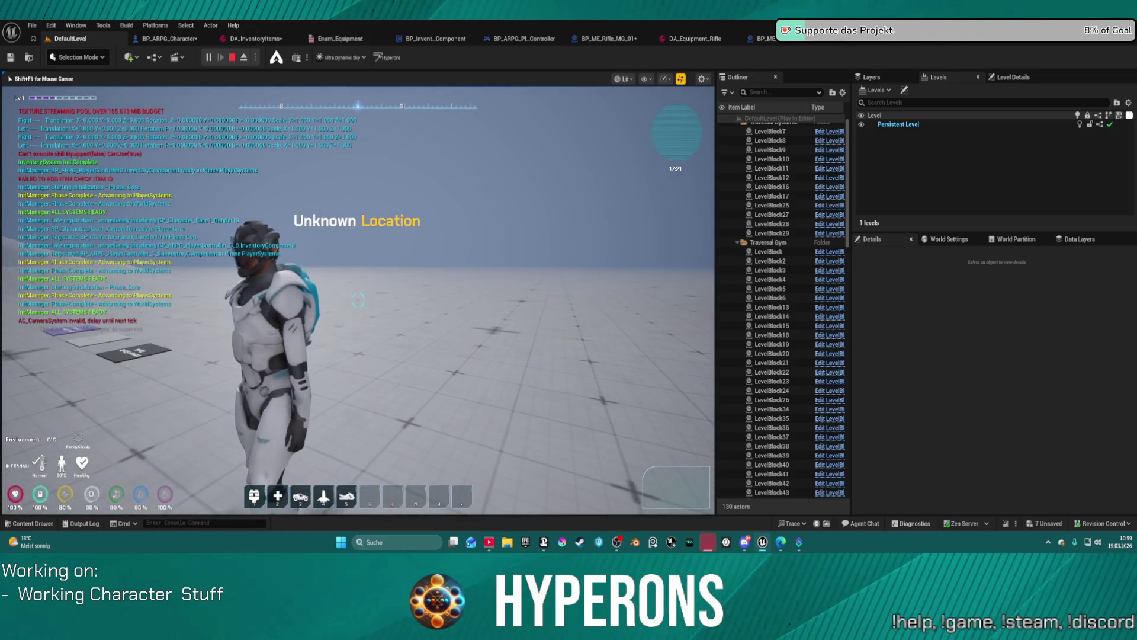
Stop the session, save the modified assets, and start playing the level again
{"action": "key", "text": "Escape"}
{"action": "key", "text": "ctrl+s"}
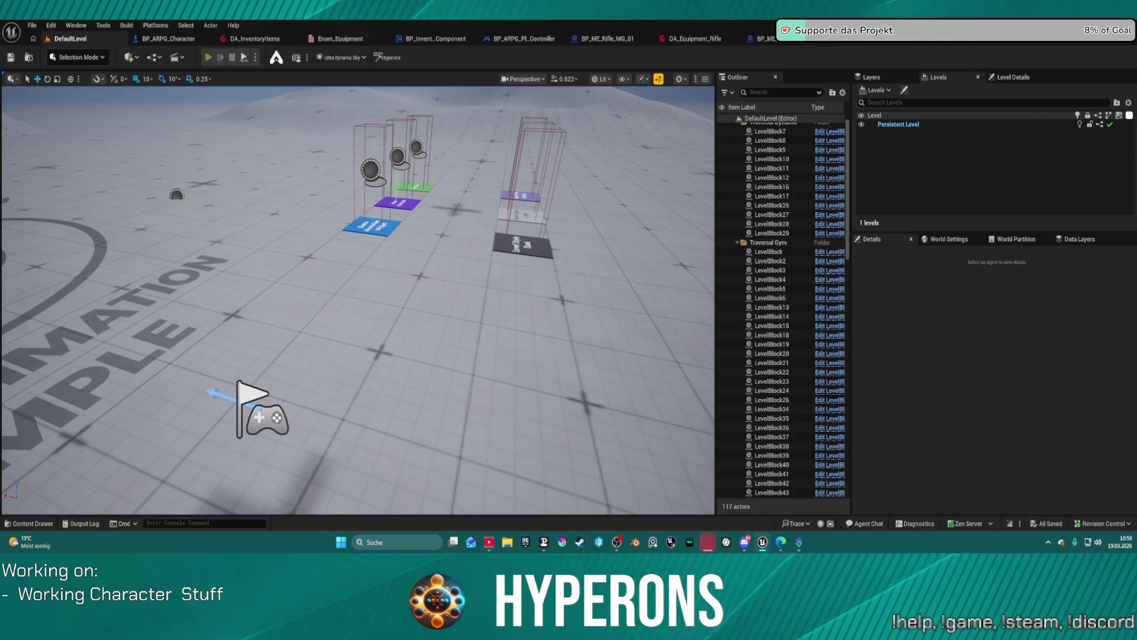
{"action": "left_click", "coordinate": [208, 57]}
{"action": "key", "text": "super"}
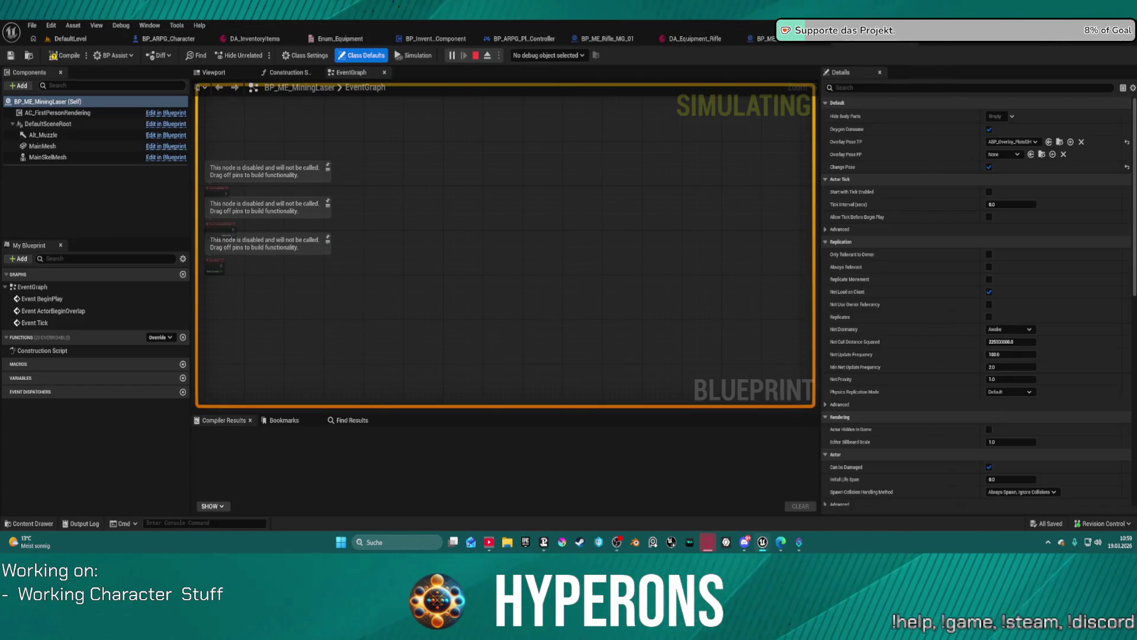
{"action": "left_click", "coordinate": [71, 39]}
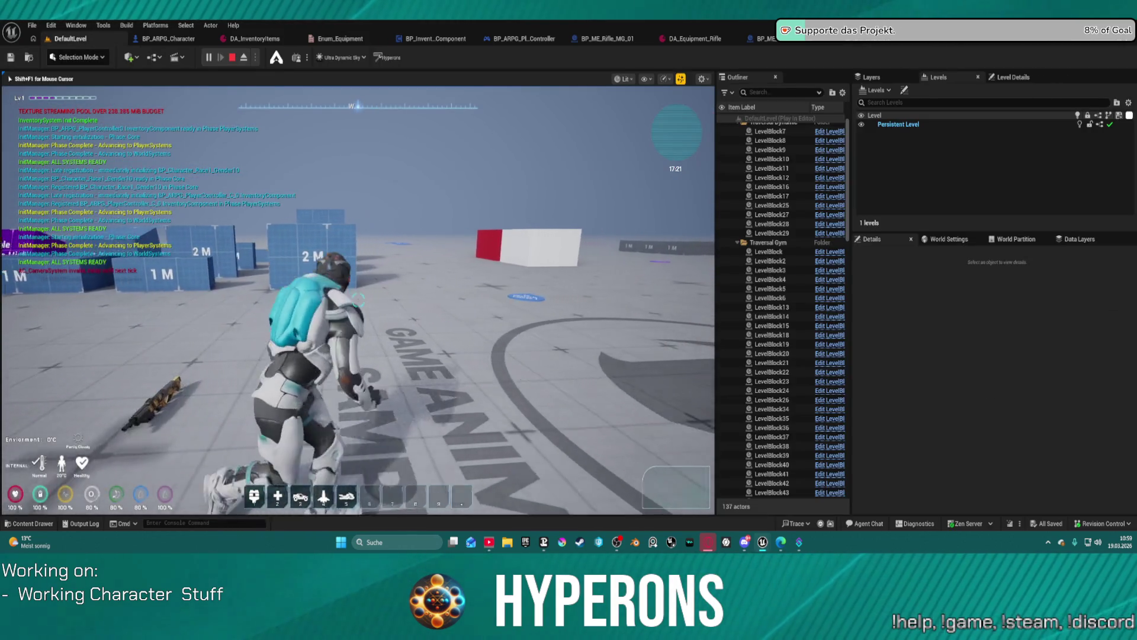
Equip the Harvester in the Primary slot through the inventory's character equipment view
{"action": "key", "text": "i"}
{"action": "left_click", "coordinate": [561, 306]}
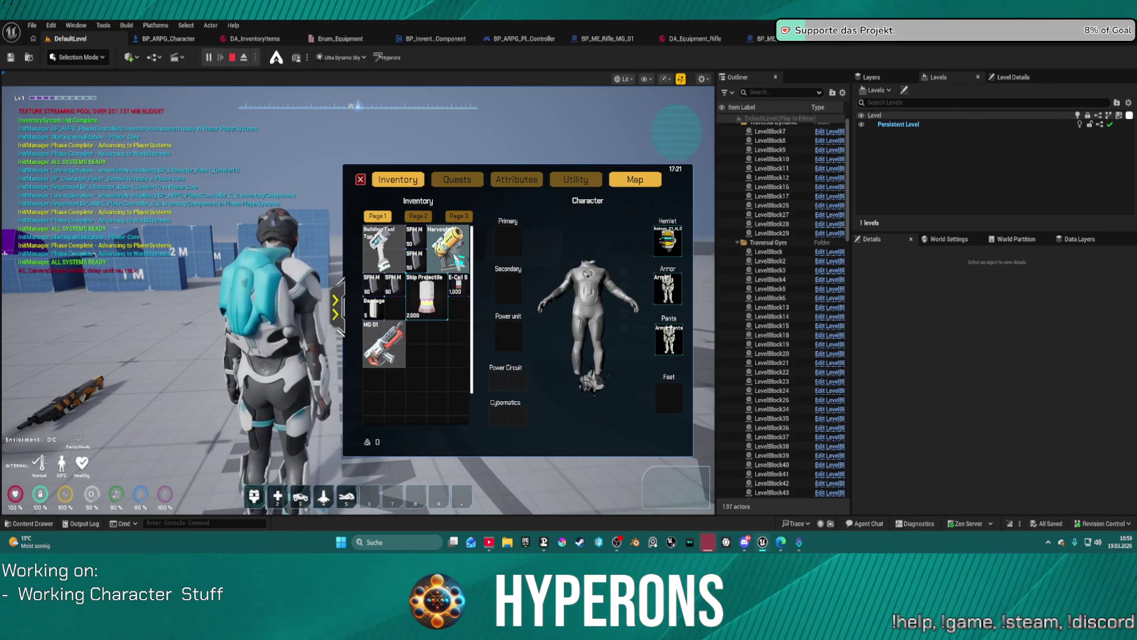
{"action": "left_click_drag", "start_coordinate": [449, 249], "coordinate": [507, 240]}
{"action": "left_click", "coordinate": [361, 180]}
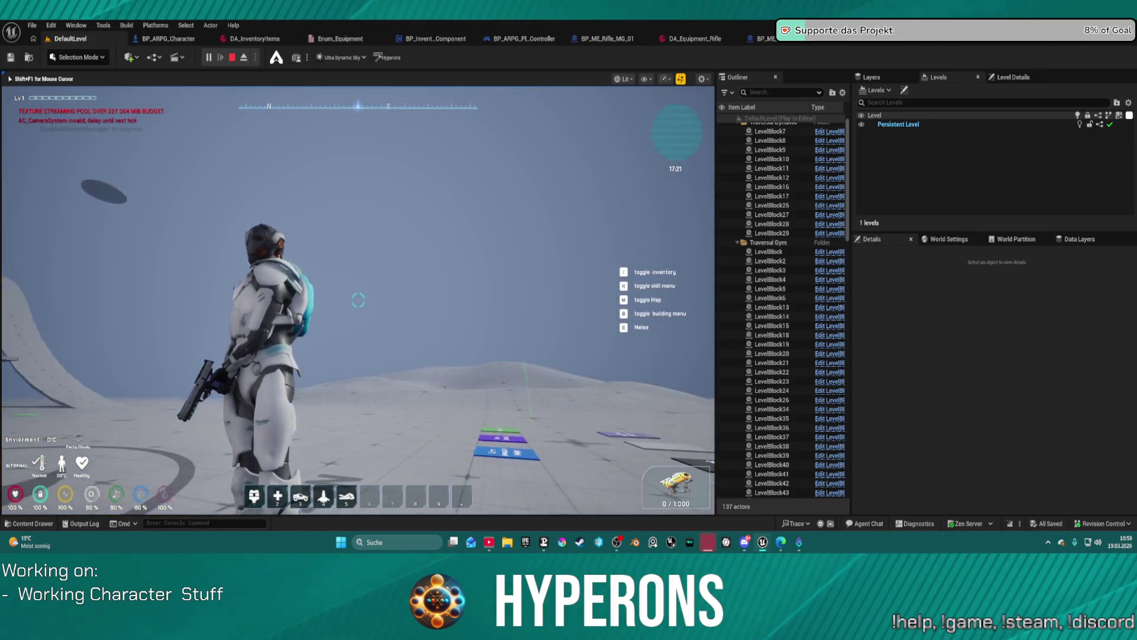
Inspect the character's pistol grip in the running game, then switch away to Streamer.bot
{"action": "key", "text": "super"}
{"action": "key", "text": "super"}
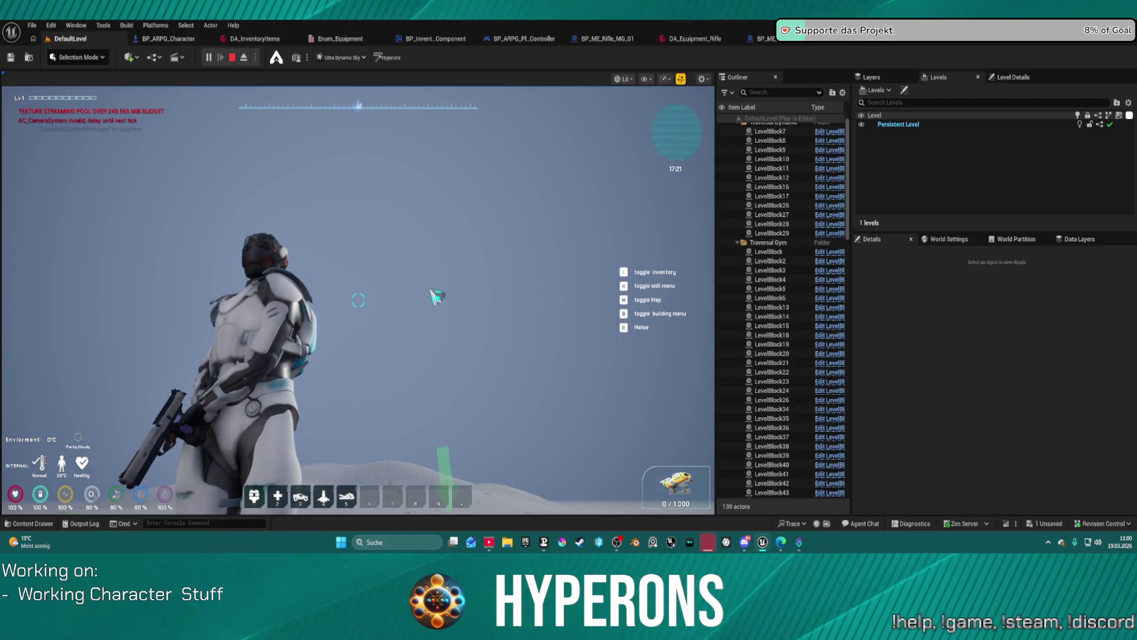
{"action": "left_click", "coordinate": [199, 110]}
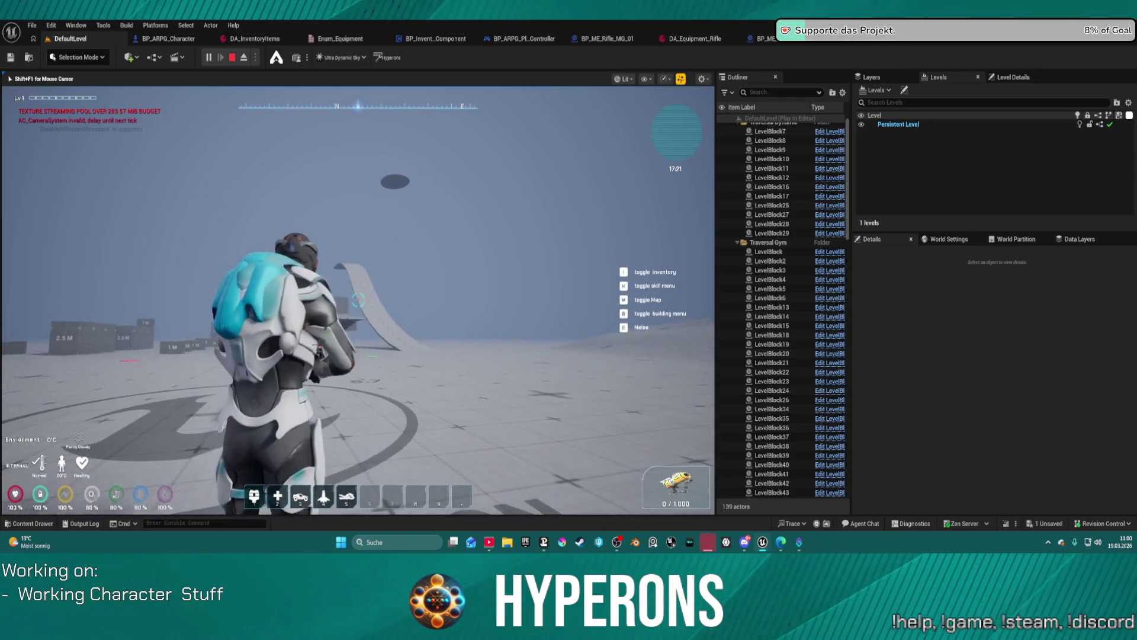
{"action": "key", "text": "shift+F1"}
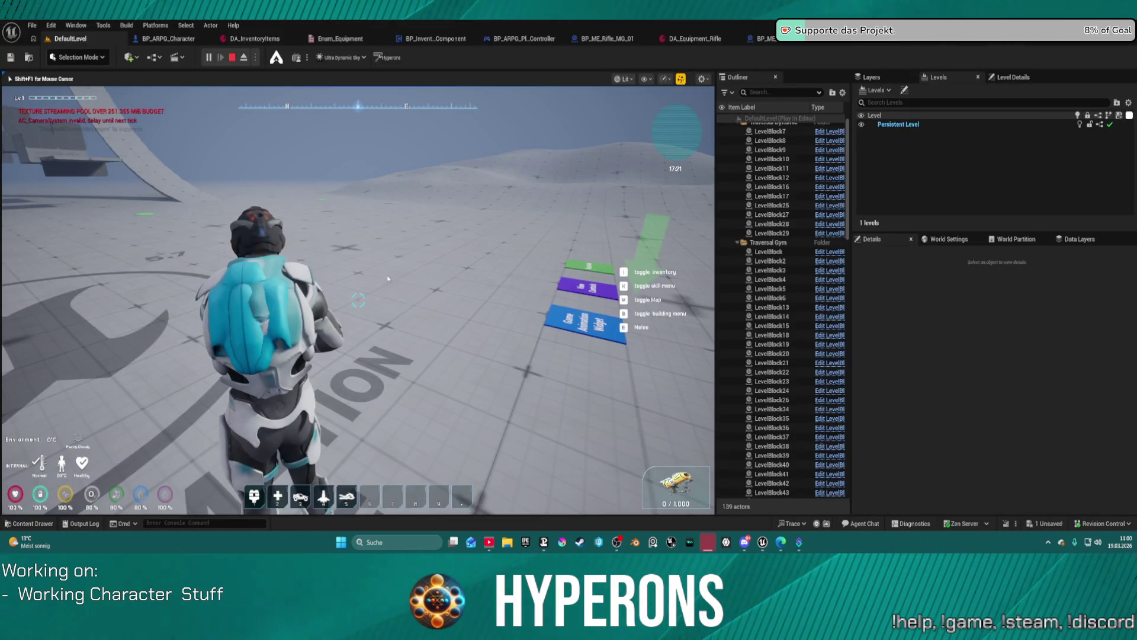
{"action": "key", "text": "alt+Tab"}
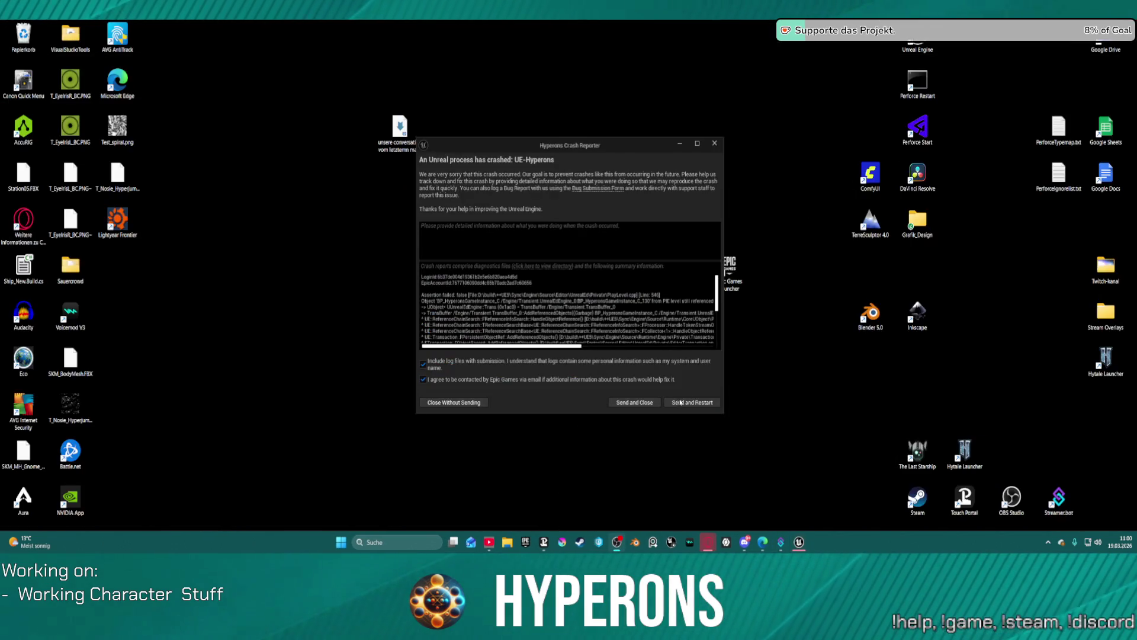
Choose Send and Restart in the Unreal Crash Reporter dialog
{"action": "left_click", "coordinate": [690, 406]}
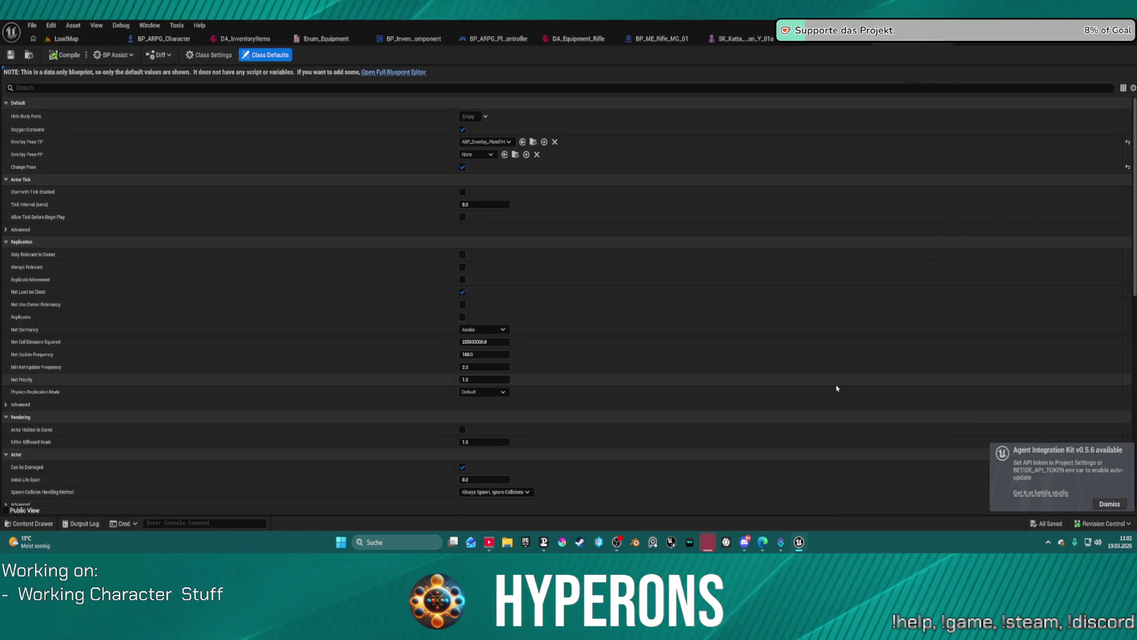
Reopen DefaultLevel from File > Recent Levels
{"action": "left_click", "coordinate": [59, 38]}
{"action": "left_click", "coordinate": [32, 25]}
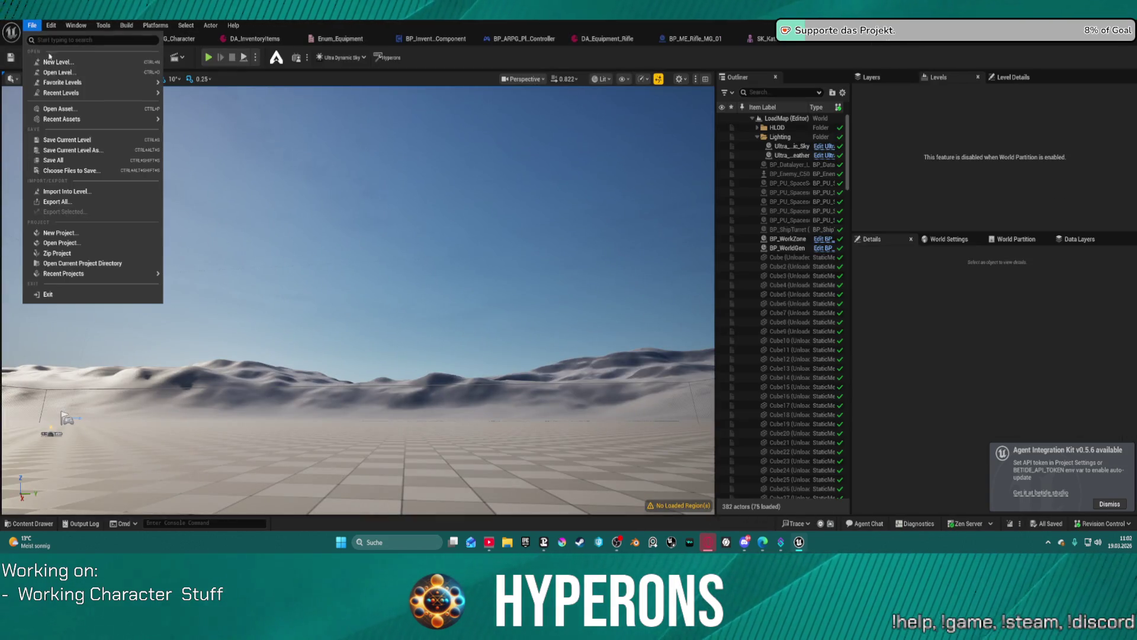
{"action": "left_click", "coordinate": [851, 298]}
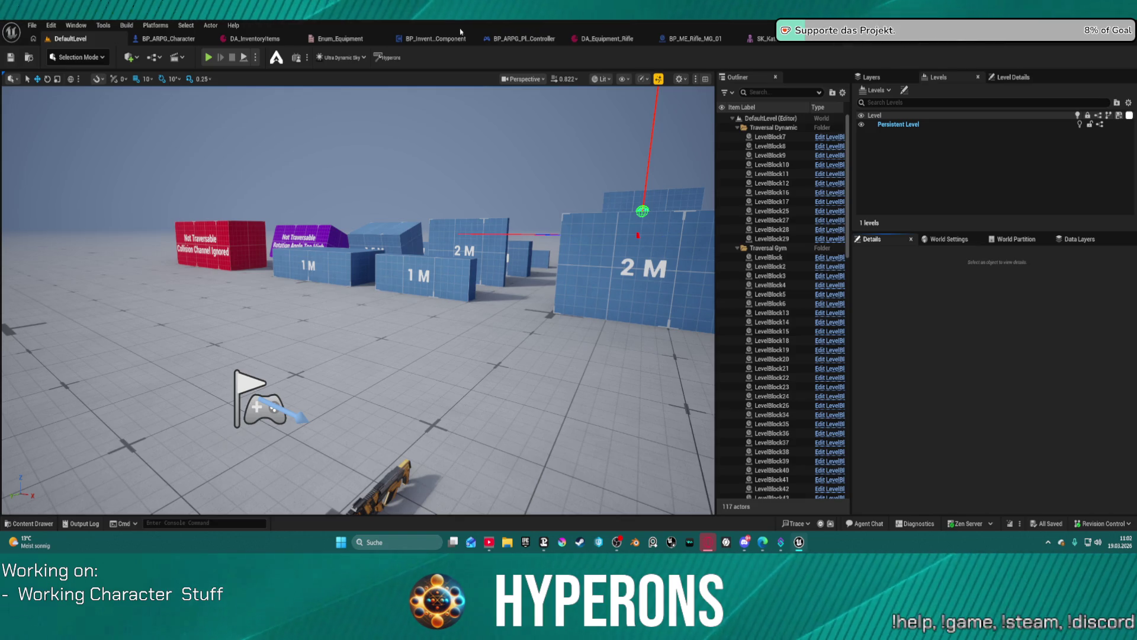
Select and frame SK_Katta_Handgun's ADS socket, then return to the level with the Content Drawer
{"action": "left_click", "coordinate": [764, 39]}
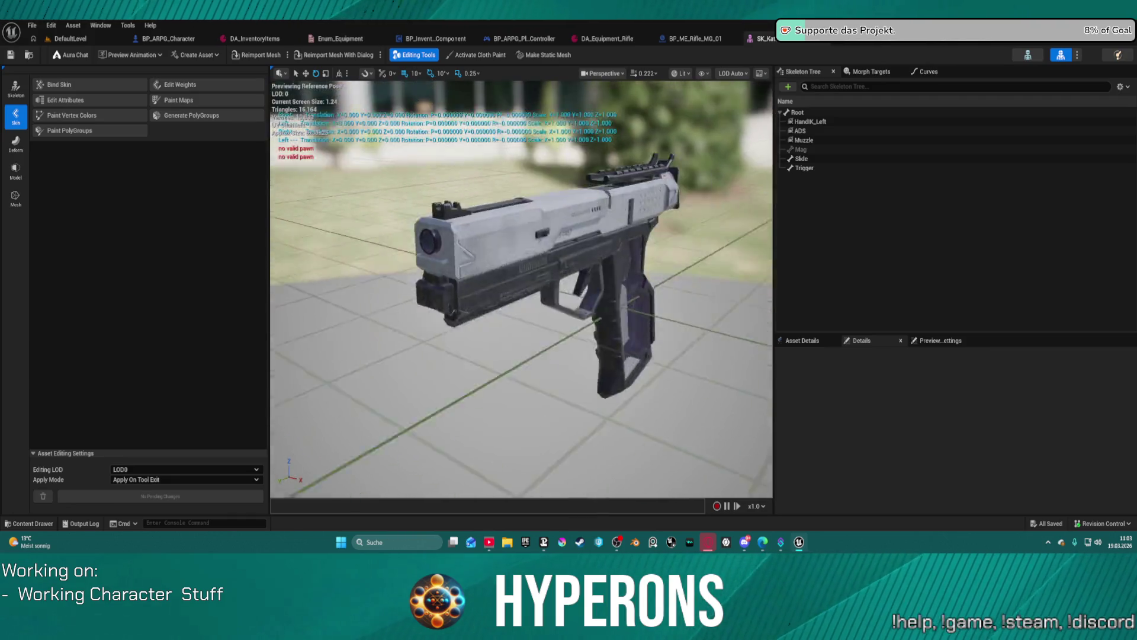
{"action": "left_click", "coordinate": [822, 132]}
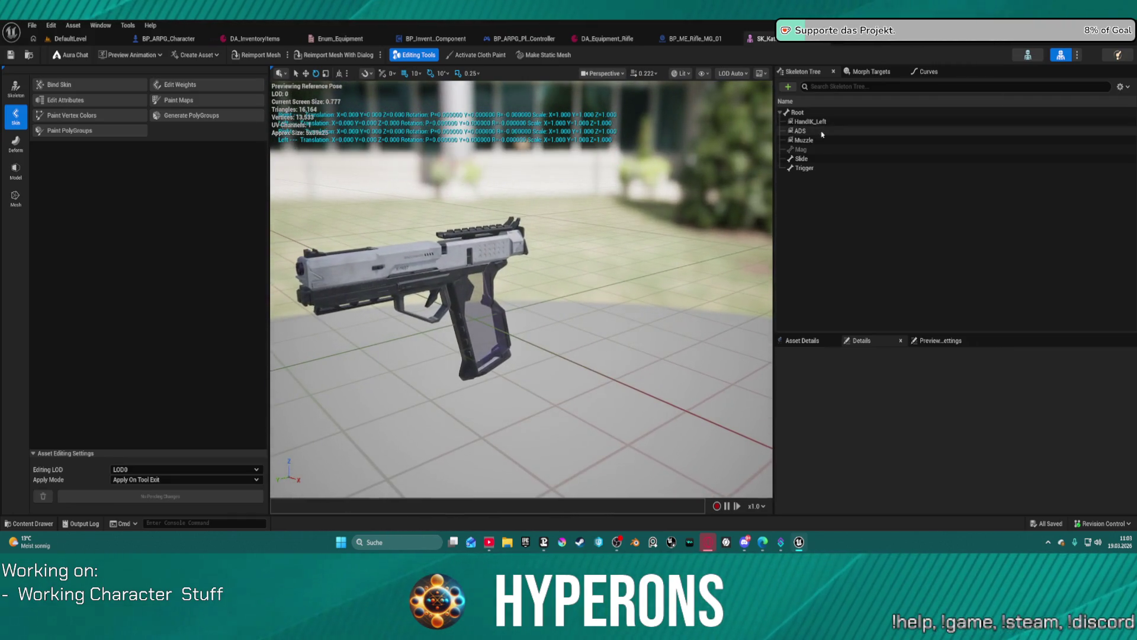
{"action": "key", "text": "f"}
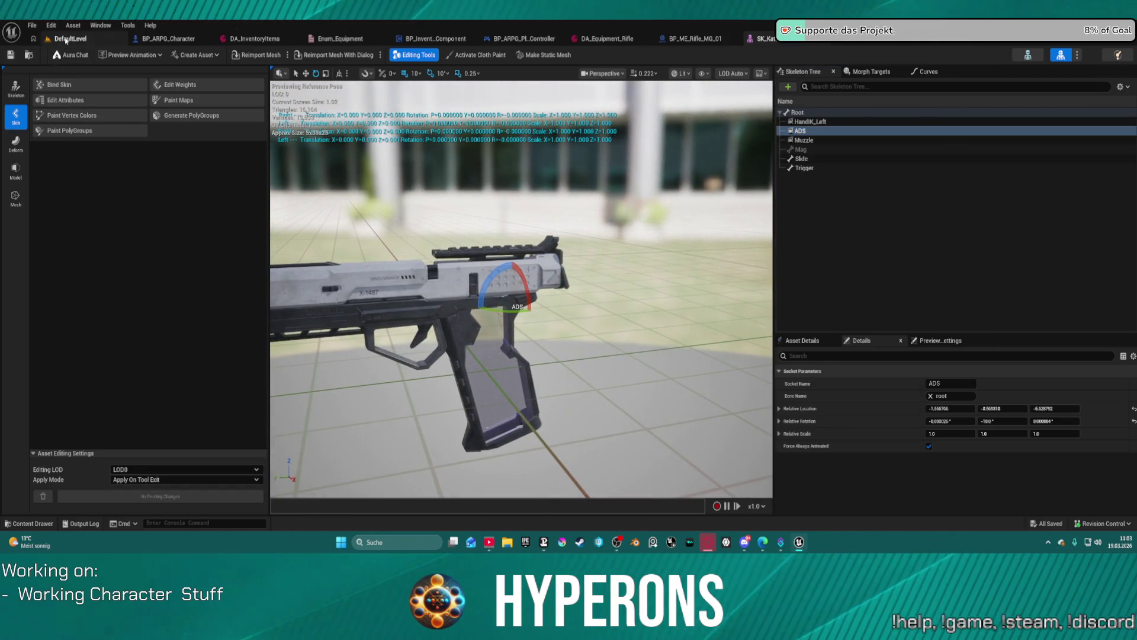
{"action": "key", "text": "ctrl+b"}
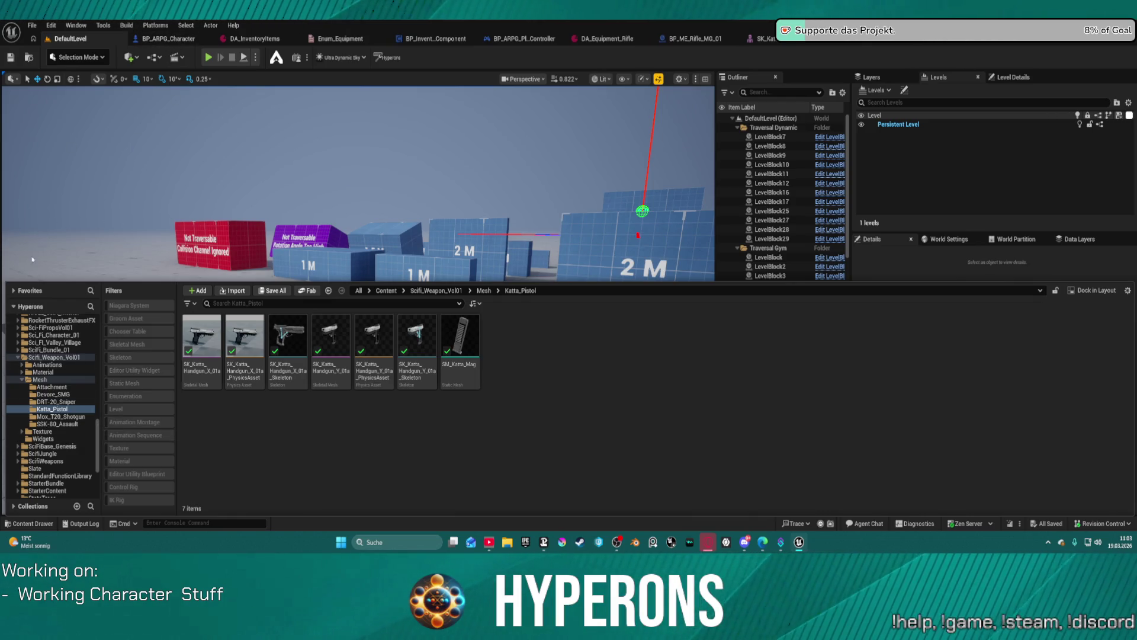
Browse Plugins > MoverWithWeapons > Blueprints and select the SandboxCharacter_Mover blueprint
{"action": "scroll", "coordinate": [65, 360], "scroll_direction": "down", "scroll_amount": 5}
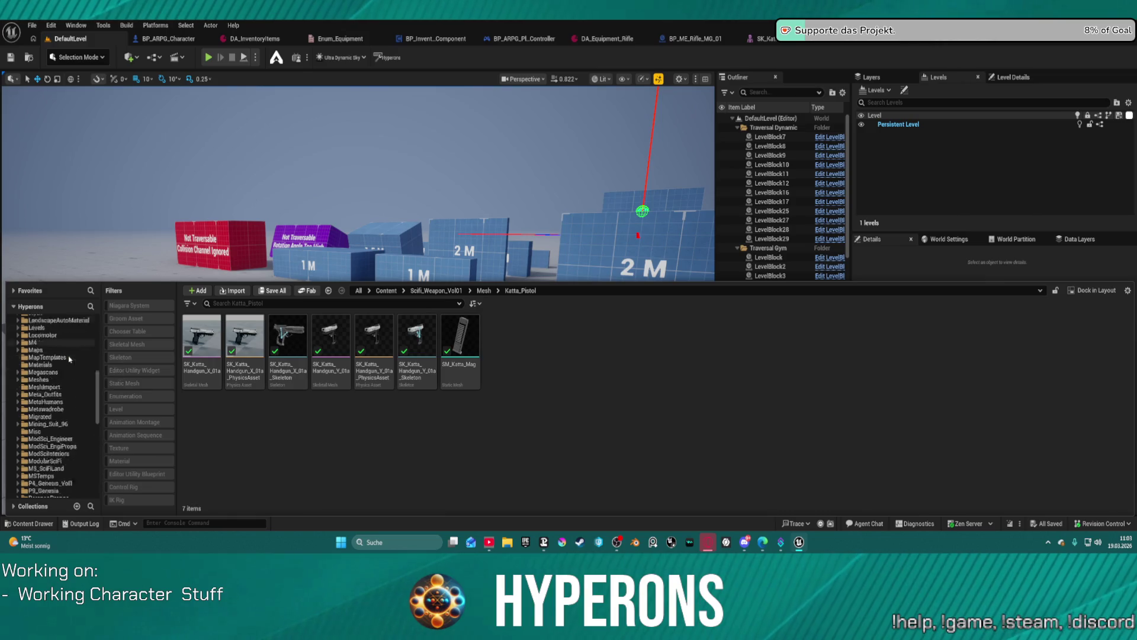
{"action": "left_click", "coordinate": [13, 486]}
{"action": "left_click", "coordinate": [61, 486]}
{"action": "left_click", "coordinate": [64, 479]}
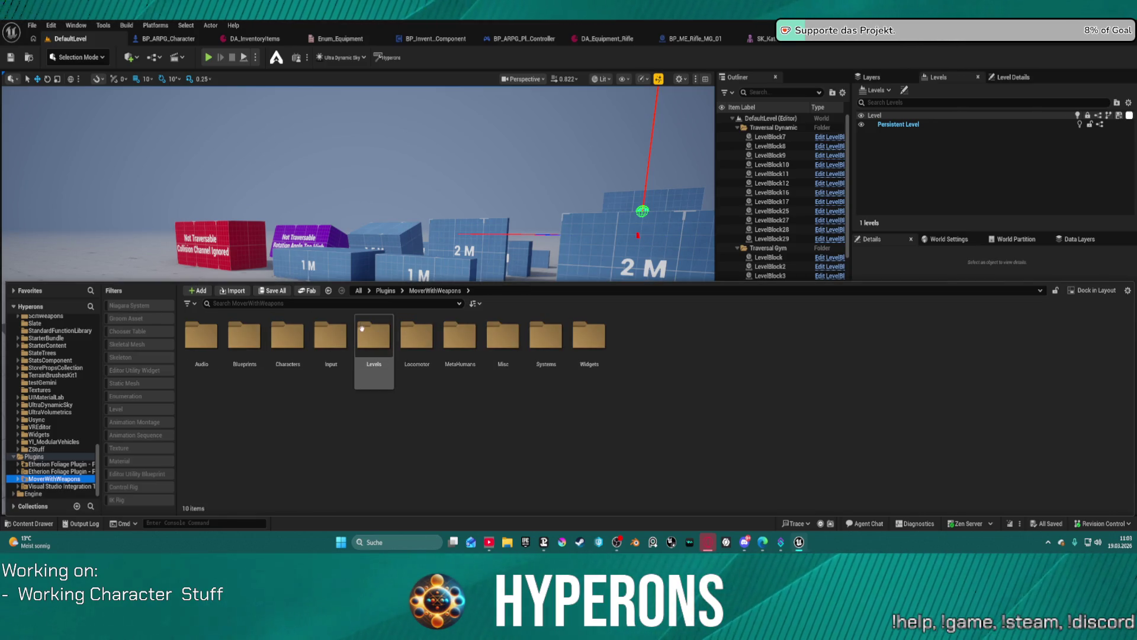
{"action": "left_click", "coordinate": [326, 327]}
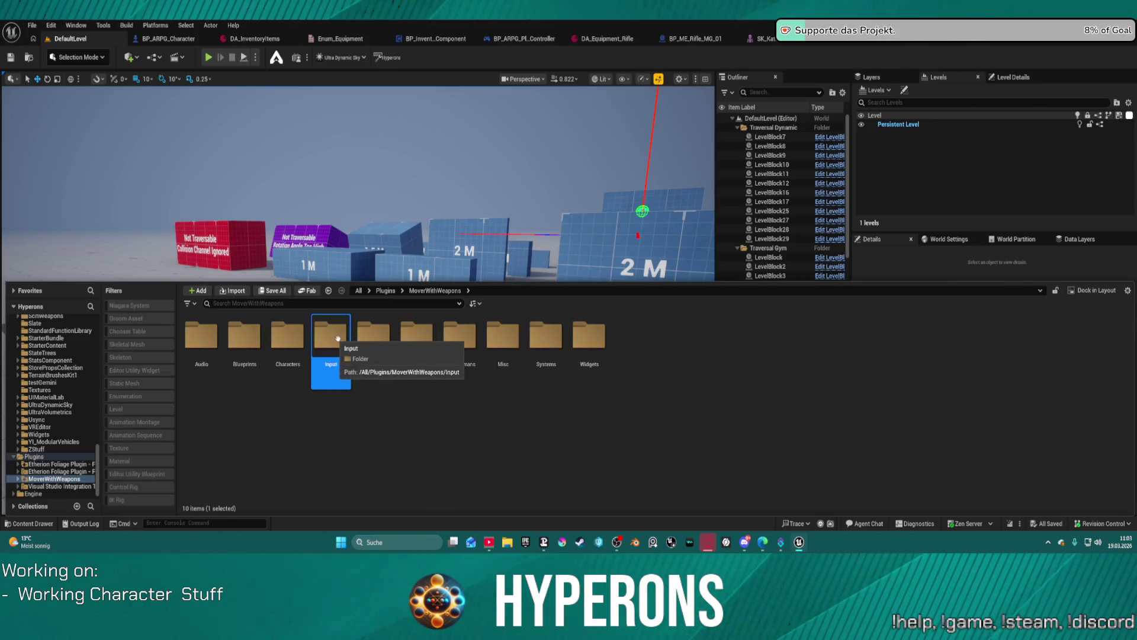
{"action": "left_click", "coordinate": [255, 336]}
{"action": "double_click", "coordinate": [255, 336]}
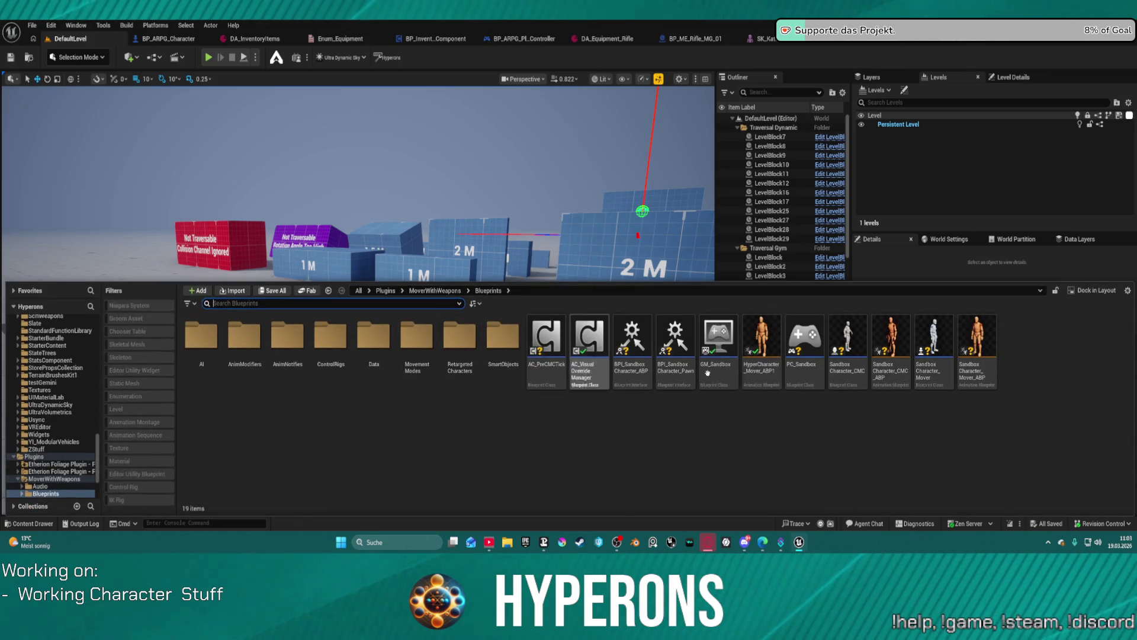
{"action": "left_click", "coordinate": [938, 338]}
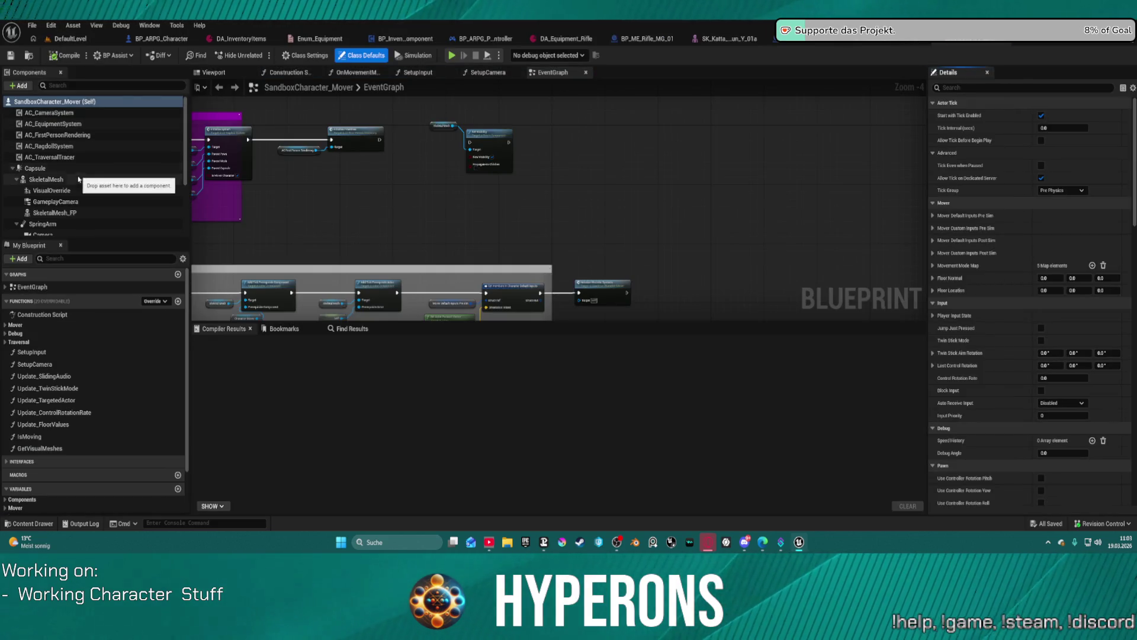
Select the character's SkeletalMesh component and browse to its SKM_UEFN_Mannequin asset in the Content Browser
{"action": "left_click", "coordinate": [48, 179]}
{"action": "left_click", "coordinate": [1083, 392]}
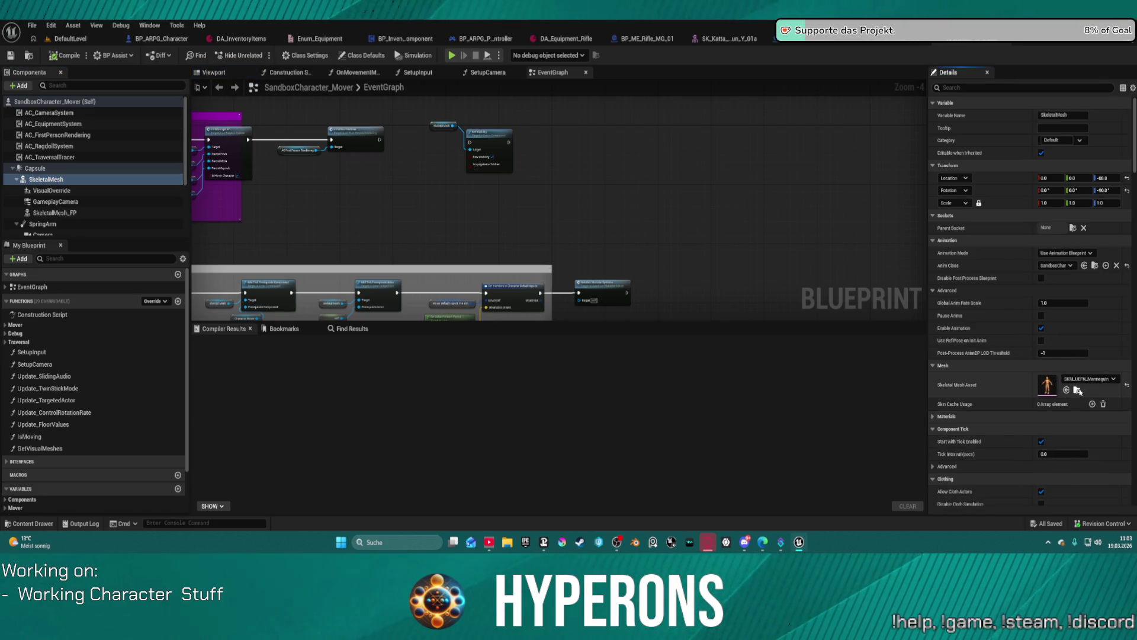
{"action": "right_click", "coordinate": [293, 410]}
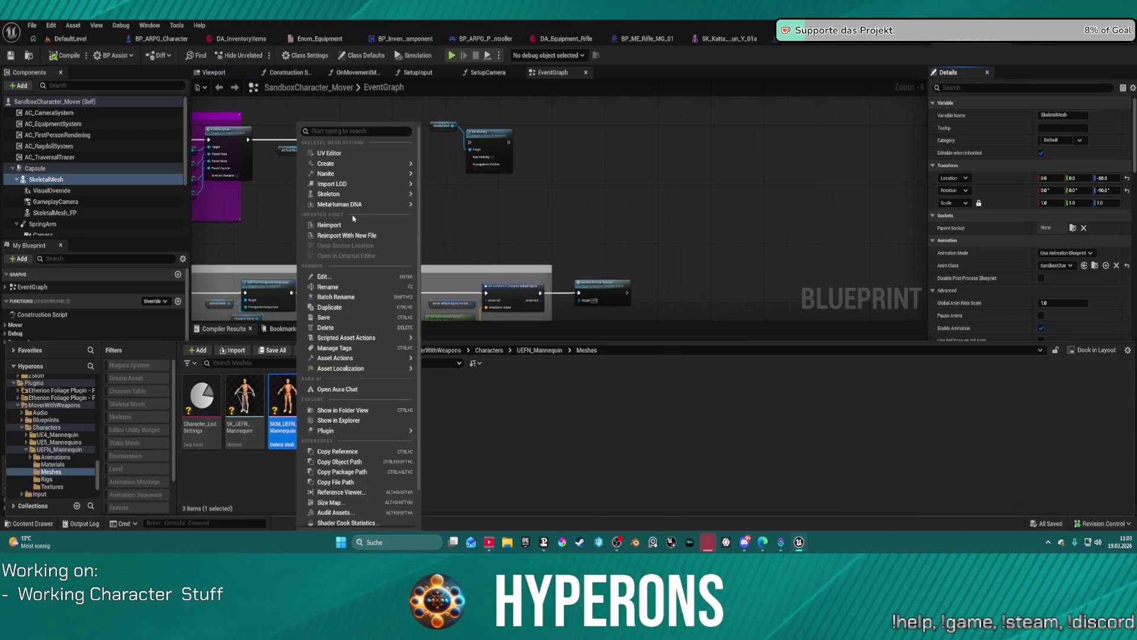
{"action": "mouse_move", "coordinate": [360, 338]}
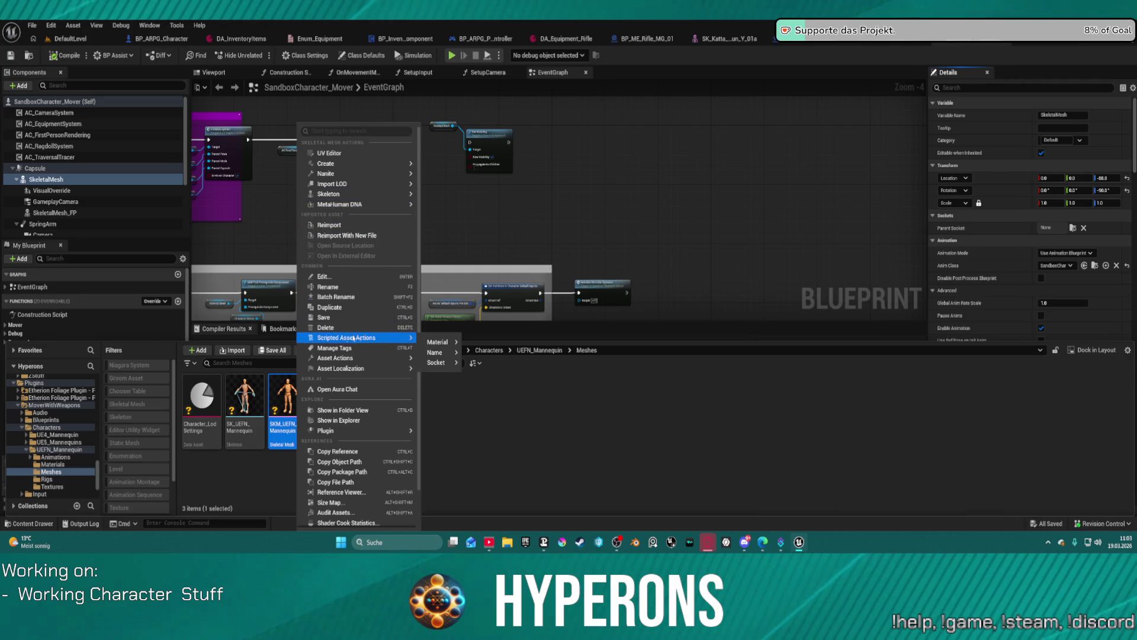
{"action": "mouse_move", "coordinate": [372, 166]}
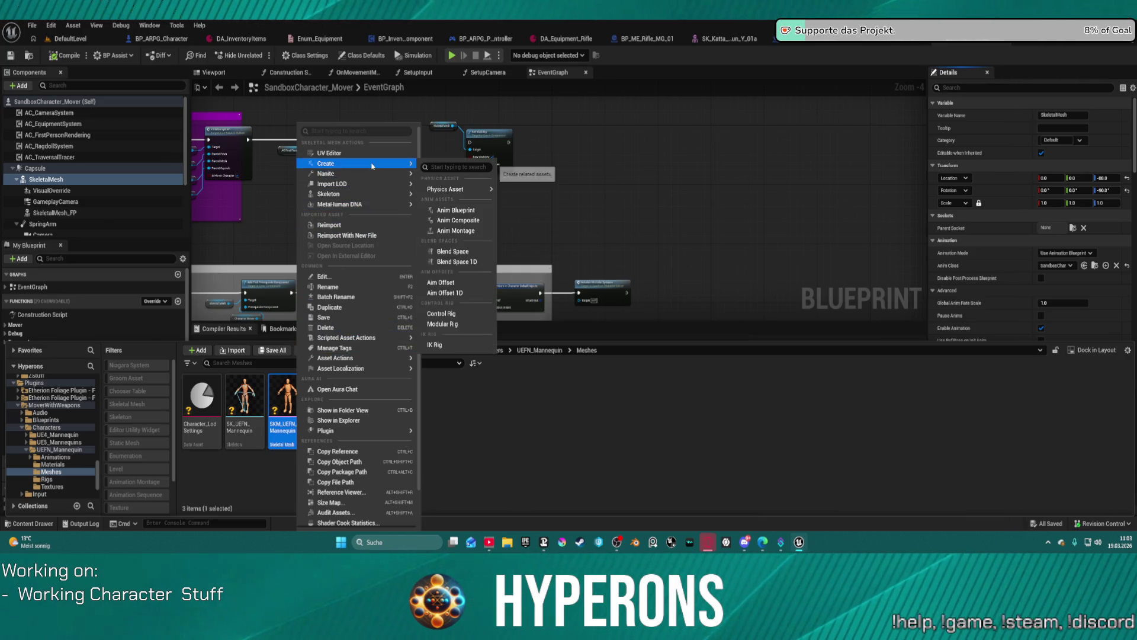
{"action": "left_click", "coordinate": [295, 388]}
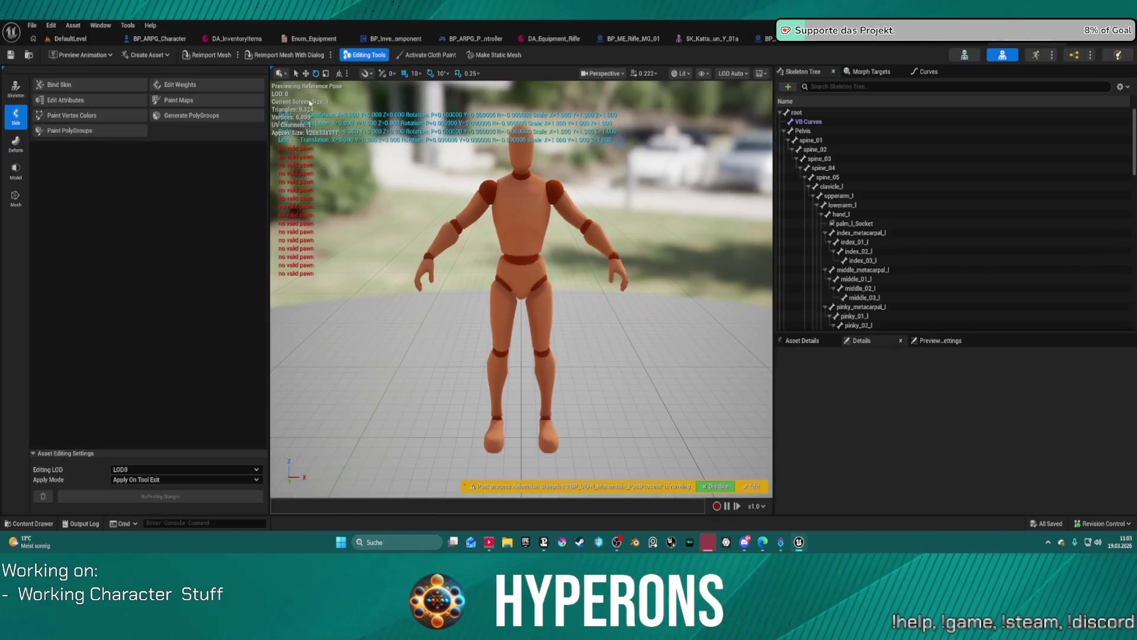
Convert the mannequin's pose into static mesh StaticMesh1, save it and open it, then return to the level
{"action": "left_click", "coordinate": [485, 55]}
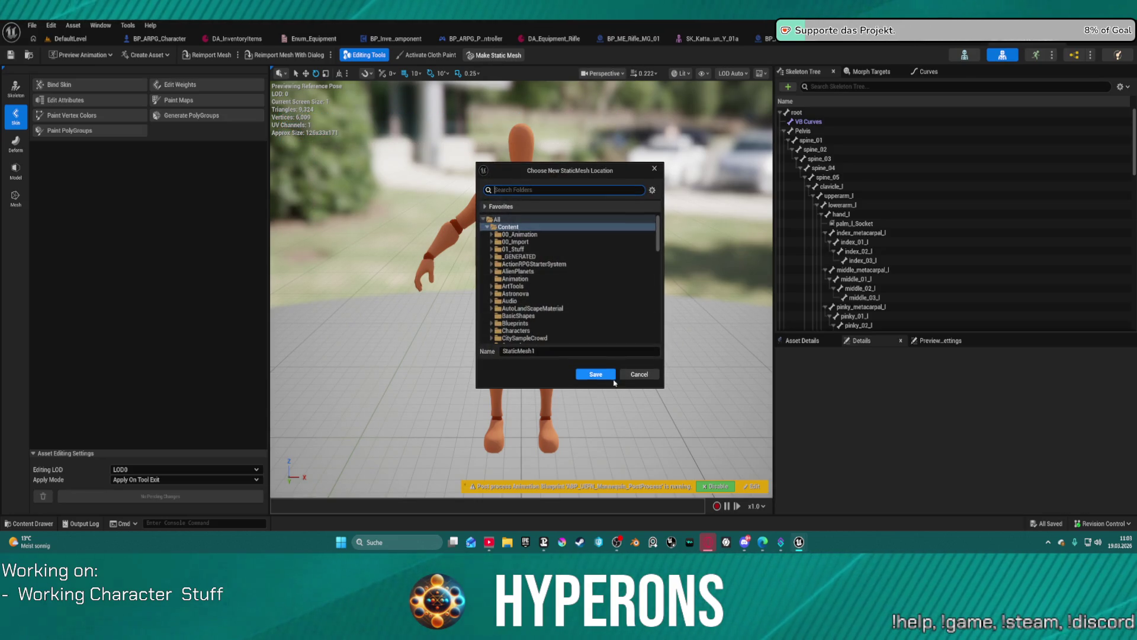
{"action": "left_click", "coordinate": [610, 375]}
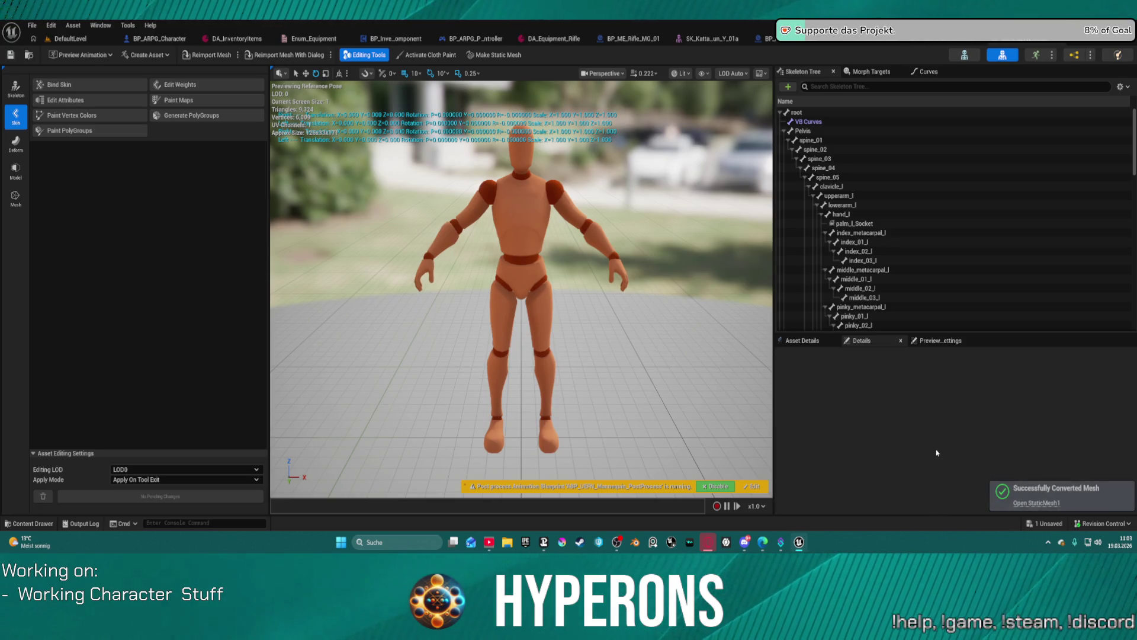
{"action": "key", "text": "ctrl+space"}
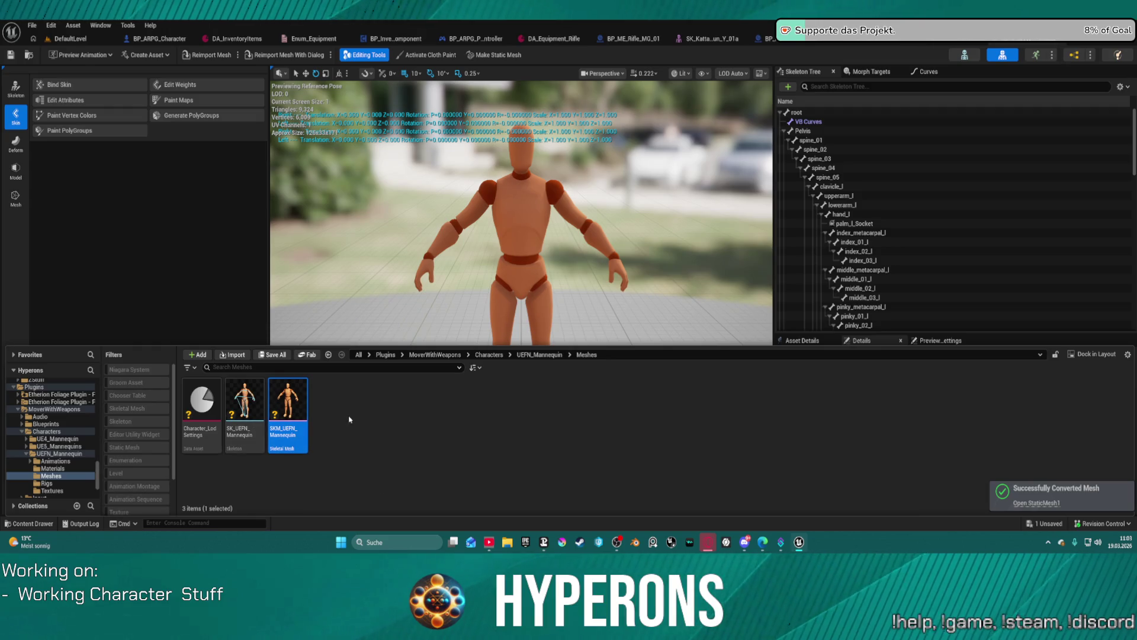
{"action": "left_click", "coordinate": [1036, 503]}
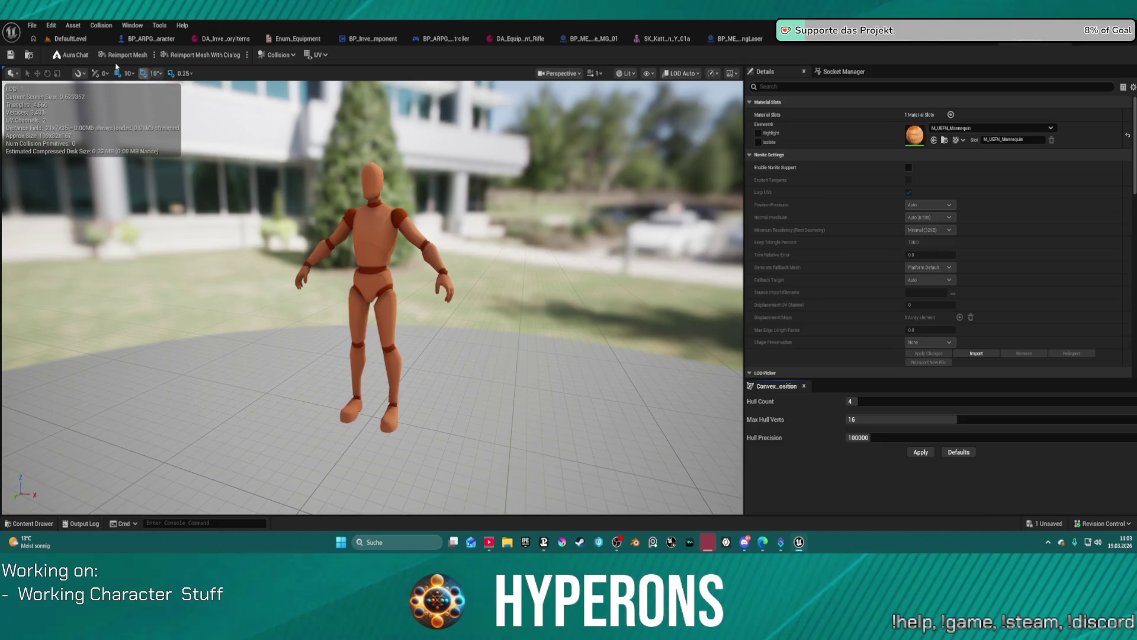
{"action": "left_click", "coordinate": [71, 39]}
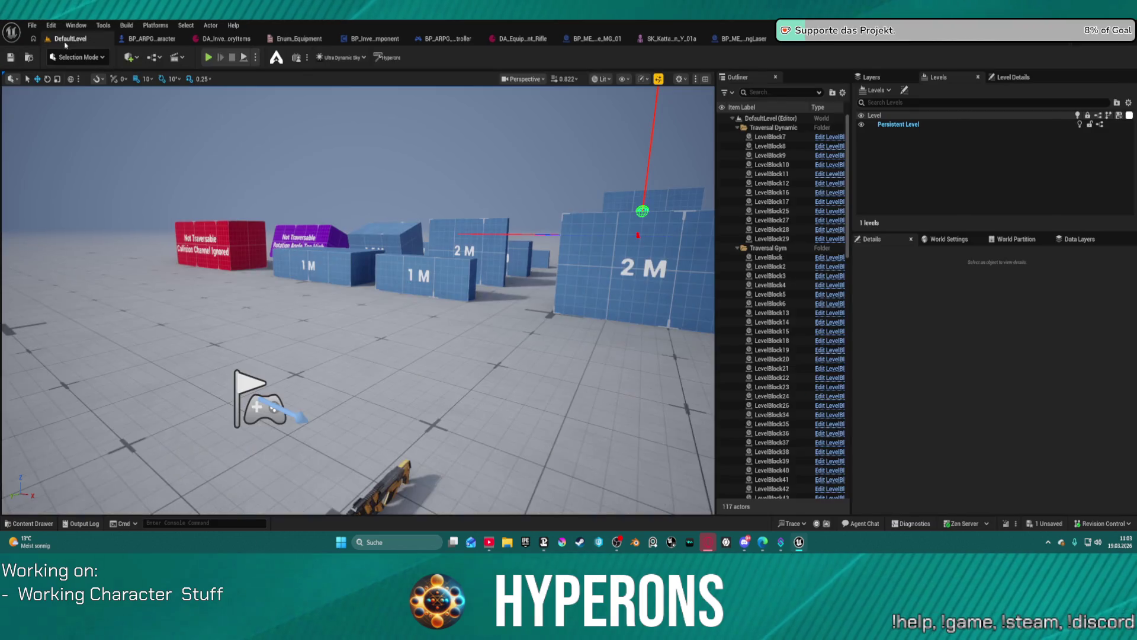
{"action": "key", "text": "ctrl+space"}
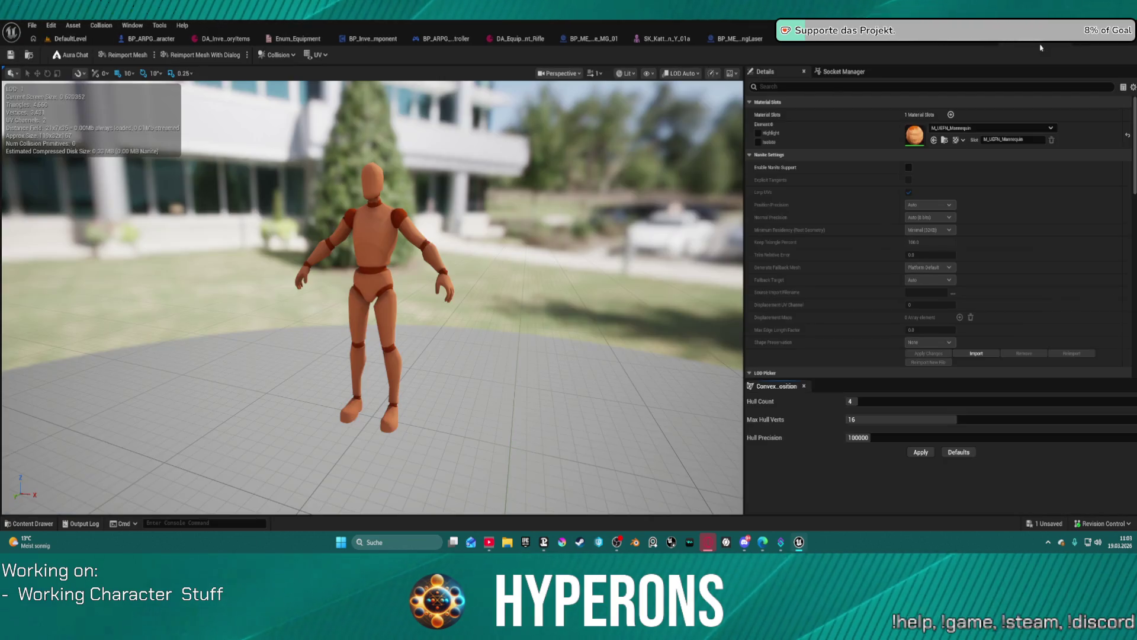
Save all, then drag StaticMesh1 into the level and frame the view on it
{"action": "key", "text": "ctrl+s"}
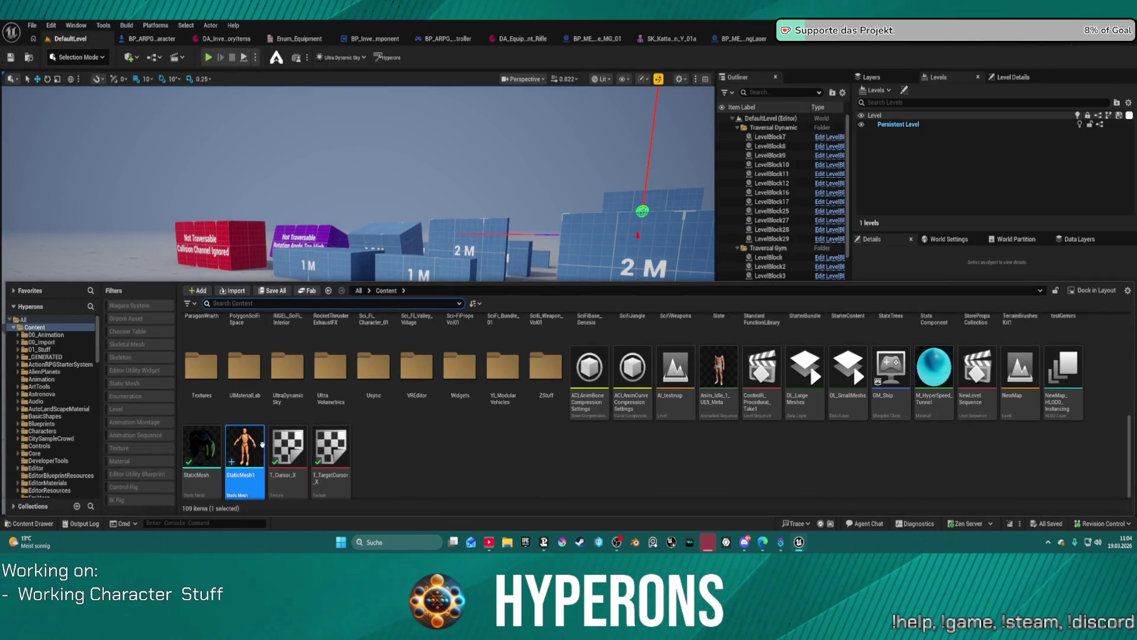
{"action": "left_click_drag", "start_coordinate": [245, 477], "coordinate": [415, 393]}
{"action": "left_click", "coordinate": [415, 392]}
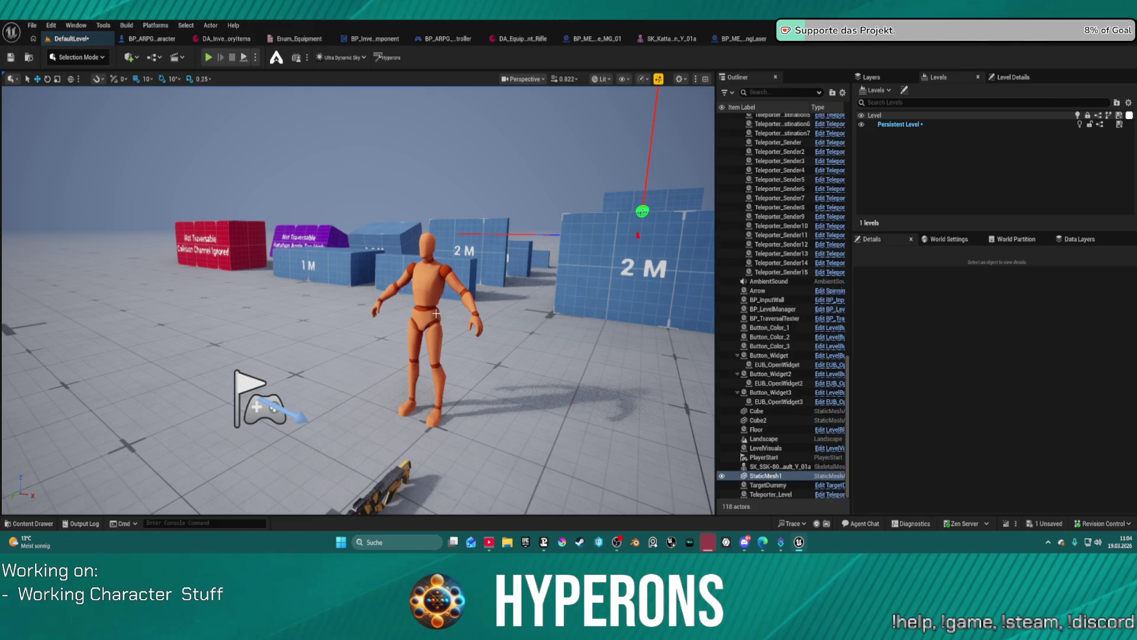
{"action": "scroll", "coordinate": [415, 393], "scroll_direction": "up", "scroll_amount": 5}
{"action": "key", "text": "f"}
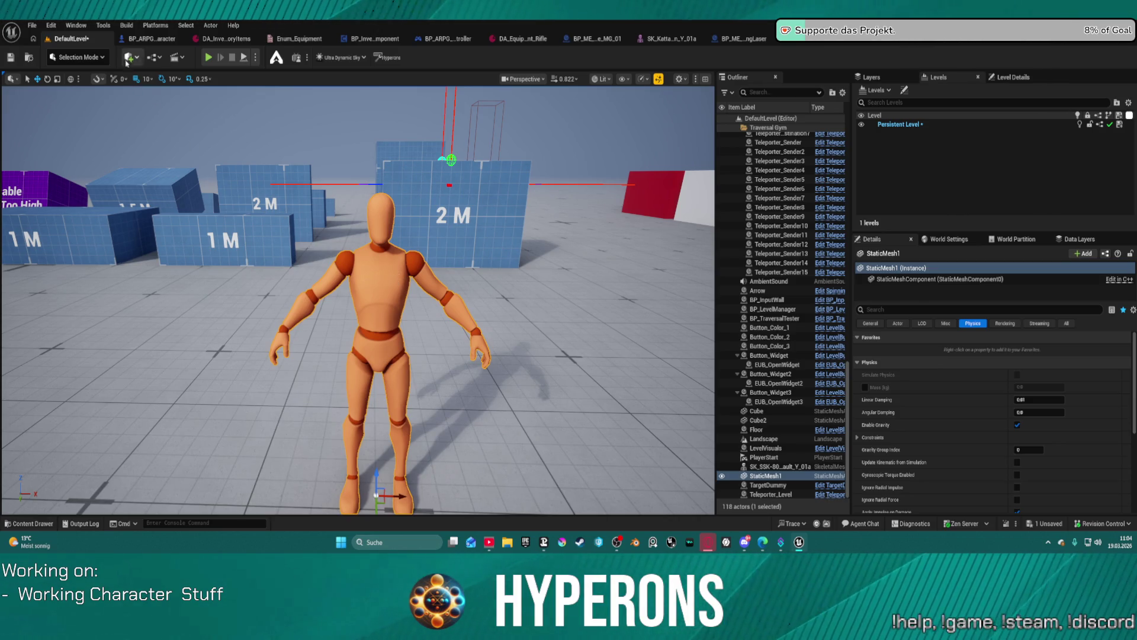
{"action": "left_click", "coordinate": [92, 60]}
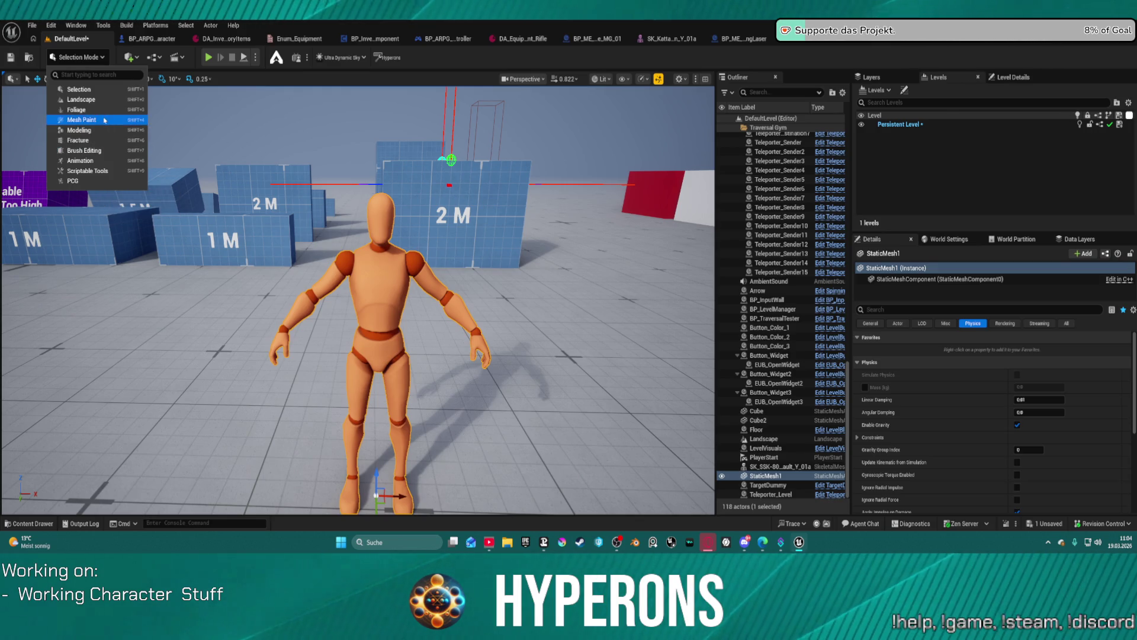
Switch to Modeling Mode focused on the mannequin and bring up the Model mesh tools
{"action": "key", "text": "Escape"}
{"action": "key", "text": "shift+5"}
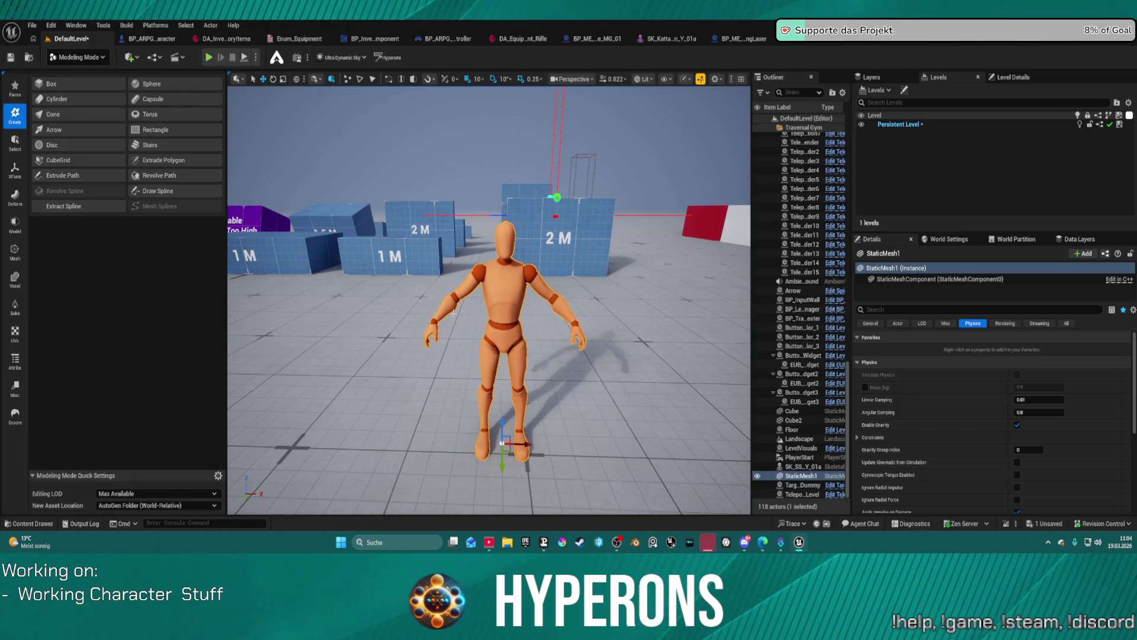
{"action": "key", "text": "f"}
{"action": "scroll", "coordinate": [439, 340], "scroll_direction": "down", "scroll_amount": 4}
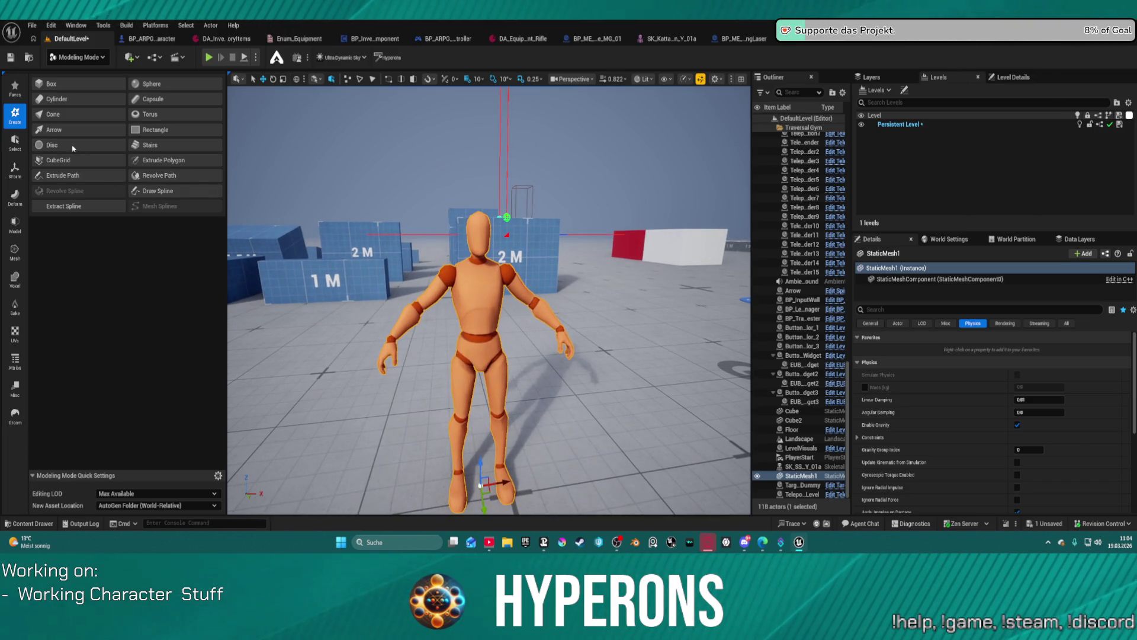
{"action": "left_click", "coordinate": [14, 142]}
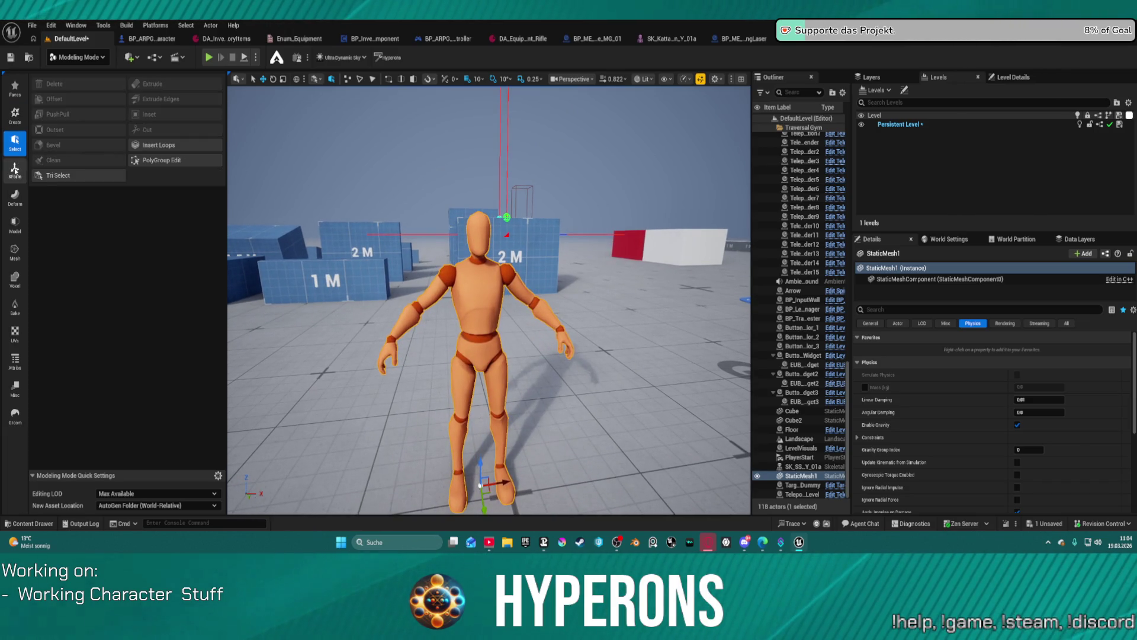
{"action": "left_click", "coordinate": [17, 225]}
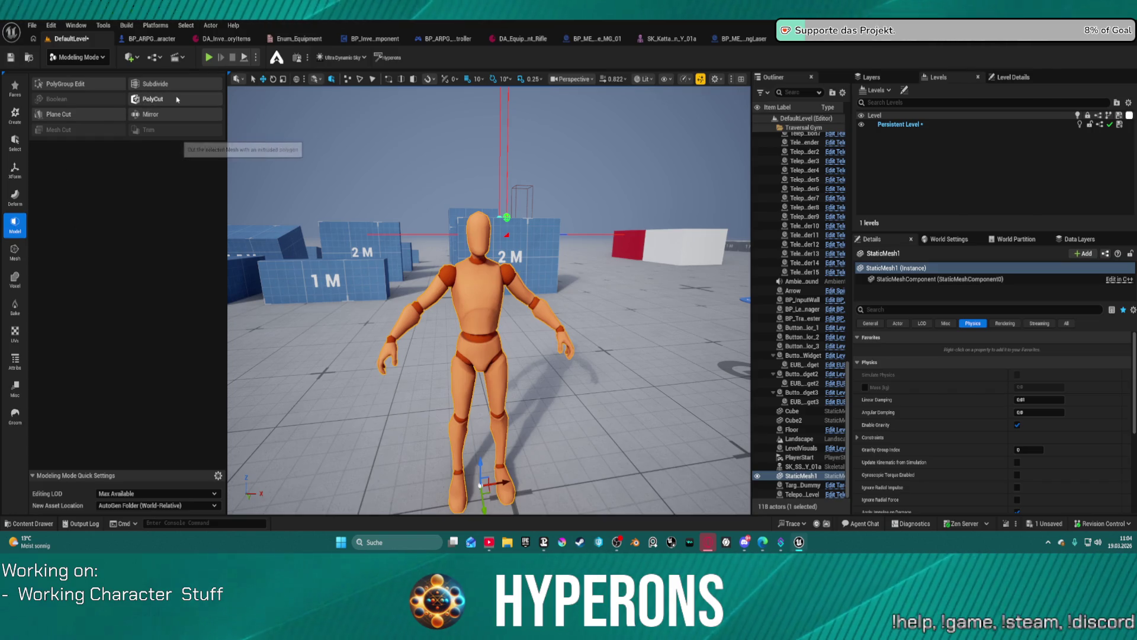
Plane-cut the mannequin, rotating and shifting the plane across the body, and accept the cut
{"action": "left_click", "coordinate": [59, 115]}
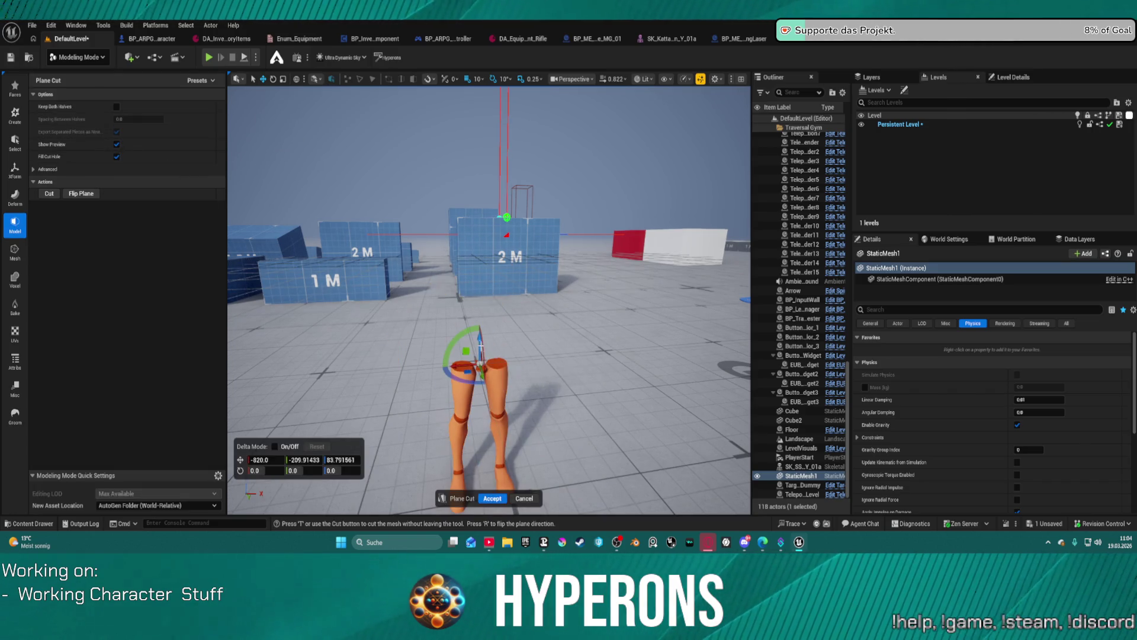
{"action": "mouse_move", "coordinate": [472, 332]}
{"action": "left_mouse_down"}
{"action": "mouse_move", "coordinate": [331, 452]}
{"action": "mouse_move", "coordinate": [375, 457]}
{"action": "mouse_move", "coordinate": [426, 454]}
{"action": "mouse_move", "coordinate": [254, 431]}
{"action": "mouse_move", "coordinate": [177, 347]}
{"action": "left_mouse_up"}
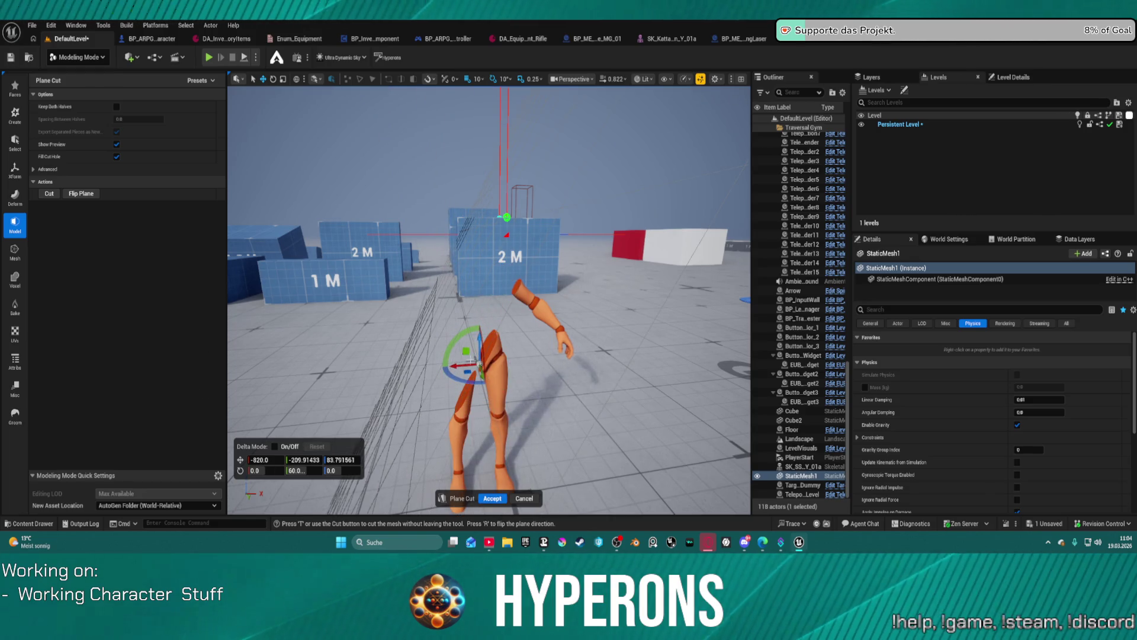
{"action": "mouse_move", "coordinate": [459, 362]}
{"action": "left_mouse_down"}
{"action": "mouse_move", "coordinate": [583, 354]}
{"action": "mouse_move", "coordinate": [545, 306]}
{"action": "mouse_move", "coordinate": [544, 319]}
{"action": "mouse_move", "coordinate": [533, 312]}
{"action": "mouse_move", "coordinate": [547, 308]}
{"action": "mouse_move", "coordinate": [567, 325]}
{"action": "mouse_move", "coordinate": [536, 330]}
{"action": "mouse_move", "coordinate": [554, 329]}
{"action": "mouse_move", "coordinate": [552, 300]}
{"action": "left_mouse_up"}
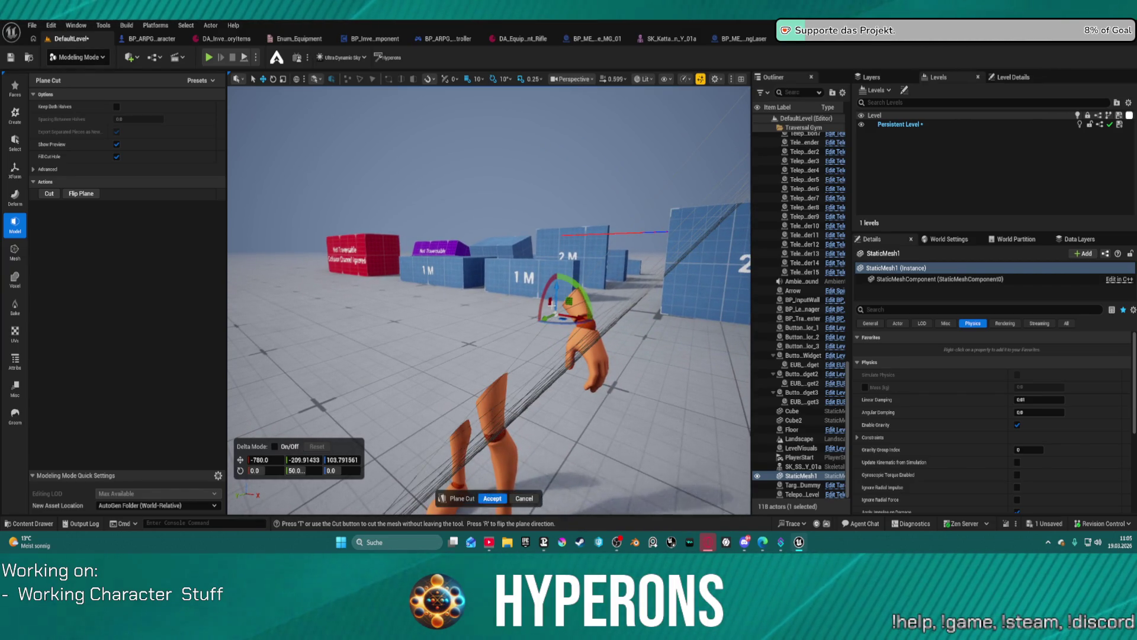
{"action": "left_click", "coordinate": [487, 498]}
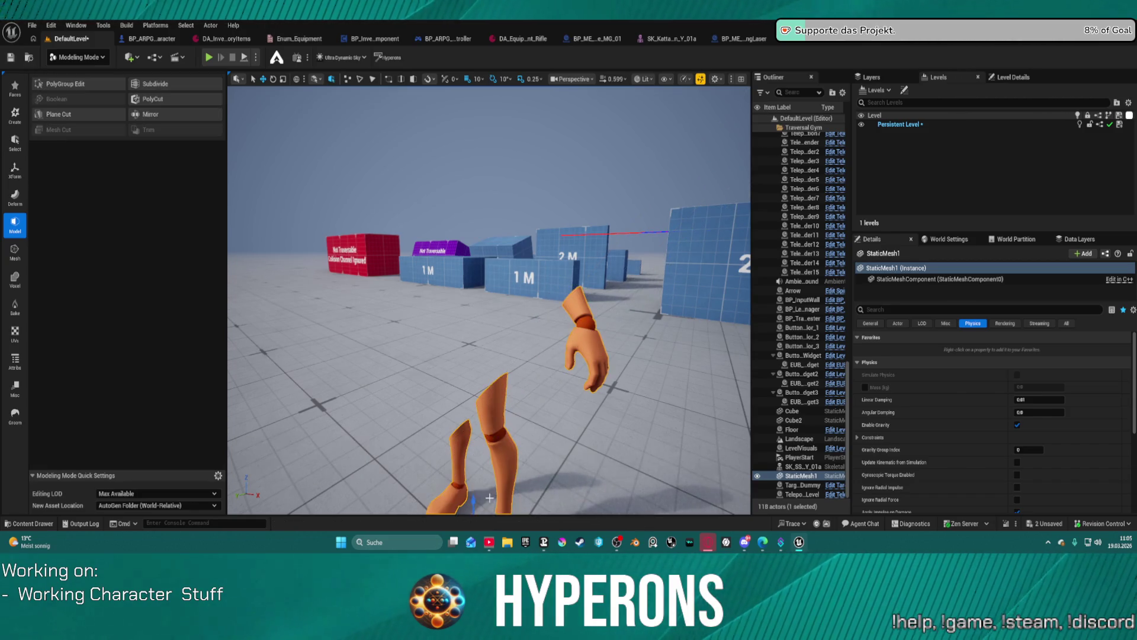
Run another plane cut with the plane turned 90 degrees and nudged 10 units along X
{"action": "left_click", "coordinate": [80, 114]}
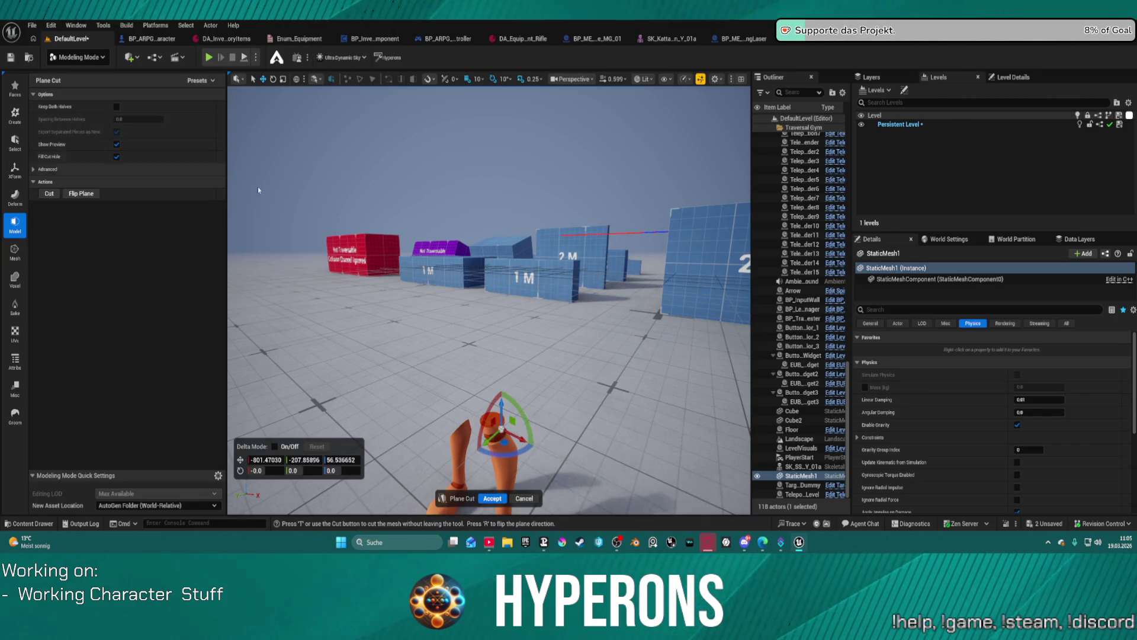
{"action": "scroll", "coordinate": [573, 427], "scroll_direction": "down", "scroll_amount": 3}
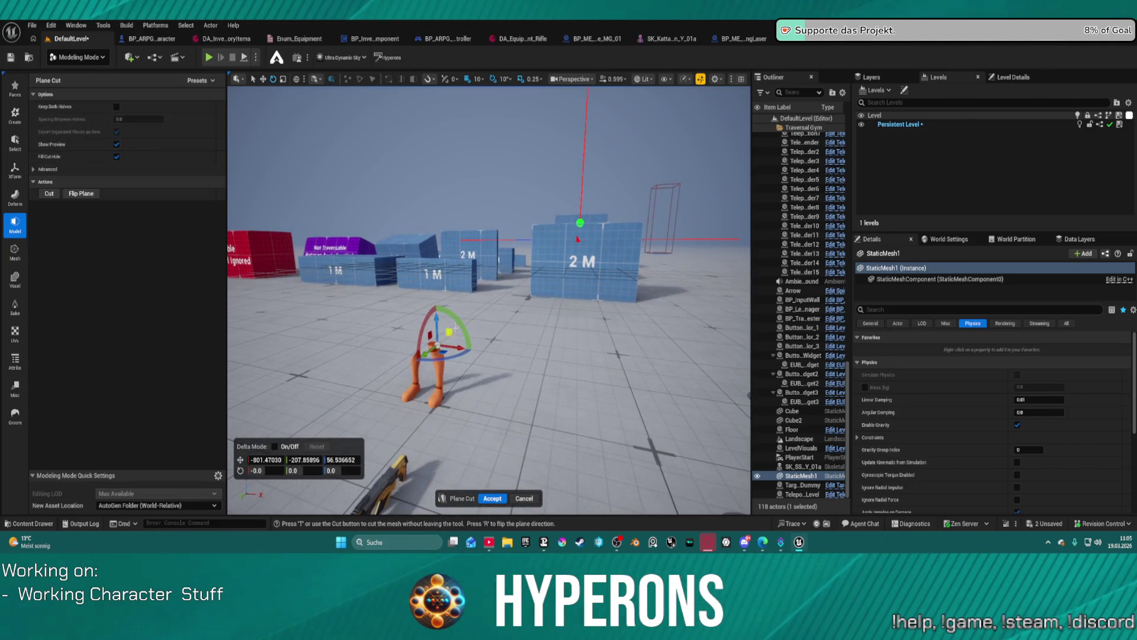
{"action": "left_click_drag", "start_coordinate": [456, 321], "coordinate": [404, 306]}
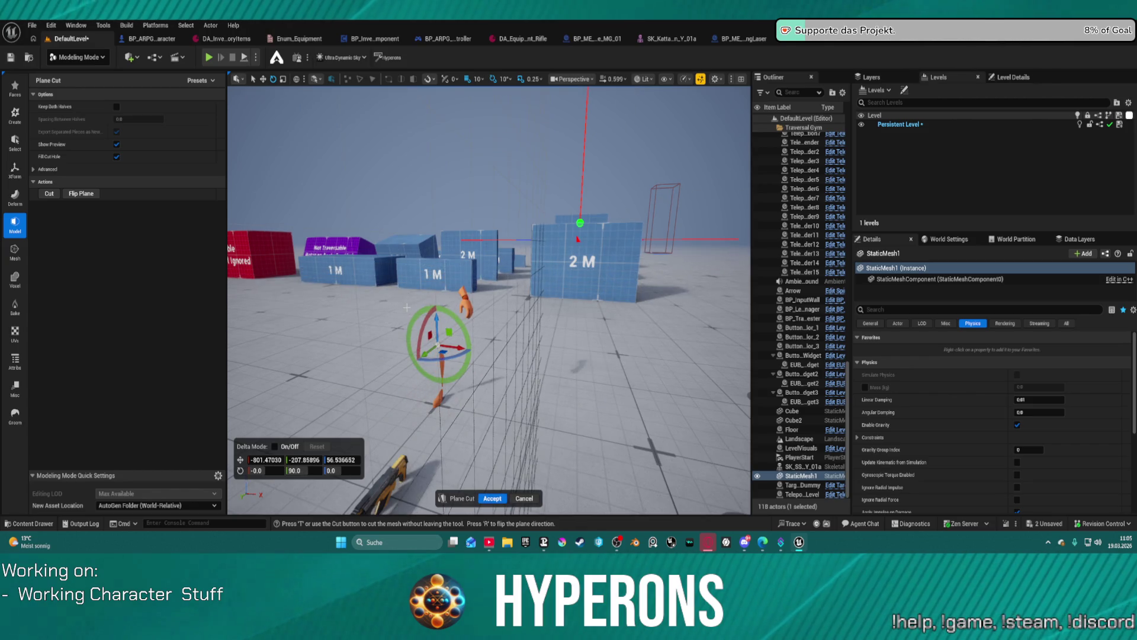
{"action": "left_click_drag", "start_coordinate": [458, 346], "coordinate": [464, 347]}
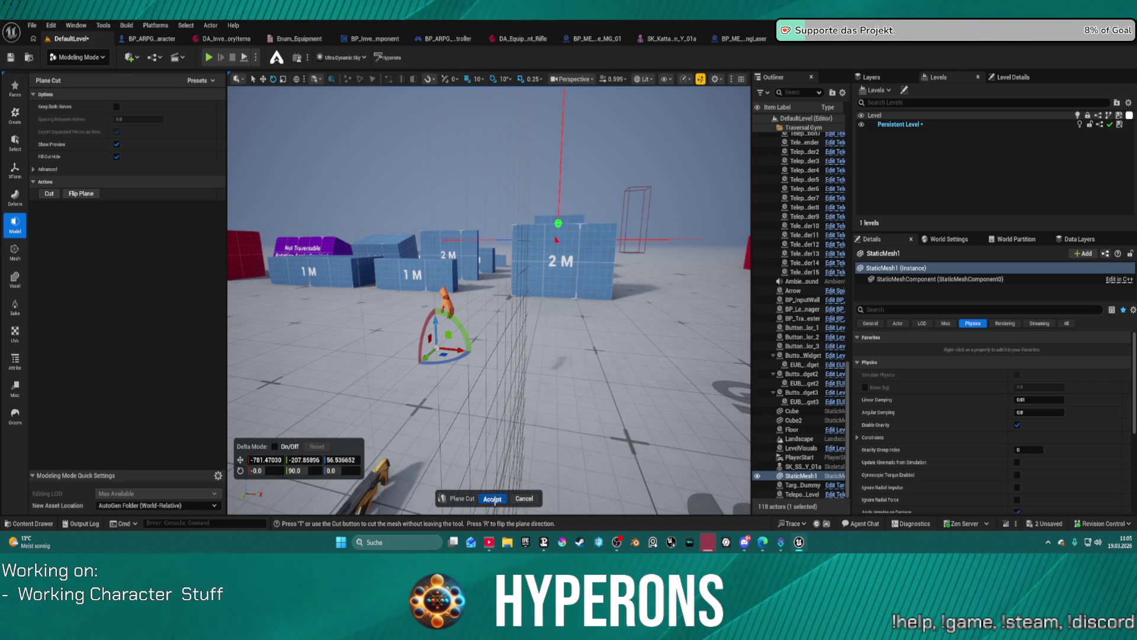
{"action": "left_click", "coordinate": [494, 501]}
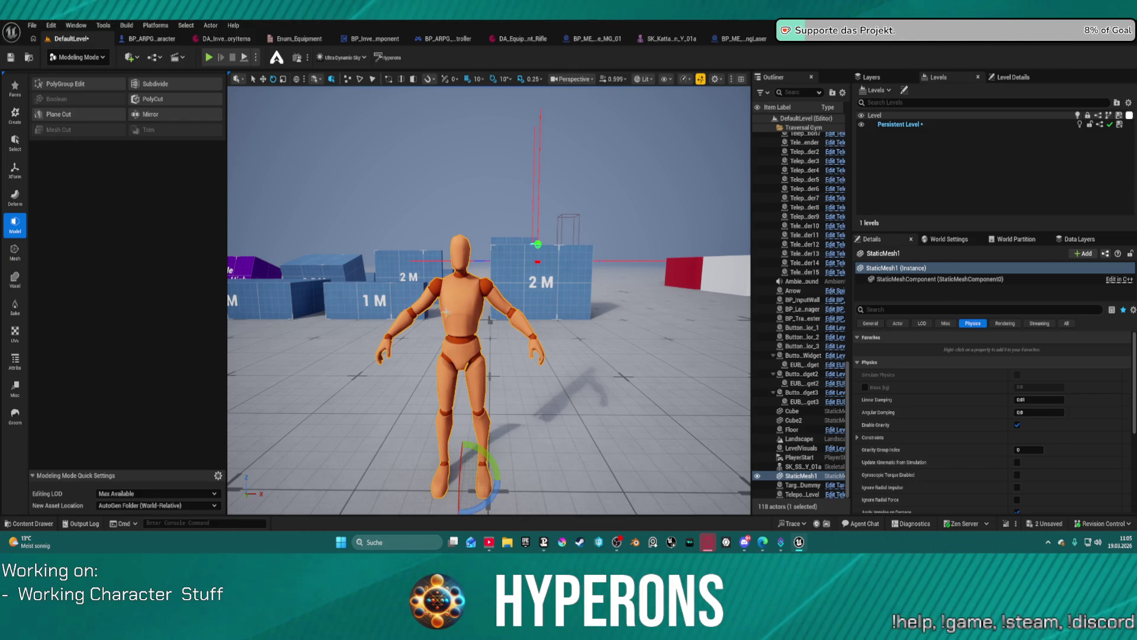
Move the mannequin slightly along X with the translate gizmo, then cancel a new plane cut
{"action": "key", "text": "w"}
{"action": "mouse_move", "coordinate": [483, 481]}
{"action": "left_mouse_down"}
{"action": "mouse_move", "coordinate": [417, 481]}
{"action": "mouse_move", "coordinate": [500, 483]}
{"action": "left_mouse_up"}
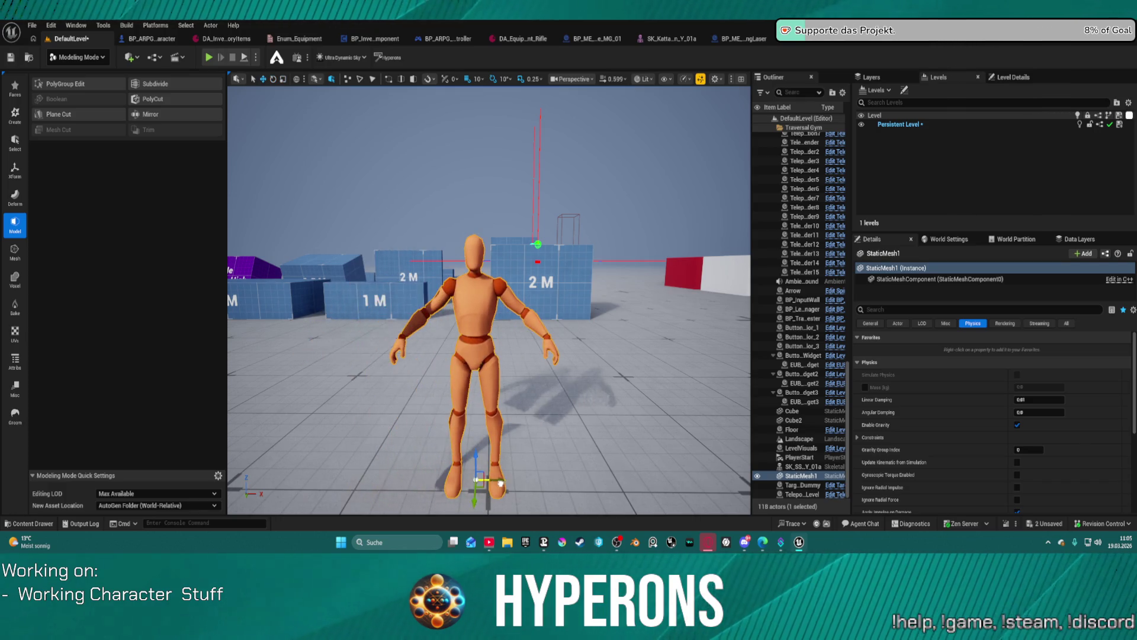
{"action": "left_click", "coordinate": [86, 117]}
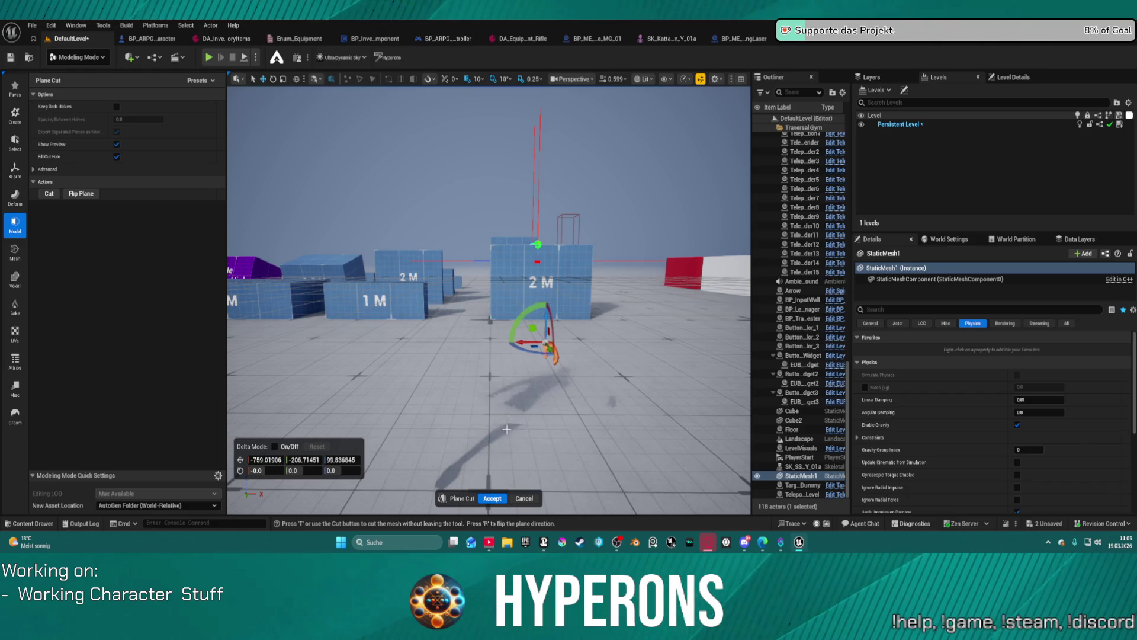
{"action": "left_click", "coordinate": [492, 498]}
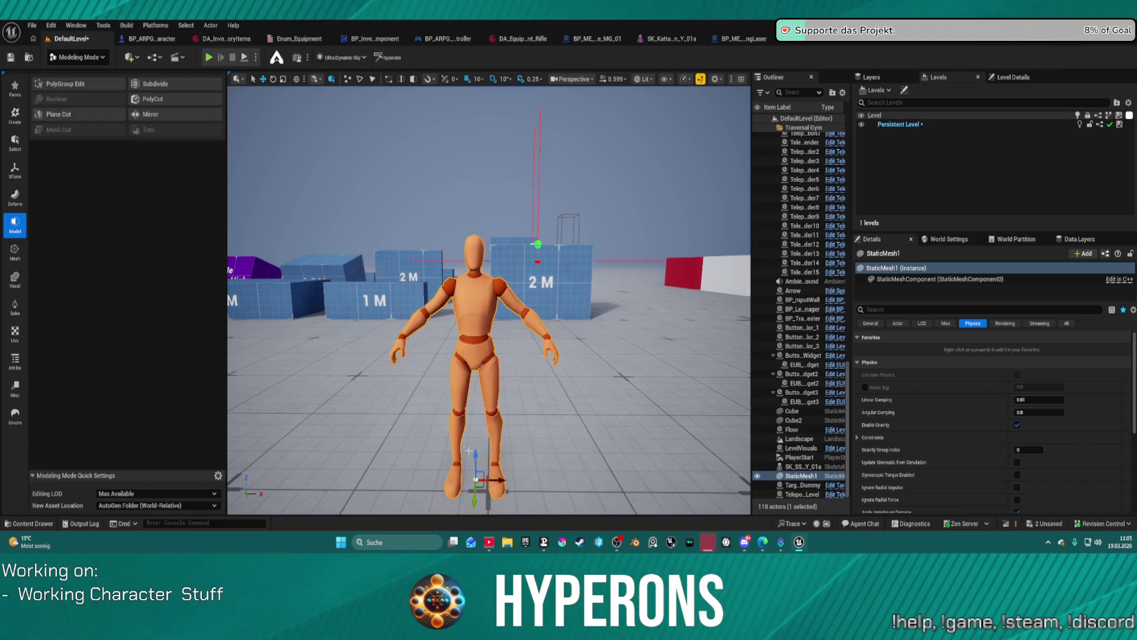
Try a slanted plane cut tilted 10 degrees, undo it, and shift the mannequin slightly left along X
{"action": "left_click", "coordinate": [58, 114]}
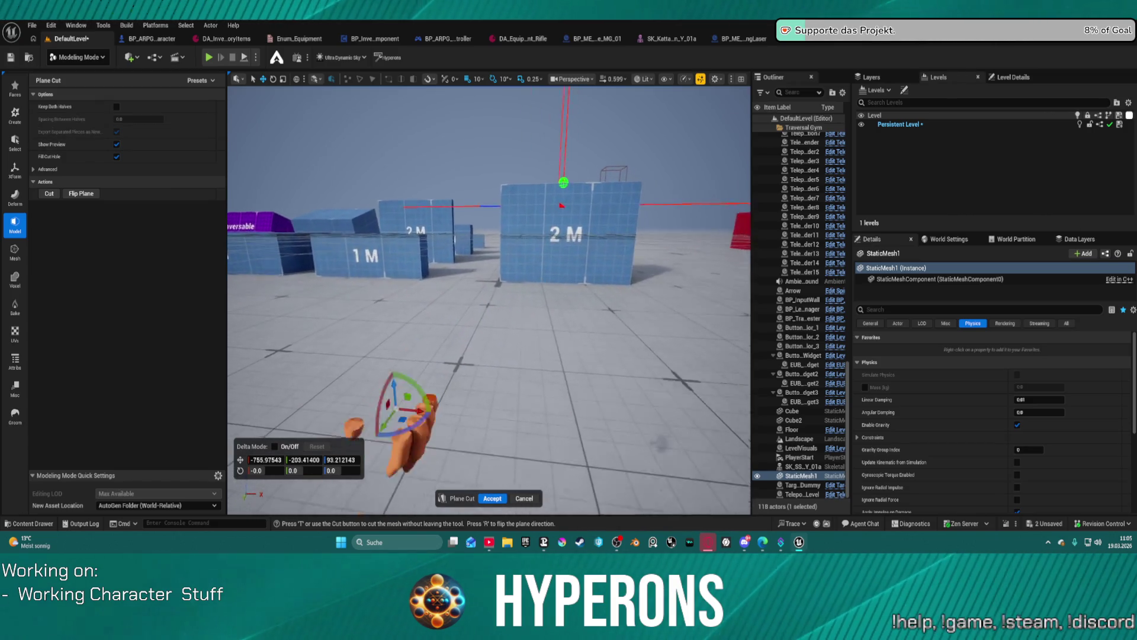
{"action": "mouse_move", "coordinate": [459, 338]}
{"action": "left_mouse_down"}
{"action": "mouse_move", "coordinate": [377, 339]}
{"action": "mouse_move", "coordinate": [412, 340]}
{"action": "mouse_move", "coordinate": [375, 294]}
{"action": "mouse_move", "coordinate": [367, 249]}
{"action": "left_mouse_up"}
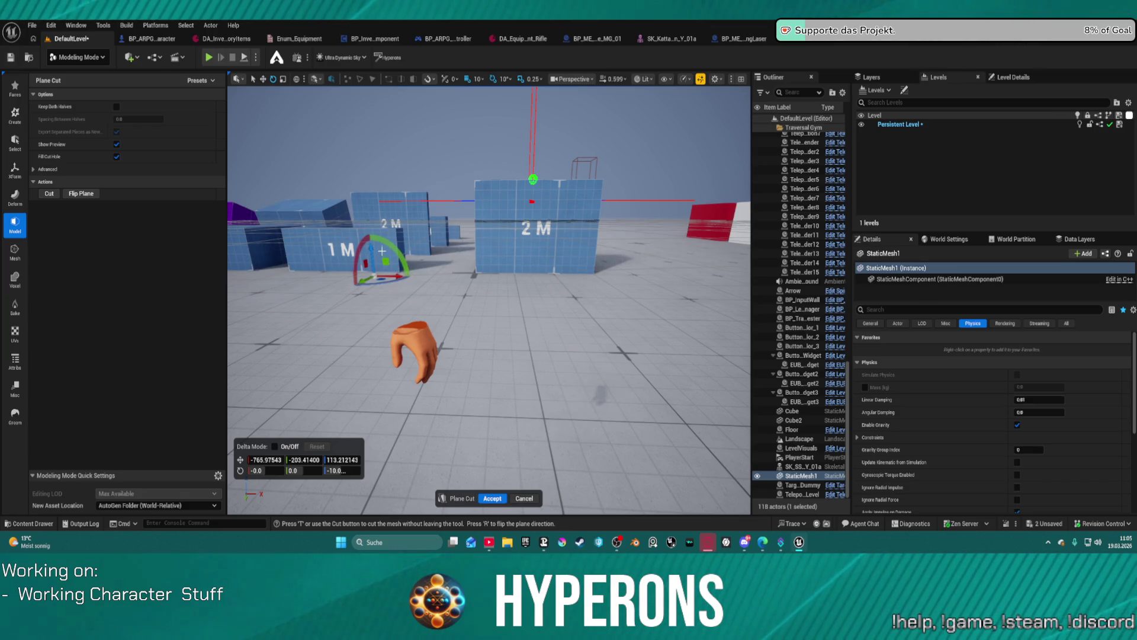
{"action": "left_click_drag", "start_coordinate": [382, 252], "coordinate": [386, 258]}
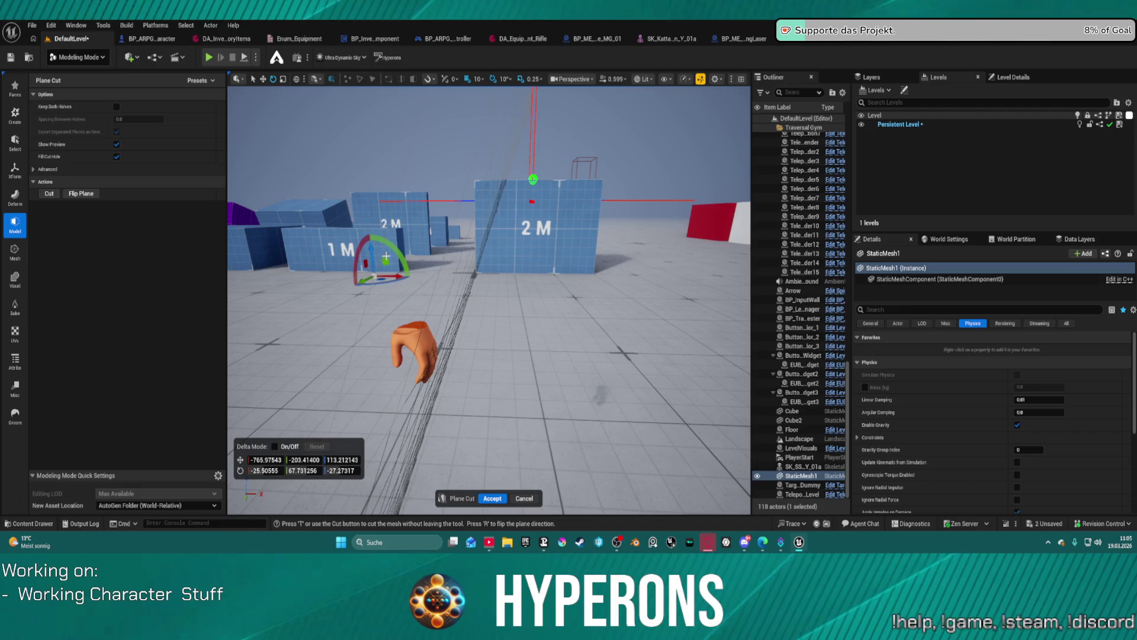
{"action": "mouse_move", "coordinate": [461, 274]}
{"action": "left_mouse_down"}
{"action": "mouse_move", "coordinate": [391, 248]}
{"action": "mouse_move", "coordinate": [680, 436]}
{"action": "mouse_move", "coordinate": [587, 499]}
{"action": "mouse_move", "coordinate": [505, 381]}
{"action": "mouse_move", "coordinate": [505, 414]}
{"action": "left_mouse_up"}
{"action": "key", "text": "ctrl+z"}
{"action": "key", "text": "ctrl+z"}
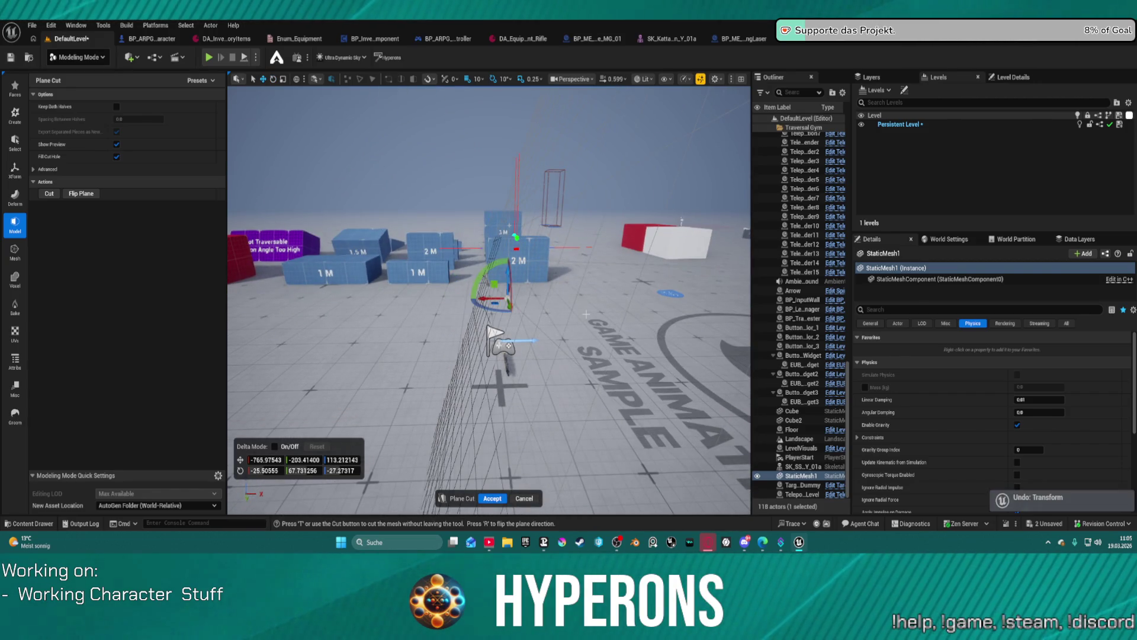
{"action": "key", "text": "ctrl+z"}
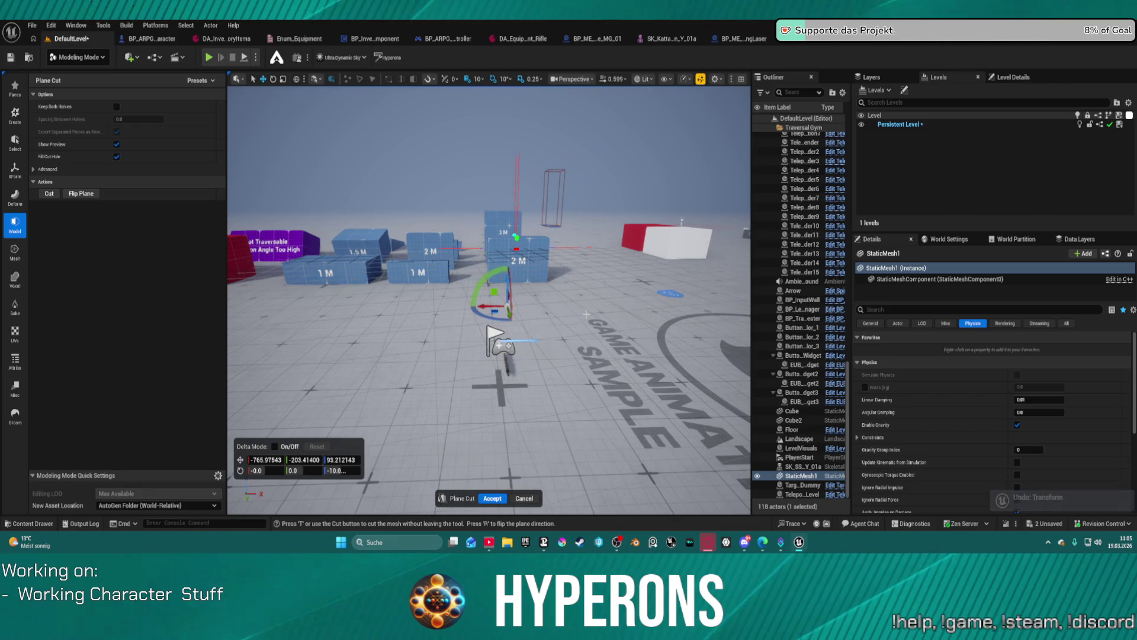
{"action": "key", "text": "ctrl+z"}
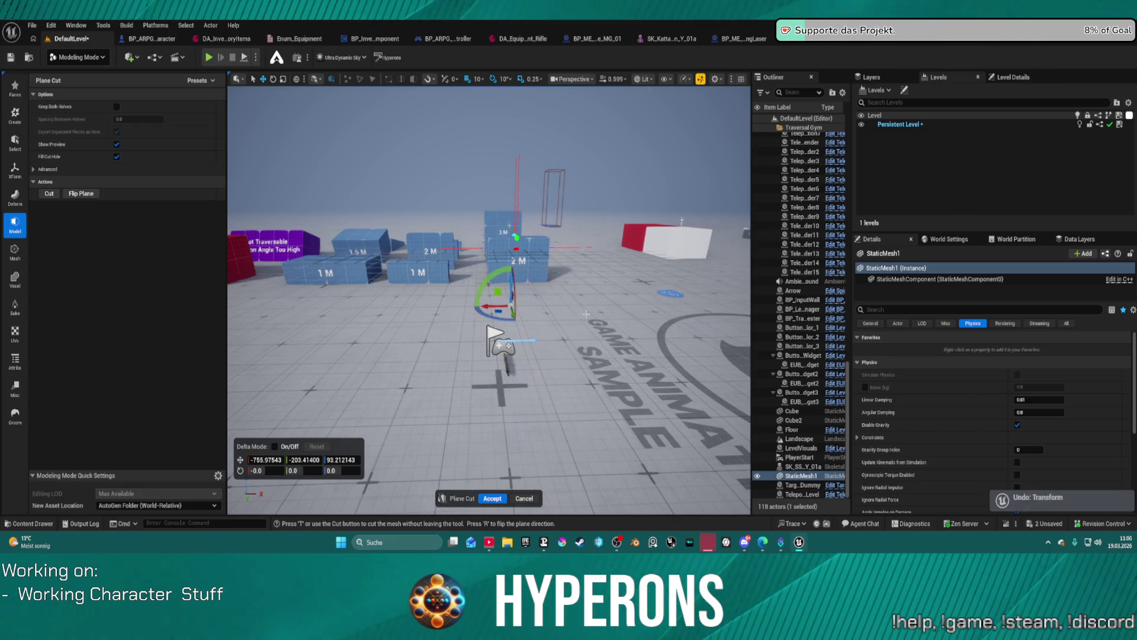
{"action": "key", "text": "ctrl+z"}
{"action": "scroll", "coordinate": [539, 402], "scroll_direction": "up", "scroll_amount": 6}
{"action": "mouse_move", "coordinate": [539, 383]}
{"action": "left_mouse_down"}
{"action": "mouse_move", "coordinate": [702, 392]}
{"action": "mouse_move", "coordinate": [453, 385]}
{"action": "mouse_move", "coordinate": [529, 384]}
{"action": "left_mouse_up"}
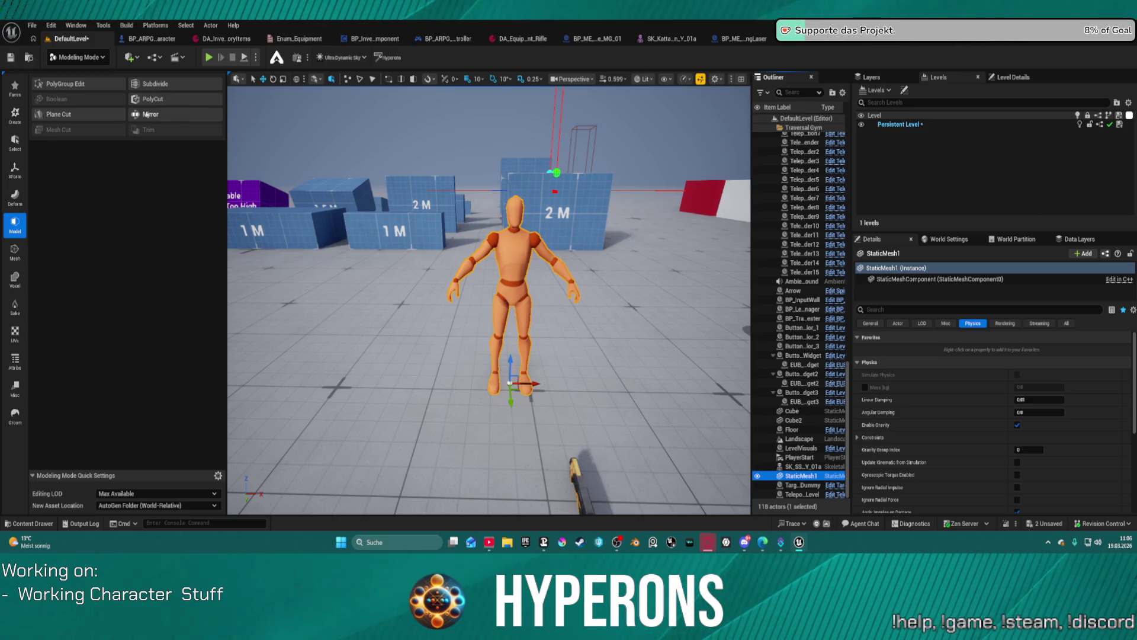
Try a plane cut moved 40 units left along X, then undo it
{"action": "left_click", "coordinate": [83, 115]}
{"action": "mouse_move", "coordinate": [539, 296]}
{"action": "left_mouse_down"}
{"action": "mouse_move", "coordinate": [480, 295]}
{"action": "mouse_move", "coordinate": [494, 289]}
{"action": "left_mouse_up"}
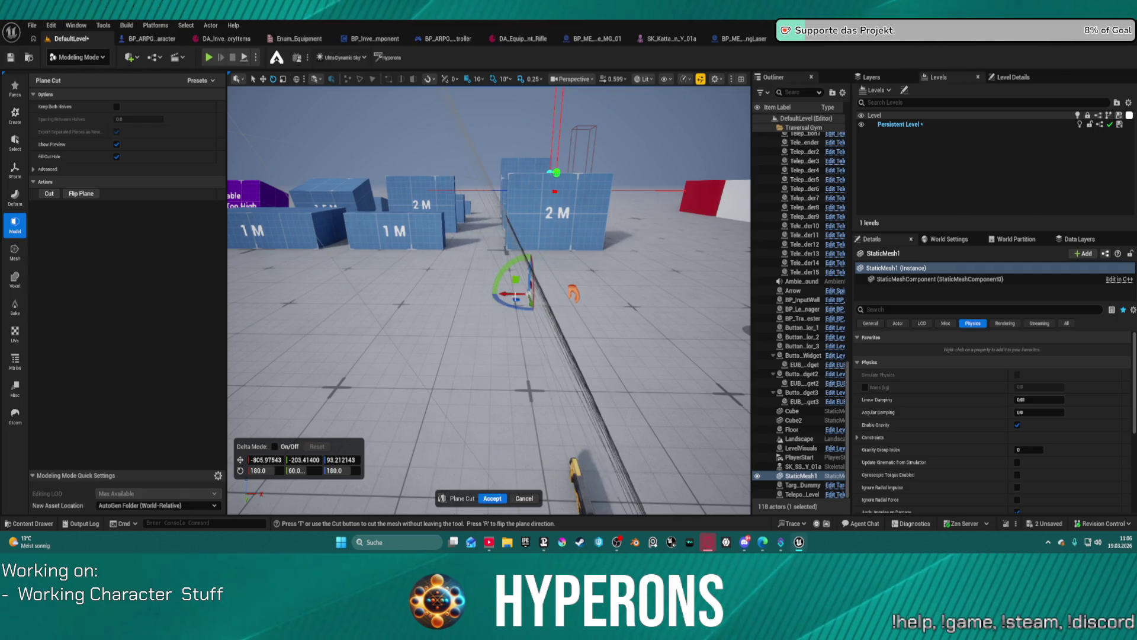
{"action": "left_click", "coordinate": [532, 499]}
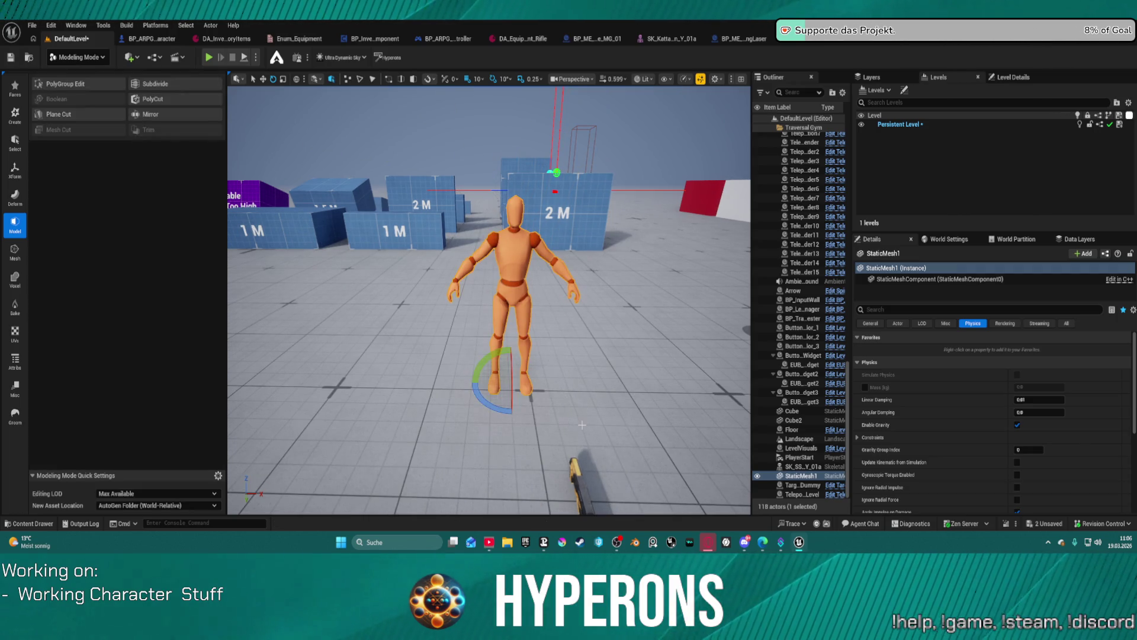
{"action": "key", "text": "ctrl+z"}
{"action": "key", "text": "ctrl+z"}
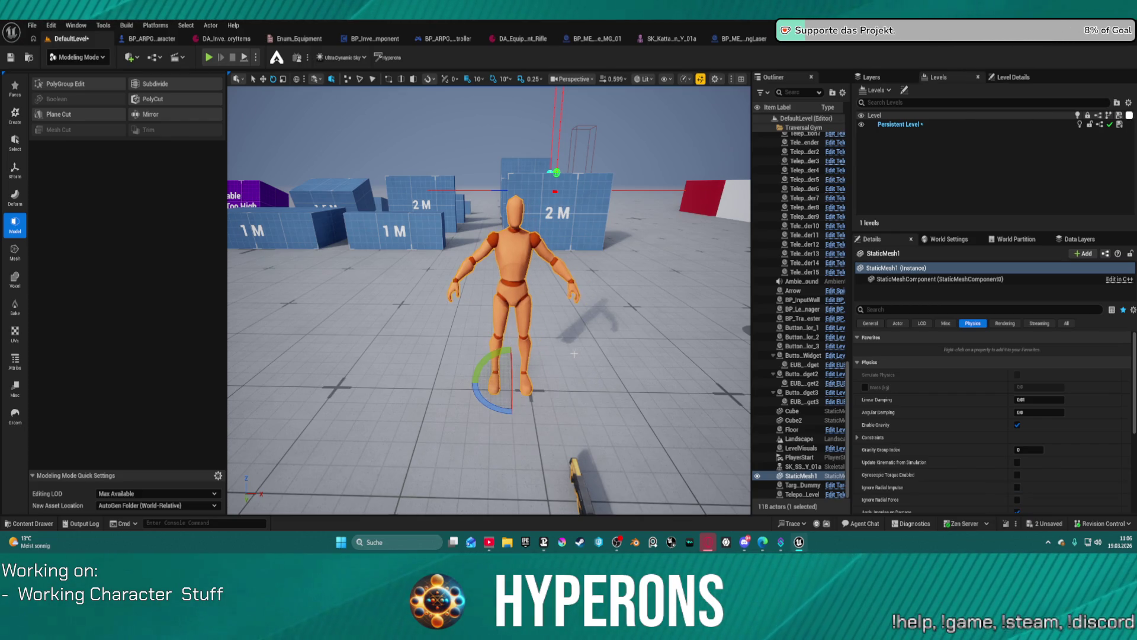
{"action": "key", "text": "ctrl+z"}
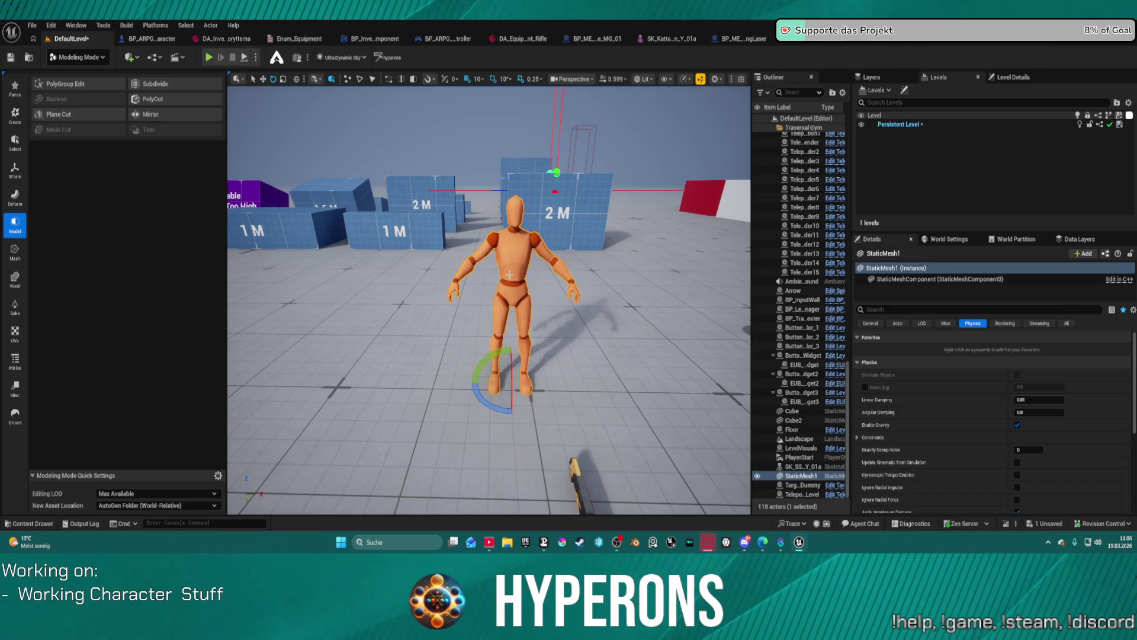
Plane-cut the mannequin with the cutting plane tilted about 80 degrees
{"action": "left_click", "coordinate": [83, 114]}
{"action": "mouse_move", "coordinate": [487, 277]}
{"action": "left_mouse_down"}
{"action": "mouse_move", "coordinate": [426, 303]}
{"action": "mouse_move", "coordinate": [461, 300]}
{"action": "left_mouse_up"}
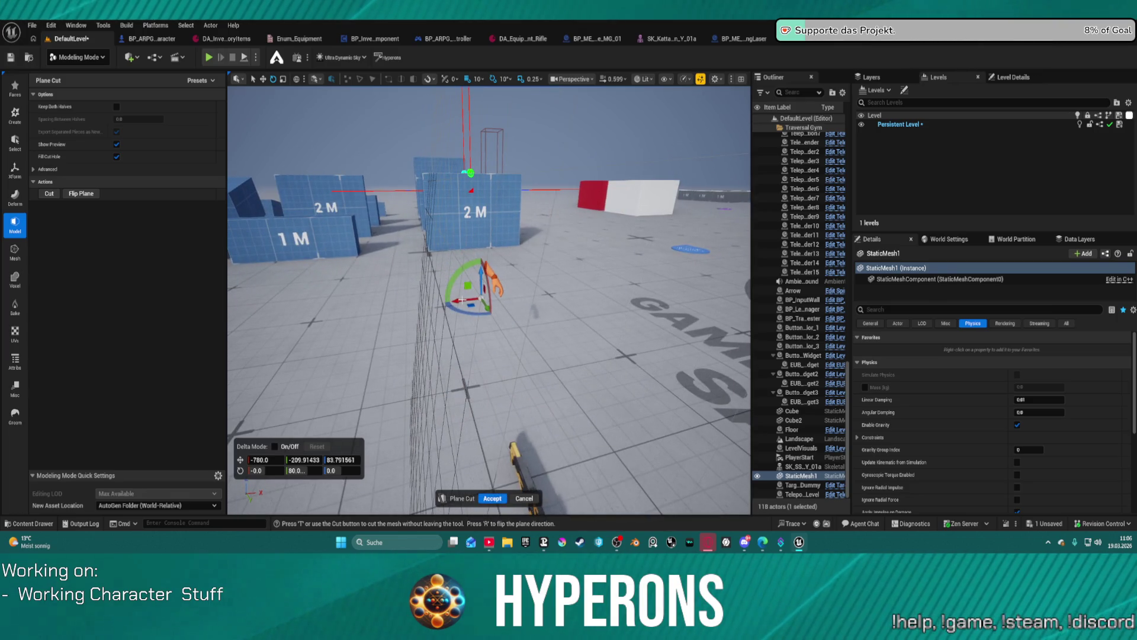
{"action": "left_click", "coordinate": [494, 498]}
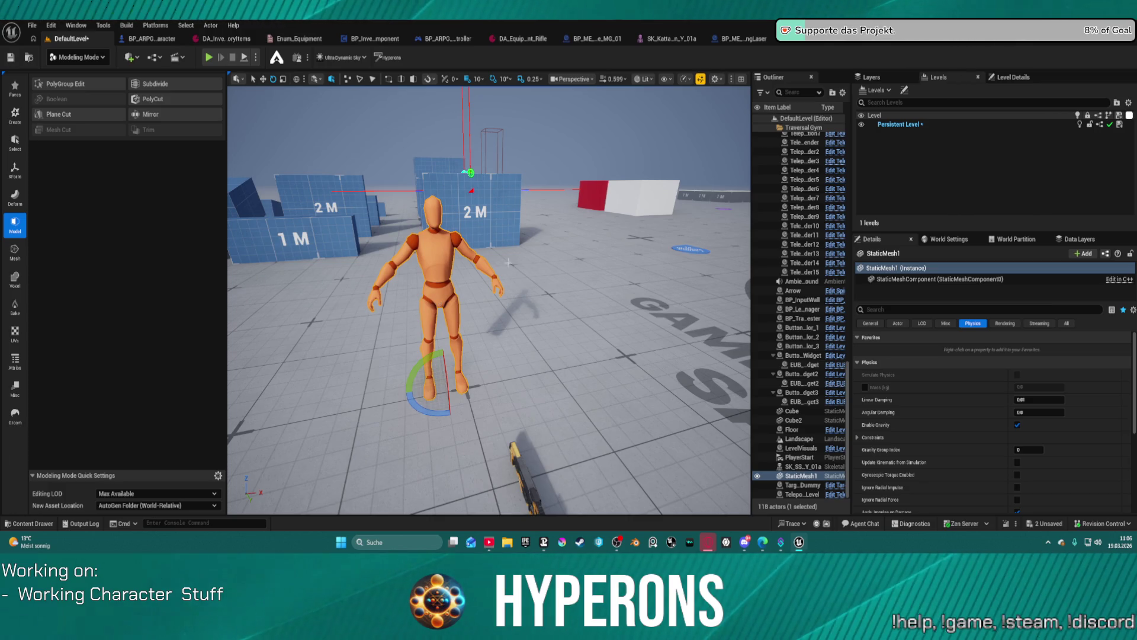
Frame the camera on StaticMesh1 from the Outliner and return to the pistol's skeletal mesh editor
{"action": "right_click", "coordinate": [802, 477]}
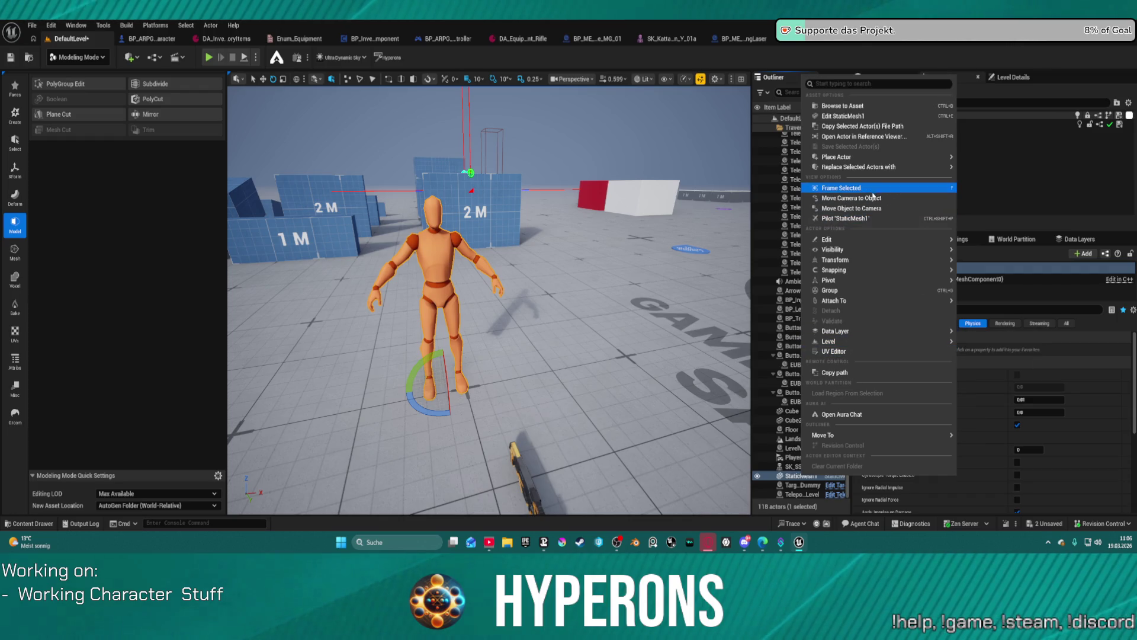
{"action": "left_click", "coordinate": [840, 187]}
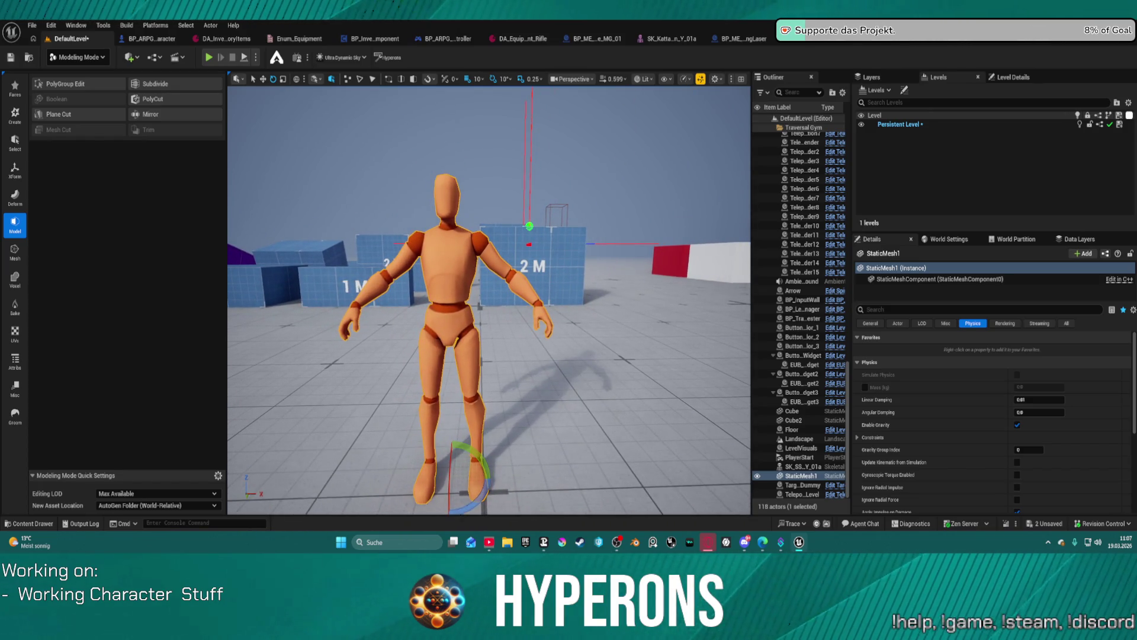
{"action": "left_click", "coordinate": [670, 39]}
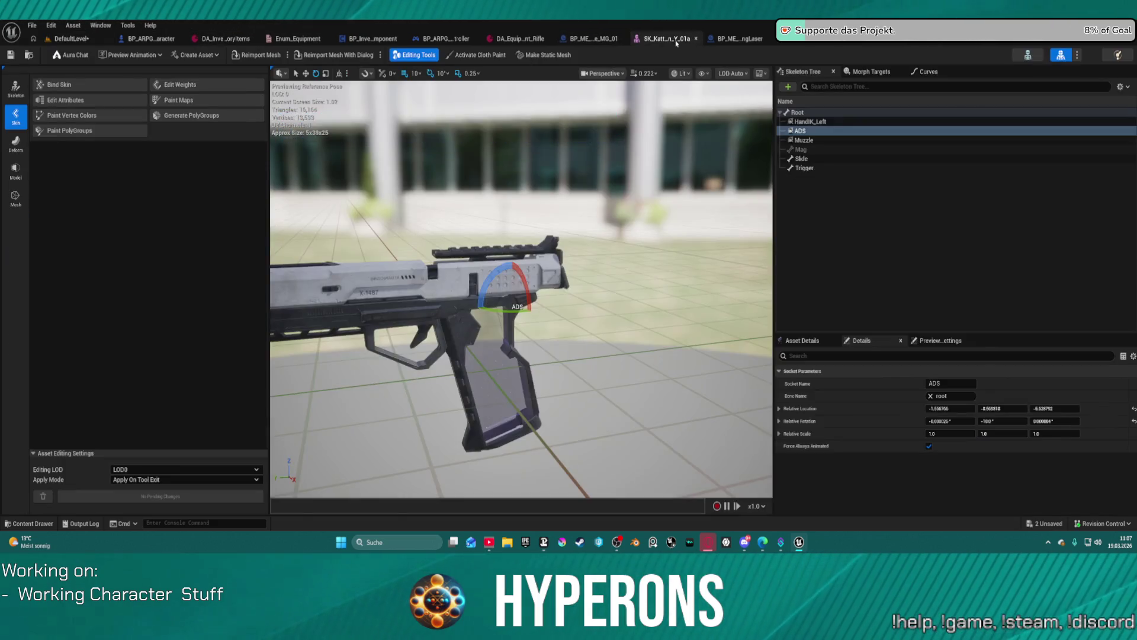
Add SM_Hand-Lft-Mesh as a preview asset on the ADS socket
{"action": "right_click", "coordinate": [798, 131]}
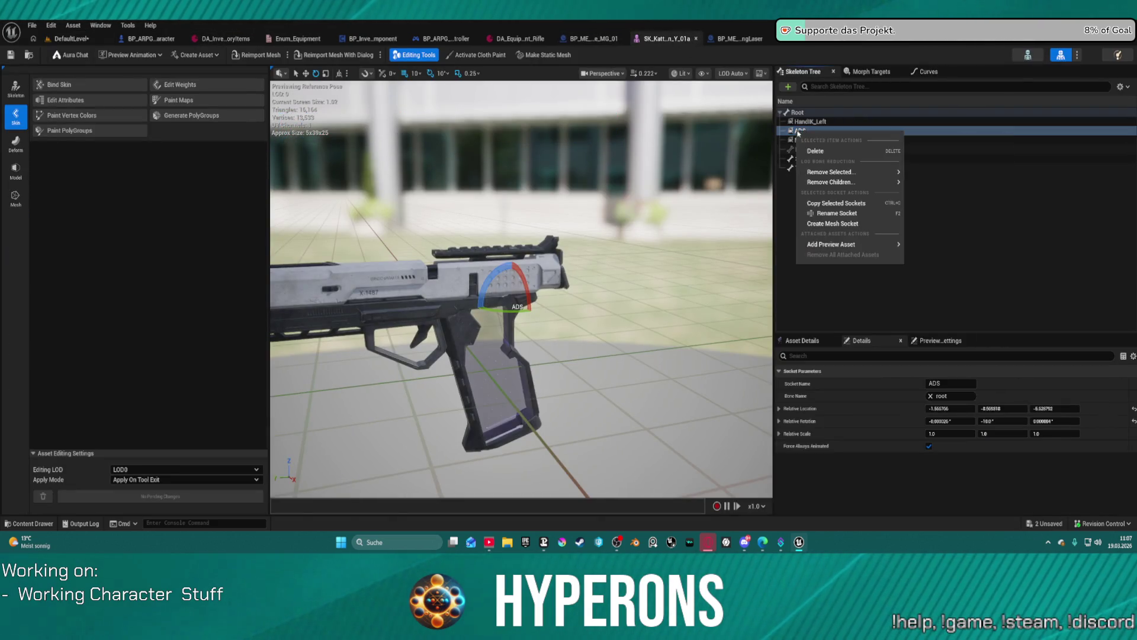
{"action": "mouse_move", "coordinate": [870, 246]}
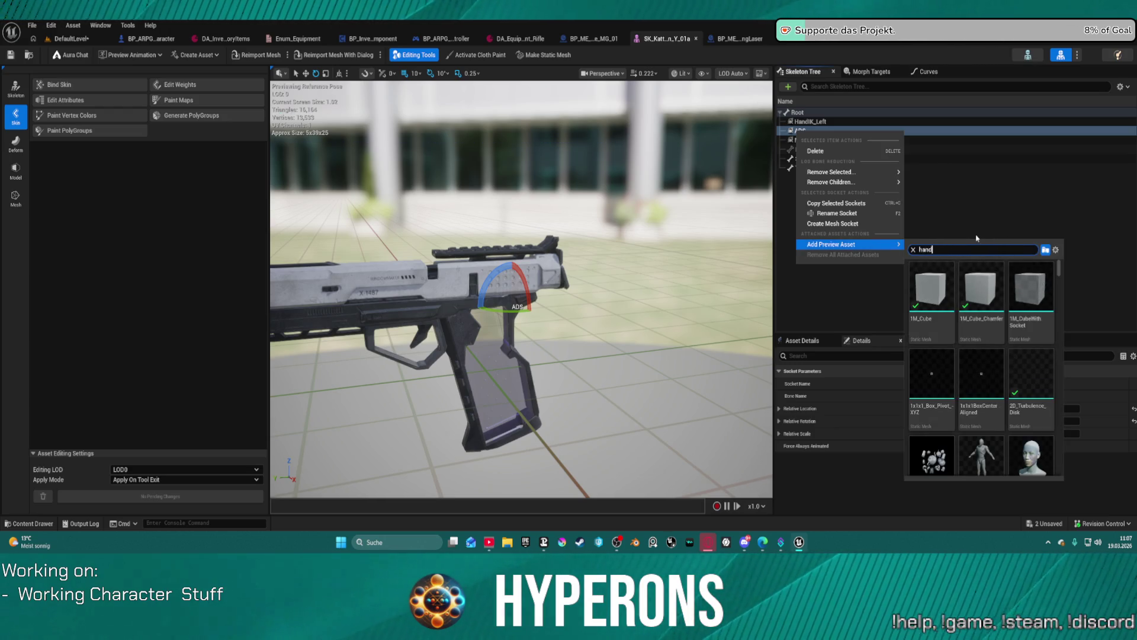
{"action": "scroll", "coordinate": [1009, 327], "scroll_direction": "down", "scroll_amount": 5}
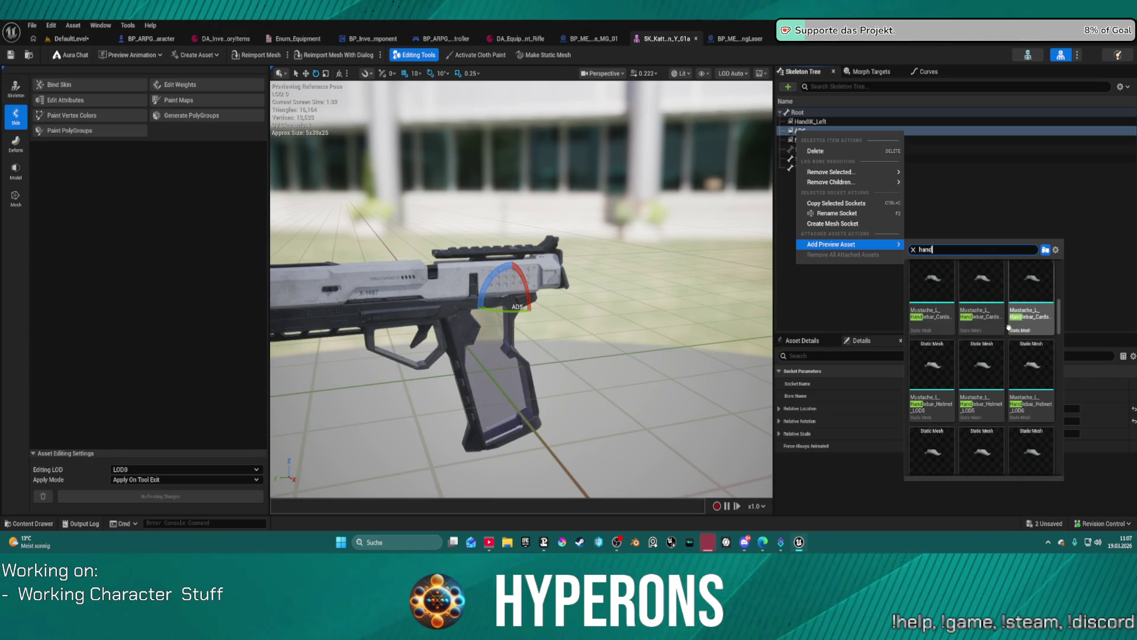
{"action": "scroll", "coordinate": [1008, 327], "scroll_direction": "down", "scroll_amount": 5}
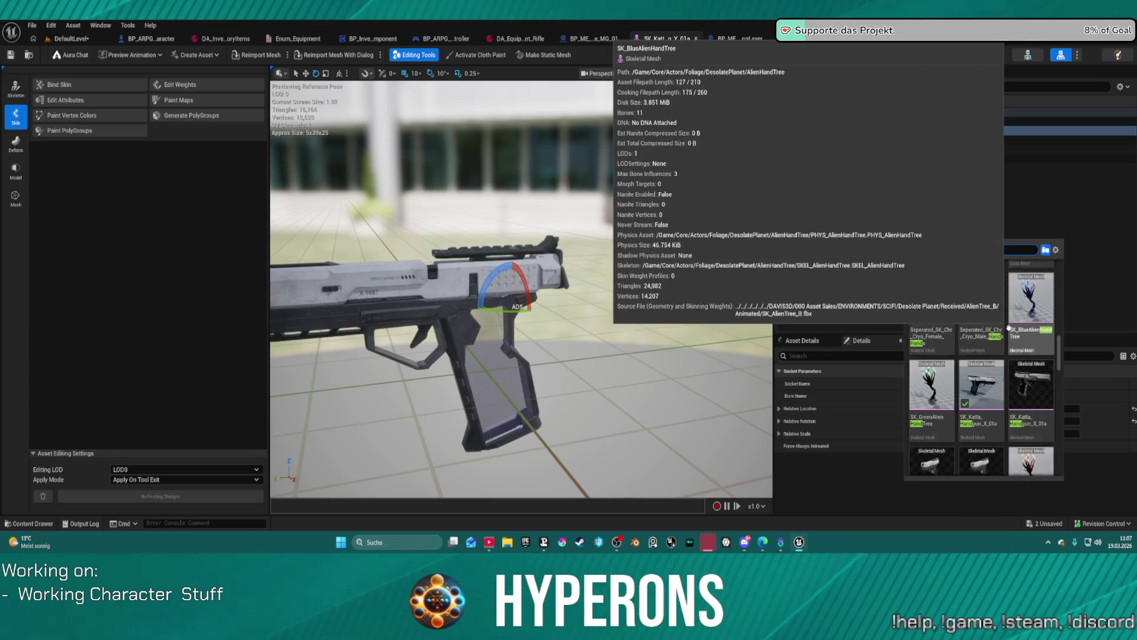
{"action": "scroll", "coordinate": [1008, 327], "scroll_direction": "down", "scroll_amount": 5}
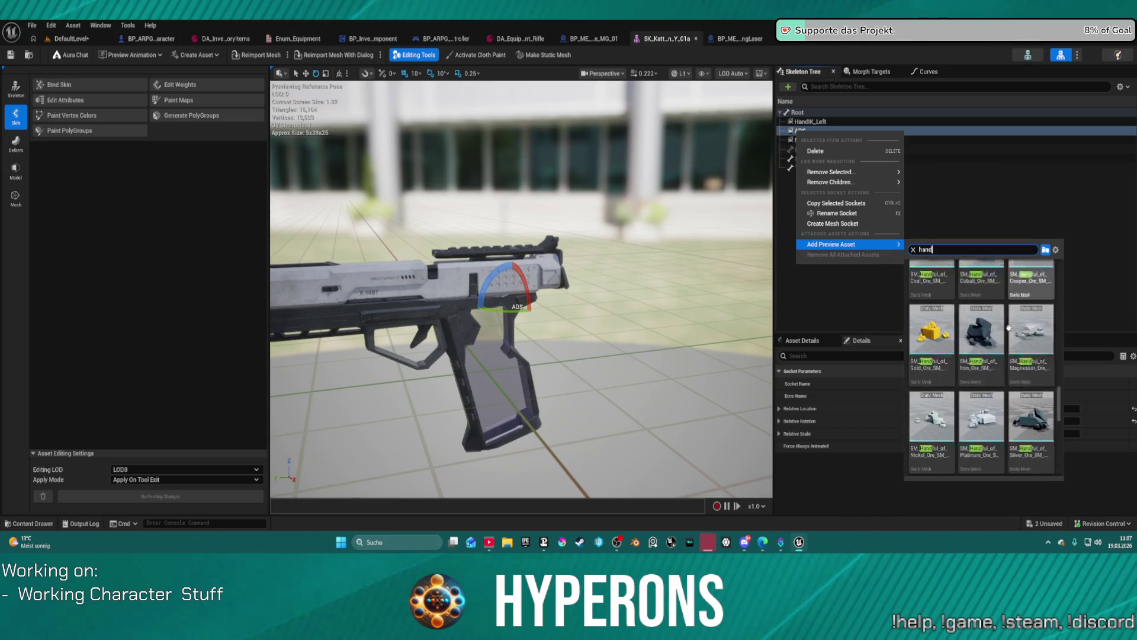
{"action": "scroll", "coordinate": [971, 325], "scroll_direction": "up", "scroll_amount": 1}
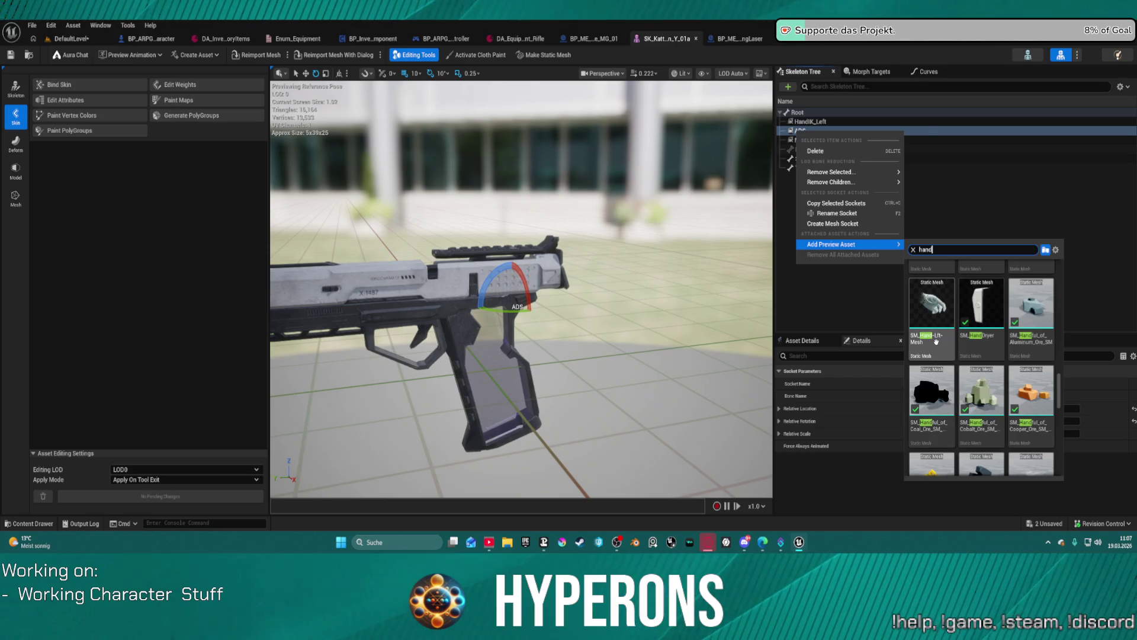
{"action": "mouse_move", "coordinate": [936, 341]}
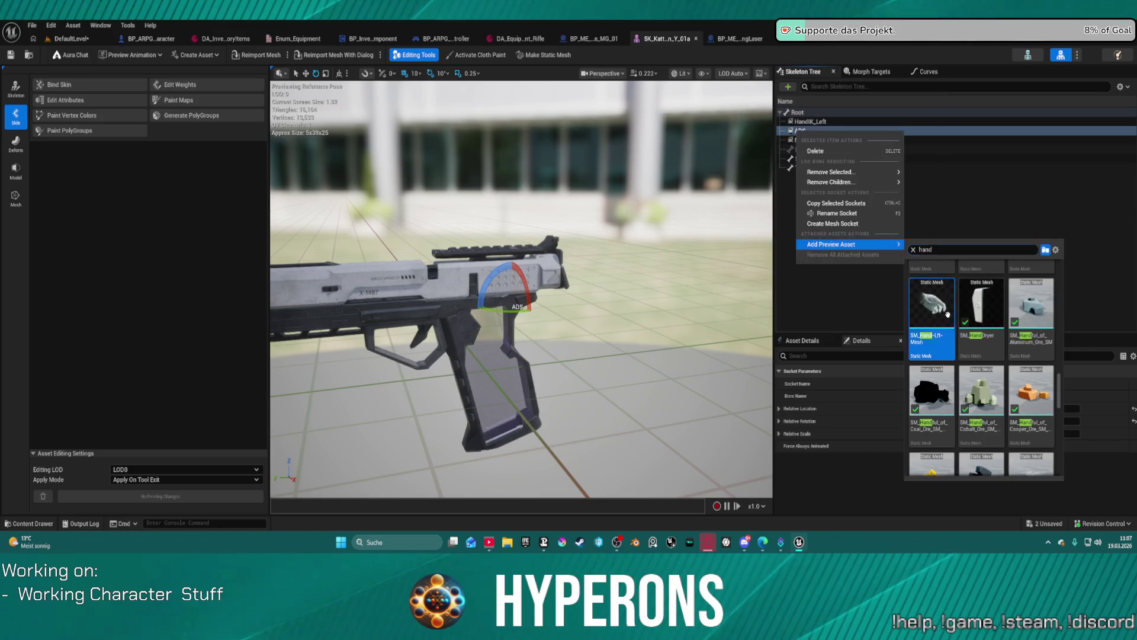
{"action": "left_click", "coordinate": [948, 314]}
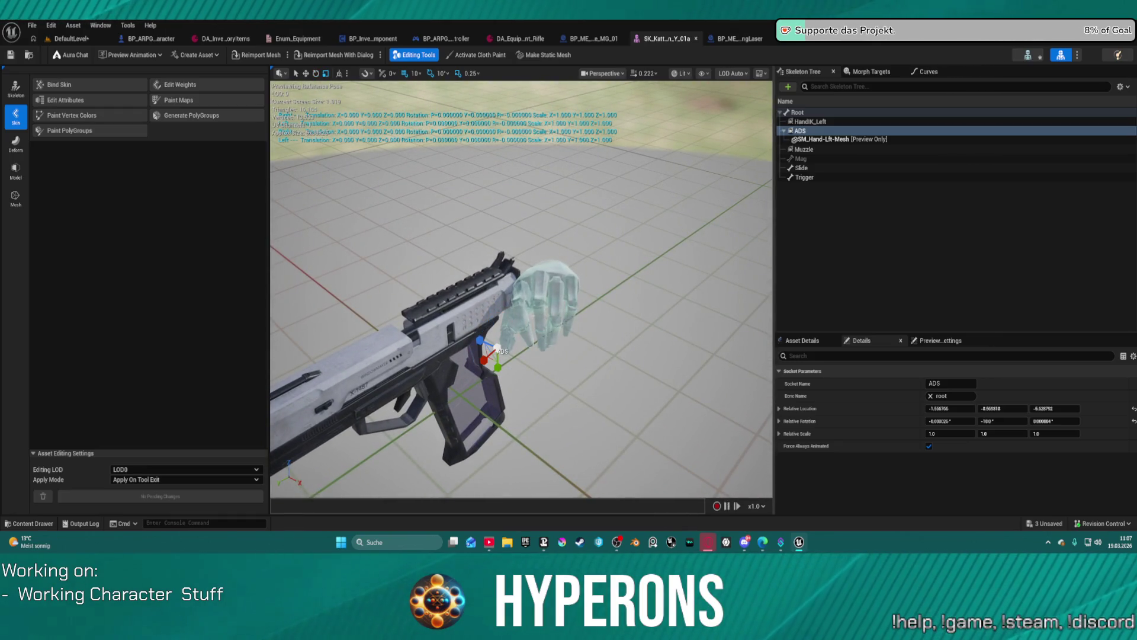
Remove all attached preview assets from the ADS socket
{"action": "left_click", "coordinate": [838, 140]}
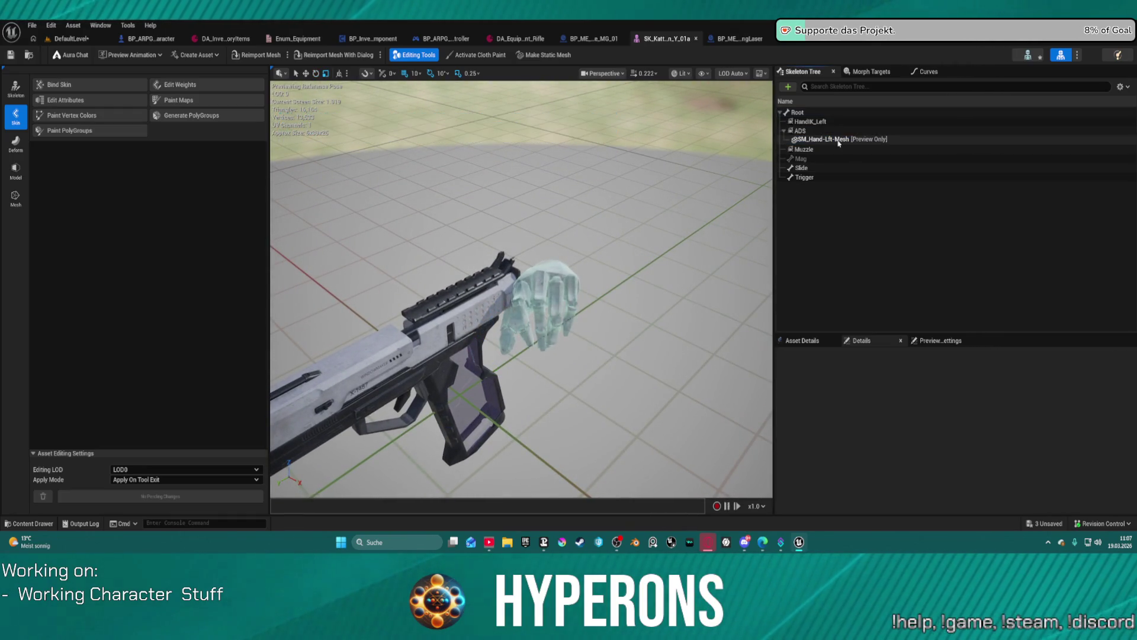
{"action": "right_click", "coordinate": [839, 142]}
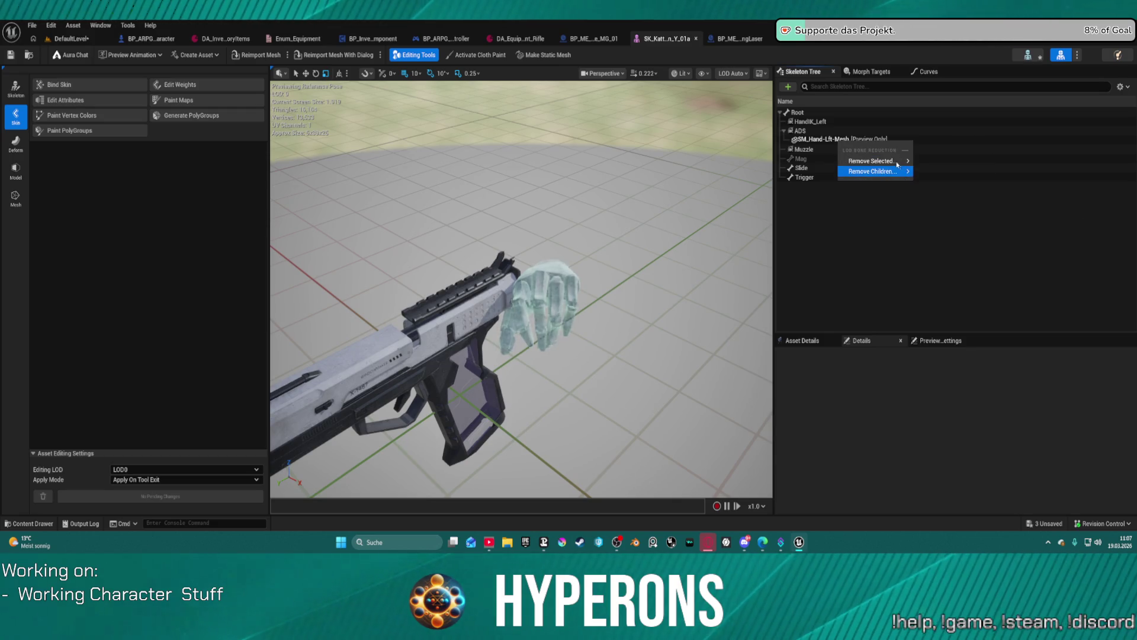
{"action": "mouse_move", "coordinate": [906, 161]}
{"action": "left_click", "coordinate": [799, 131]}
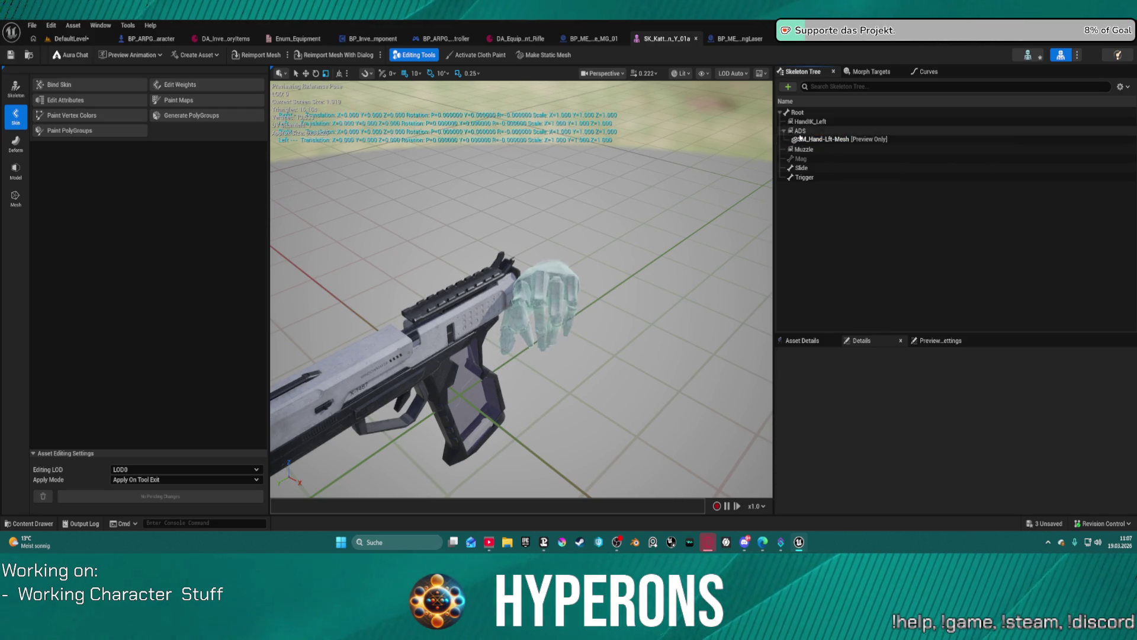
{"action": "right_click", "coordinate": [800, 135]}
{"action": "left_click", "coordinate": [865, 259]}
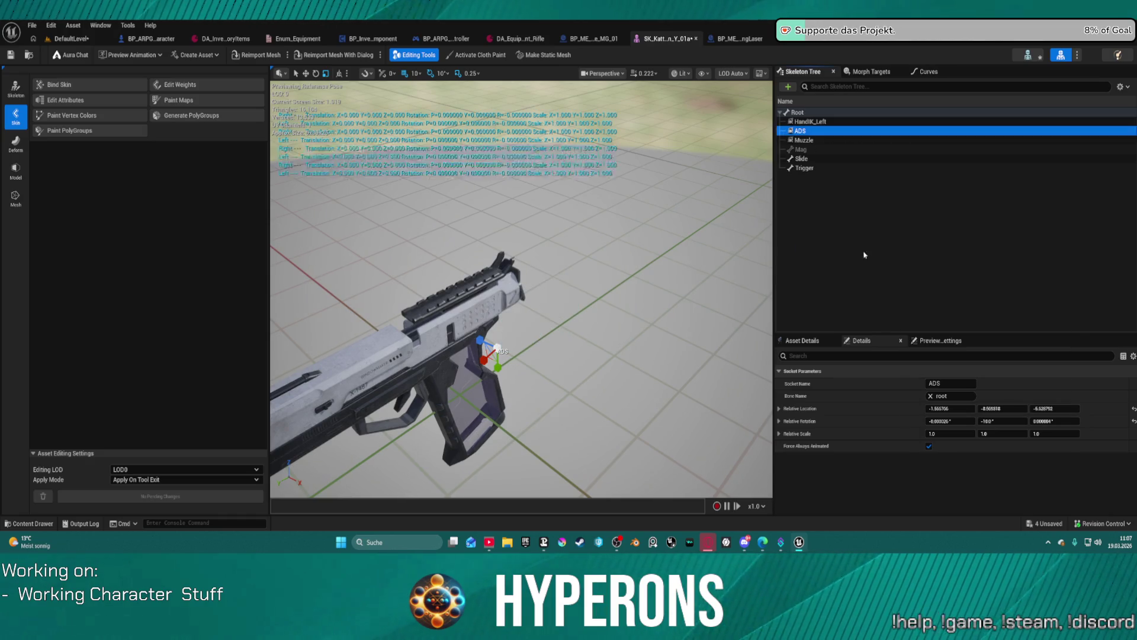
{"action": "left_click", "coordinate": [807, 121]}
{"action": "right_click", "coordinate": [807, 123]}
Attach SM_Hand-Lft-Mesh as a preview on HandIK_Left via a 'lft' search, then delete the HandIK_Left socket
{"action": "mouse_move", "coordinate": [859, 175]}
{"action": "mouse_move", "coordinate": [873, 237]}
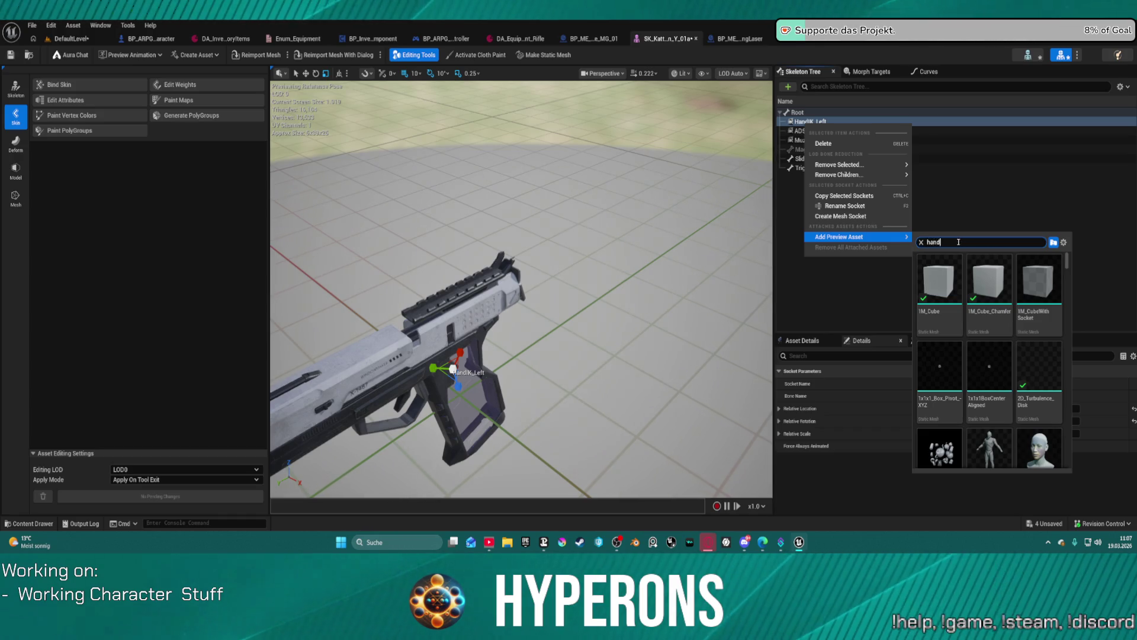
{"action": "type", "text": " lft"}
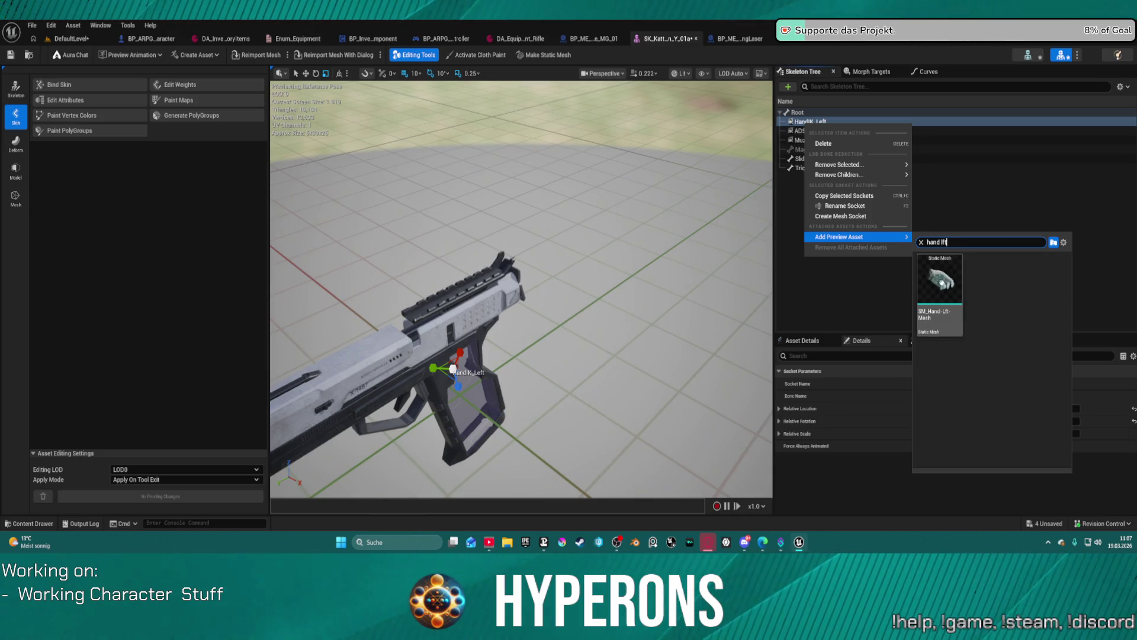
{"action": "left_click", "coordinate": [940, 278]}
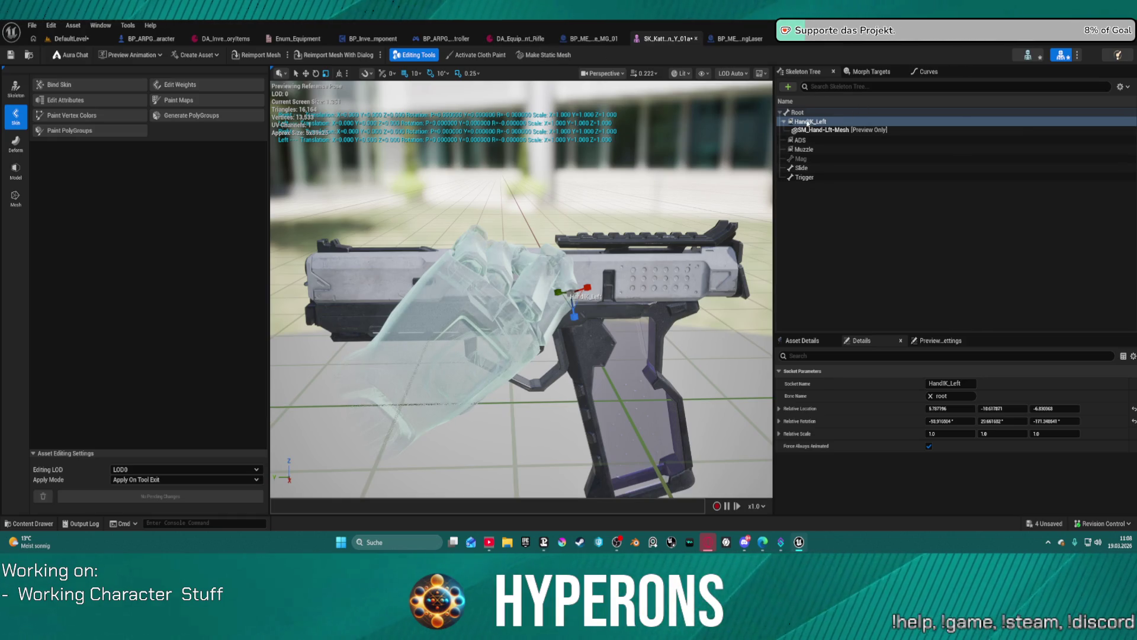
{"action": "key", "text": "Delete"}
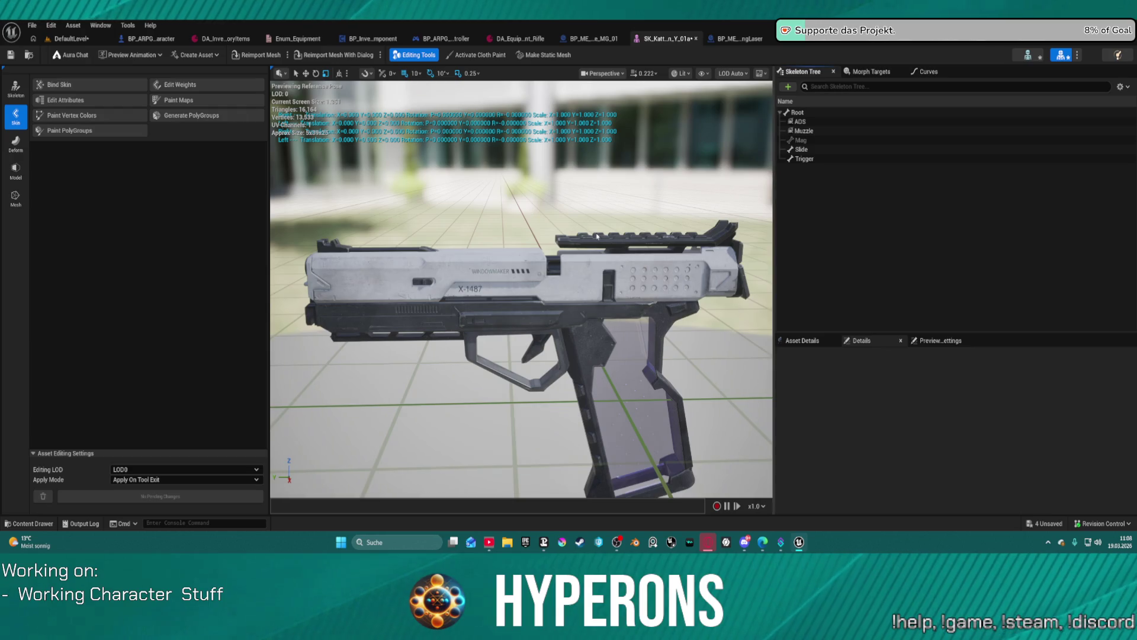
Open the SSK-80 assault rifle mesh from the SSK-80_Assault content folder
{"action": "left_click", "coordinate": [28, 523]}
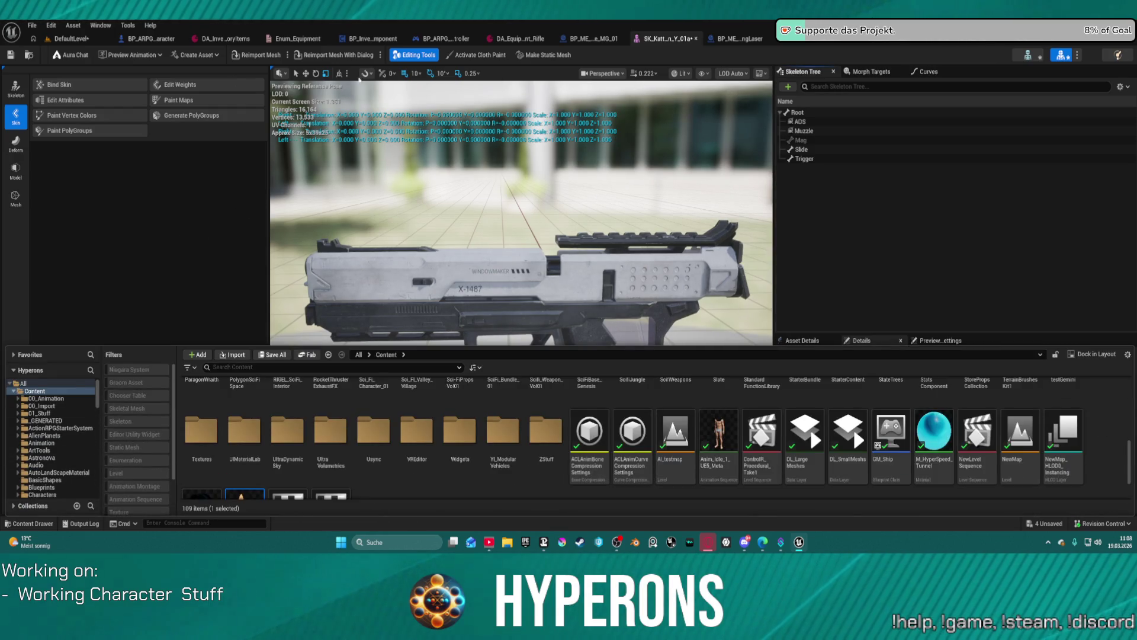
{"action": "key", "text": "ctrl+b"}
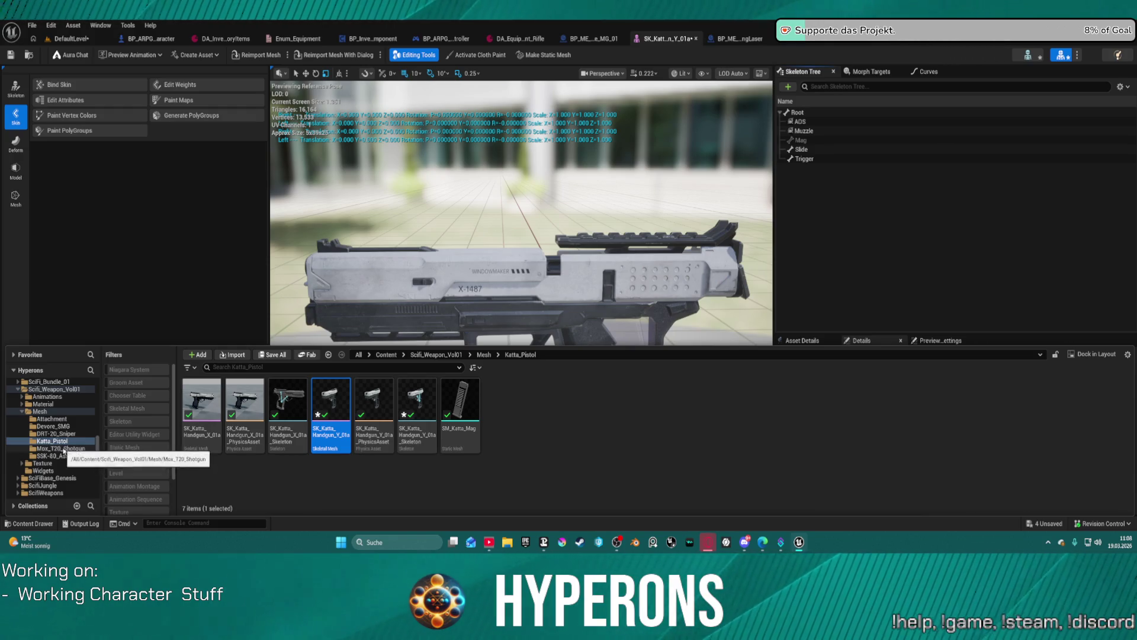
{"action": "left_click", "coordinate": [58, 455]}
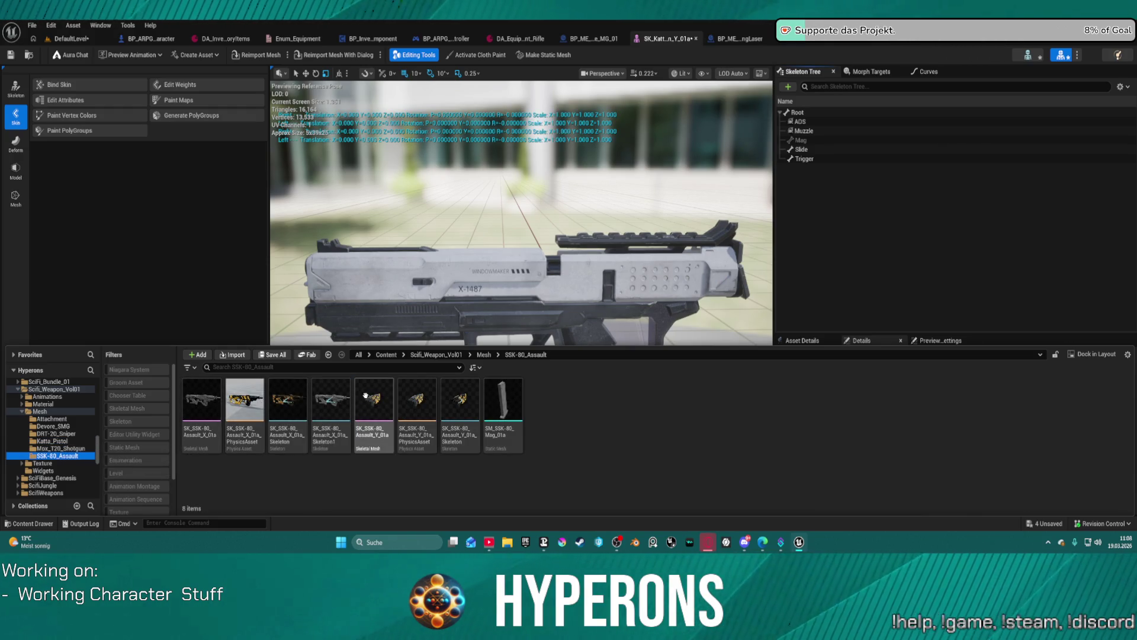
{"action": "left_click", "coordinate": [368, 396]}
{"action": "left_click", "coordinate": [762, 314]}
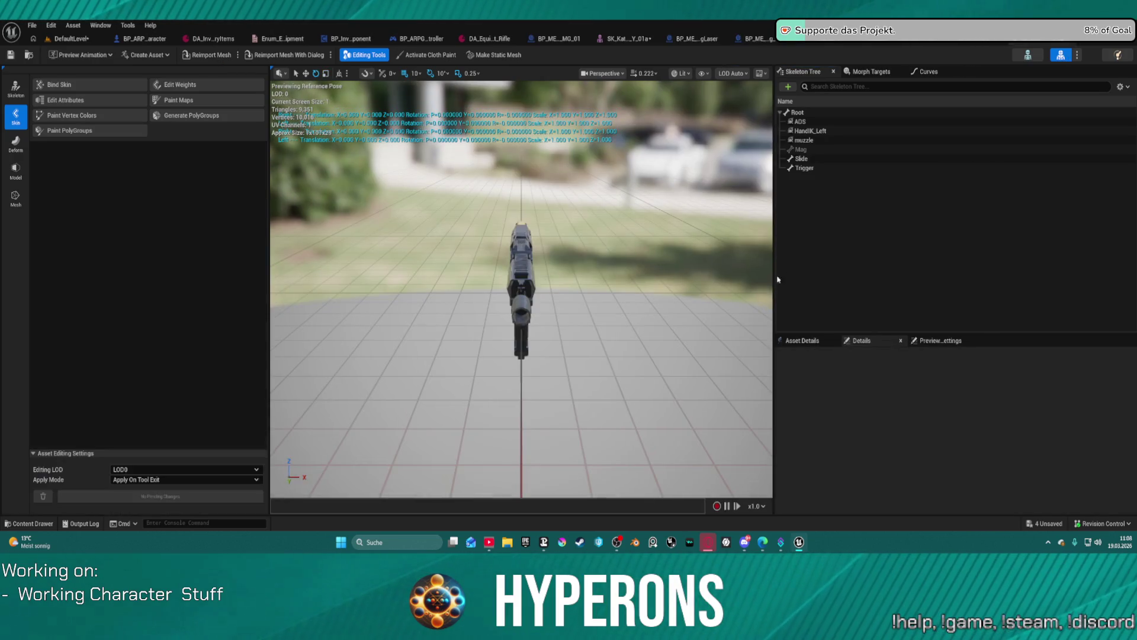
Select HandIK_Left, switch to the mannequin skeleton and back, and expand the pistol's root bone sockets
{"action": "left_click", "coordinate": [800, 121]}
{"action": "left_click", "coordinate": [820, 131]}
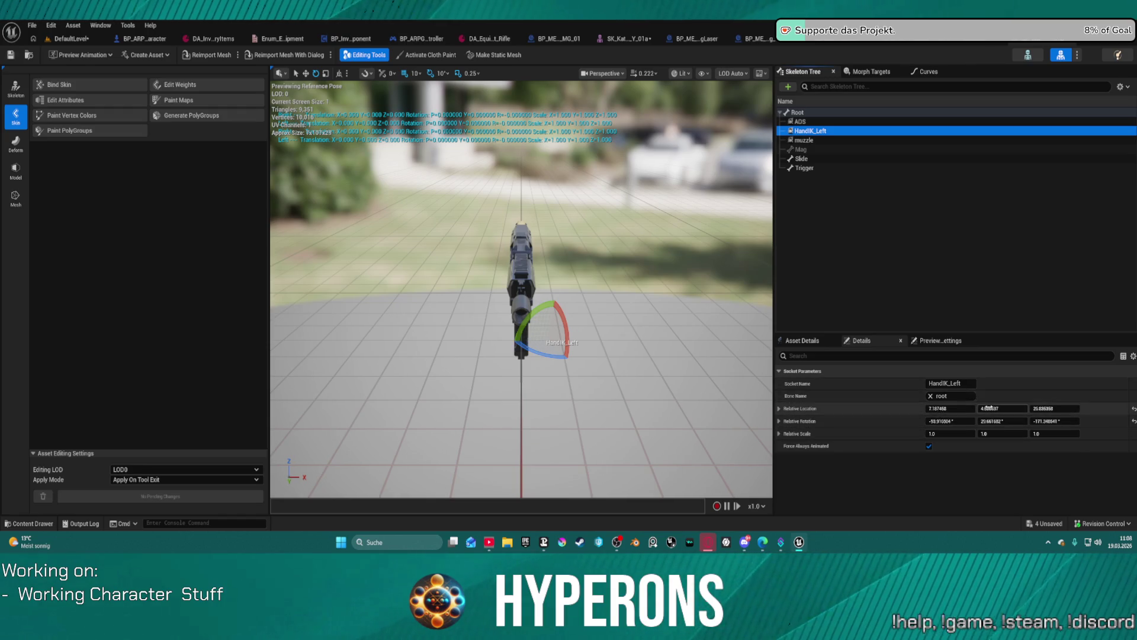
{"action": "left_click", "coordinate": [907, 43]}
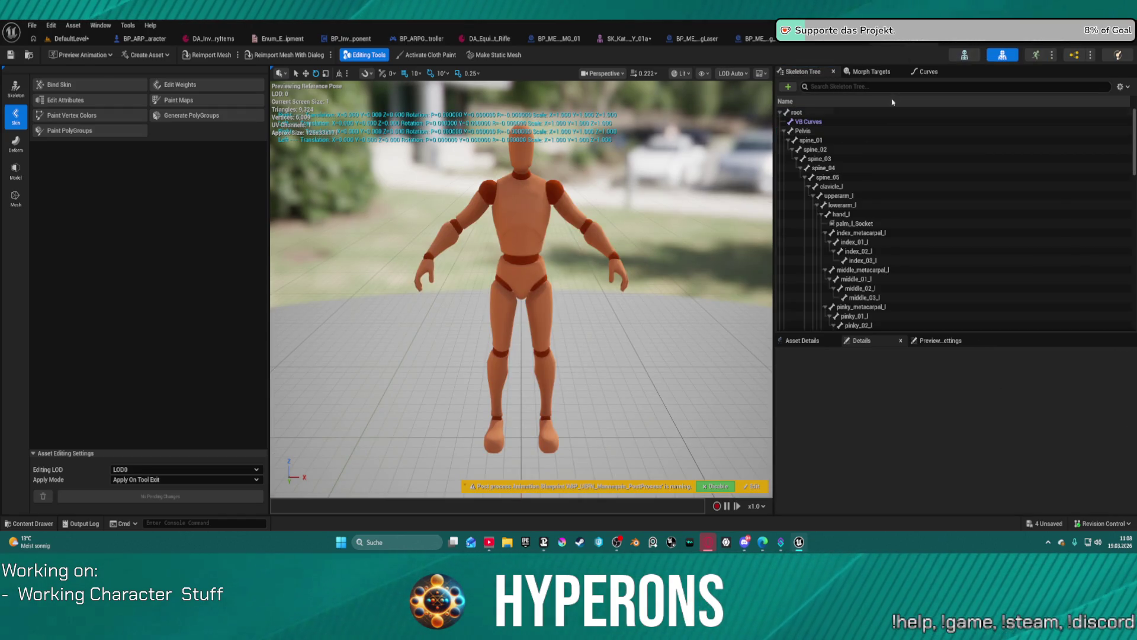
{"action": "left_click", "coordinate": [647, 40]}
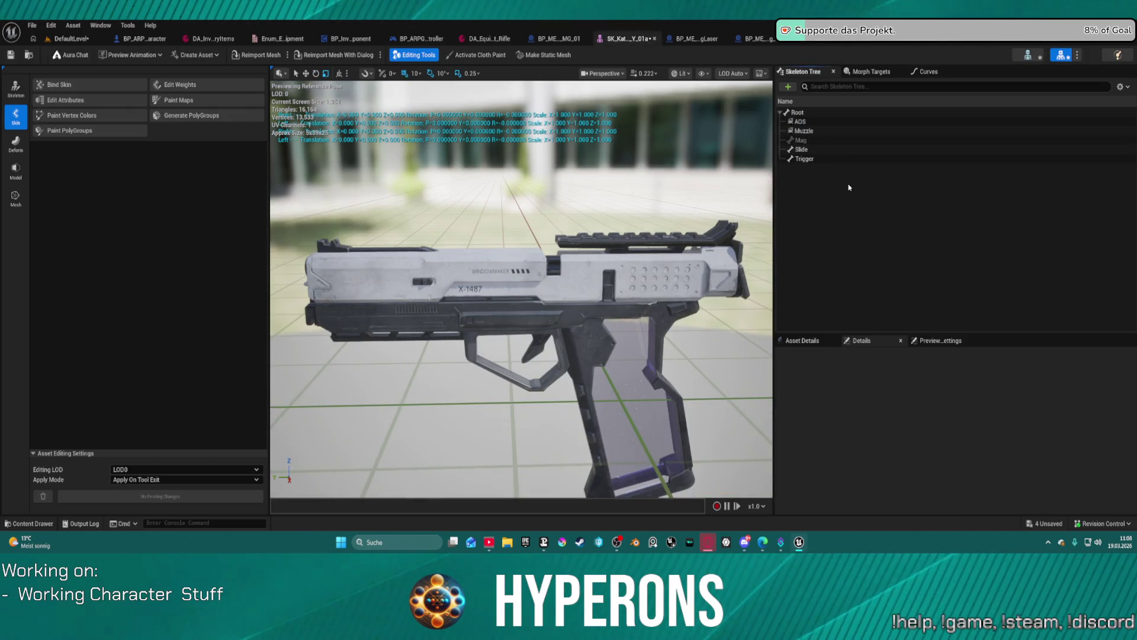
{"action": "left_click", "coordinate": [853, 112]}
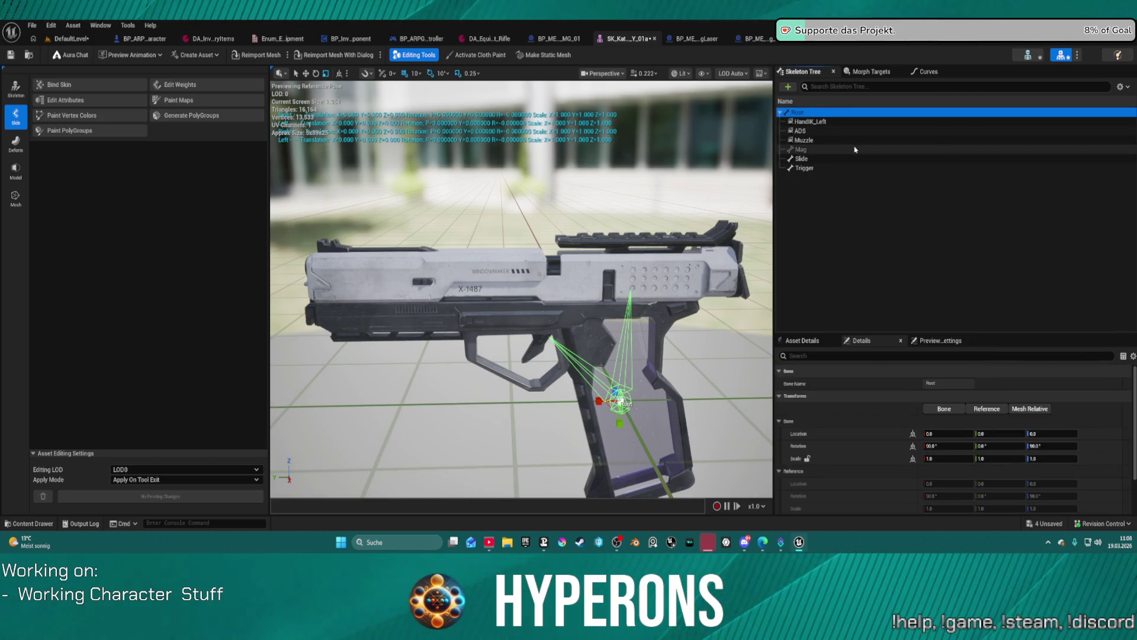
Inspect the HandIK_Left socket from several angles with rotation gizmo, then select the Muzzle socket
{"action": "left_click", "coordinate": [820, 121]}
{"action": "left_click_drag", "start_coordinate": [521, 296], "coordinate": [406, 279]}
{"action": "key", "text": "space"}
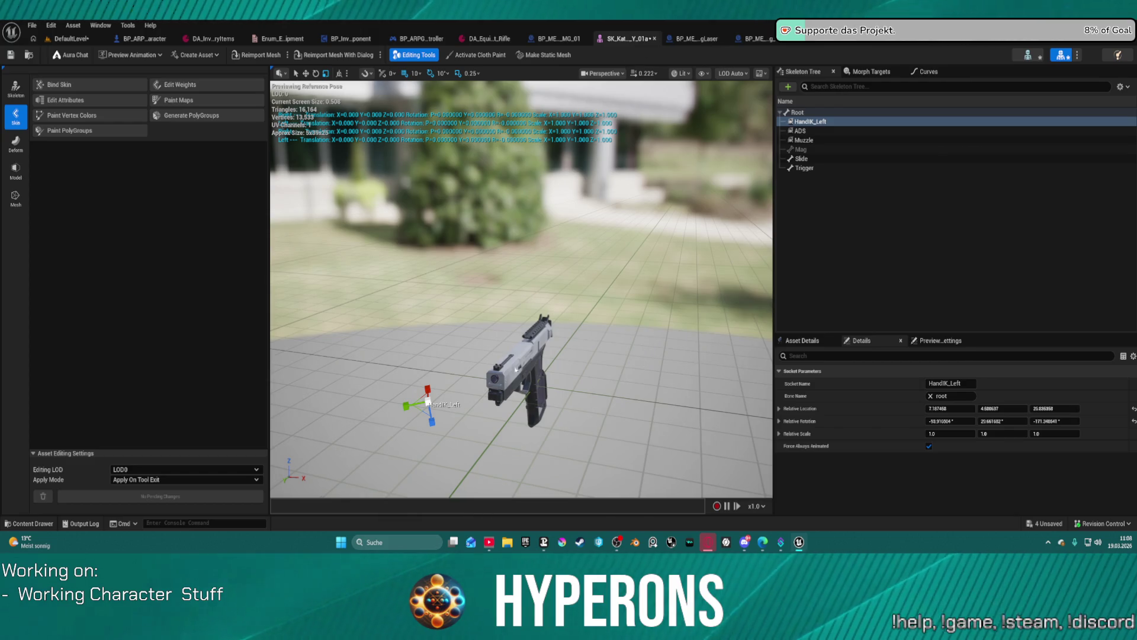
{"action": "key", "text": "e"}
{"action": "mouse_move", "coordinate": [466, 405]}
{"action": "left_mouse_down"}
{"action": "mouse_move", "coordinate": [397, 405]}
{"action": "mouse_move", "coordinate": [585, 385]}
{"action": "left_mouse_up"}
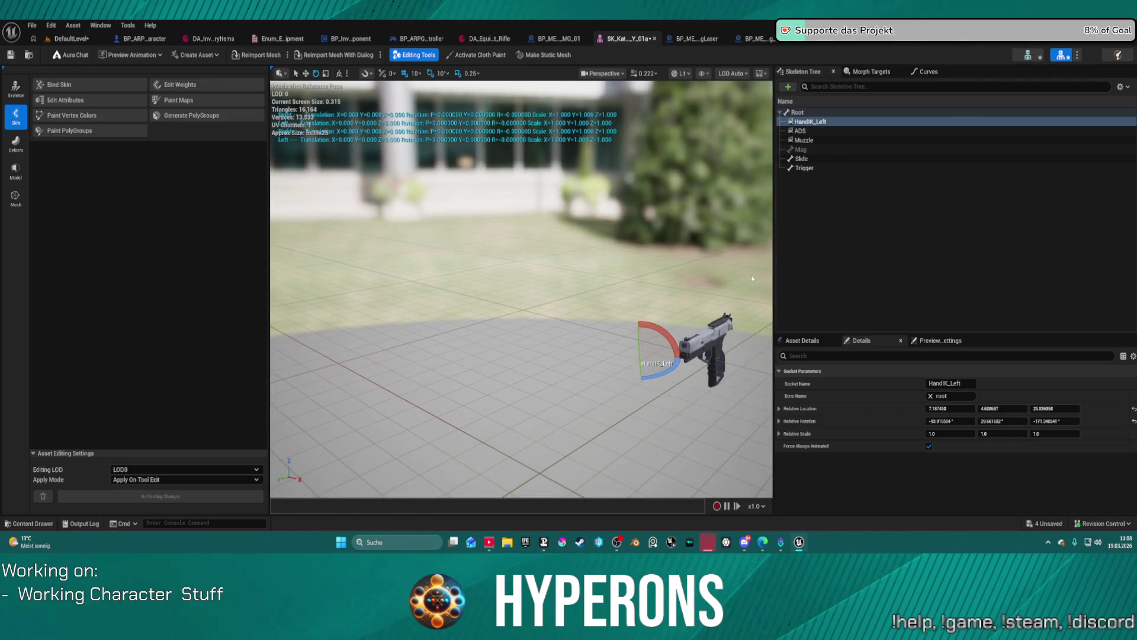
{"action": "left_click", "coordinate": [801, 141]}
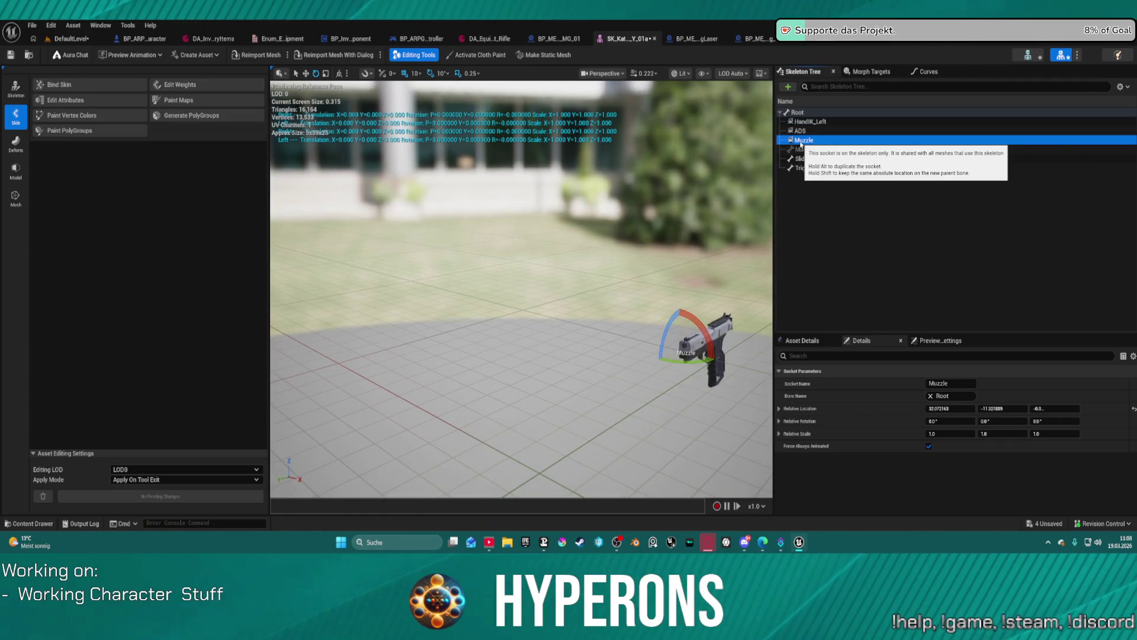
Locate and select SK_Katta_Handgun_Y_01a in the Katta_Pistol content folder
{"action": "left_click", "coordinate": [33, 523]}
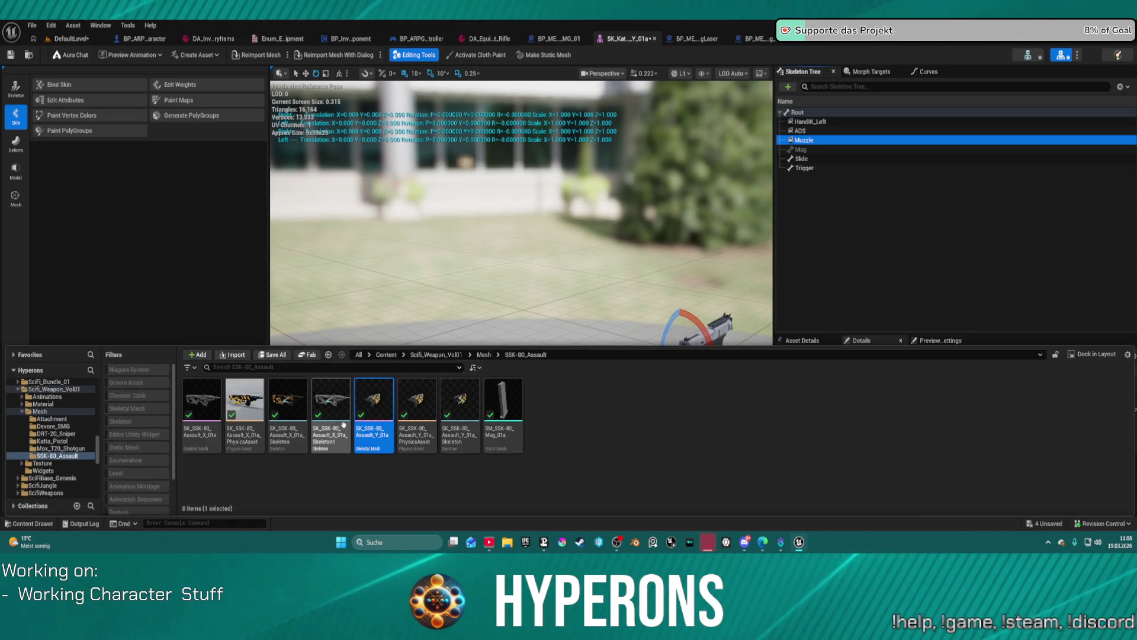
{"action": "left_click", "coordinate": [55, 441]}
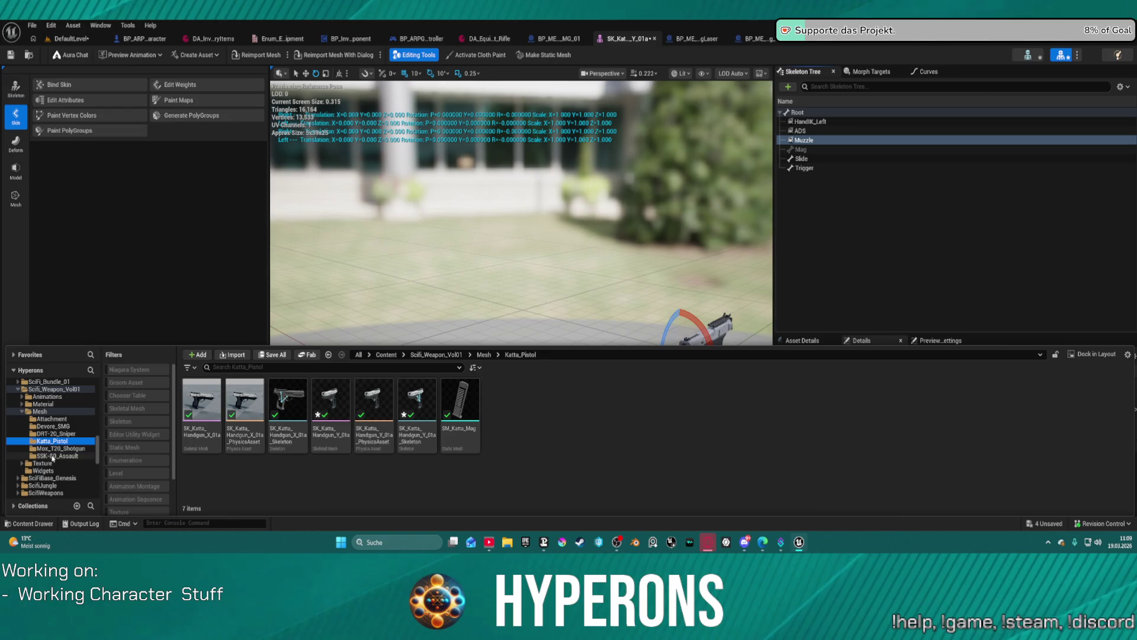
{"action": "left_click", "coordinate": [54, 455]}
{"action": "left_click", "coordinate": [52, 441]}
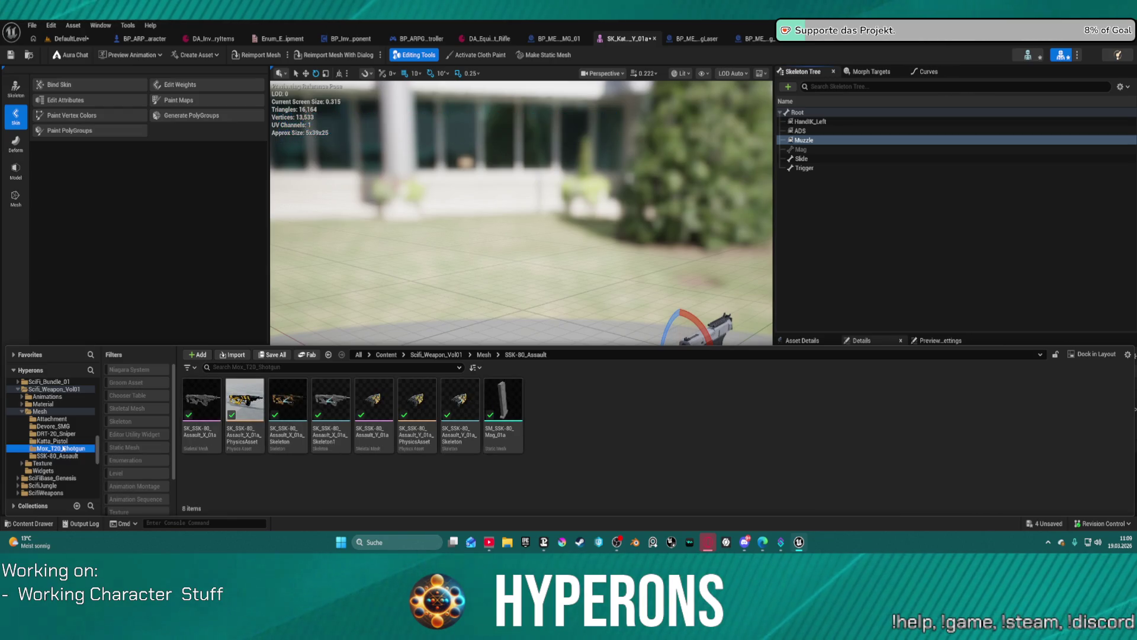
{"action": "left_click", "coordinate": [342, 408]}
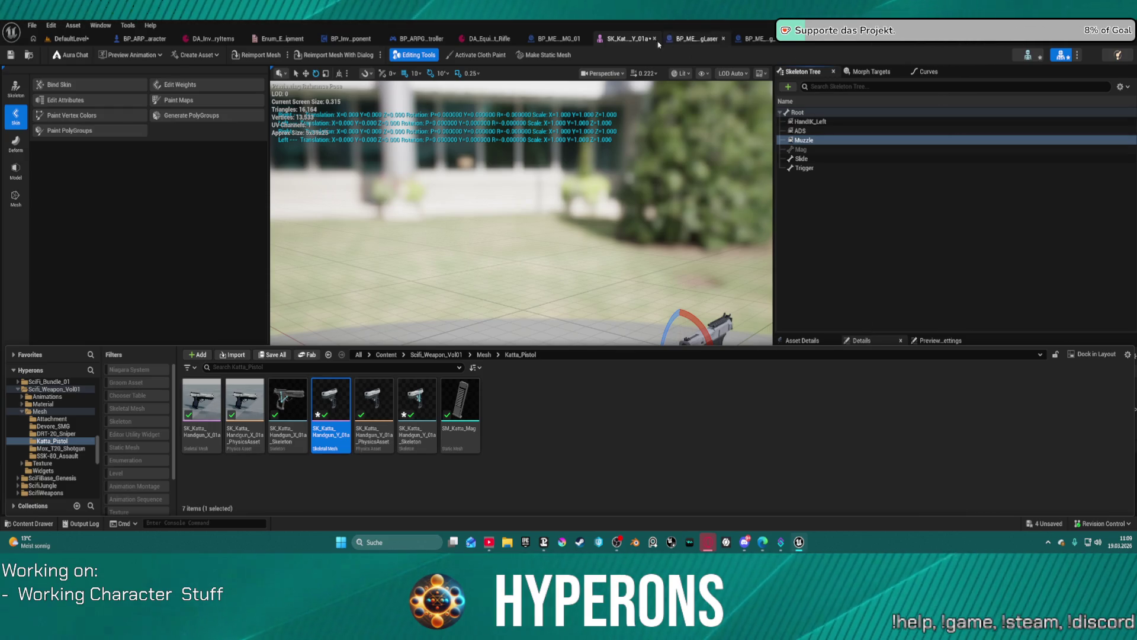
{"action": "left_click", "coordinate": [631, 44]}
Move HandIK_Left to about 36.35, -13.38, -13.33 at the pistol's front, then return to DefaultLevel
{"action": "key", "text": "f"}
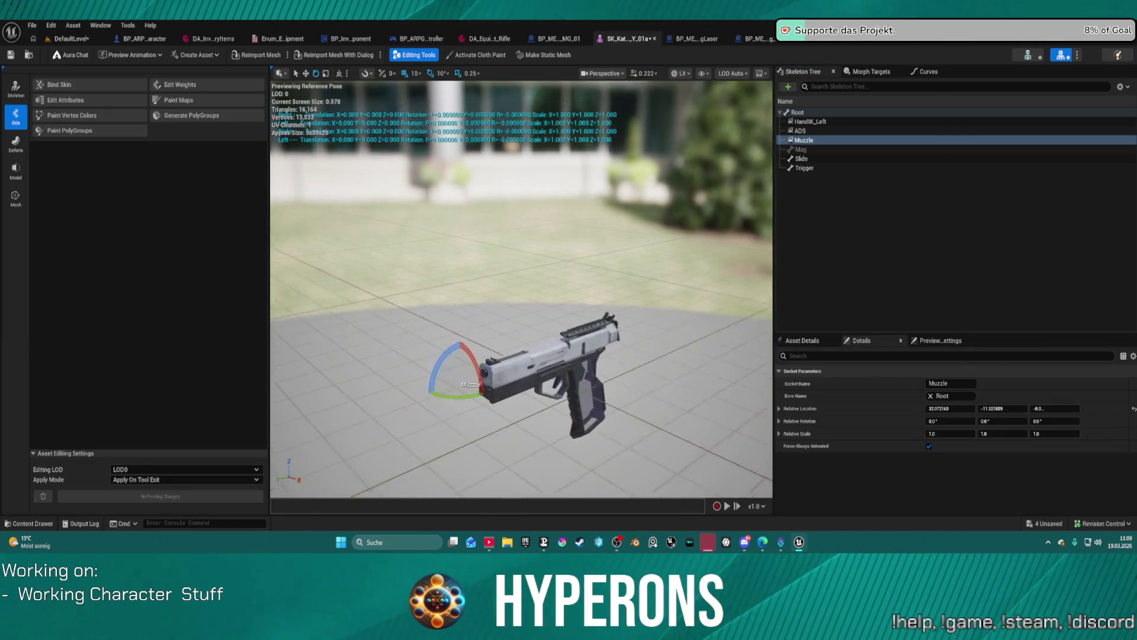
{"action": "left_click", "coordinate": [810, 122]}
{"action": "left_click_drag", "start_coordinate": [716, 256], "coordinate": [641, 292]}
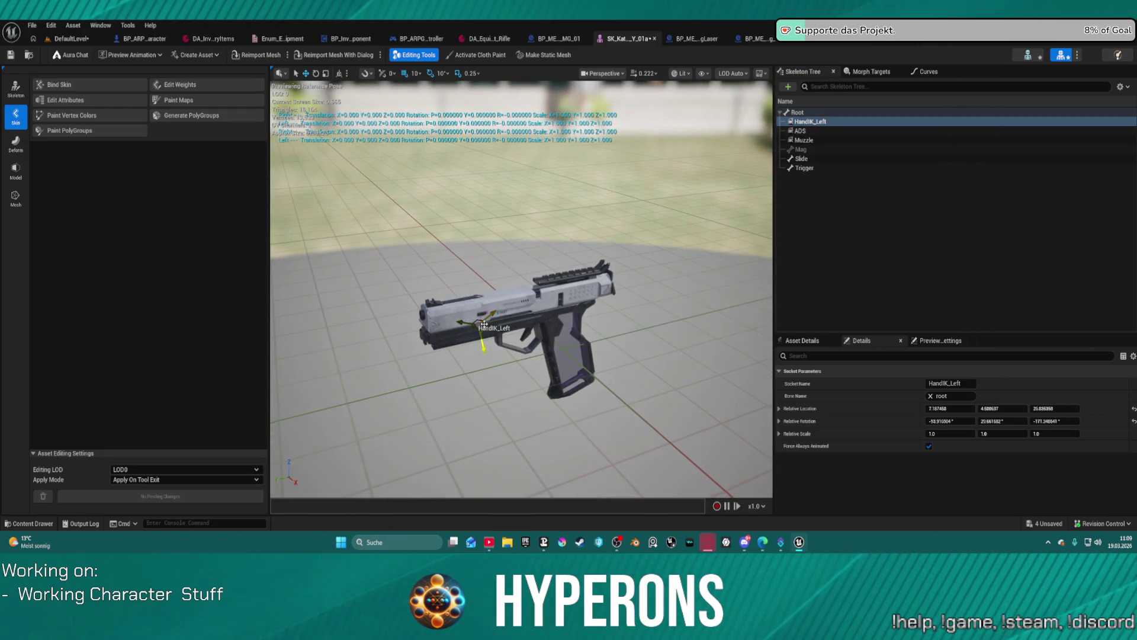
{"action": "mouse_move", "coordinate": [481, 329]}
{"action": "left_mouse_down"}
{"action": "mouse_move", "coordinate": [465, 342]}
{"action": "mouse_move", "coordinate": [589, 320]}
{"action": "left_mouse_up"}
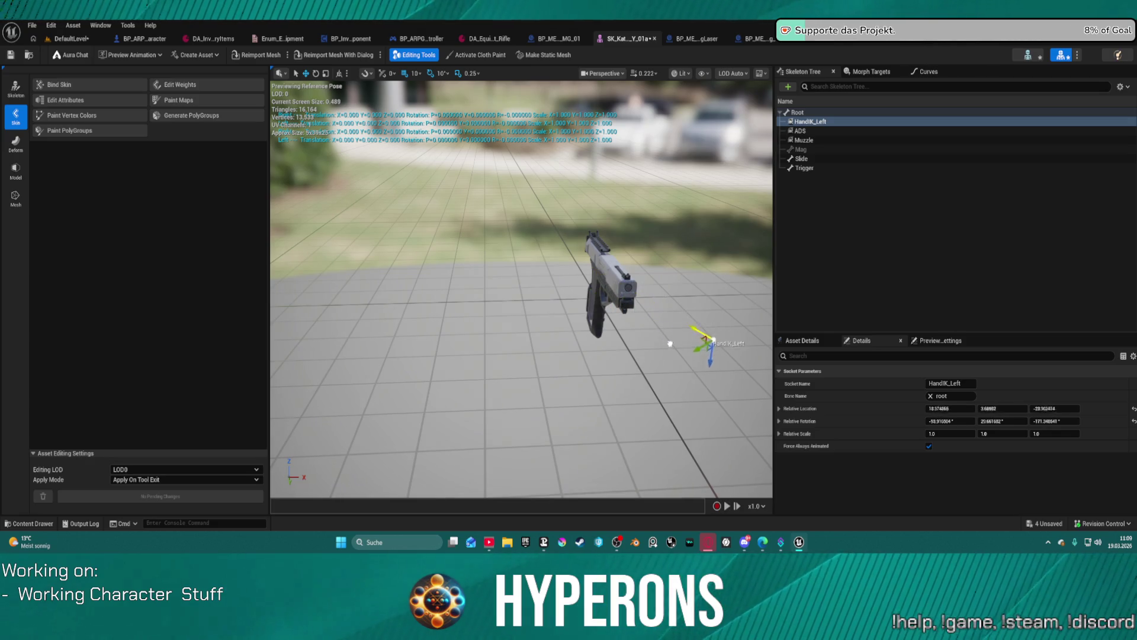
{"action": "mouse_move", "coordinate": [702, 372]}
{"action": "left_mouse_down"}
{"action": "mouse_move", "coordinate": [511, 377]}
{"action": "mouse_move", "coordinate": [689, 309]}
{"action": "left_mouse_up"}
{"action": "key", "text": "f"}
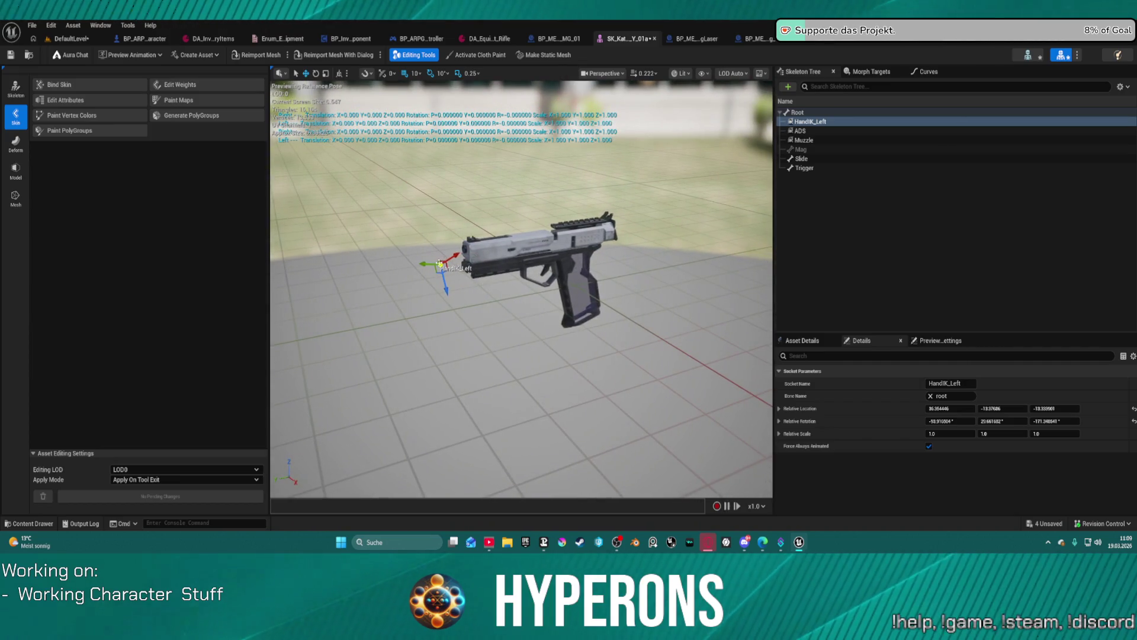
{"action": "left_click", "coordinate": [73, 47]}
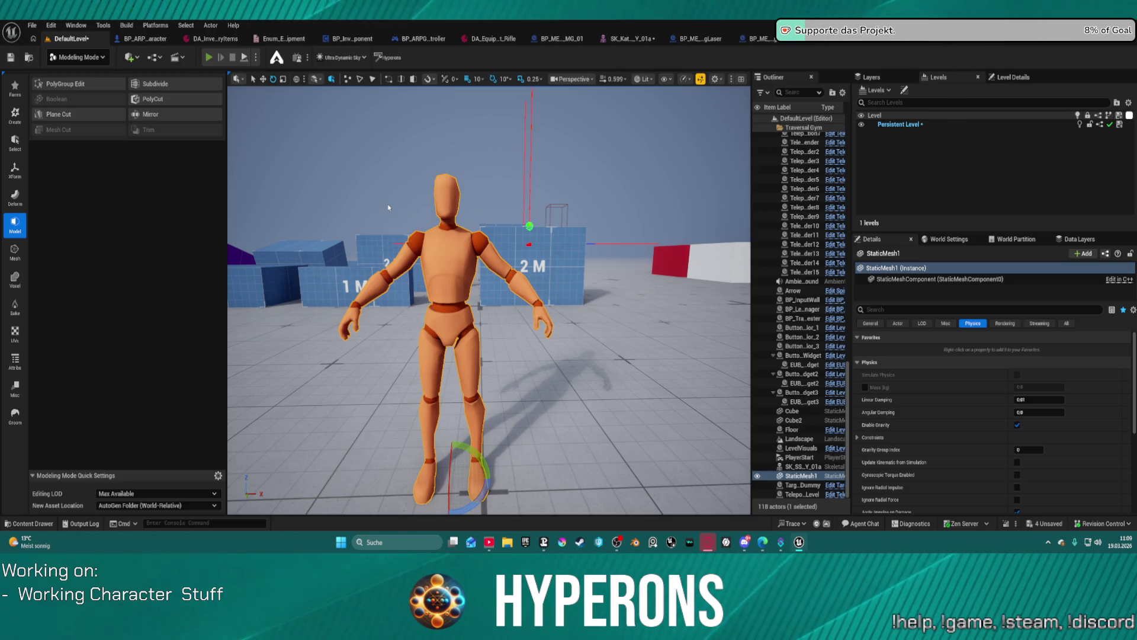
{"action": "key", "text": "alt+p"}
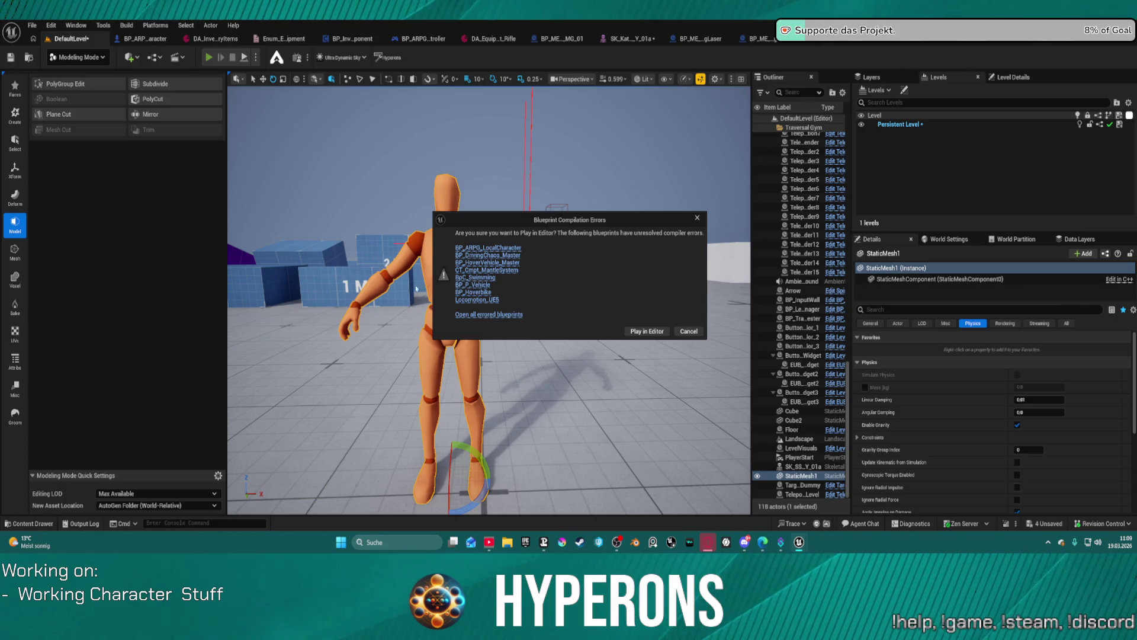
{"action": "left_click", "coordinate": [641, 333]}
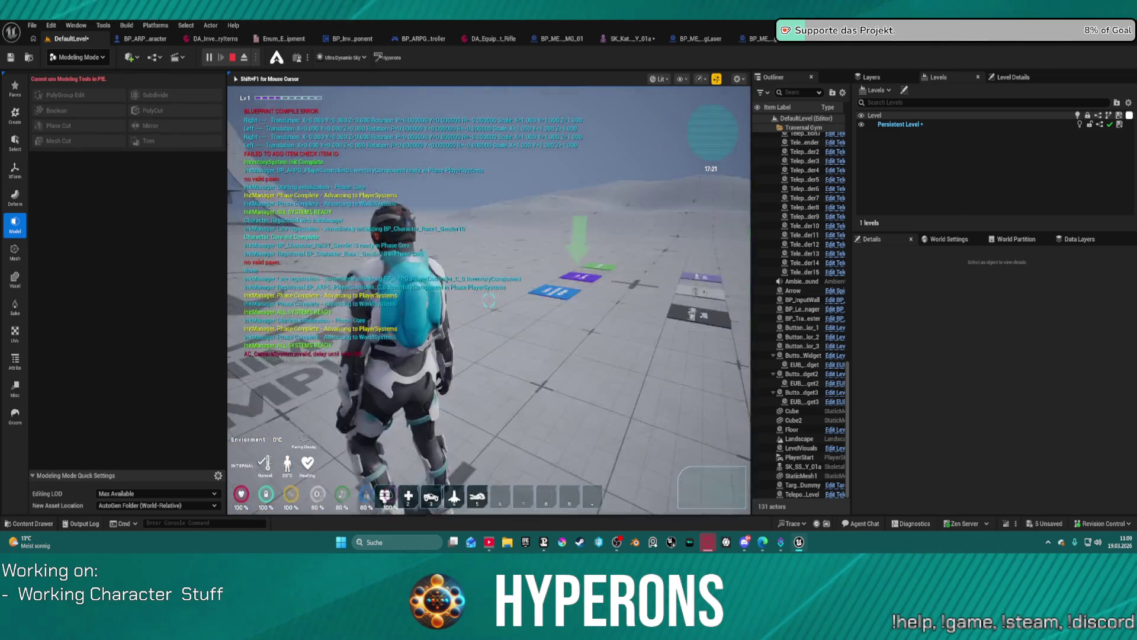
{"action": "key", "text": "w"}
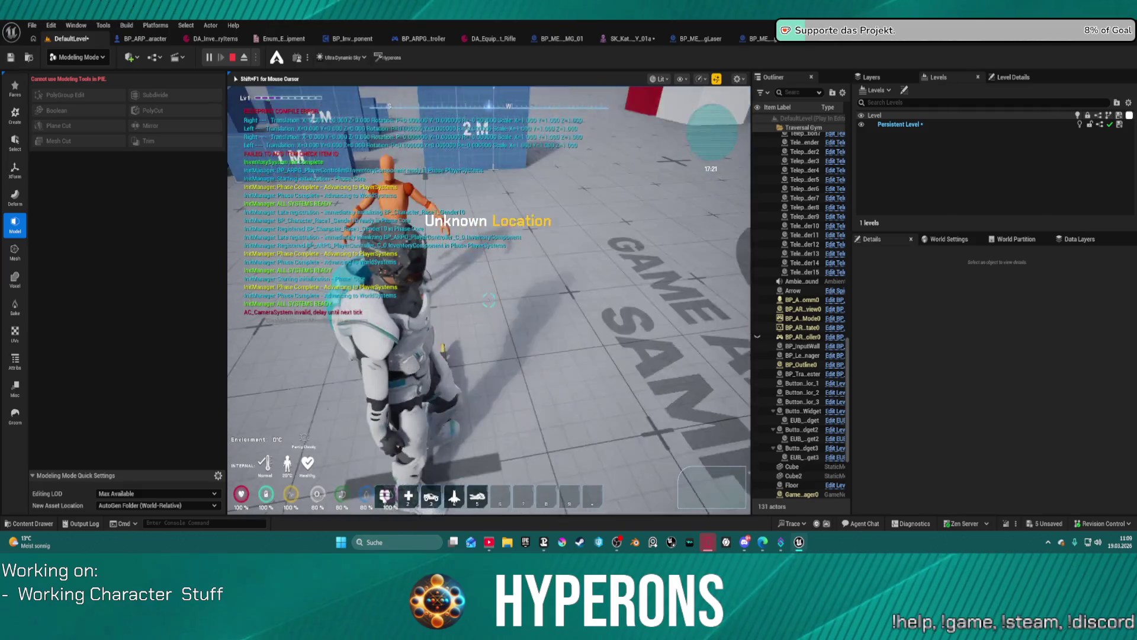
{"action": "key", "text": "i"}
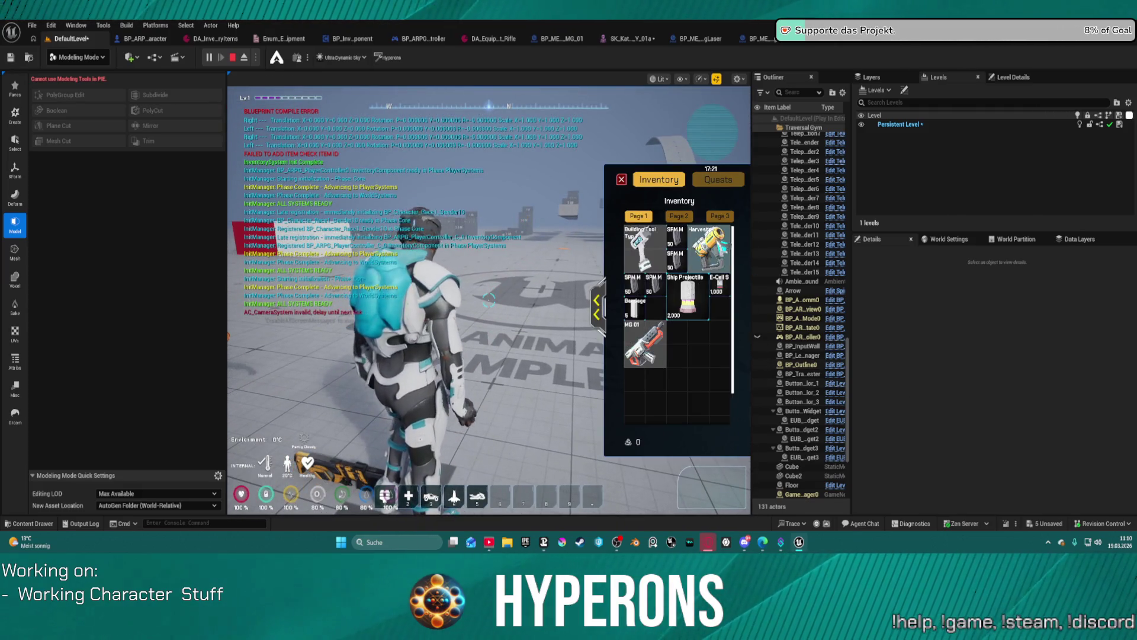
{"action": "key", "text": "i"}
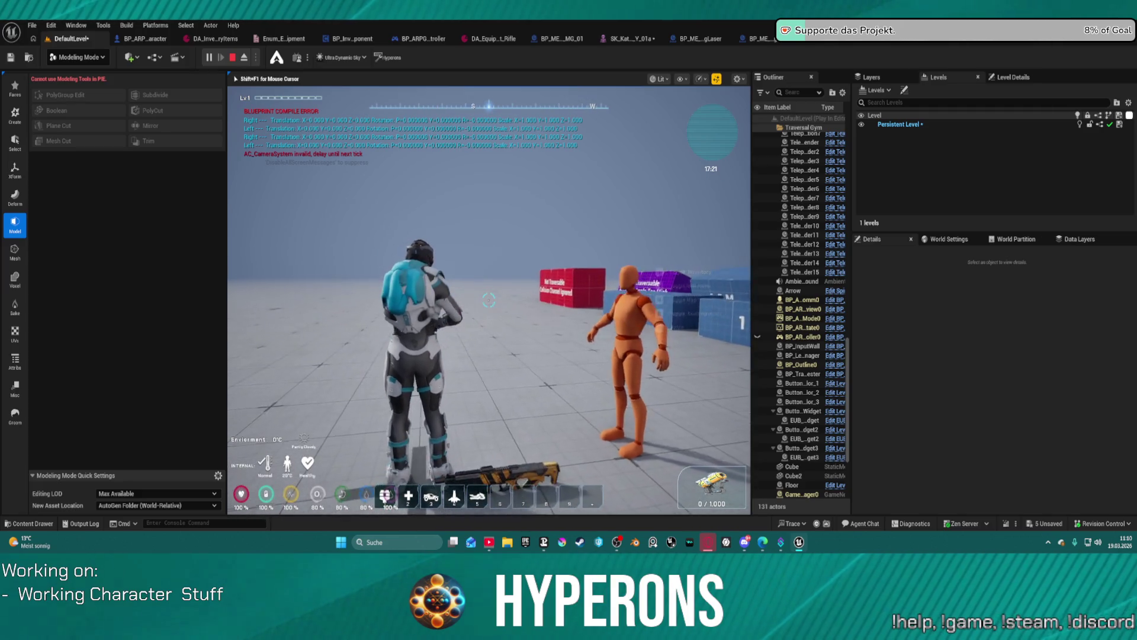
{"action": "key", "text": "Escape"}
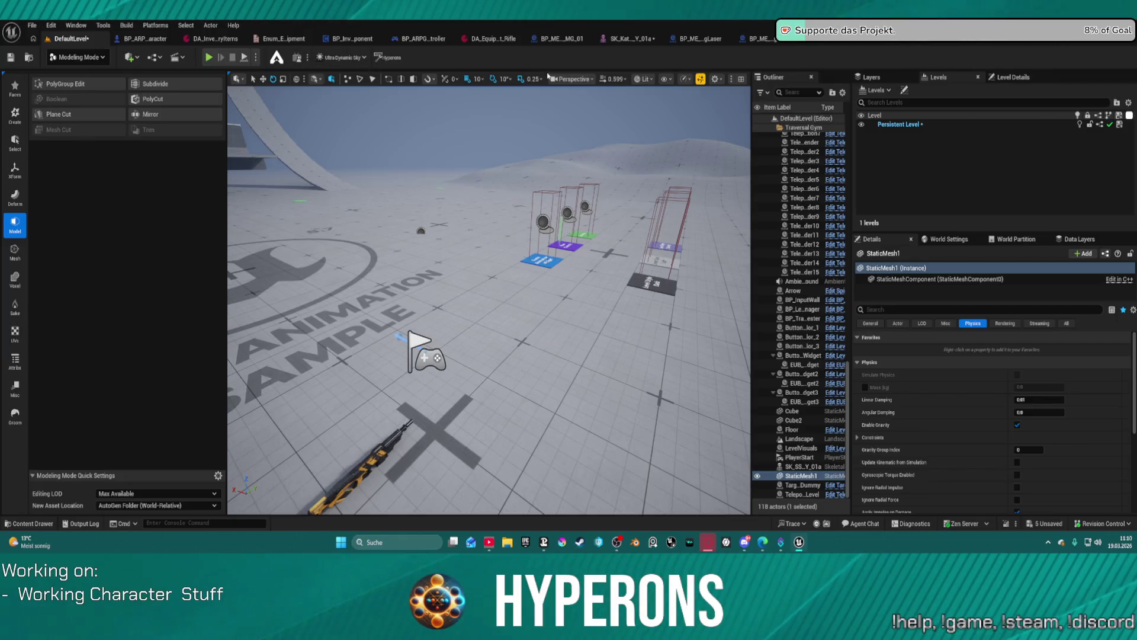
Open BP_ARPG_Character's event graph and enter the MOVEMENTS collapsed graph
{"action": "left_click", "coordinate": [145, 38]}
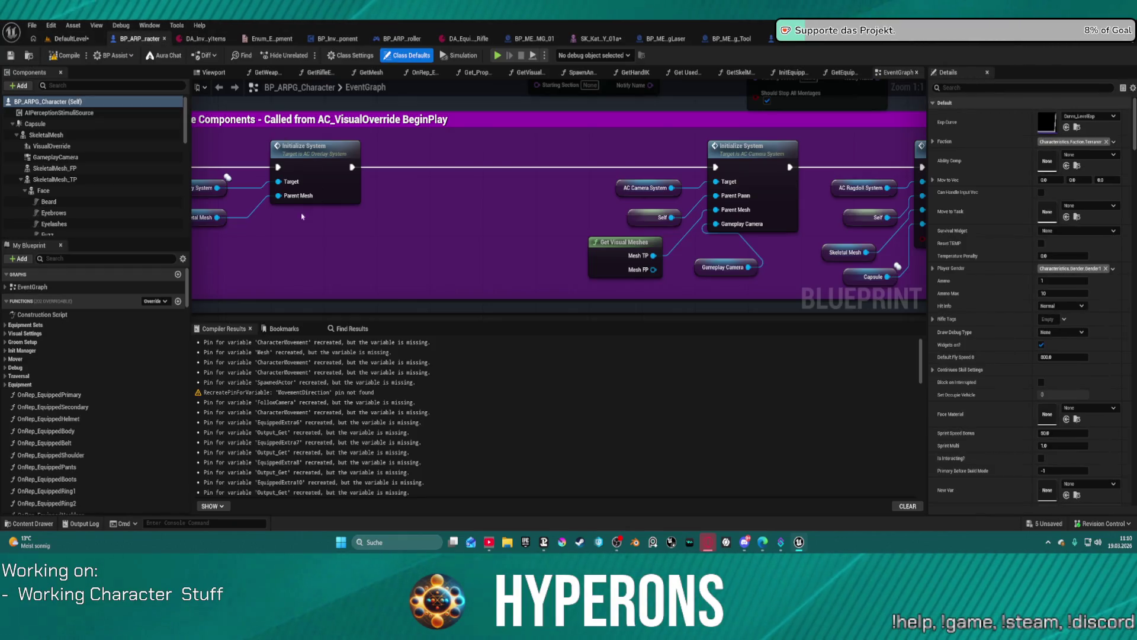
{"action": "scroll", "coordinate": [469, 299], "scroll_direction": "down", "scroll_amount": 5}
{"action": "mouse_move", "coordinate": [469, 300]}
{"action": "left_mouse_down"}
{"action": "mouse_move", "coordinate": [451, 433]}
{"action": "mouse_move", "coordinate": [277, 266]}
{"action": "mouse_move", "coordinate": [144, 305]}
{"action": "left_mouse_up"}
{"action": "scroll", "coordinate": [277, 266], "scroll_direction": "down", "scroll_amount": 3}
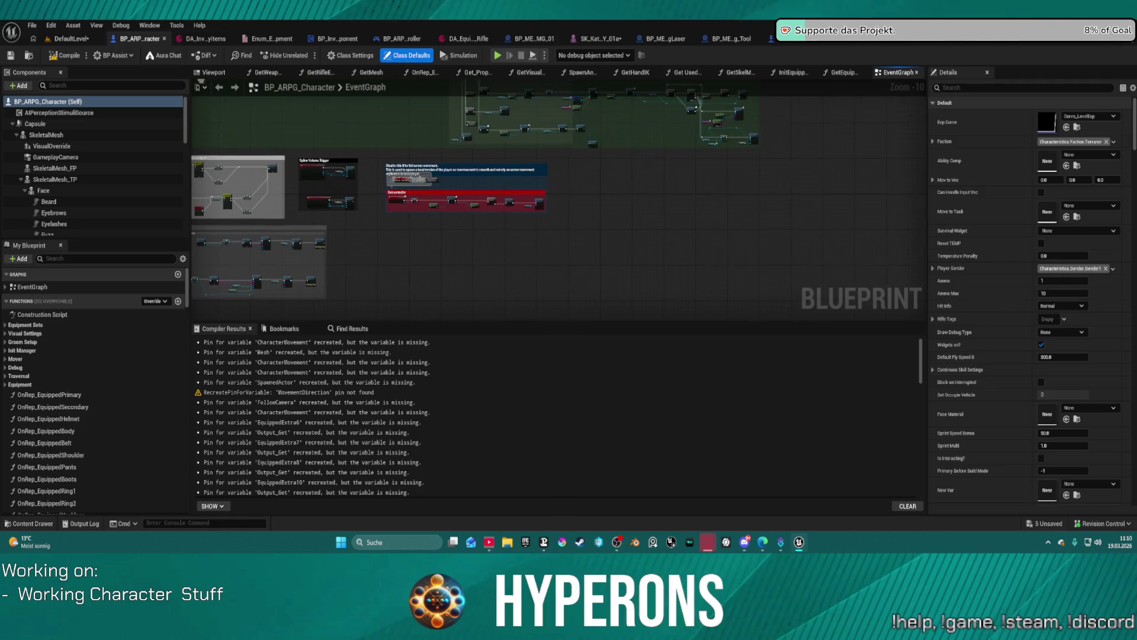
{"action": "left_click", "coordinate": [6, 287]}
{"action": "left_click", "coordinate": [41, 310]}
{"action": "double_click", "coordinate": [53, 313]}
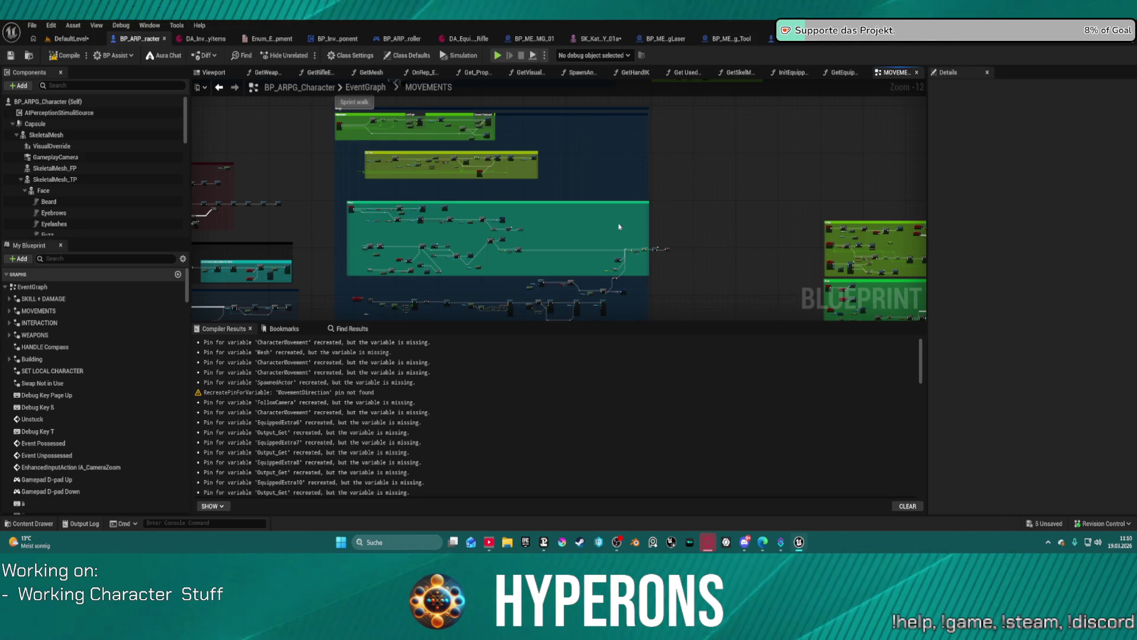
Jump to the WEAPONS section and select the Player Input State and Set members nodes
{"action": "mouse_move", "coordinate": [562, 240]}
{"action": "left_mouse_down"}
{"action": "mouse_move", "coordinate": [561, 219]}
{"action": "mouse_move", "coordinate": [597, 172]}
{"action": "mouse_move", "coordinate": [642, 147]}
{"action": "mouse_move", "coordinate": [719, 153]}
{"action": "mouse_move", "coordinate": [753, 109]}
{"action": "mouse_move", "coordinate": [723, 127]}
{"action": "mouse_move", "coordinate": [255, 218]}
{"action": "mouse_move", "coordinate": [235, 183]}
{"action": "mouse_move", "coordinate": [624, 274]}
{"action": "mouse_move", "coordinate": [629, 315]}
{"action": "mouse_move", "coordinate": [597, 385]}
{"action": "left_mouse_up"}
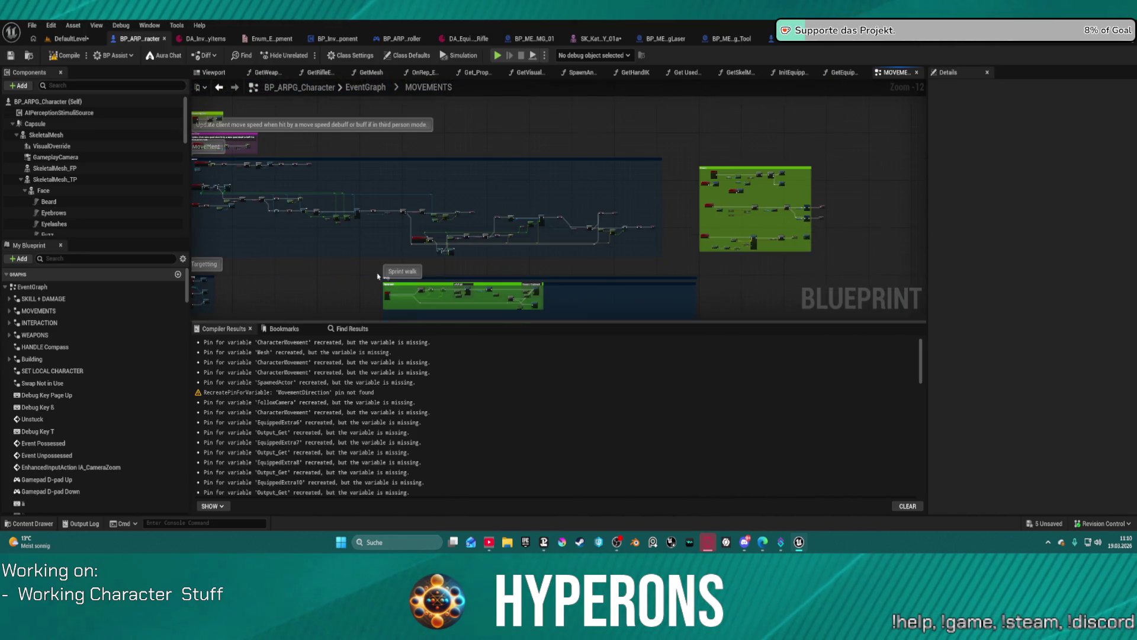
{"action": "double_click", "coordinate": [26, 334]}
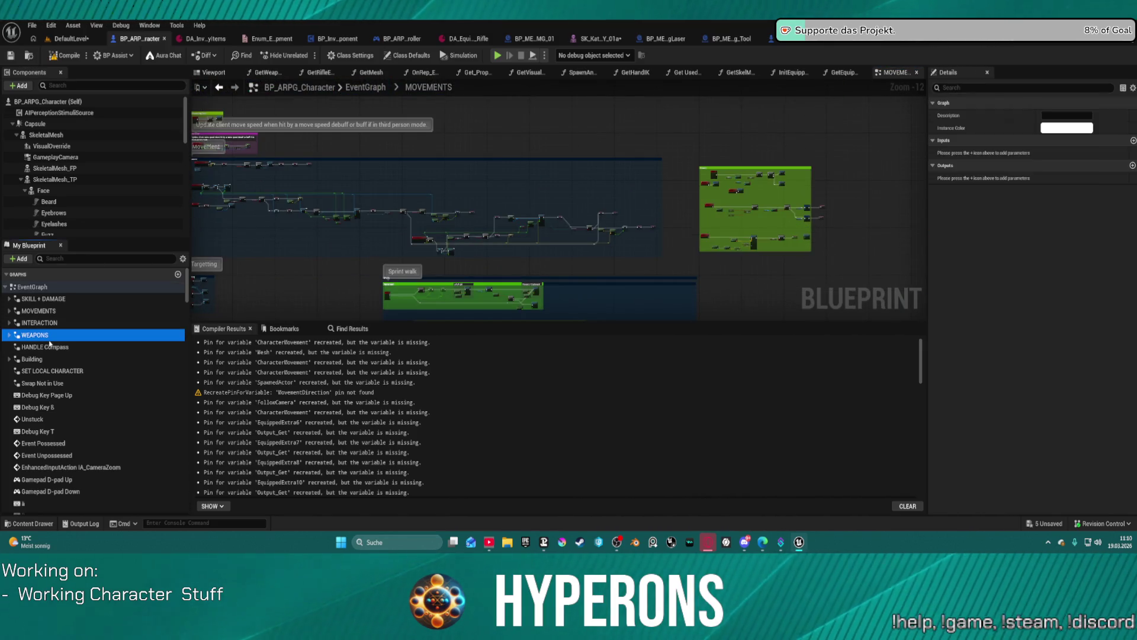
{"action": "scroll", "coordinate": [542, 124], "scroll_direction": "up", "scroll_amount": 10}
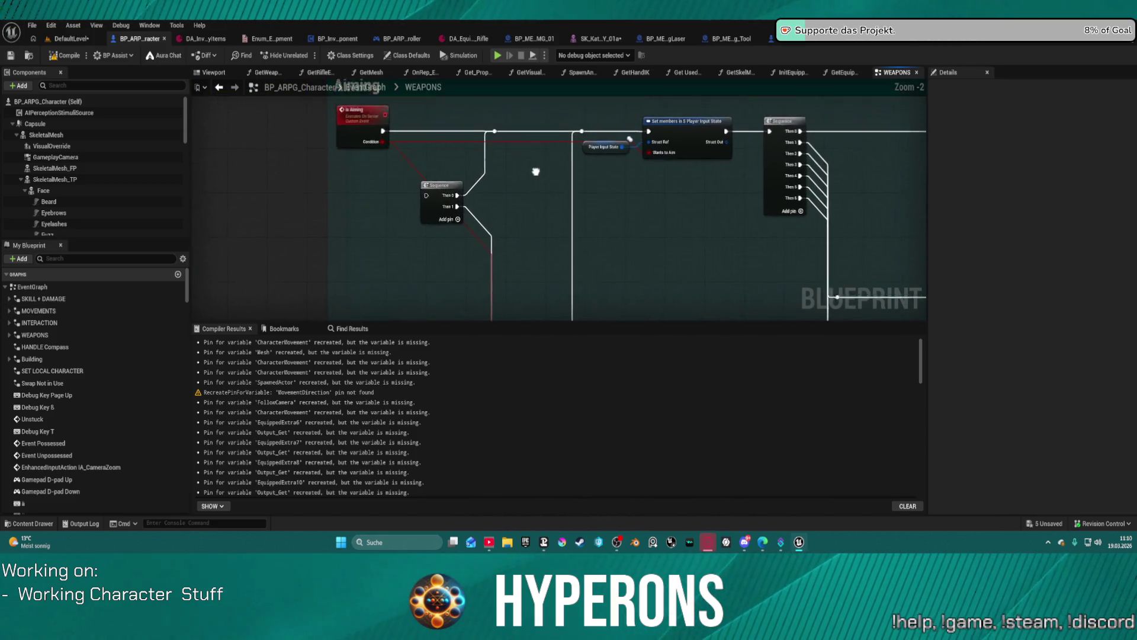
{"action": "left_click_drag", "start_coordinate": [662, 222], "coordinate": [664, 222]}
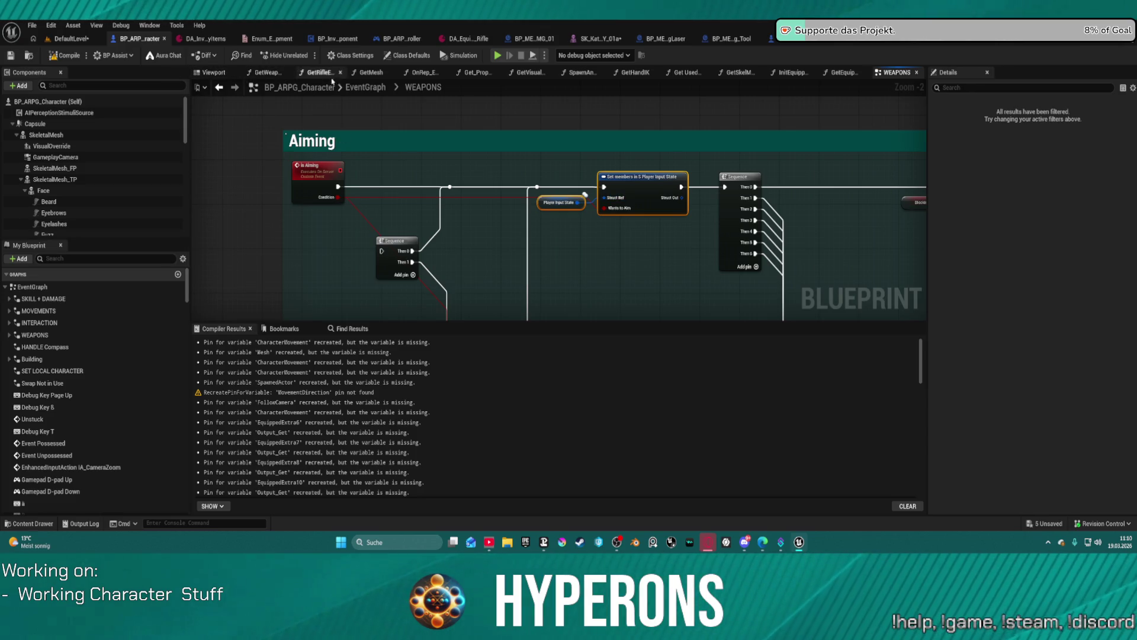
Return to the EventGraph, reopen MOVEMENTS and zoom in on its Tick comment block
{"action": "left_click", "coordinate": [374, 90]}
{"action": "mouse_move", "coordinate": [472, 203]}
{"action": "left_mouse_down"}
{"action": "mouse_move", "coordinate": [512, 246]}
{"action": "mouse_move", "coordinate": [513, 288]}
{"action": "mouse_move", "coordinate": [514, 274]}
{"action": "mouse_move", "coordinate": [462, 297]}
{"action": "left_mouse_up"}
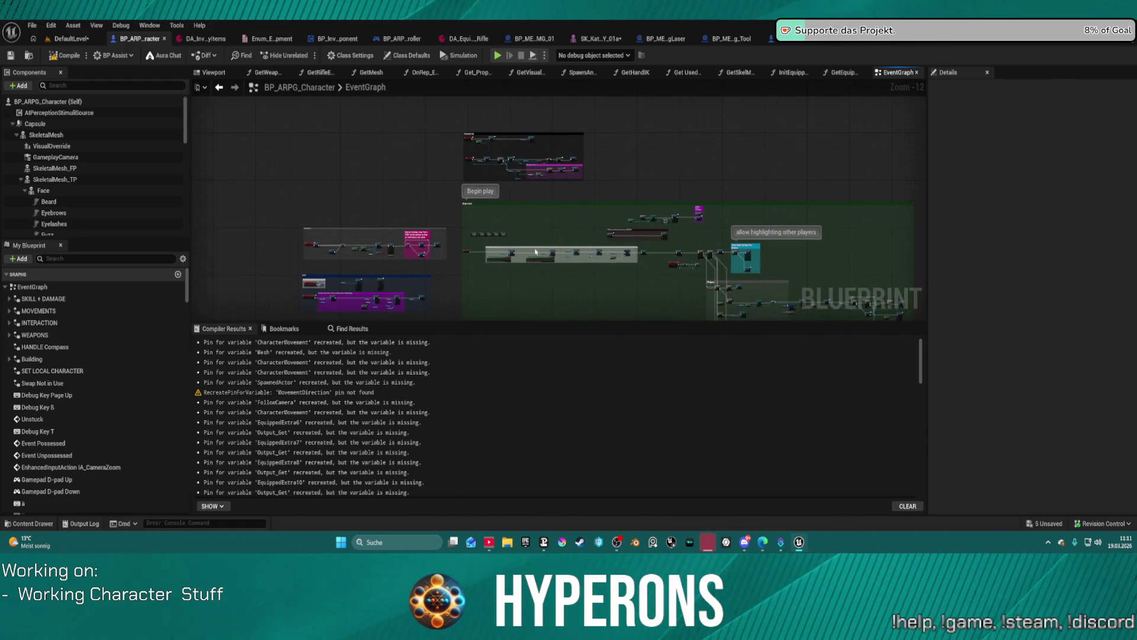
{"action": "scroll", "coordinate": [535, 251], "scroll_direction": "up", "scroll_amount": 8}
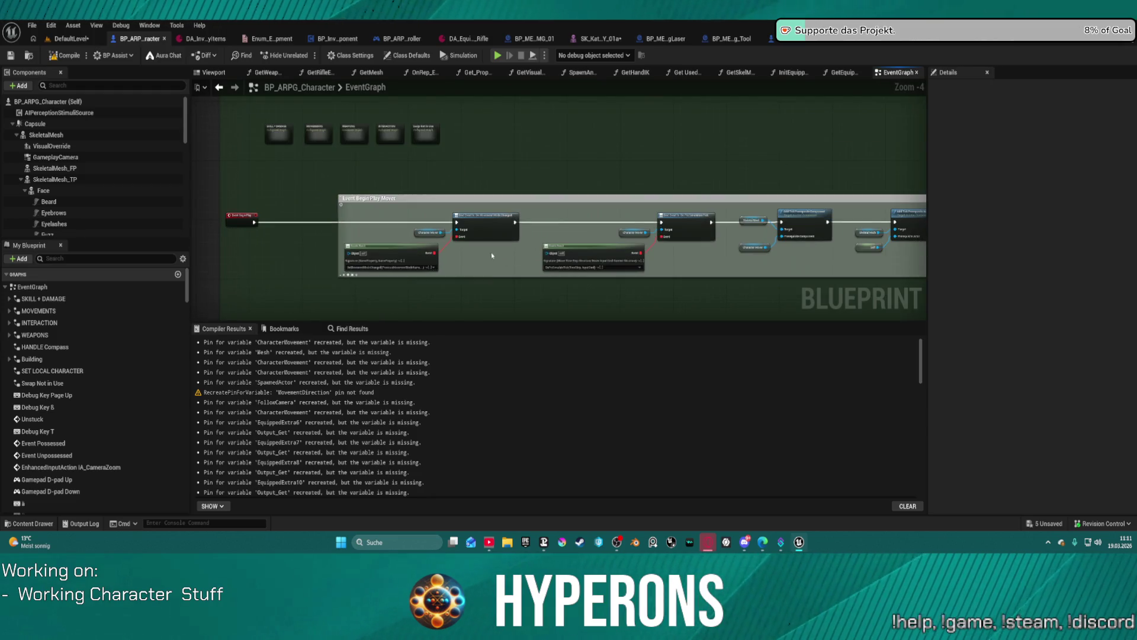
{"action": "scroll", "coordinate": [449, 176], "scroll_direction": "down", "scroll_amount": 3}
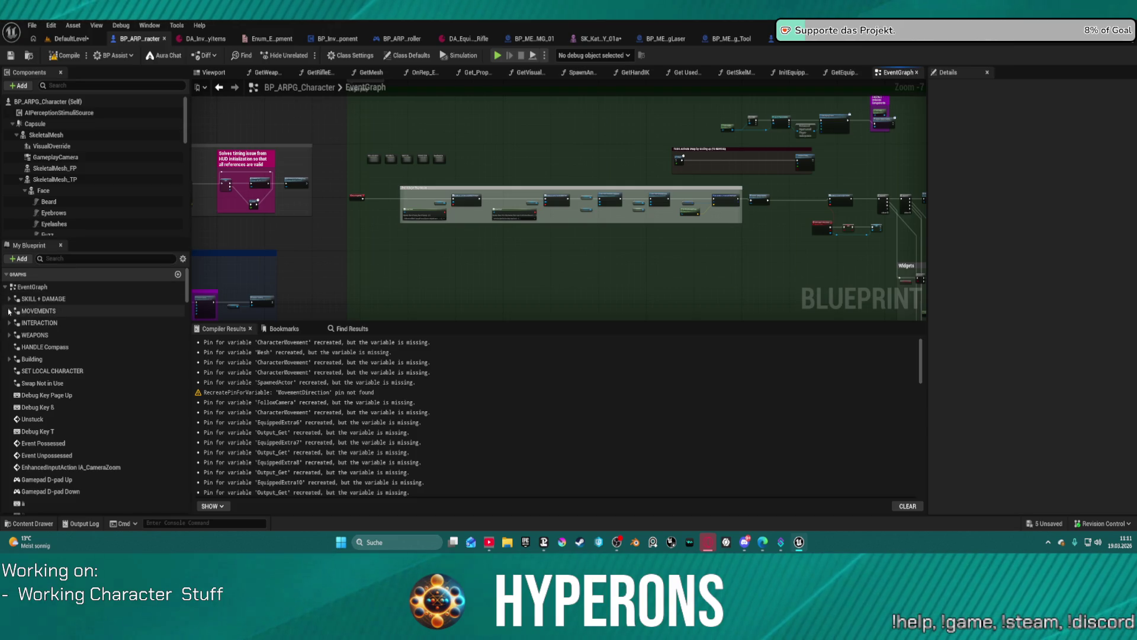
{"action": "left_click", "coordinate": [47, 312]}
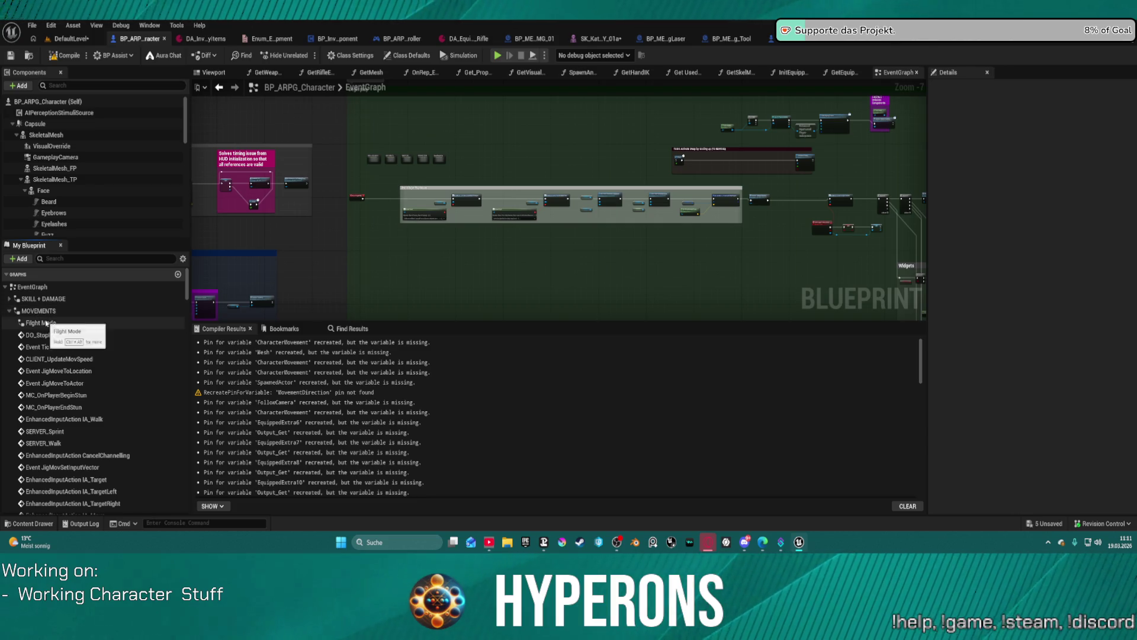
{"action": "double_click", "coordinate": [39, 312]}
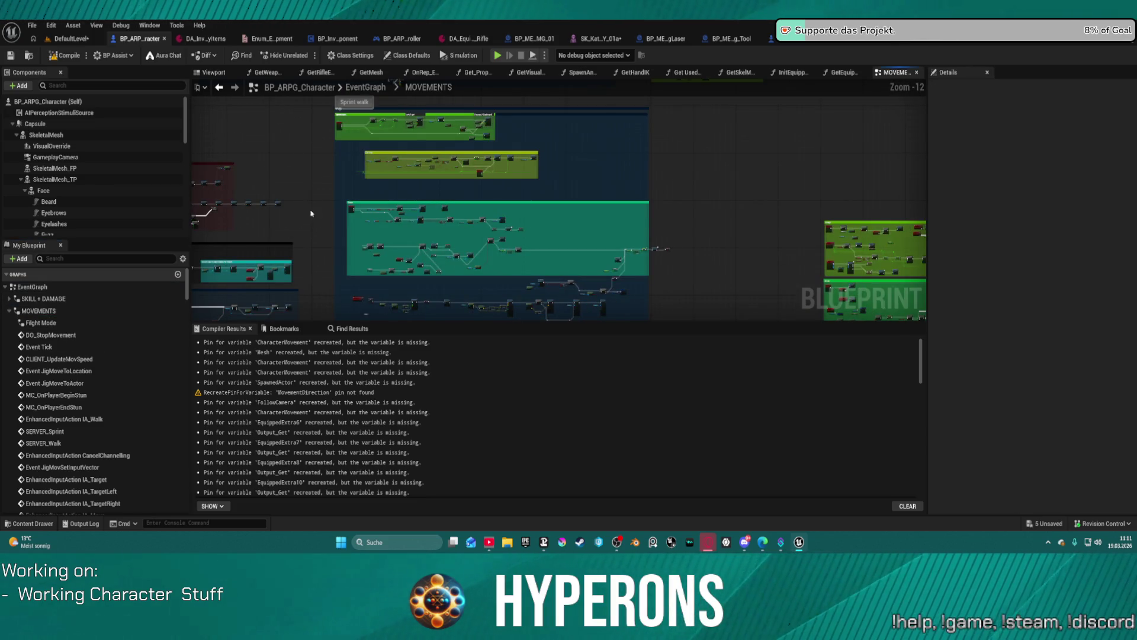
{"action": "scroll", "coordinate": [406, 207], "scroll_direction": "up", "scroll_amount": 6}
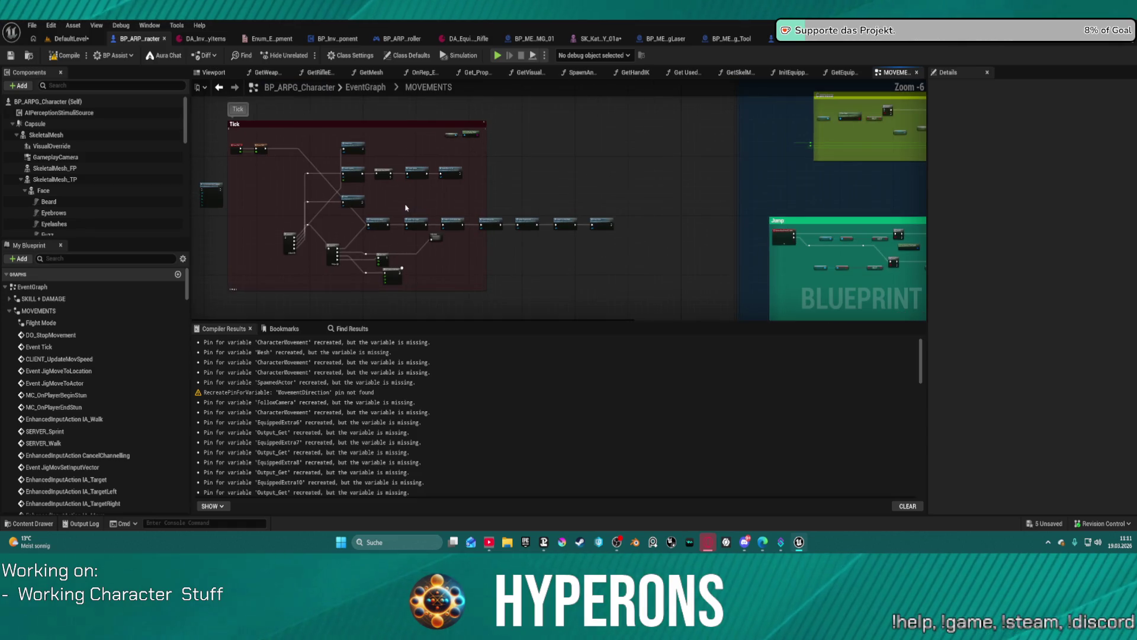
Paste a Set members in Player Input State node and wire Event Tick's execution into it
{"action": "right_click", "coordinate": [407, 207]}
{"action": "scroll", "coordinate": [313, 231], "scroll_direction": "up", "scroll_amount": 3}
{"action": "left_click", "coordinate": [289, 144]}
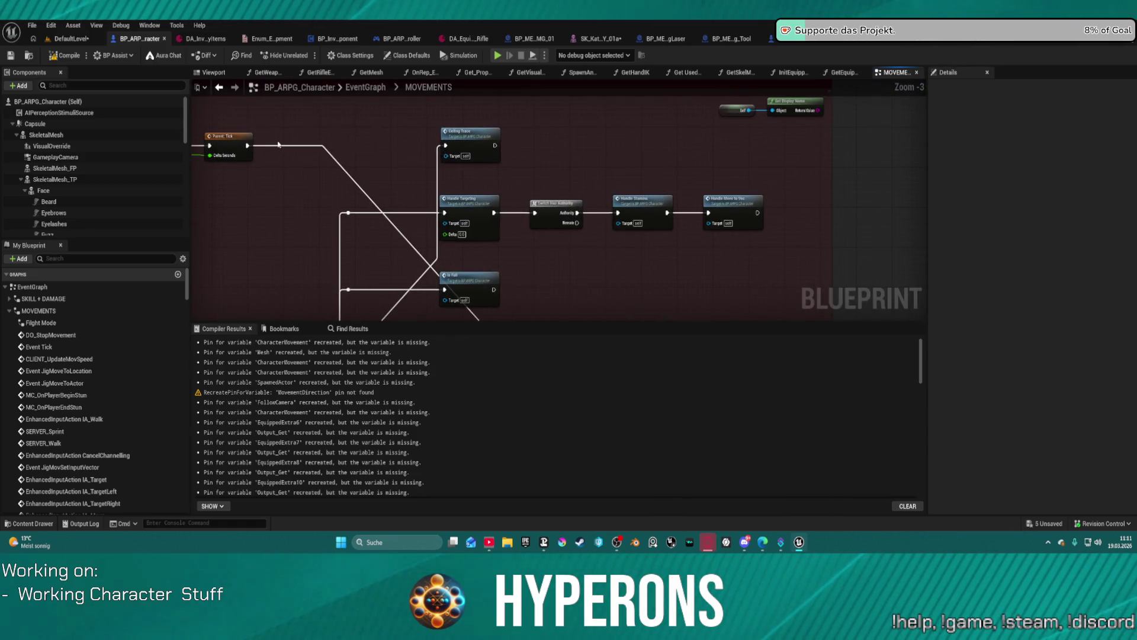
{"action": "key", "text": "ctrl+v"}
{"action": "left_click_drag", "start_coordinate": [246, 145], "coordinate": [342, 169]}
{"action": "key", "text": "Escape"}
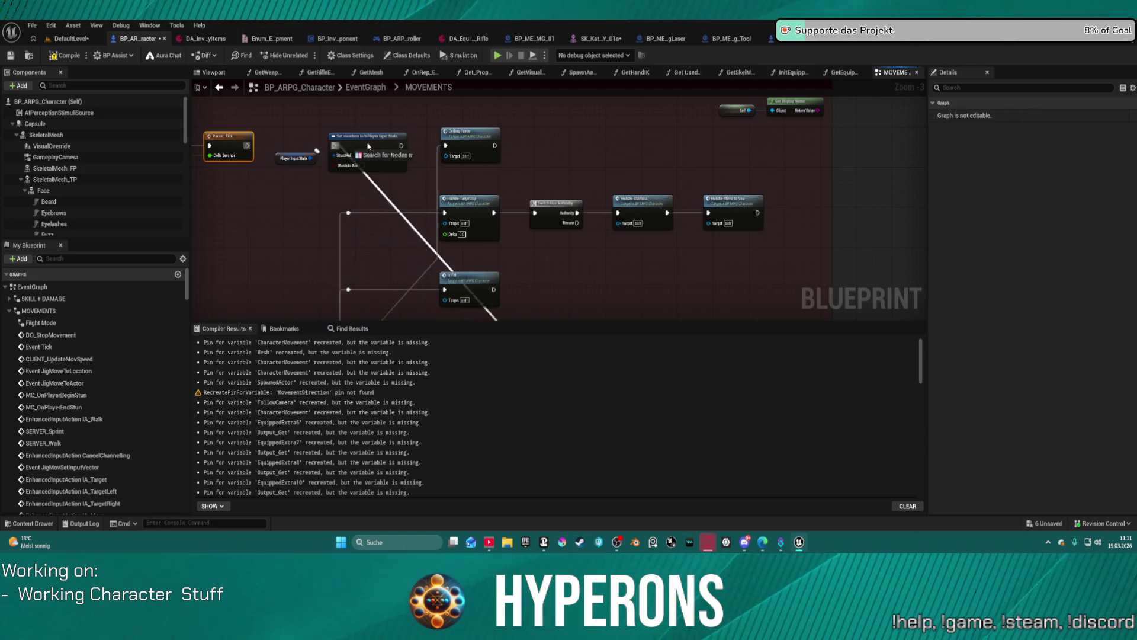
{"action": "left_click", "coordinate": [332, 148]}
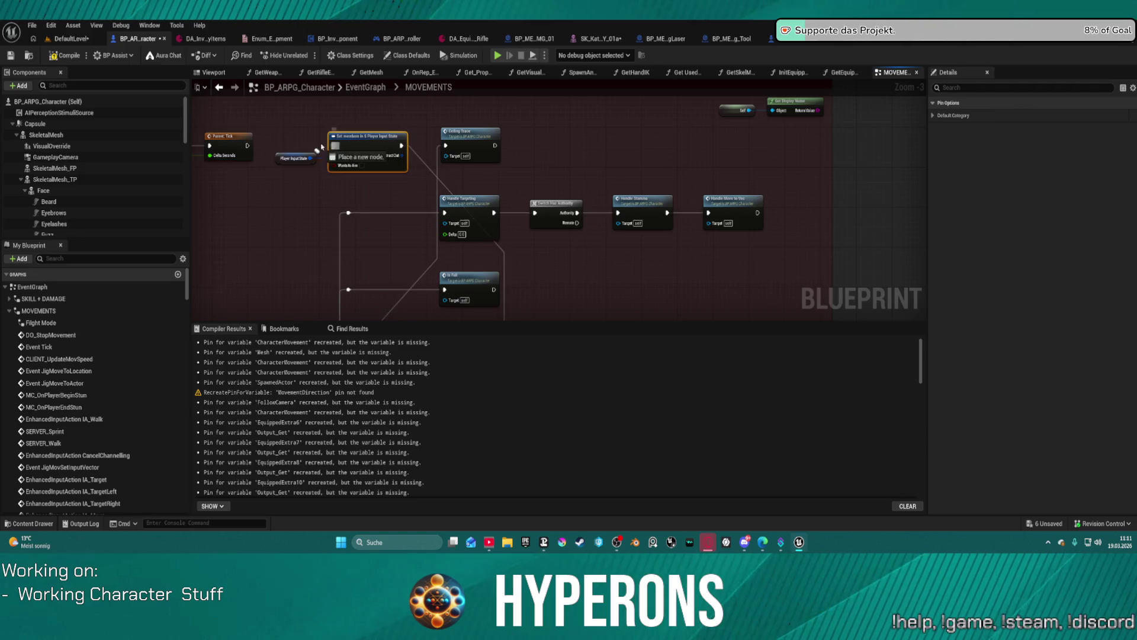
{"action": "left_click_drag", "start_coordinate": [334, 145], "coordinate": [247, 145]}
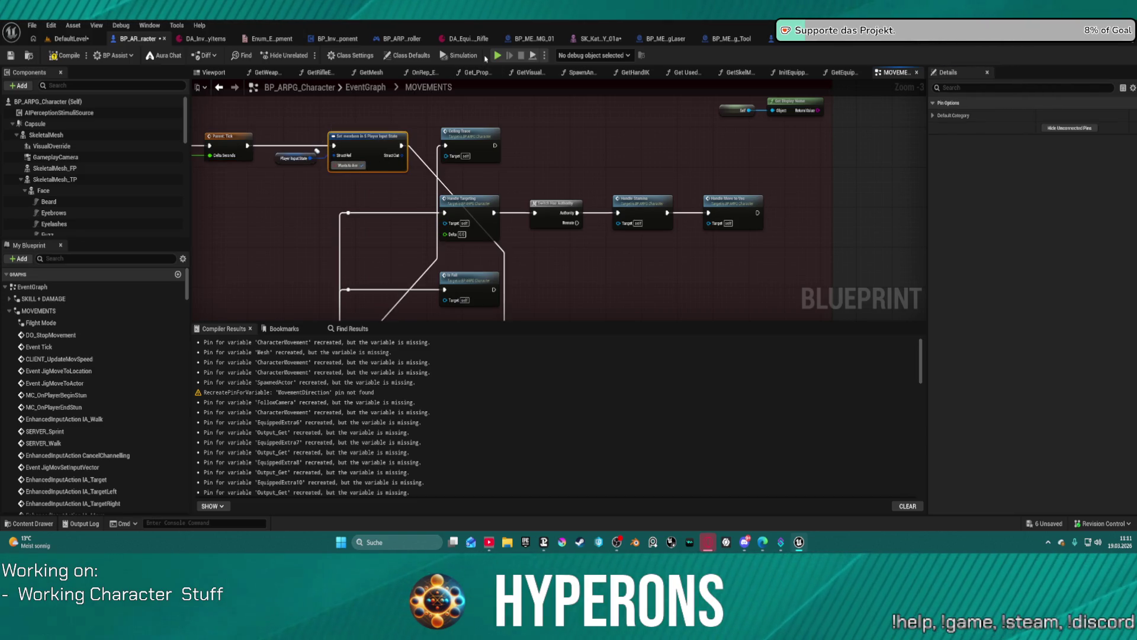
Compile the character blueprint and launch play despite the compile errors
{"action": "key", "text": "F7"}
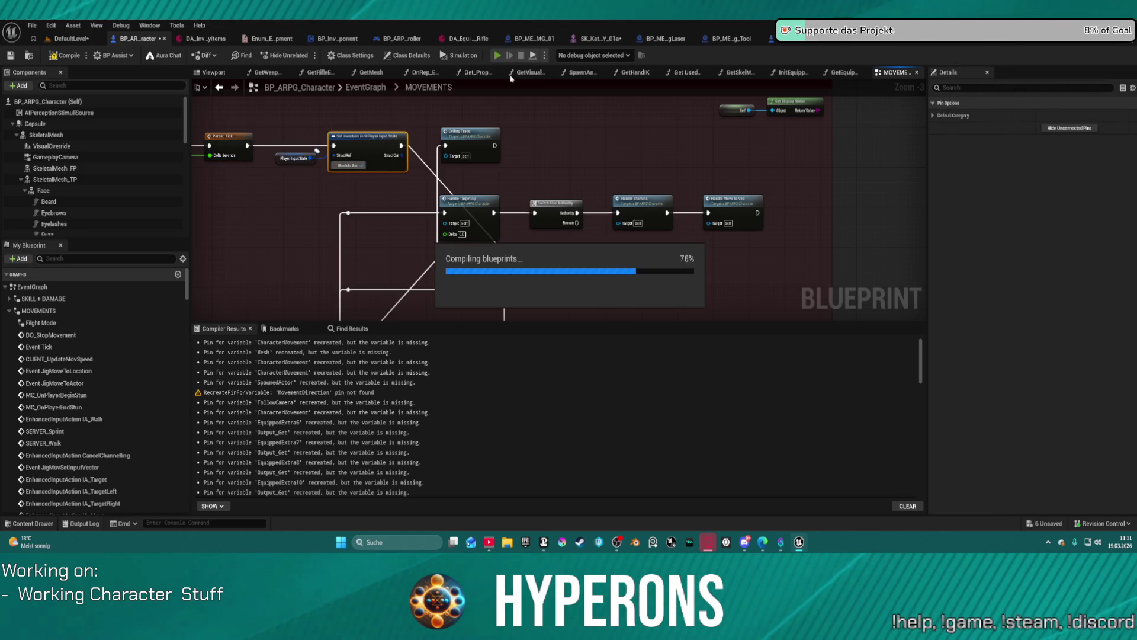
{"action": "key", "text": "alt+p"}
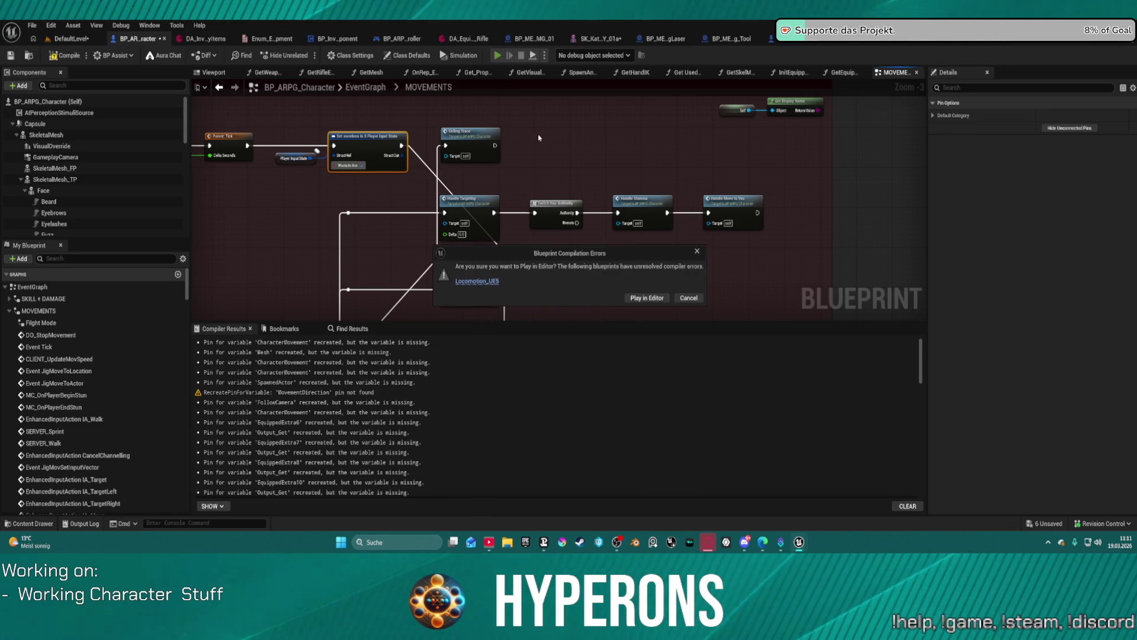
{"action": "left_click", "coordinate": [658, 299]}
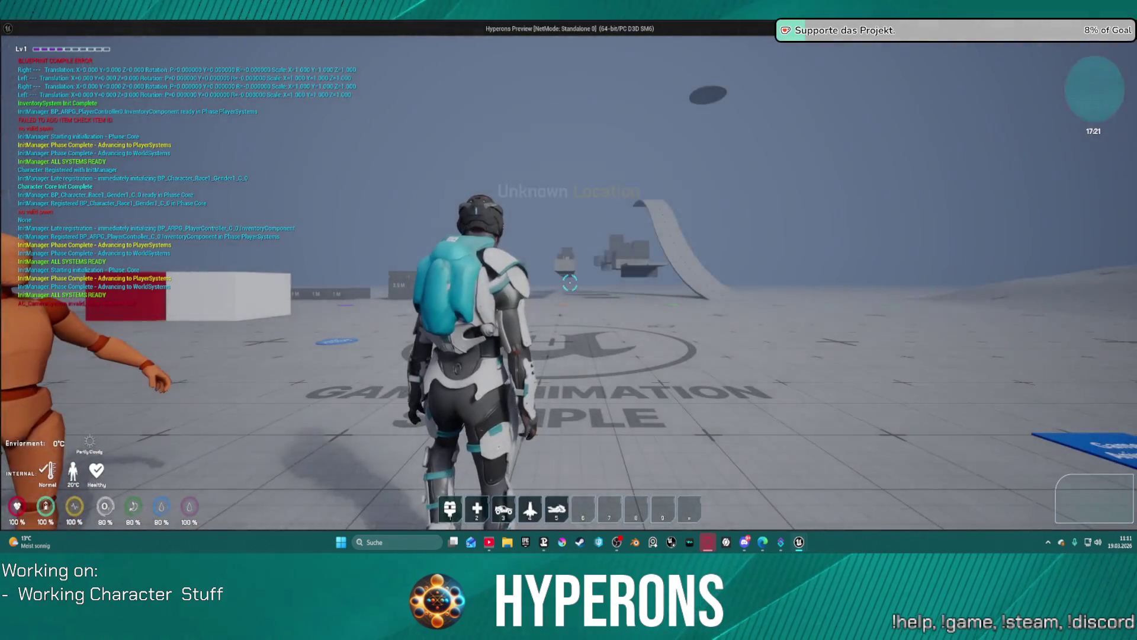
In the standalone preview, equip the weapon from the inventory, then close the preview
{"action": "key", "text": "i"}
{"action": "right_click", "coordinate": [1093, 225]}
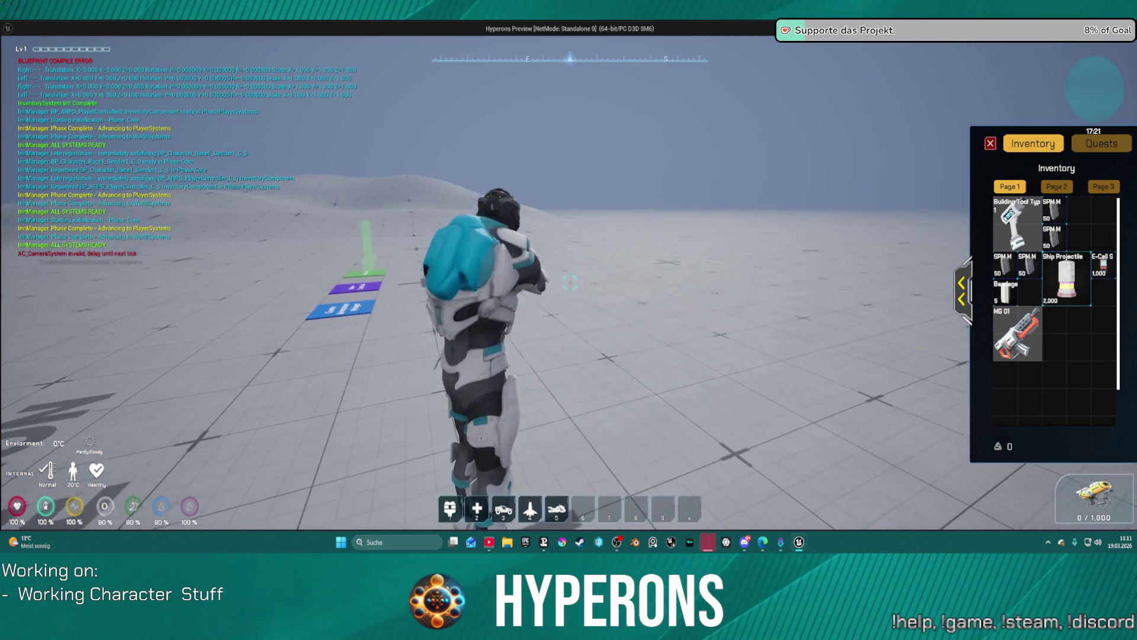
{"action": "key", "text": "Escape"}
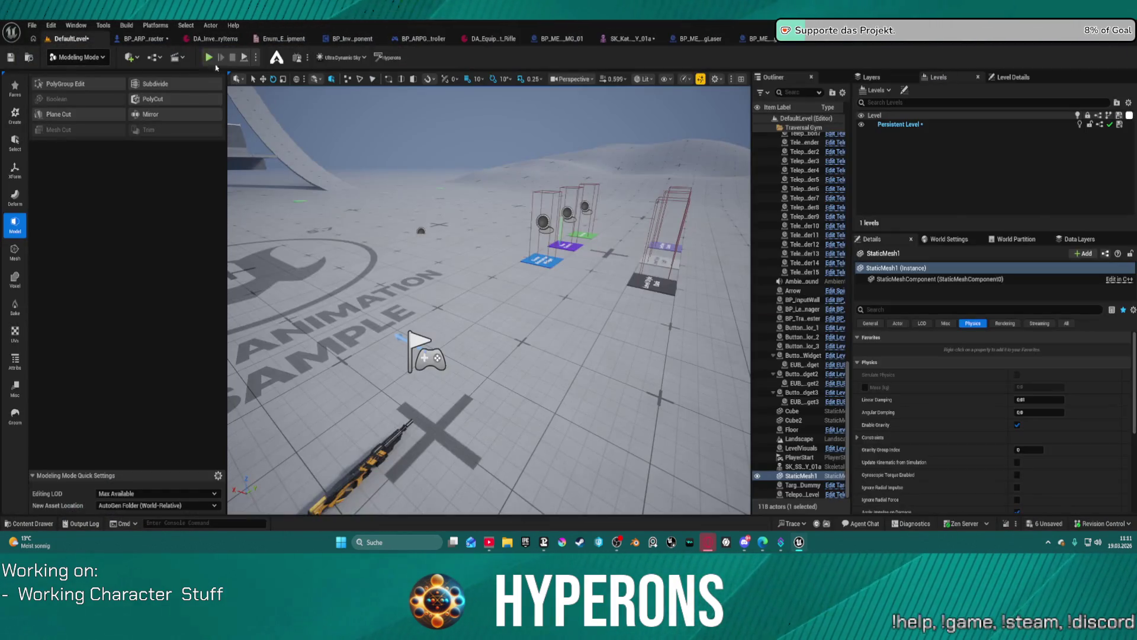
Play in editor, open the inventory, eject with F8 to inspect the grip, then return to the editor
{"action": "left_click", "coordinate": [209, 58]}
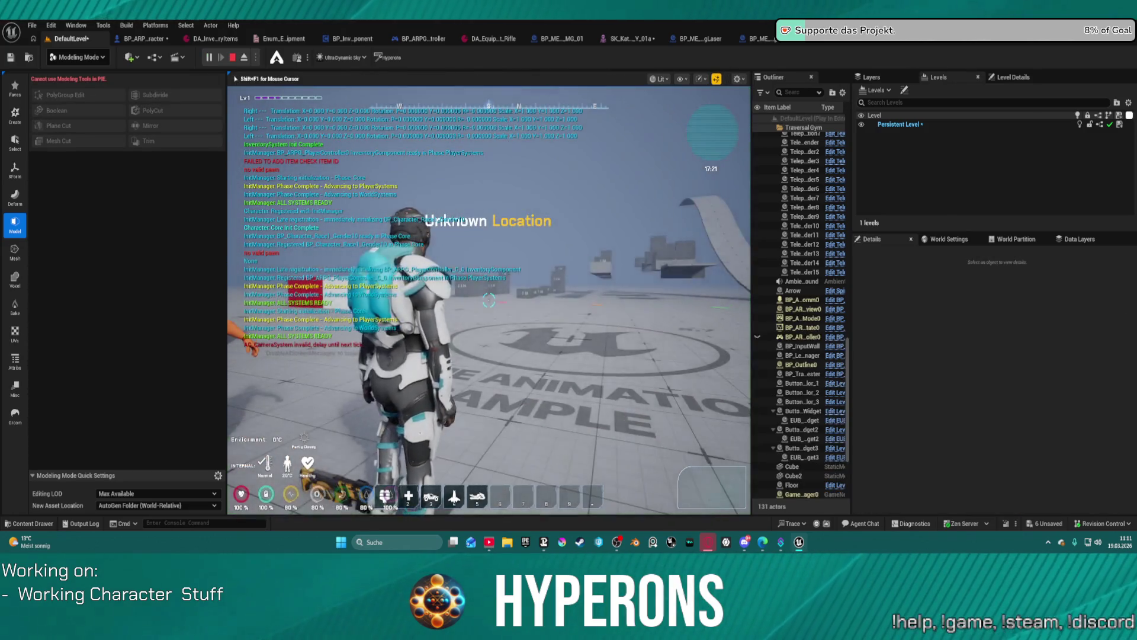
{"action": "key", "text": "i"}
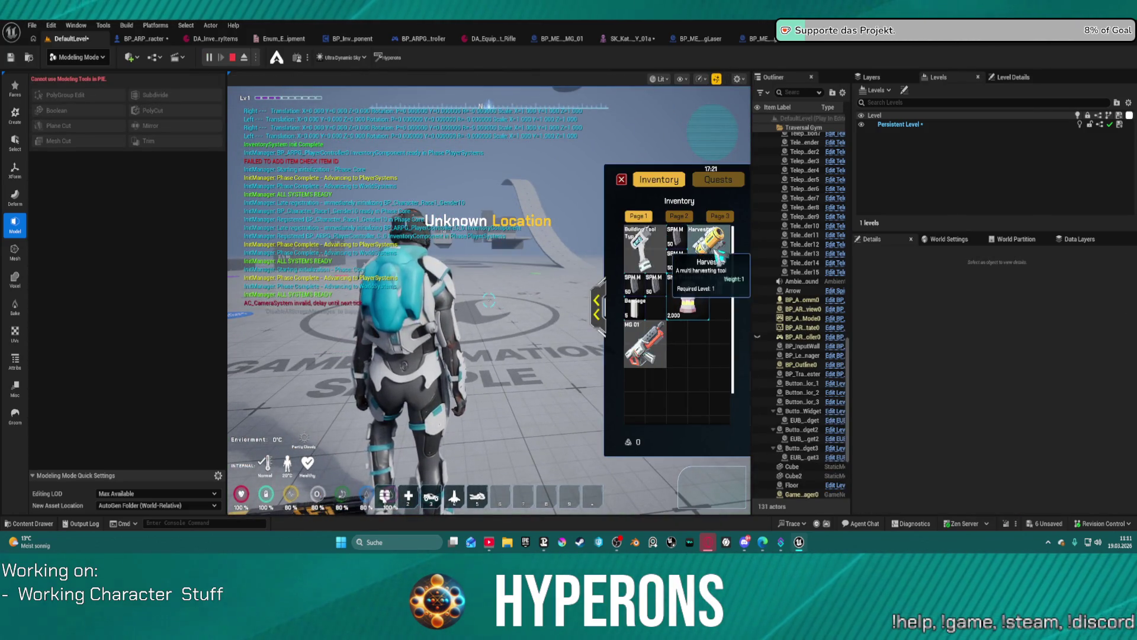
{"action": "key", "text": "F8"}
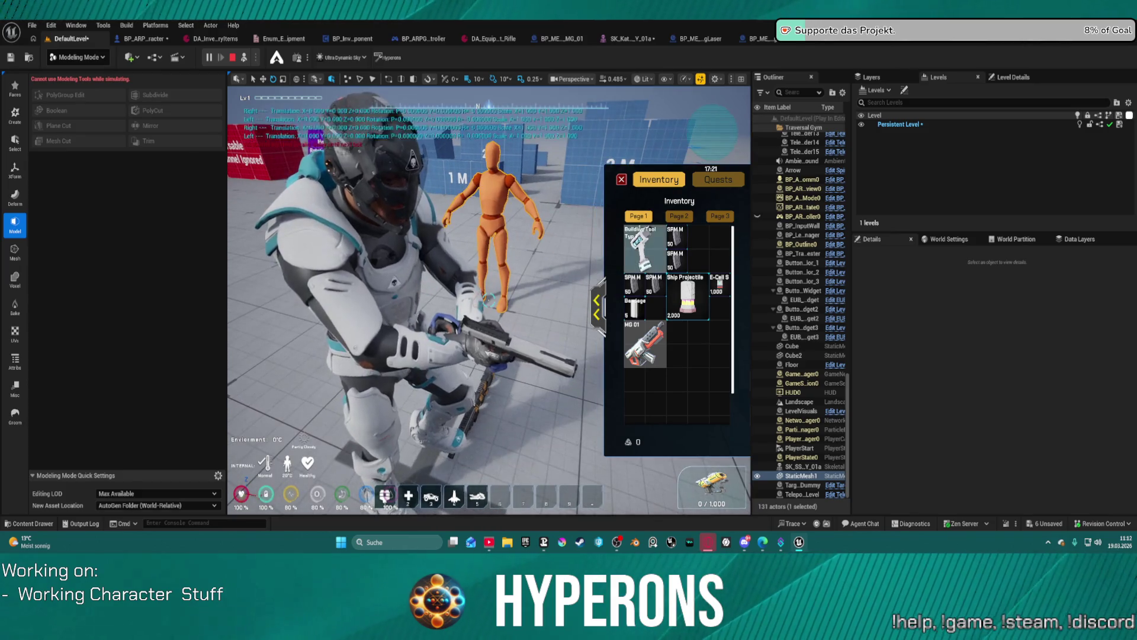
{"action": "left_click", "coordinate": [621, 179]}
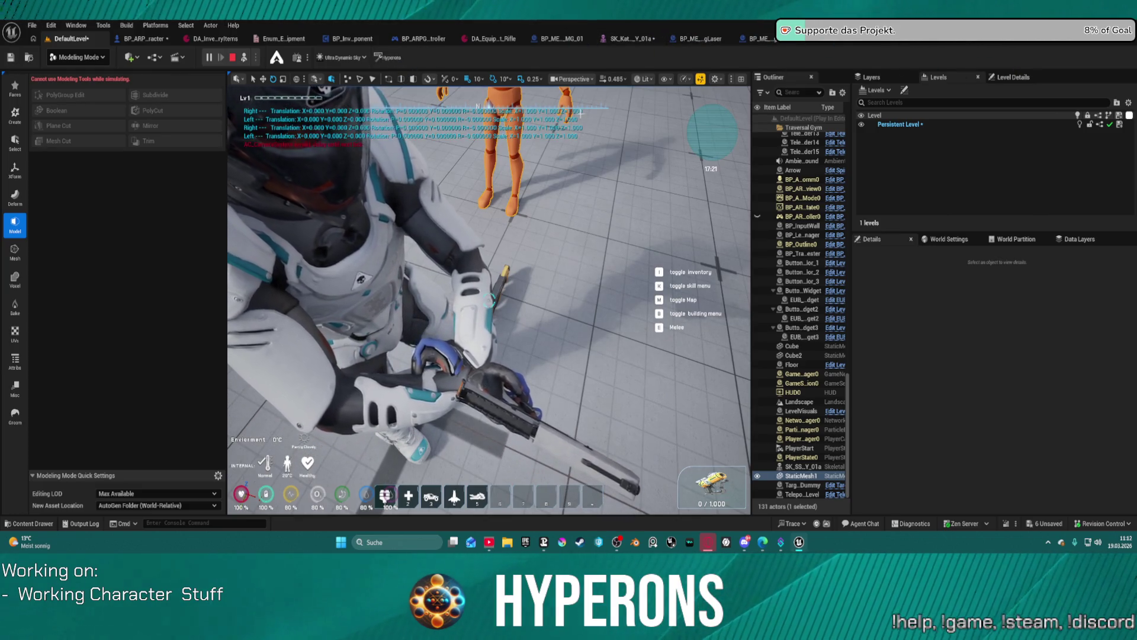
{"action": "left_click", "coordinate": [243, 58]}
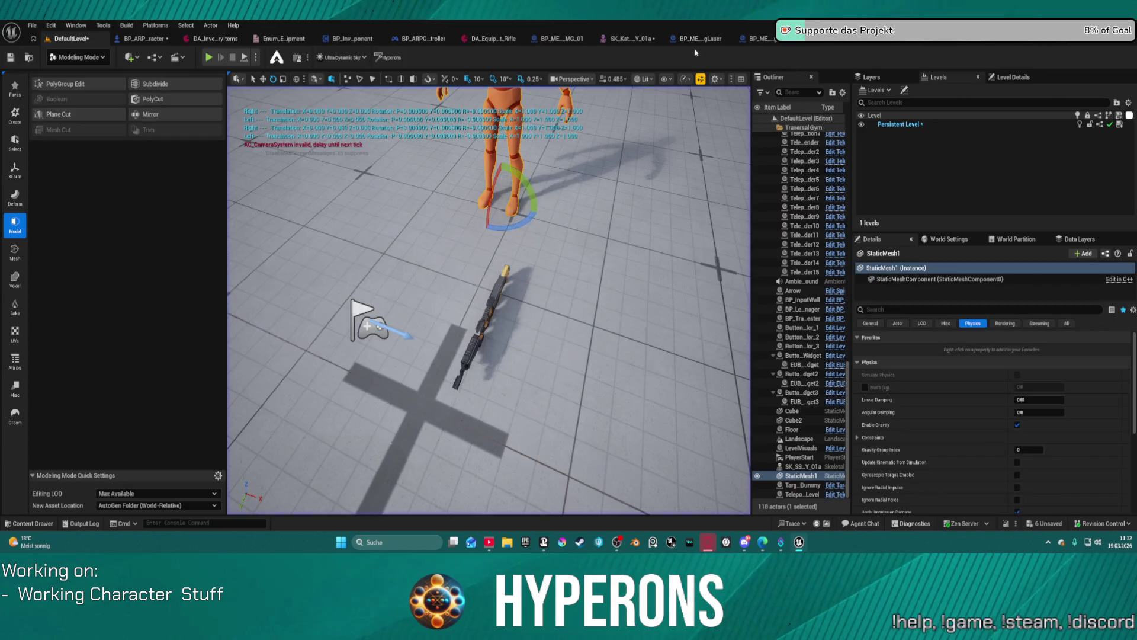
{"action": "left_click", "coordinate": [628, 38]}
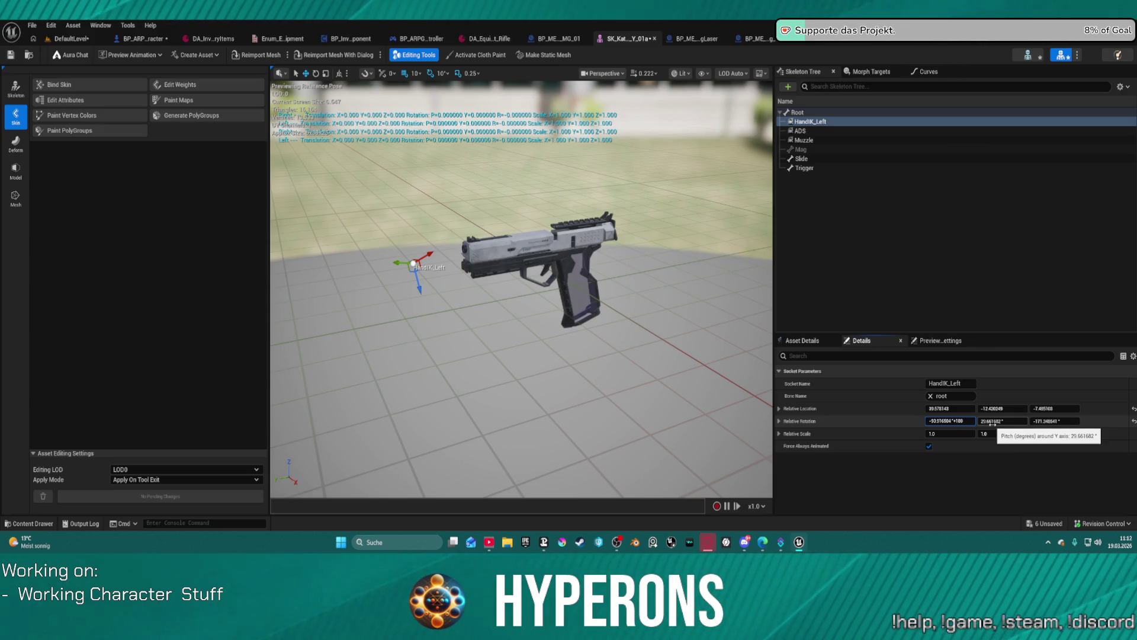
{"action": "left_click", "coordinate": [98, 41]}
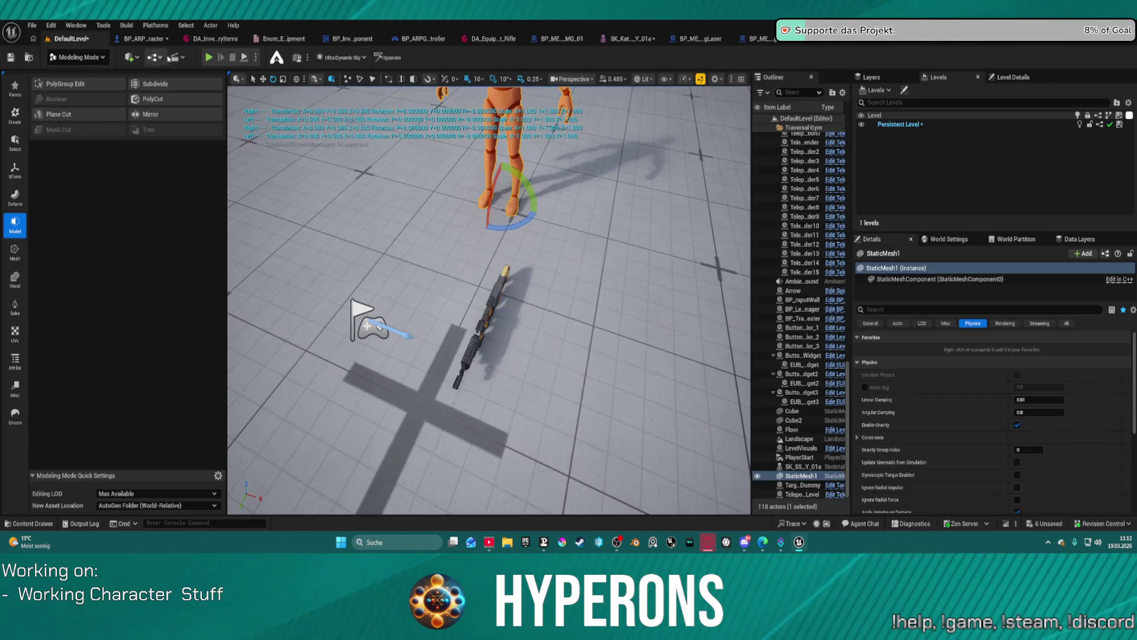
{"action": "key", "text": "alt+p"}
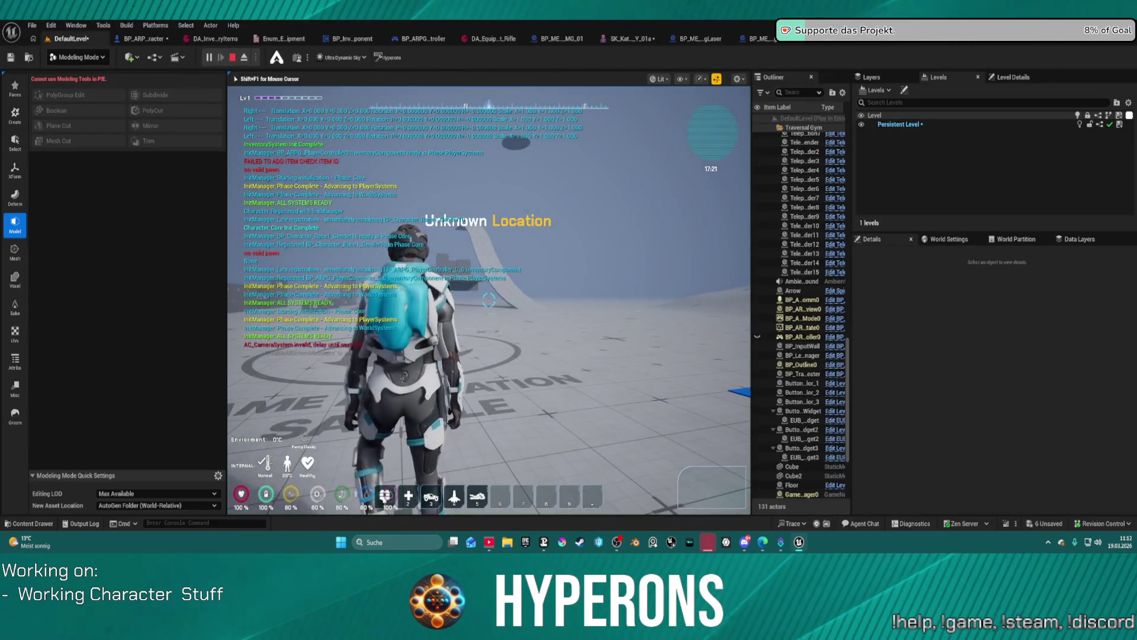
Toggle the inventory, eject with F8 and aim the pistol to check the left hand's grip
{"action": "key", "text": "i"}
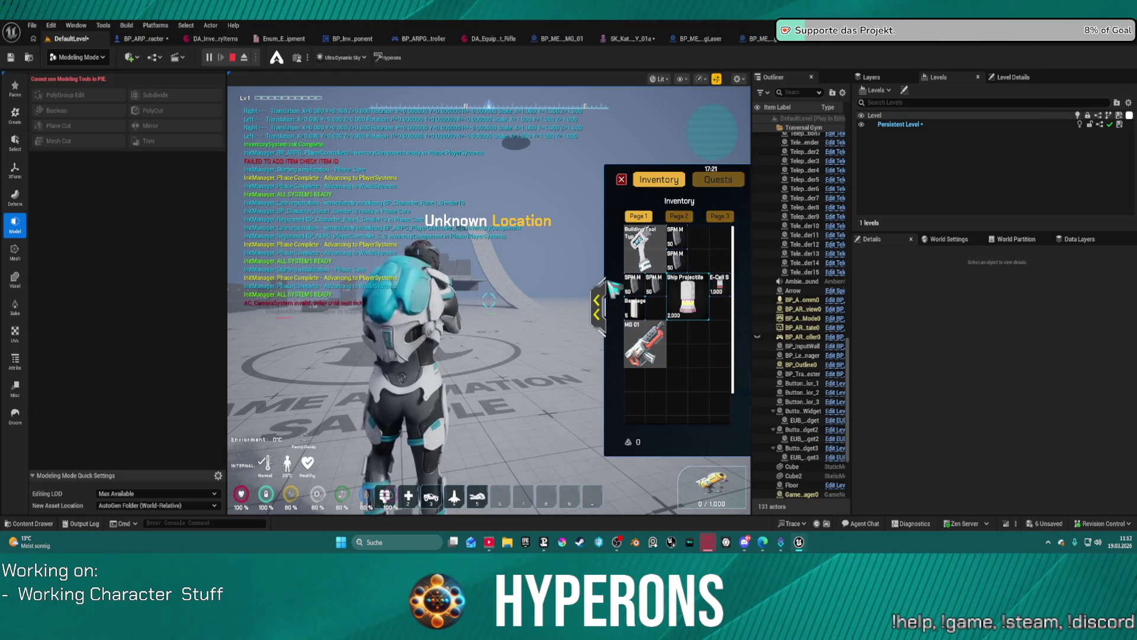
{"action": "key", "text": "i"}
{"action": "key", "text": "F8"}
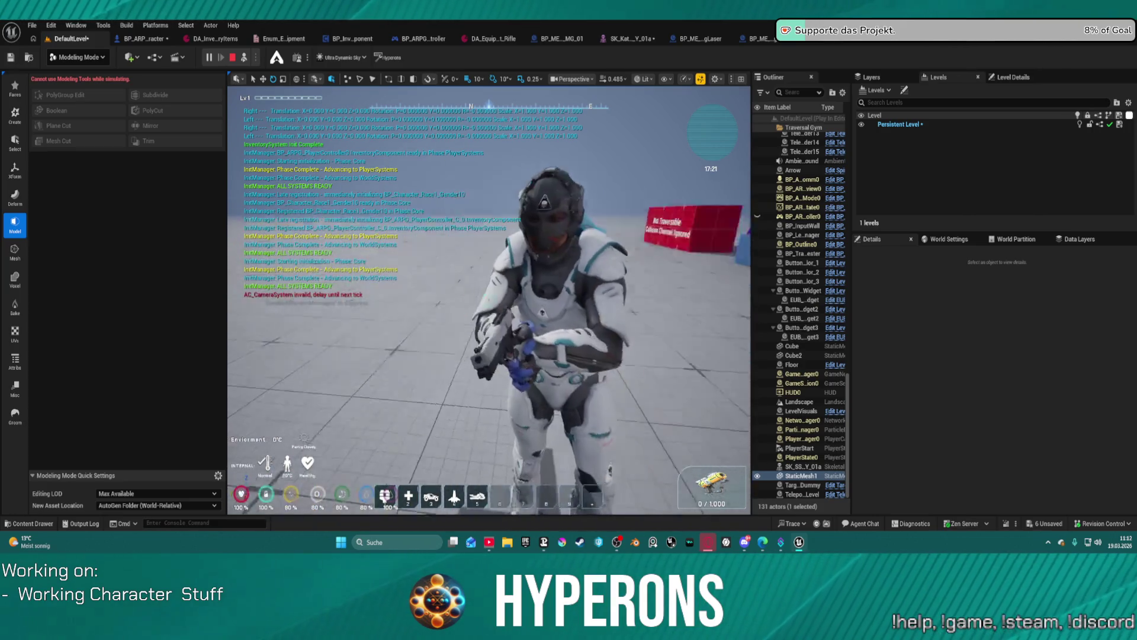
{"action": "right_click", "coordinate": [489, 300]}
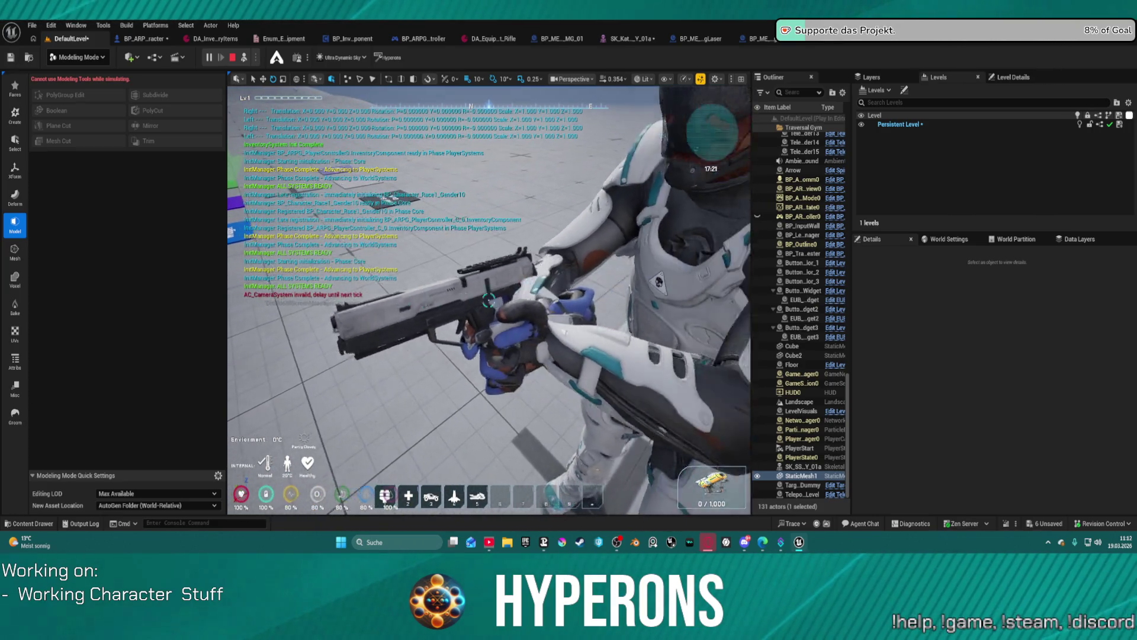
{"action": "key", "text": "alt"}
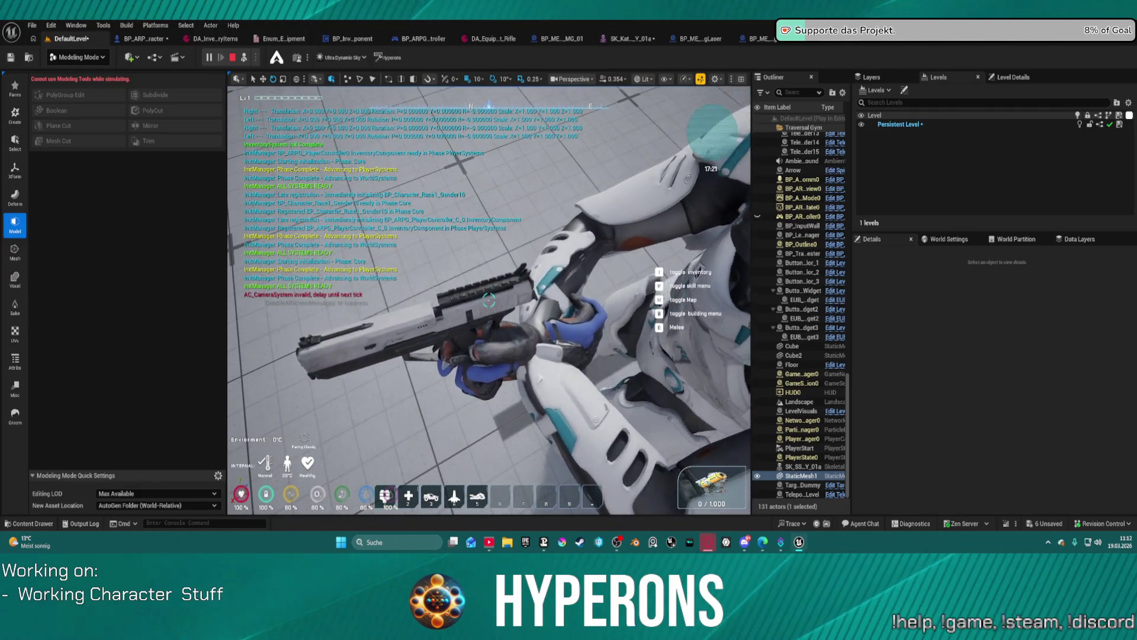
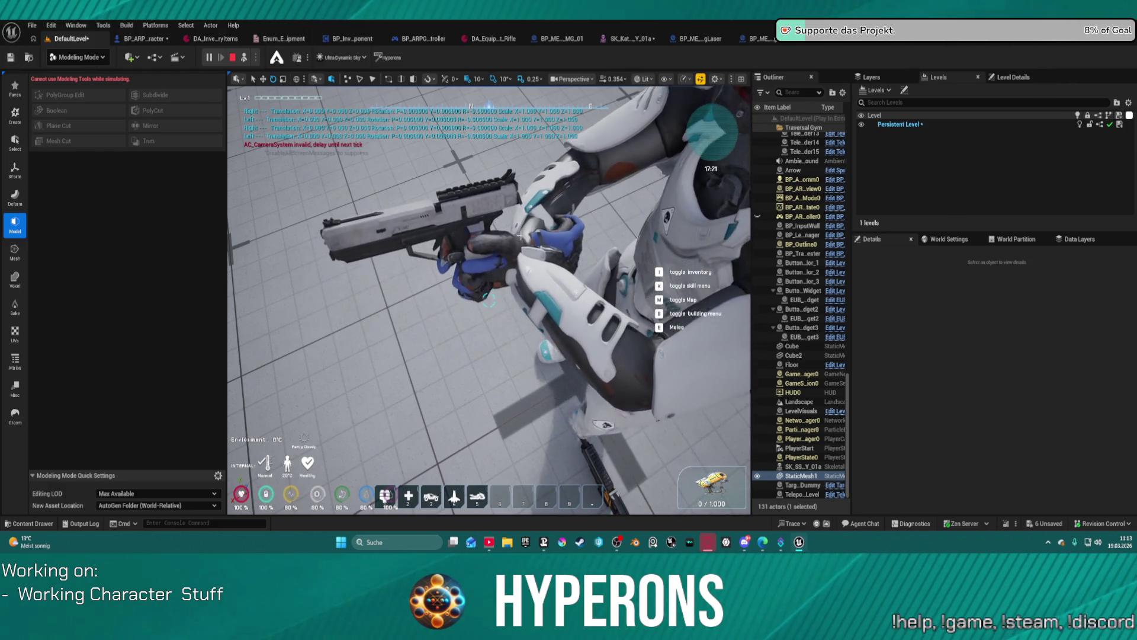
Stop the play session and inspect the SkeletalMesh_FP component in BP_ARPG_Character
{"action": "key", "text": "Escape"}
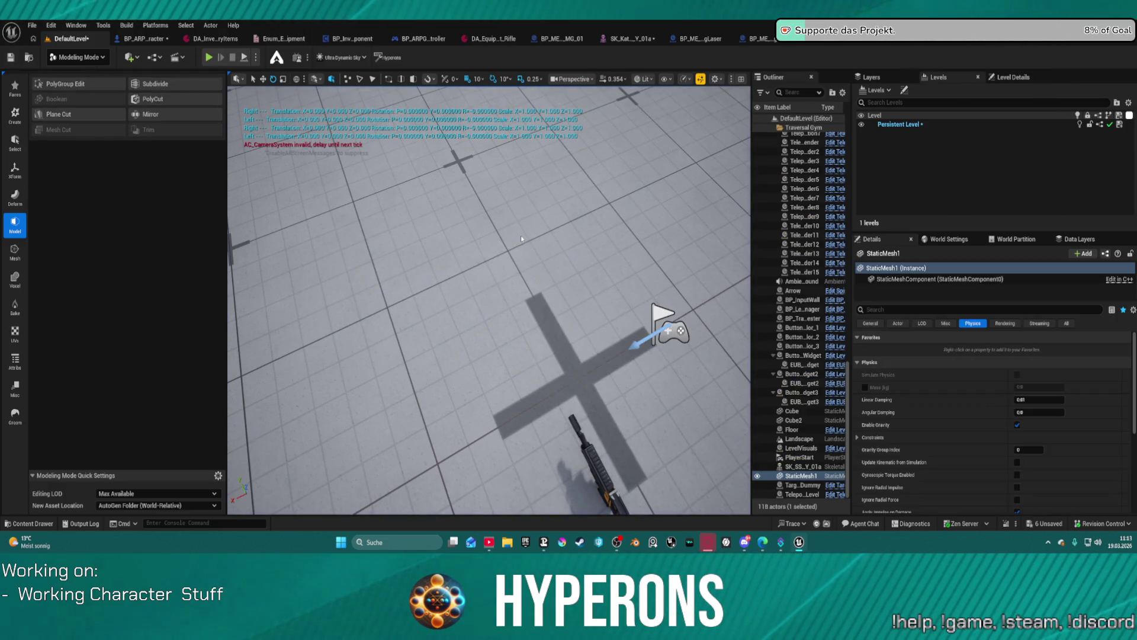
{"action": "left_click", "coordinate": [124, 39]}
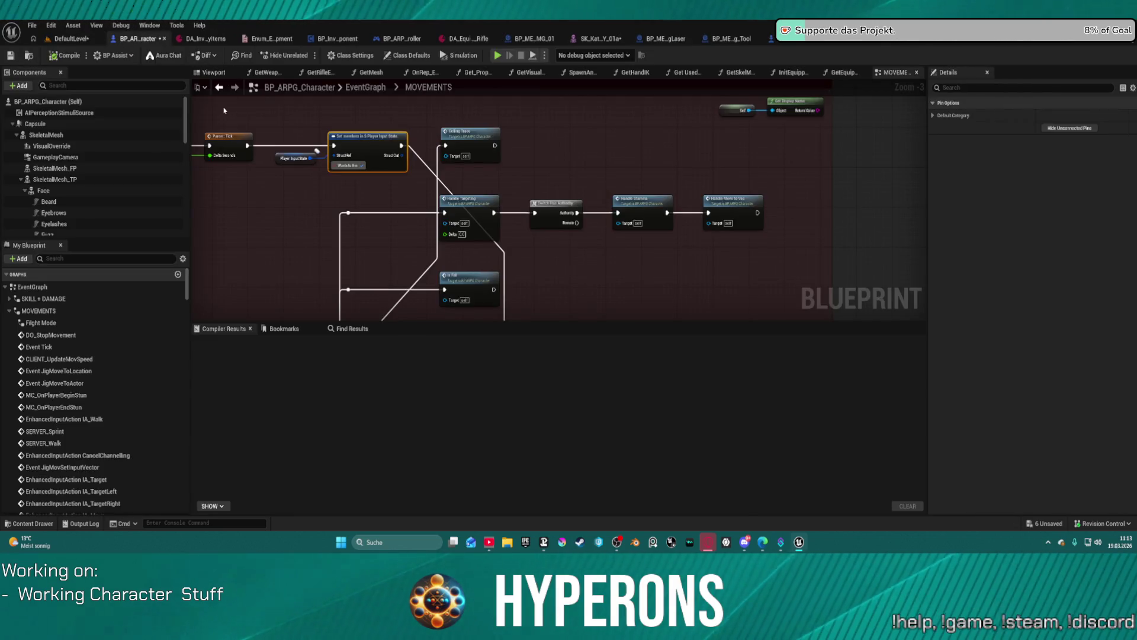
{"action": "scroll", "coordinate": [132, 152], "scroll_direction": "down", "scroll_amount": 5}
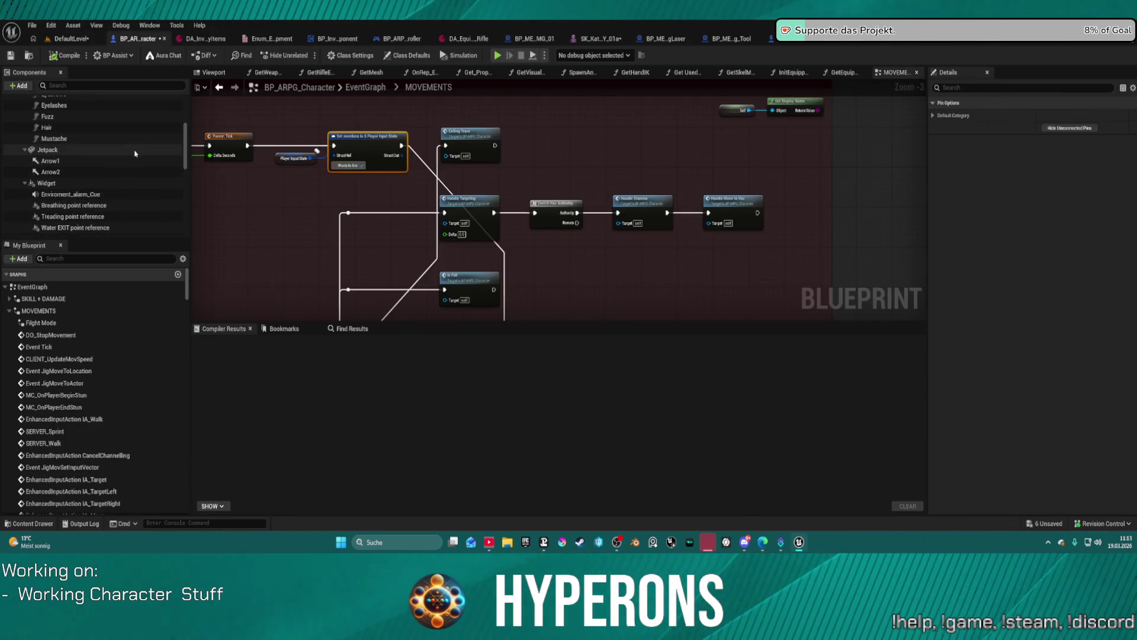
{"action": "scroll", "coordinate": [143, 172], "scroll_direction": "up", "scroll_amount": 3}
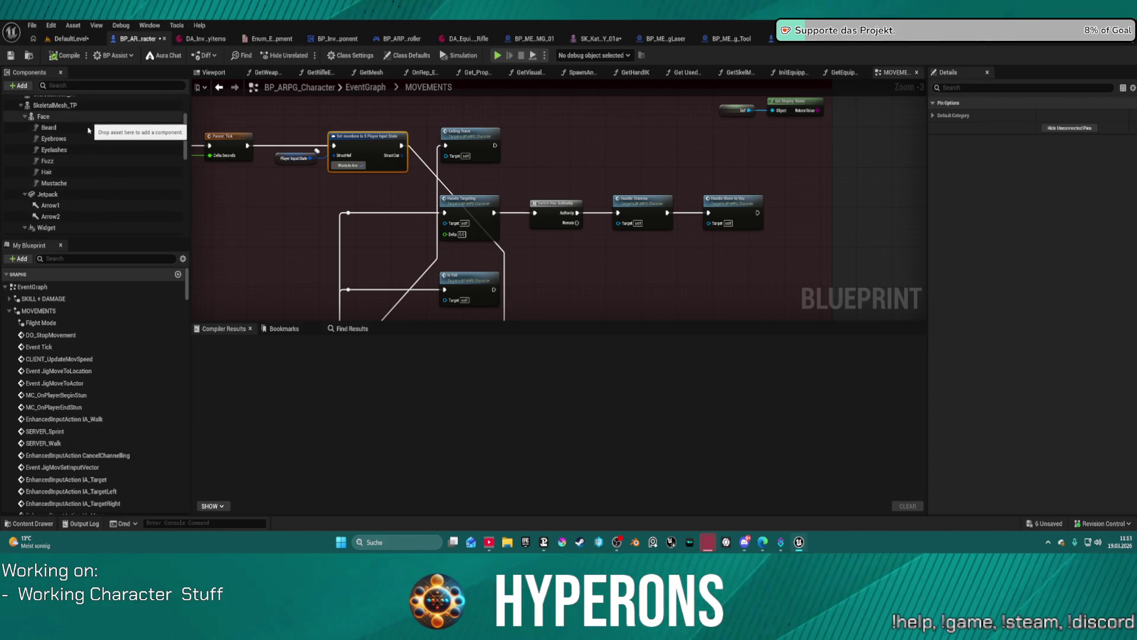
{"action": "scroll", "coordinate": [90, 177], "scroll_direction": "down", "scroll_amount": 3}
{"action": "scroll", "coordinate": [90, 204], "scroll_direction": "up", "scroll_amount": 5}
{"action": "left_click", "coordinate": [83, 168]}
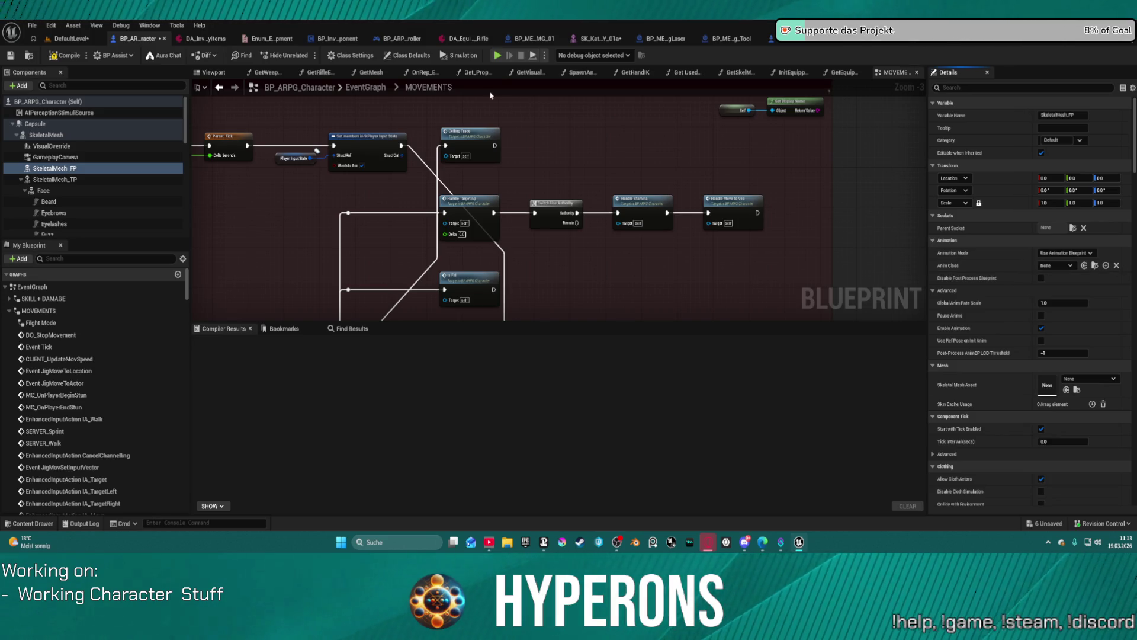
Compile the character blueprint and play in editor despite the compiler errors
{"action": "key", "text": "F7"}
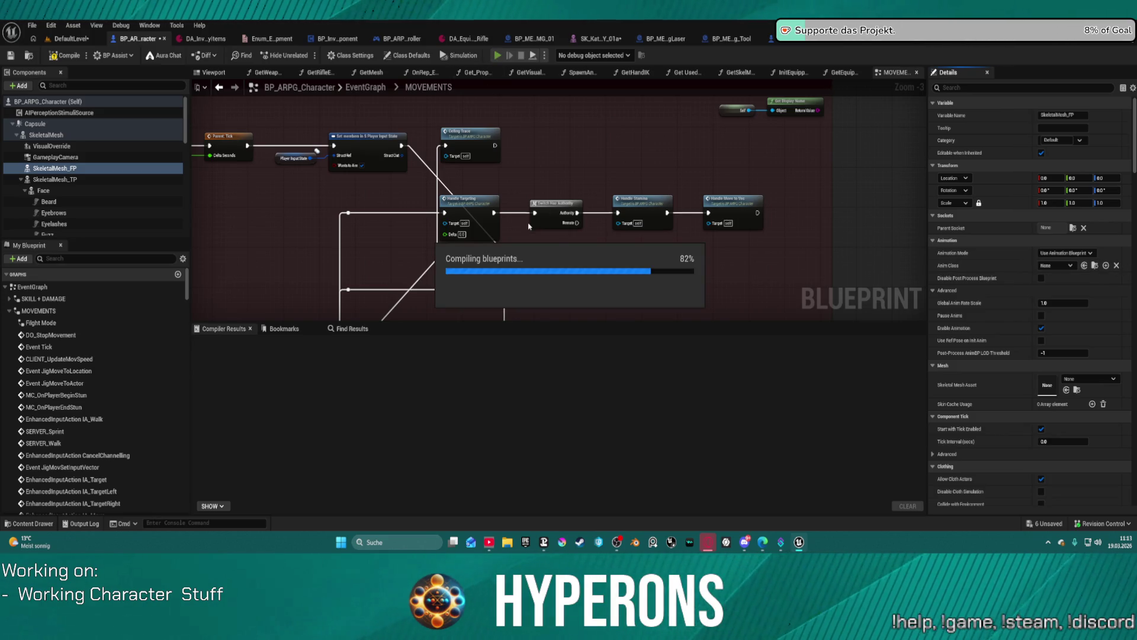
{"action": "key", "text": "alt+p"}
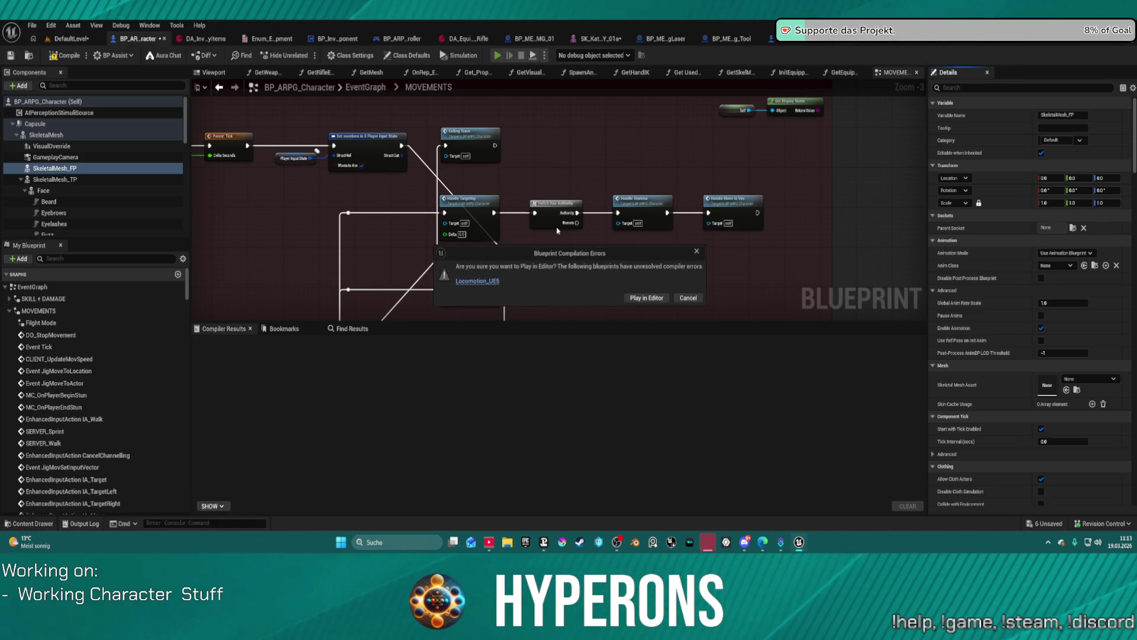
{"action": "left_click", "coordinate": [643, 297]}
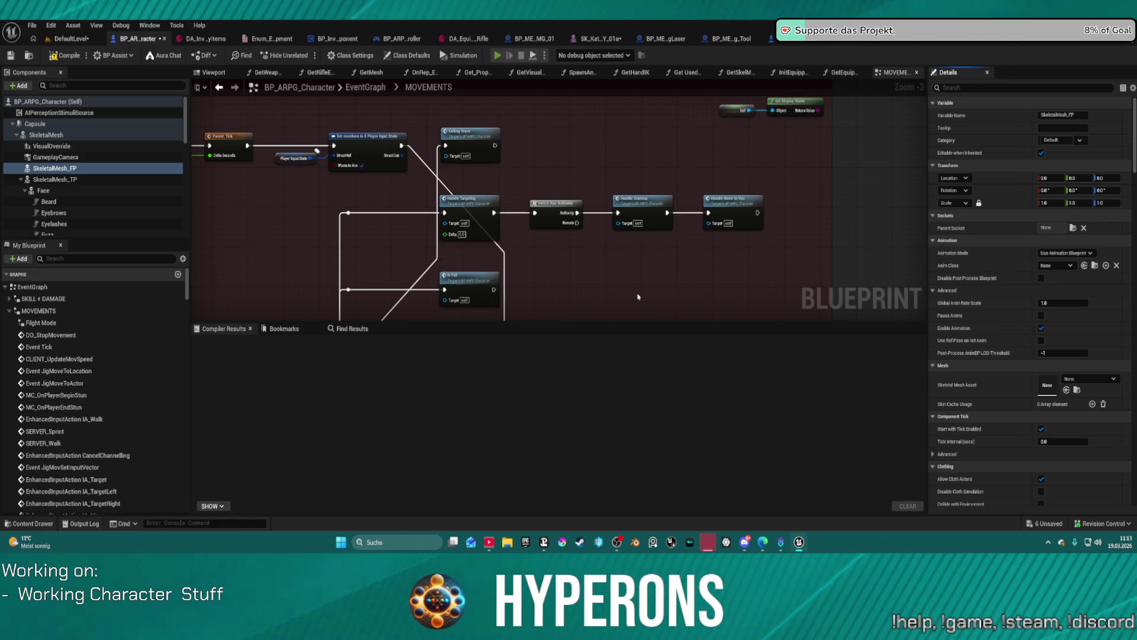
Equip the harvester tool from the in-game inventory, then quit back to the DefaultLevel editor
{"action": "key", "text": "i"}
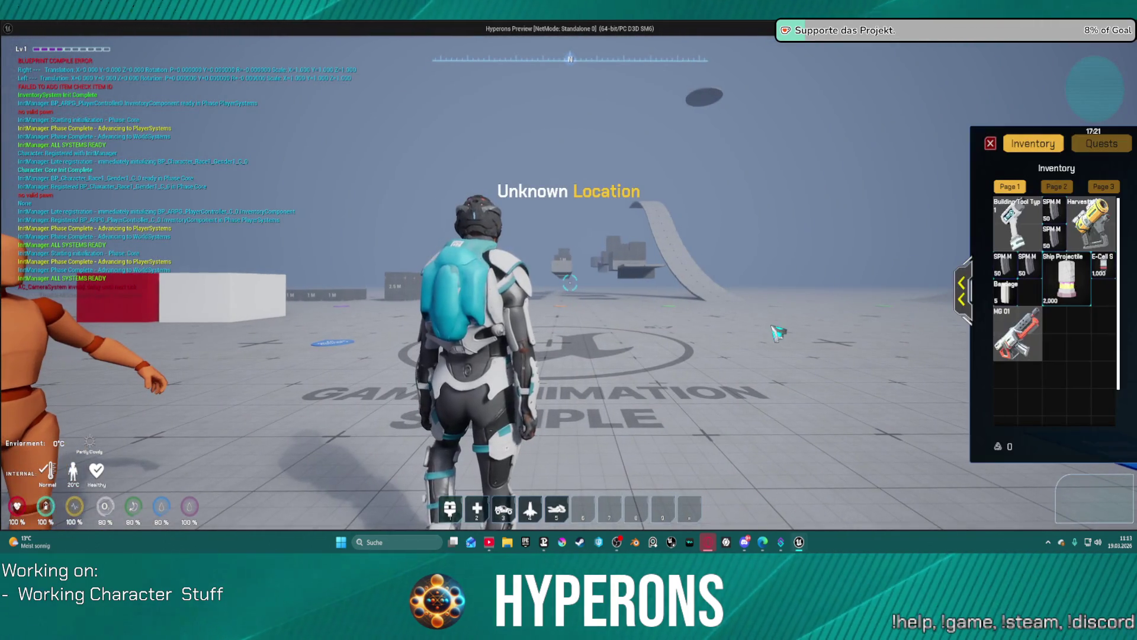
{"action": "left_click", "coordinate": [1090, 222]}
{"action": "key", "text": "i"}
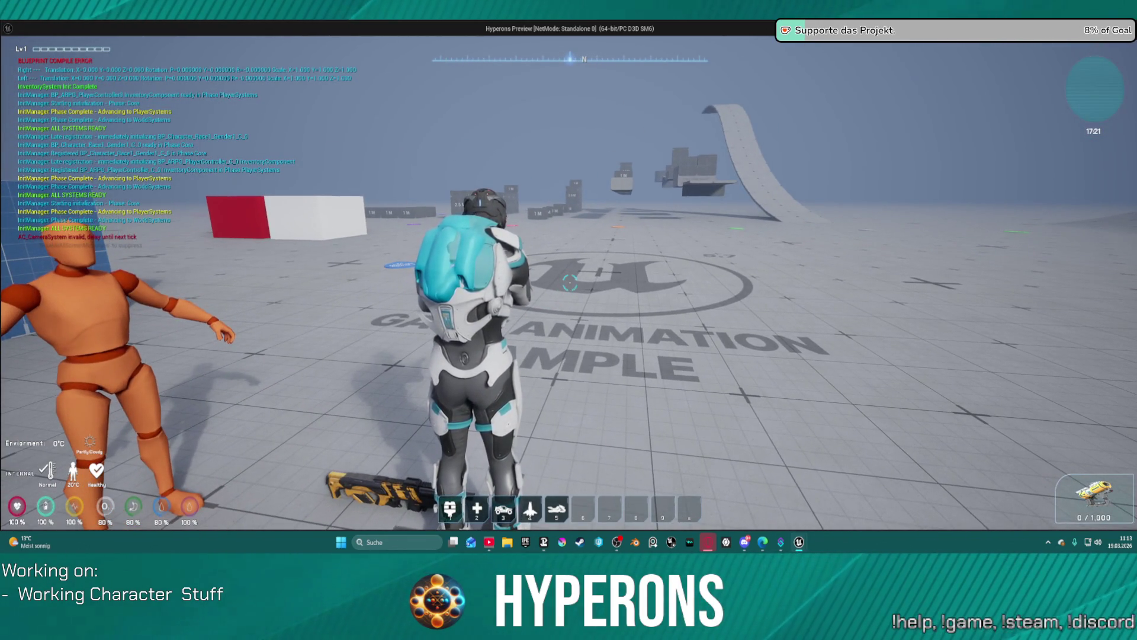
{"action": "key", "text": "Escape"}
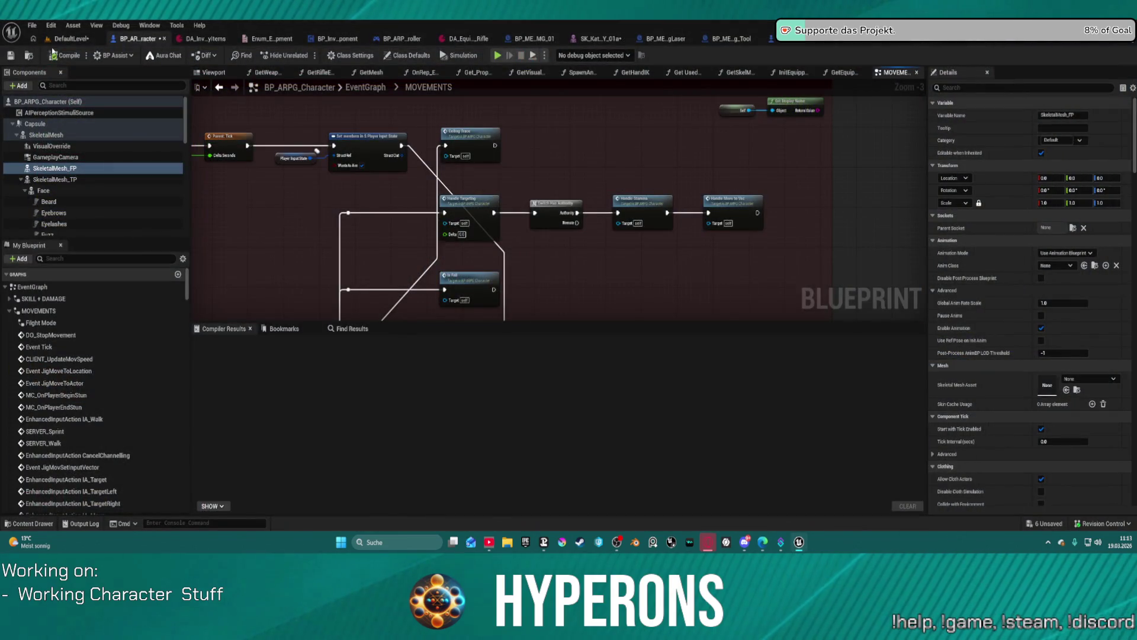
{"action": "left_click", "coordinate": [69, 38]}
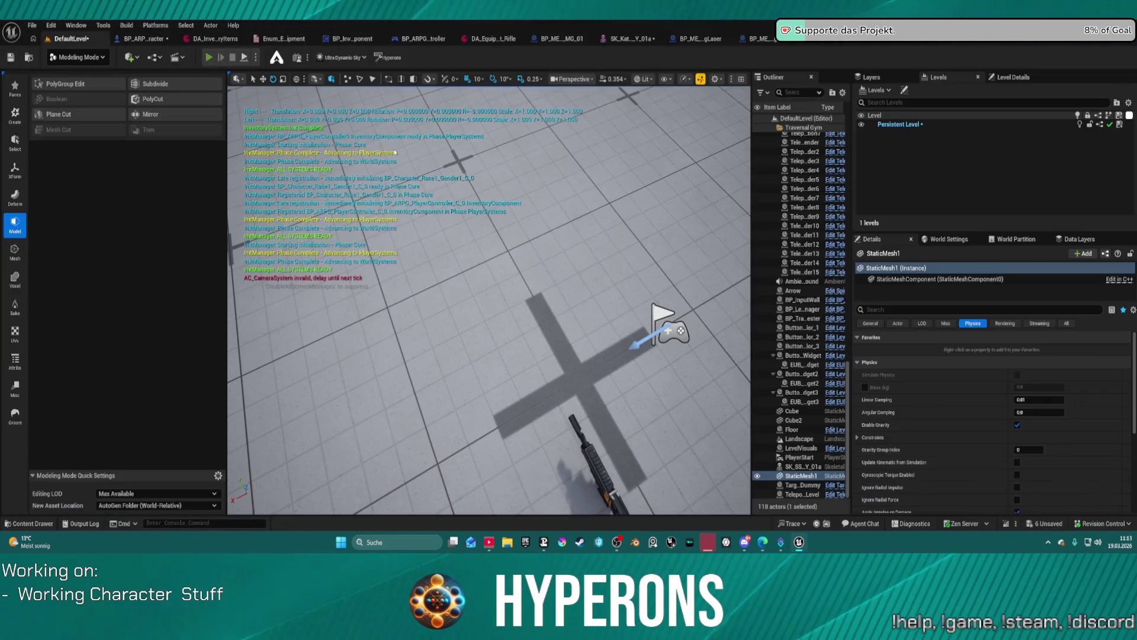
Play in the viewport, toggle the inventory, eject with F8, then stop and reopen BP_ARPG_Character
{"action": "key", "text": "alt+p"}
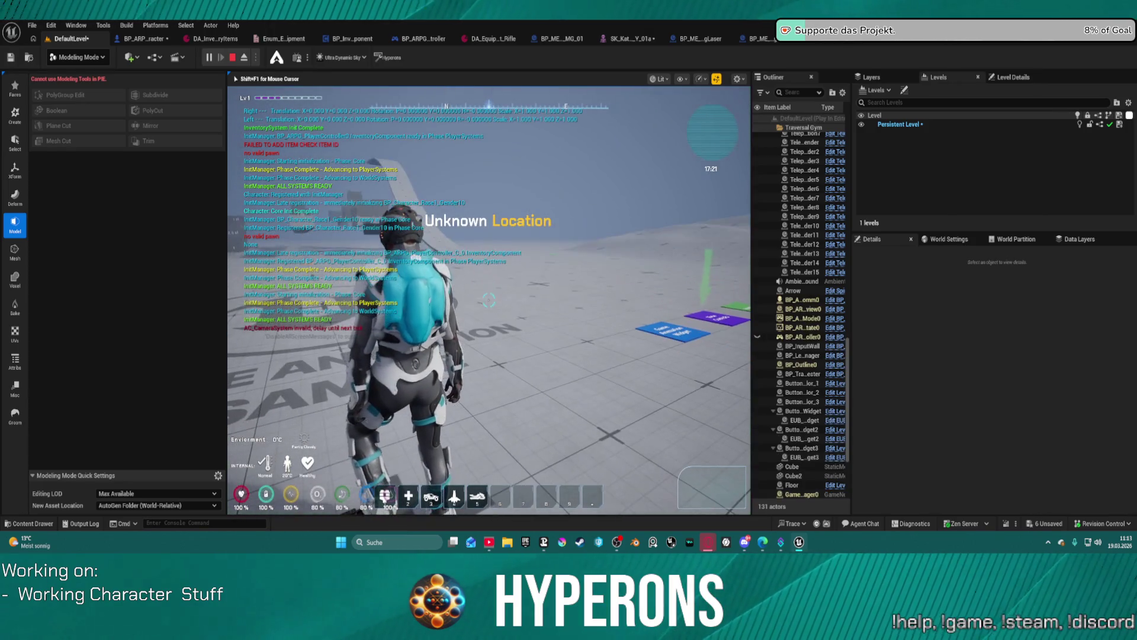
{"action": "key", "text": "i"}
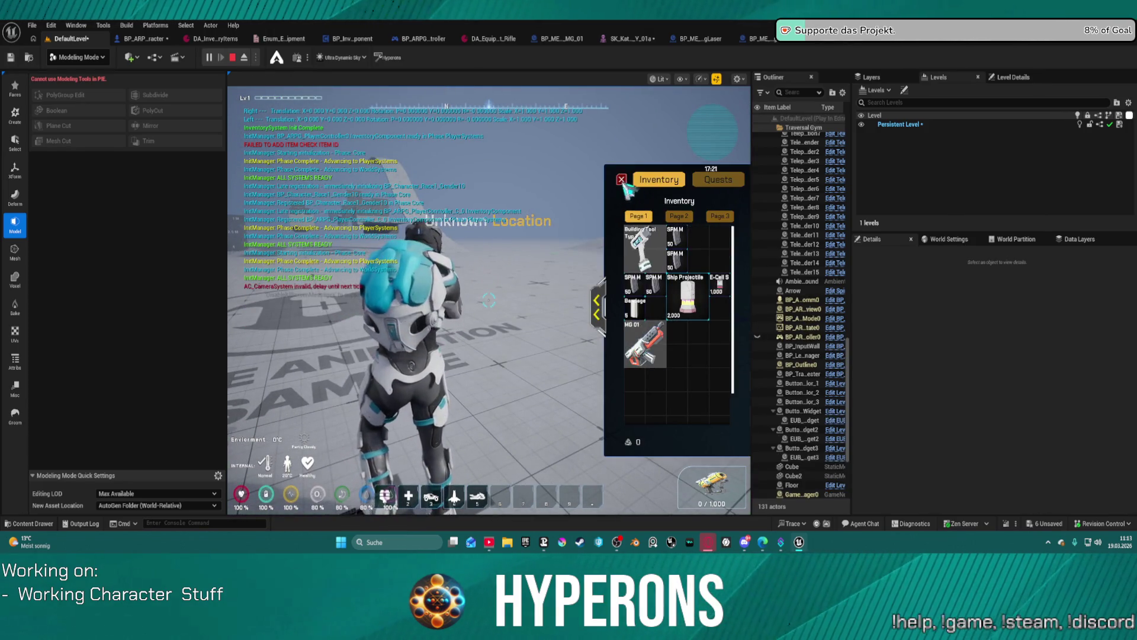
{"action": "key", "text": "i"}
{"action": "key", "text": "F8"}
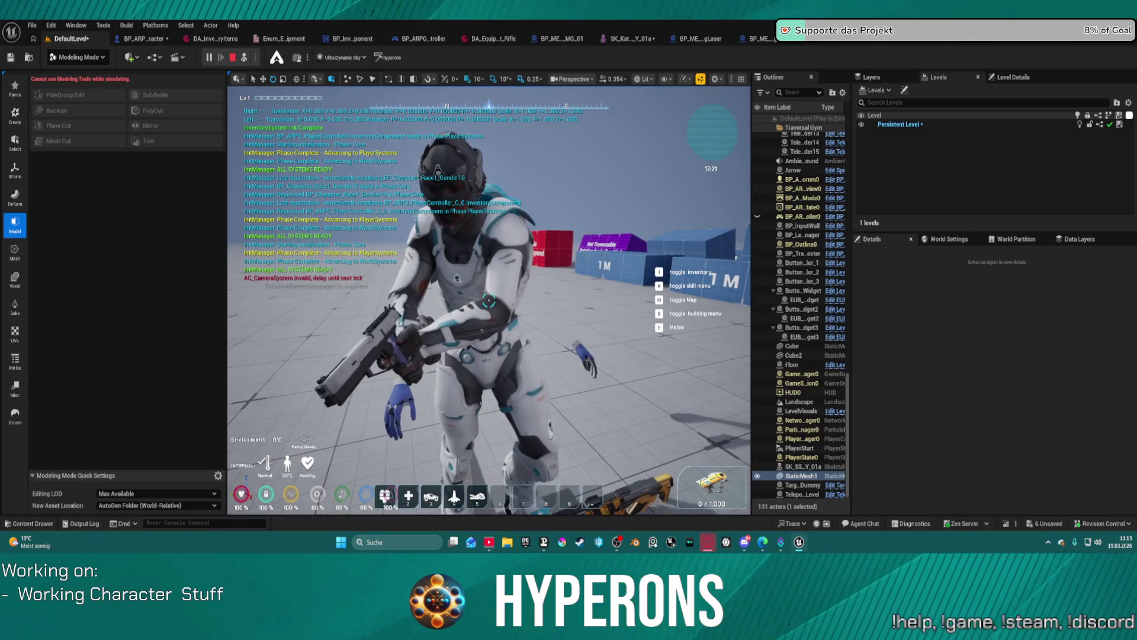
{"action": "key", "text": "Escape"}
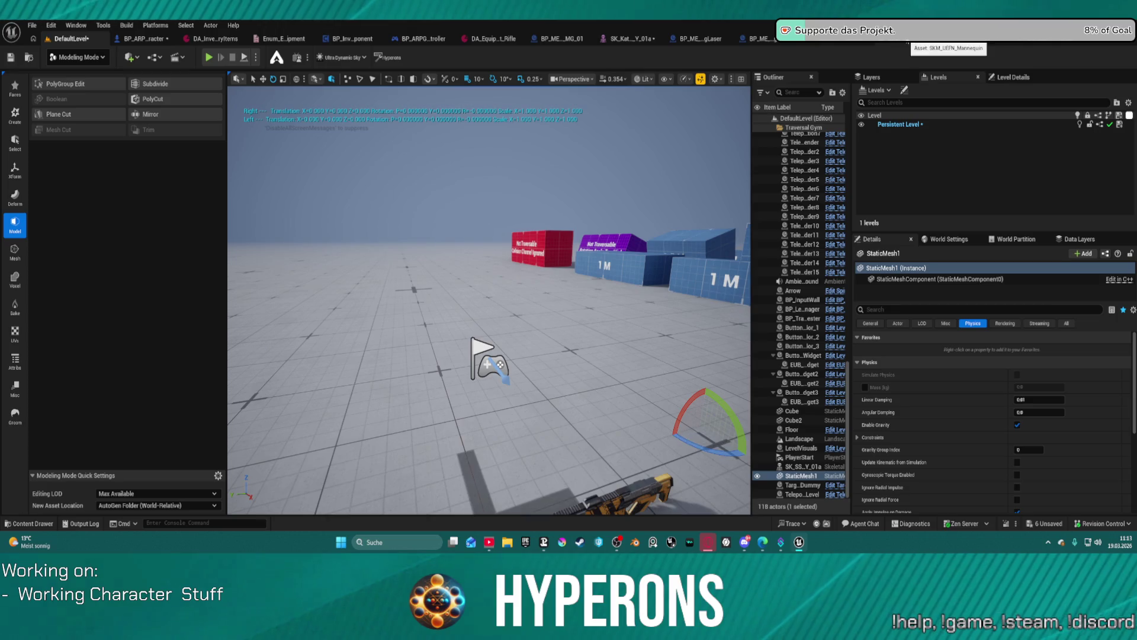
{"action": "left_click", "coordinate": [142, 39]}
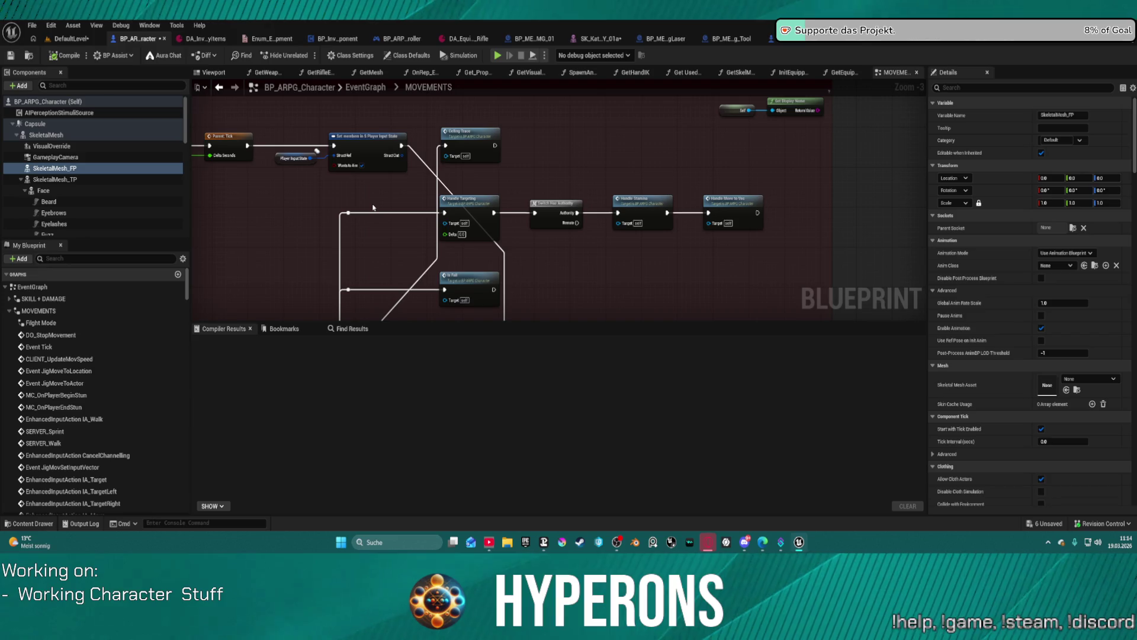
Undo twice to restore SkeletalMesh_FP's ABP_FirstPer… anim class and SKM_UEFN_Mannequin mesh
{"action": "key", "text": "ctrl+z"}
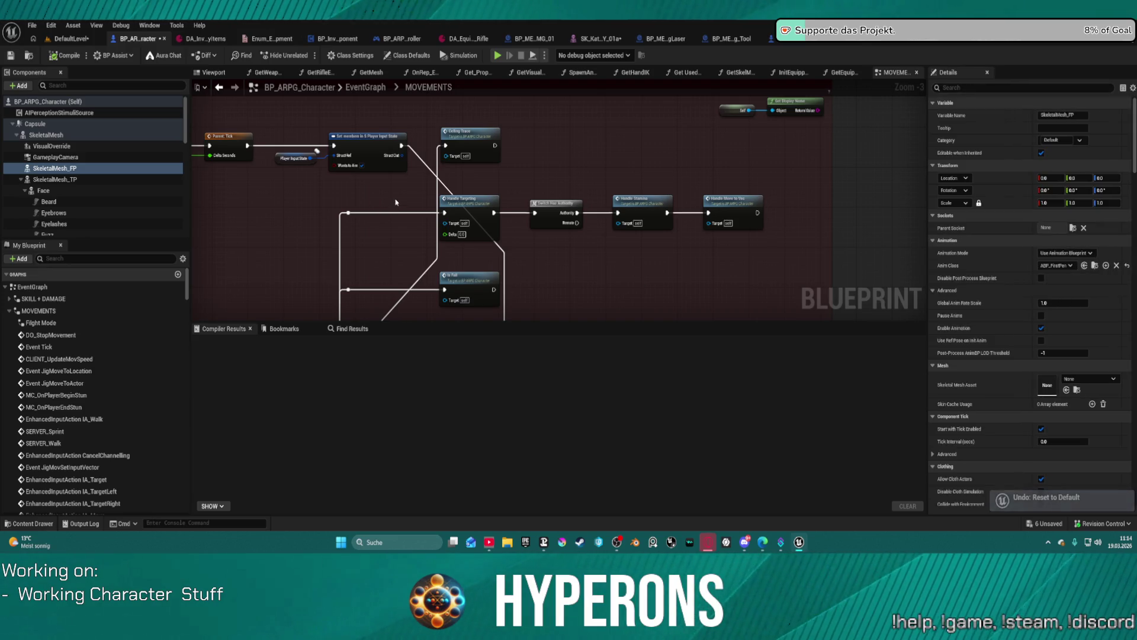
{"action": "key", "text": "ctrl+z"}
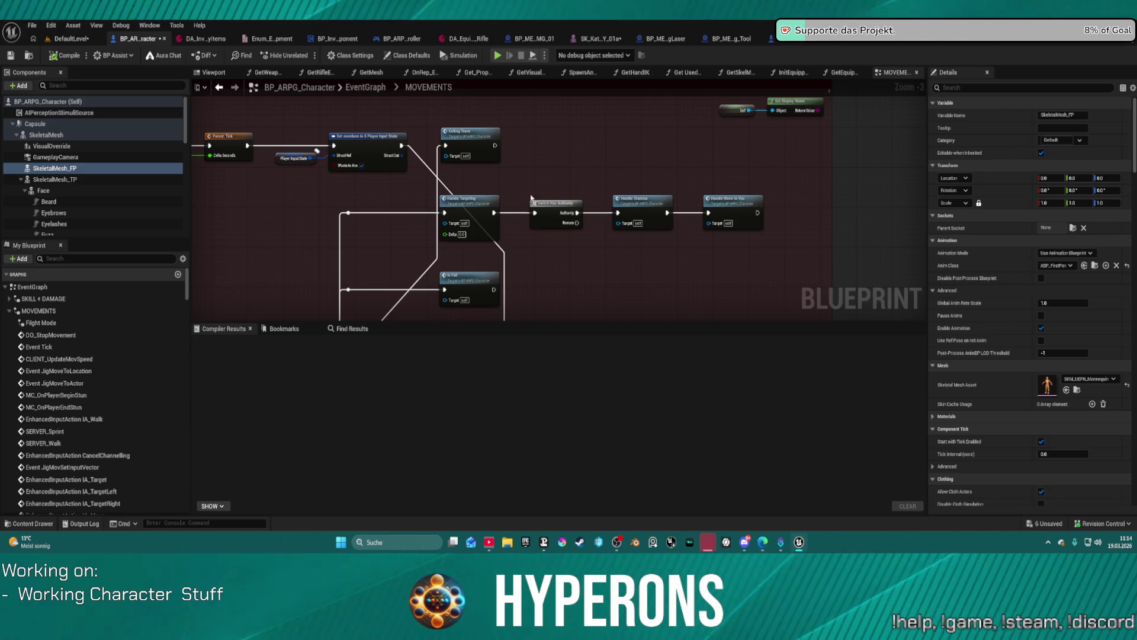
{"action": "scroll", "coordinate": [464, 122], "scroll_direction": "down", "scroll_amount": 2}
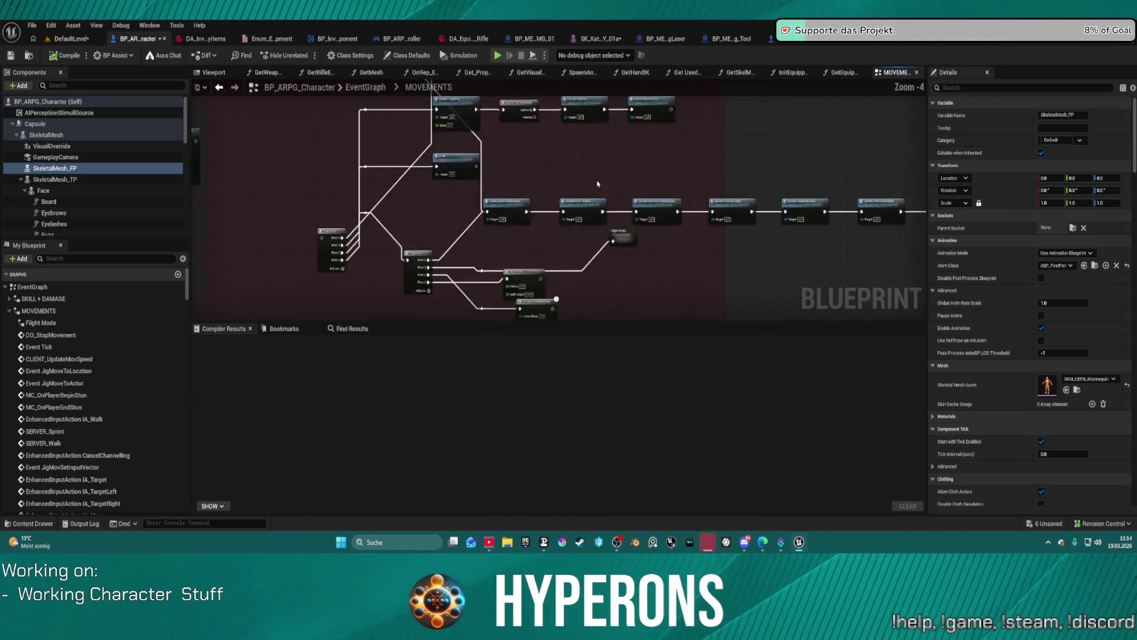
In the EventGraph BeginPlay chain, wire Initialize Primitives' exec output to AC Ragdoll Initialize System
{"action": "scroll", "coordinate": [464, 122], "scroll_direction": "down", "scroll_amount": 3}
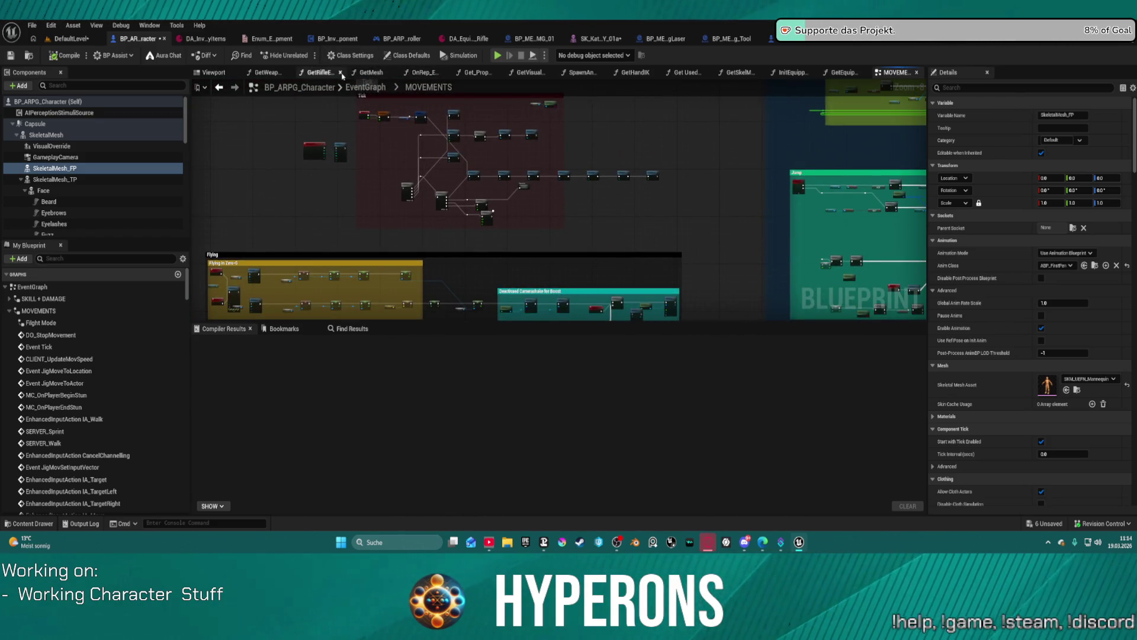
{"action": "left_click", "coordinate": [362, 87]}
{"action": "mouse_move", "coordinate": [399, 174]}
{"action": "left_mouse_down"}
{"action": "mouse_move", "coordinate": [568, 168]}
{"action": "mouse_move", "coordinate": [580, 216]}
{"action": "mouse_move", "coordinate": [533, 178]}
{"action": "mouse_move", "coordinate": [510, 196]}
{"action": "mouse_move", "coordinate": [599, 261]}
{"action": "mouse_move", "coordinate": [528, 254]}
{"action": "left_mouse_up"}
{"action": "scroll", "coordinate": [512, 198], "scroll_direction": "up", "scroll_amount": 3}
{"action": "scroll", "coordinate": [512, 197], "scroll_direction": "down", "scroll_amount": 3}
{"action": "scroll", "coordinate": [529, 255], "scroll_direction": "up", "scroll_amount": 12}
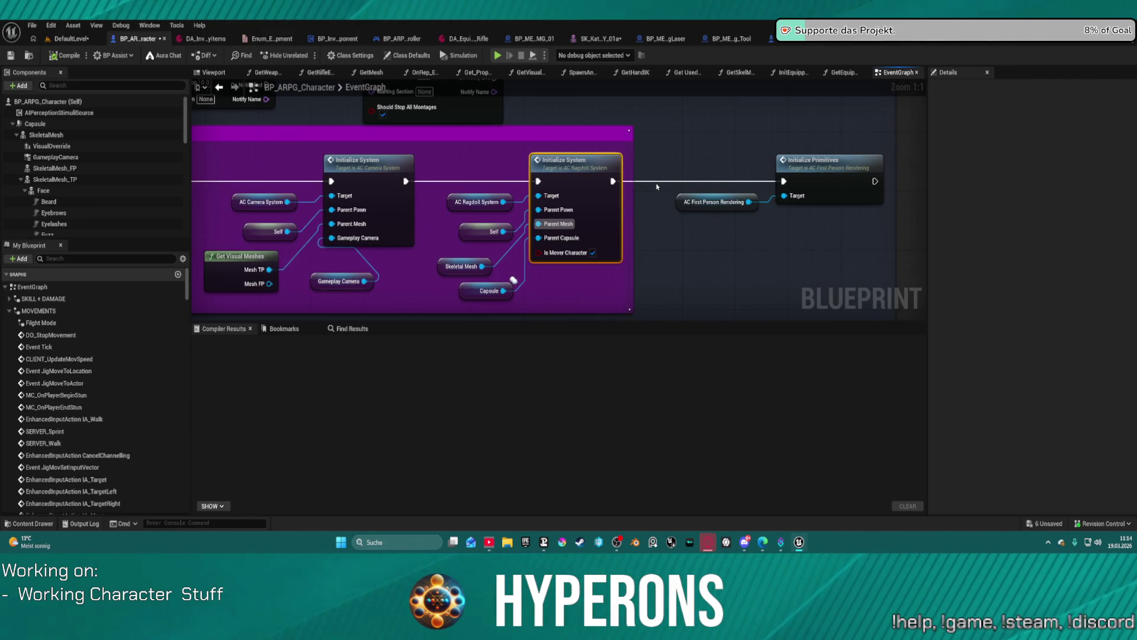
{"action": "mouse_move", "coordinate": [784, 181]}
{"action": "left_mouse_down"}
{"action": "mouse_move", "coordinate": [213, 188]}
{"action": "mouse_move", "coordinate": [785, 187]}
{"action": "left_mouse_up"}
{"action": "left_click", "coordinate": [858, 187]}
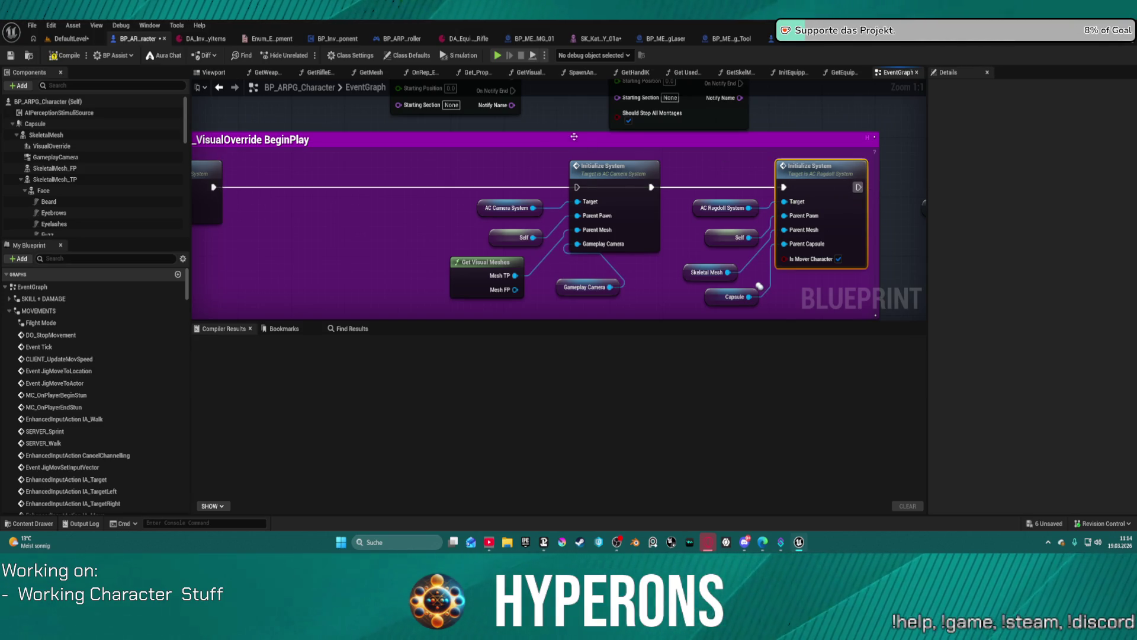
Compile and play despite the compiler errors, then exit the game preview
{"action": "left_click", "coordinate": [497, 55]}
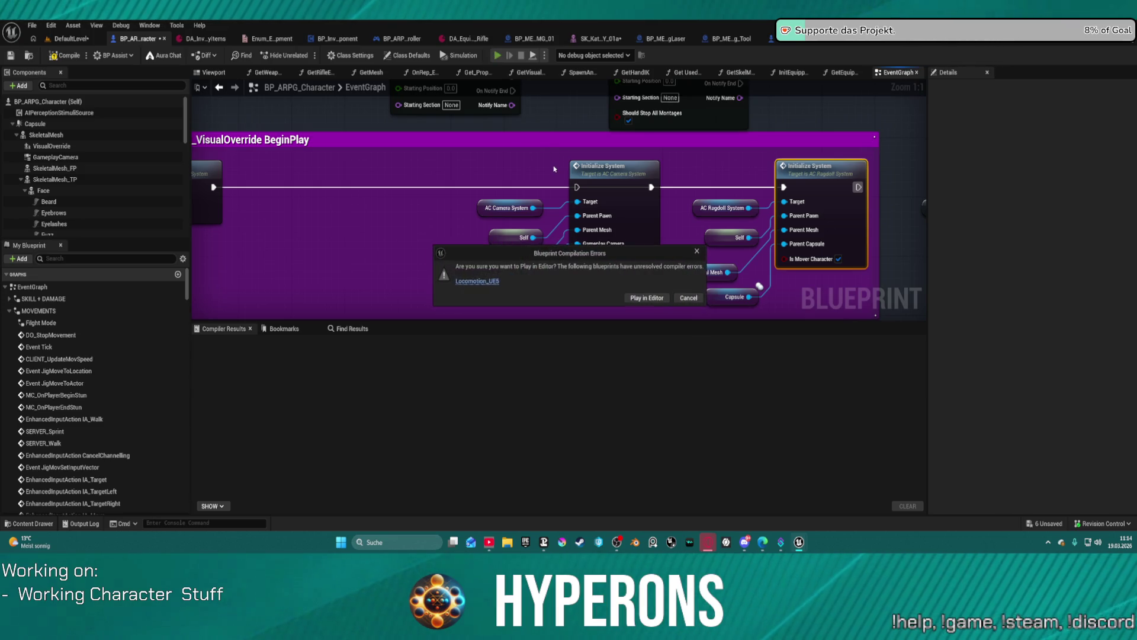
{"action": "left_click", "coordinate": [644, 299]}
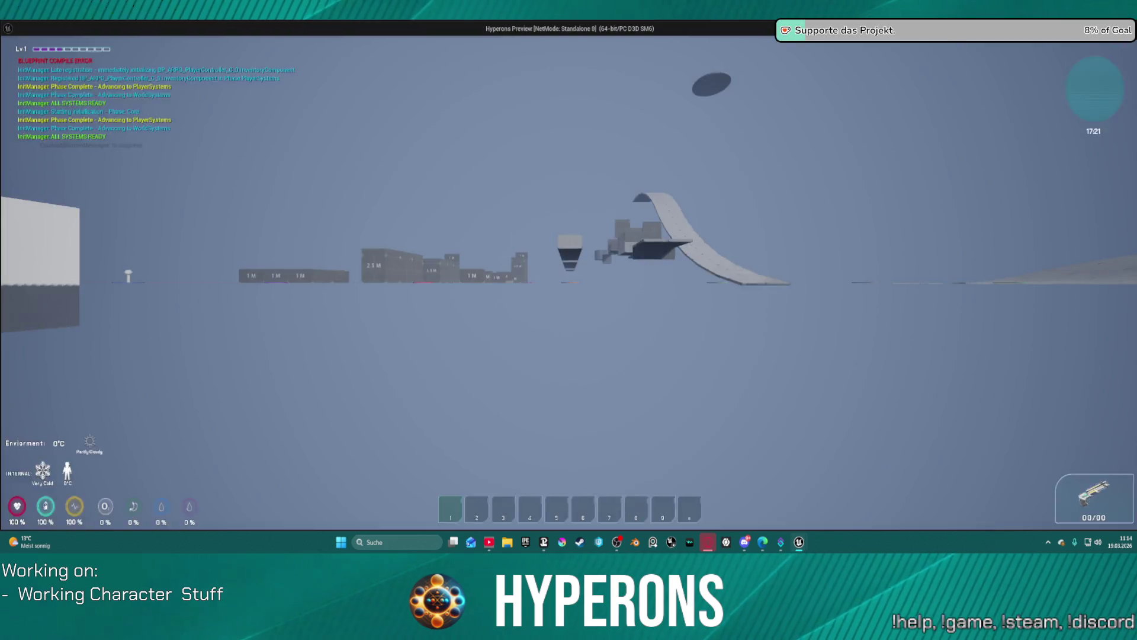
{"action": "key", "text": "Escape"}
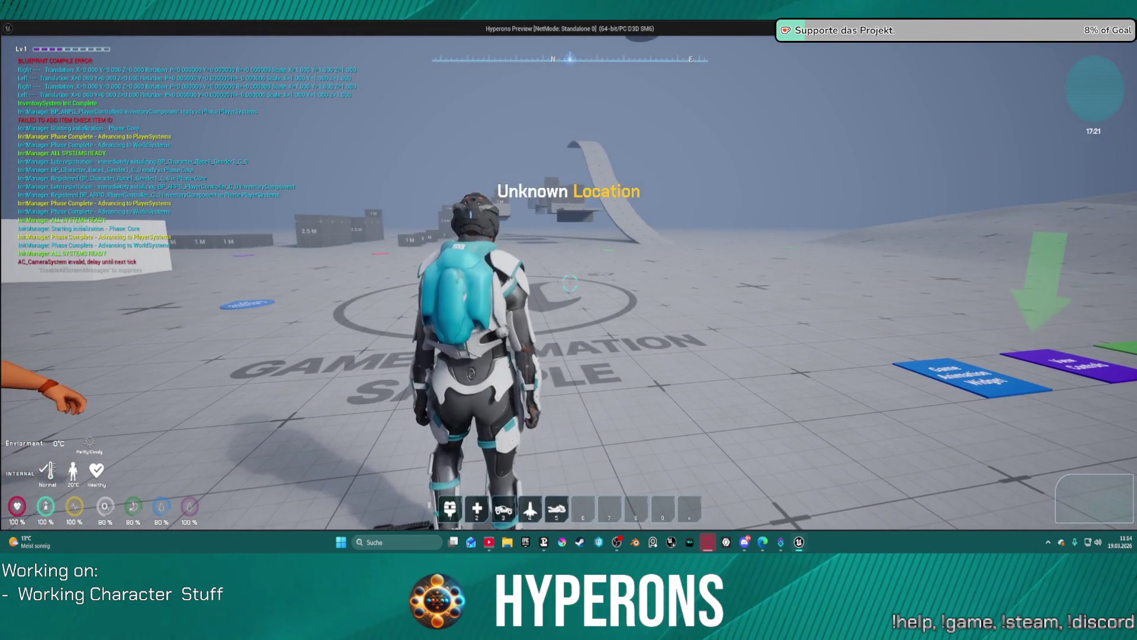
{"action": "key", "text": "Escape"}
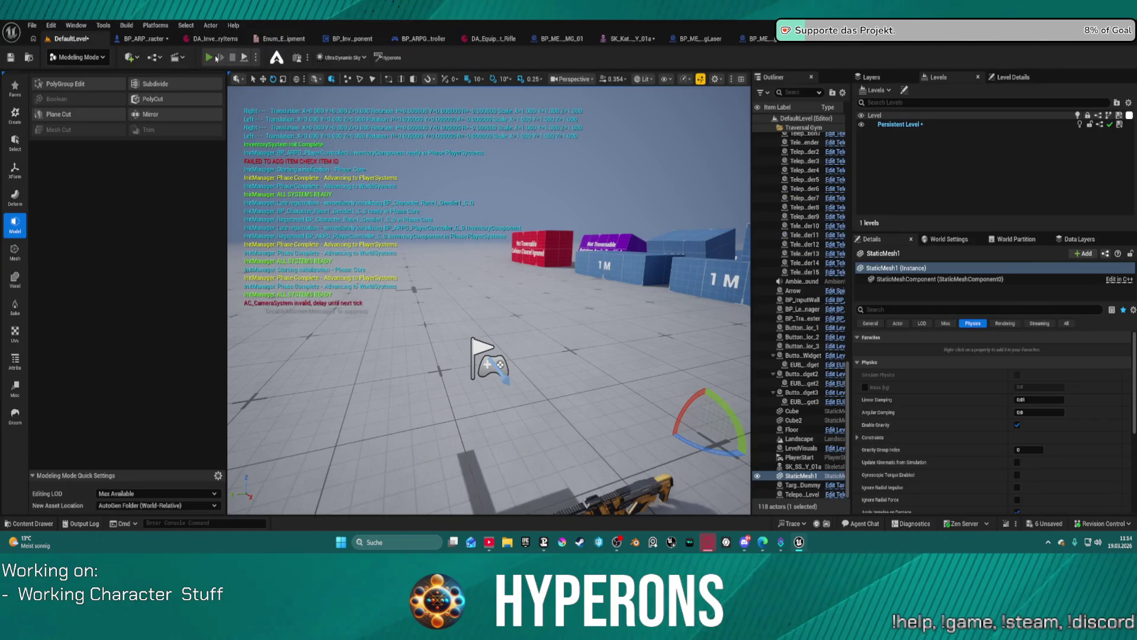
Start a viewport play test, toggle the inventory and eject from the player with F8
{"action": "key", "text": "alt+p"}
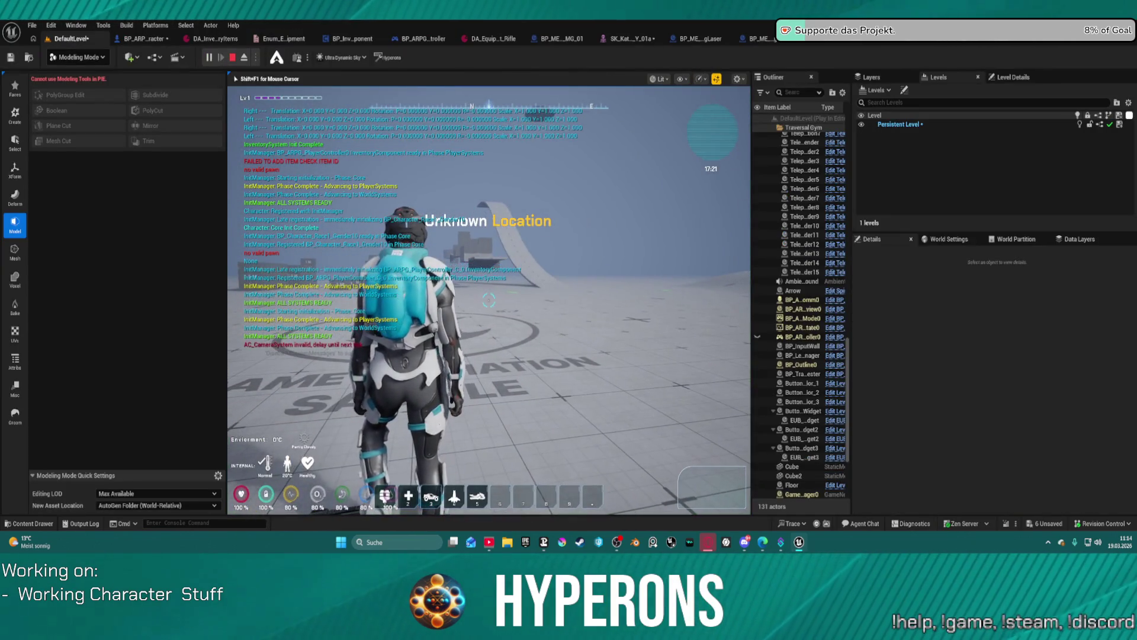
{"action": "key", "text": "i"}
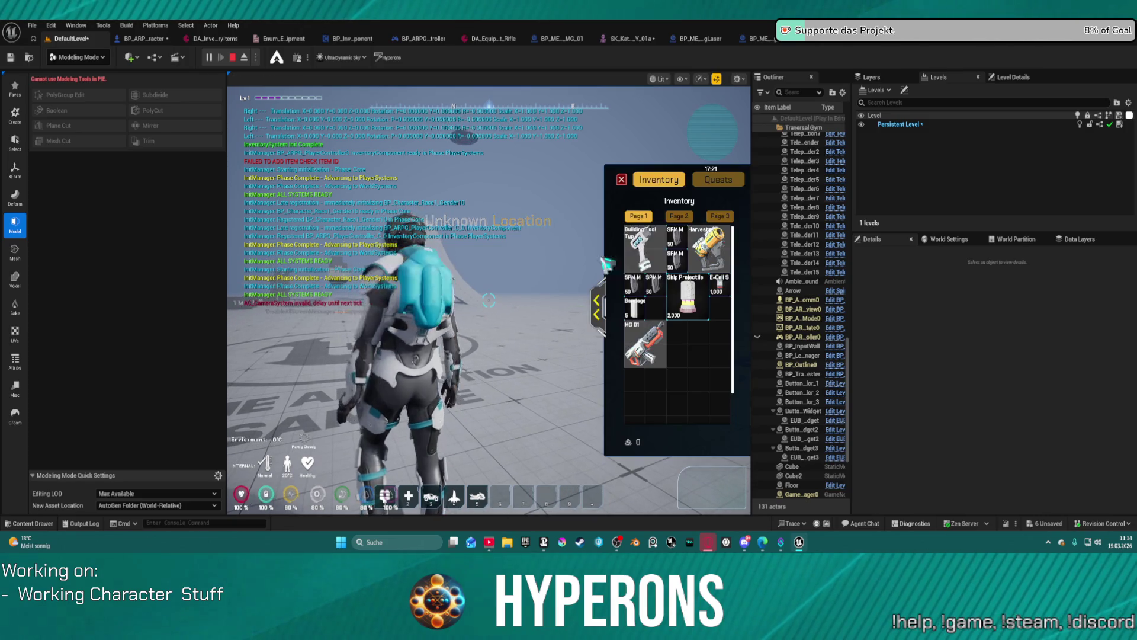
{"action": "key", "text": "i"}
{"action": "key", "text": "F8"}
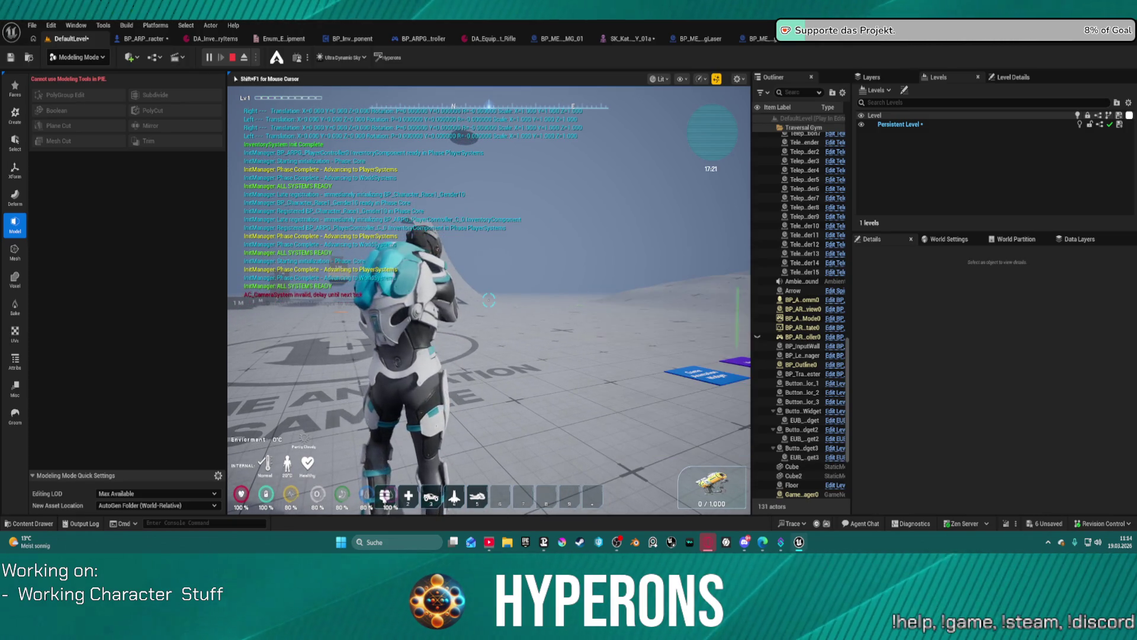
{"action": "left_click", "coordinate": [629, 200]}
Swap from pistol to rifle and back with keys 1 and 2, then stop play
{"action": "key", "text": "1"}
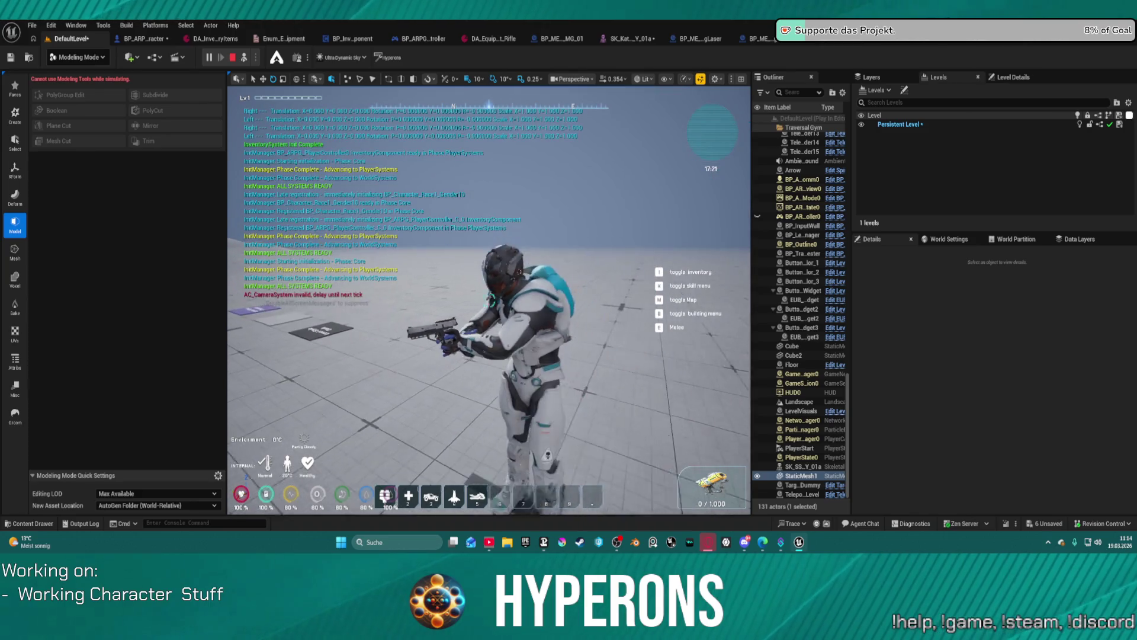
{"action": "key", "text": "2"}
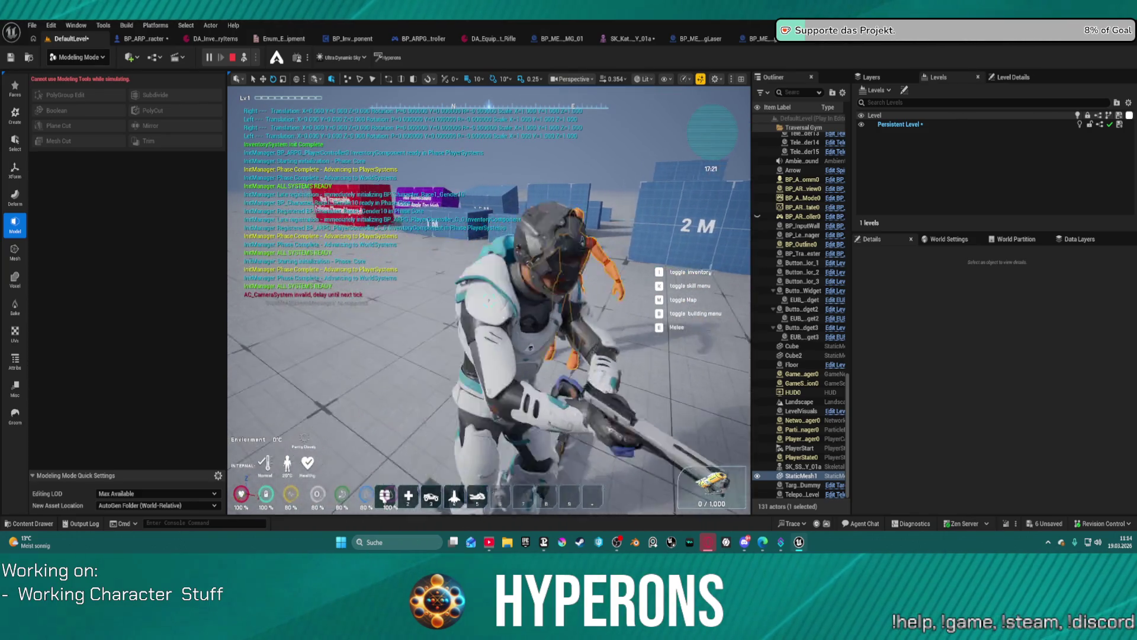
{"action": "key", "text": "1"}
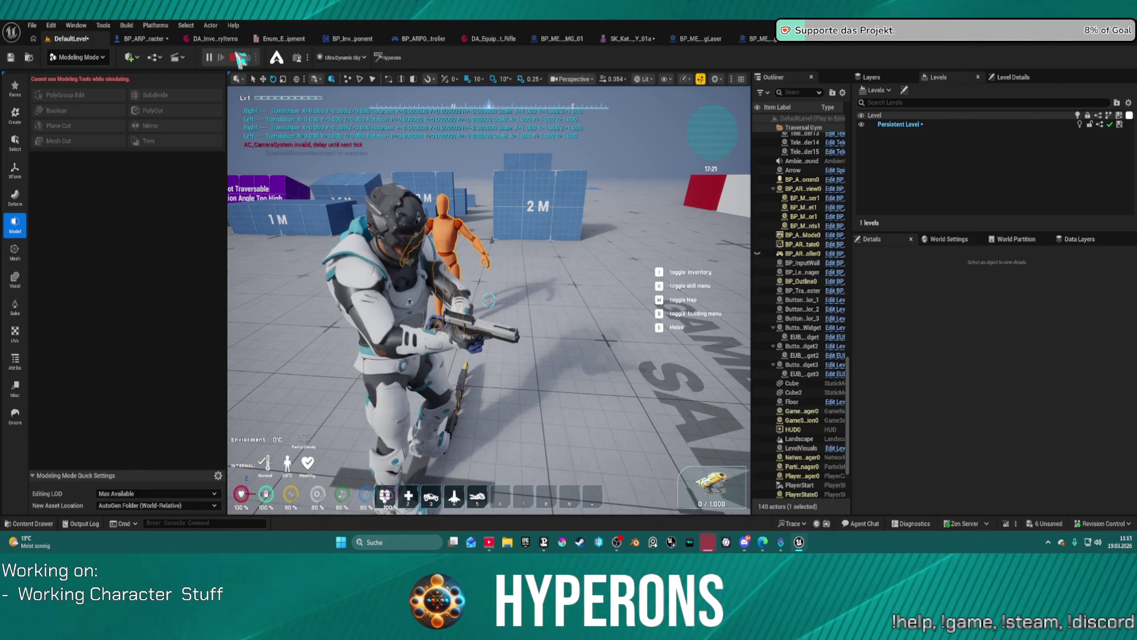
{"action": "left_click", "coordinate": [237, 57]}
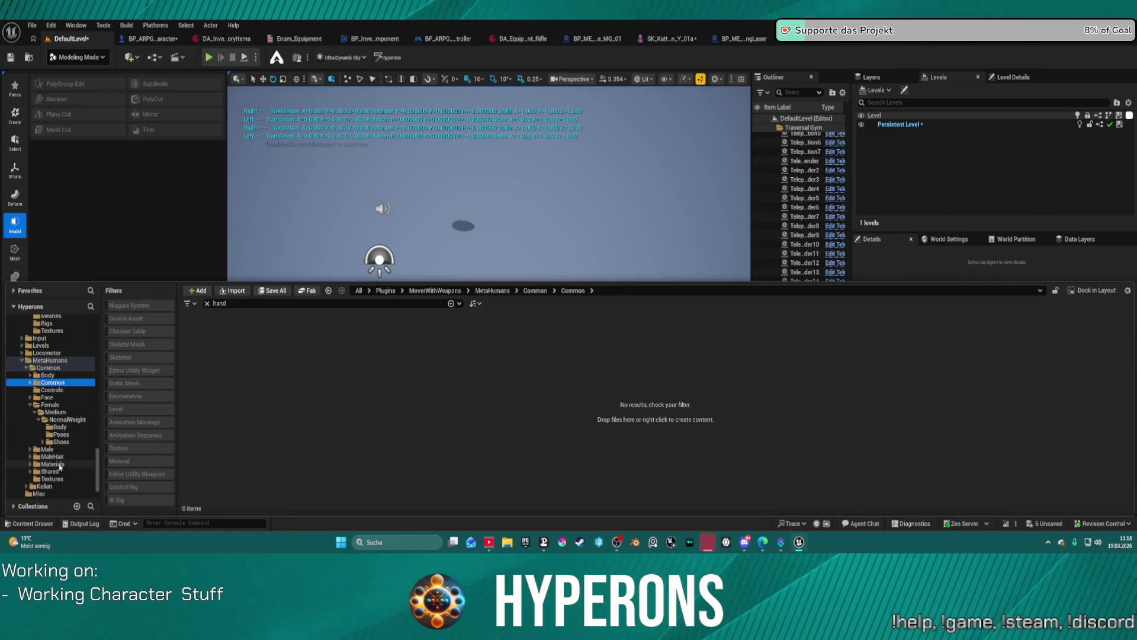
{"action": "scroll", "coordinate": [61, 472], "scroll_direction": "down", "scroll_amount": 2}
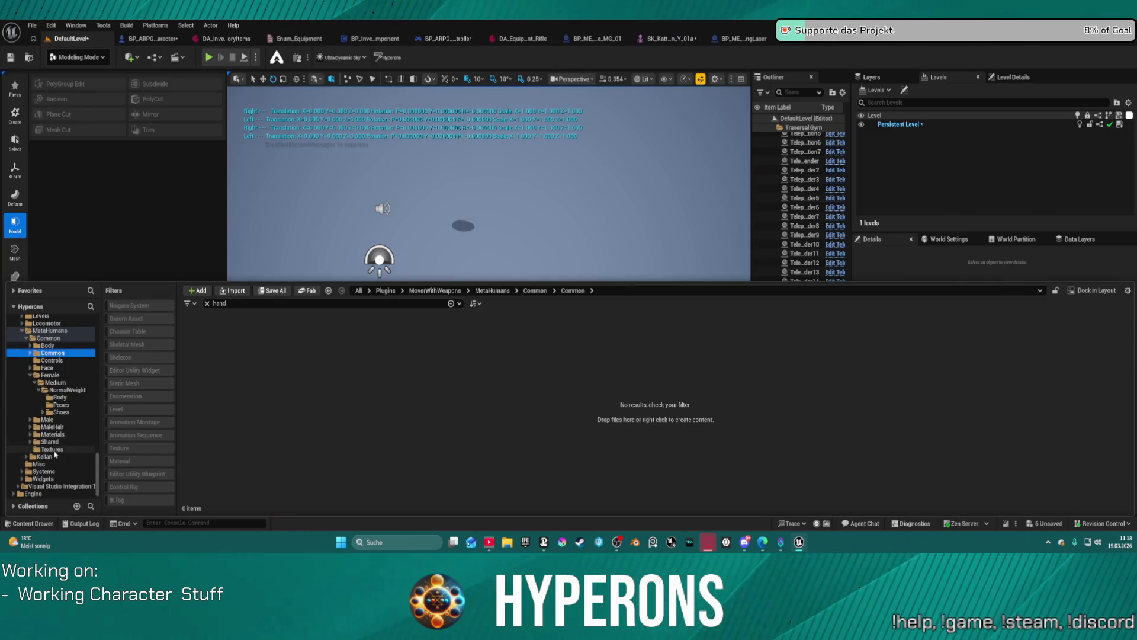
Browse Kellan's Body folder, then filter Kellan to skeletal meshes and open m_med_nrw_body
{"action": "left_click", "coordinate": [207, 303]}
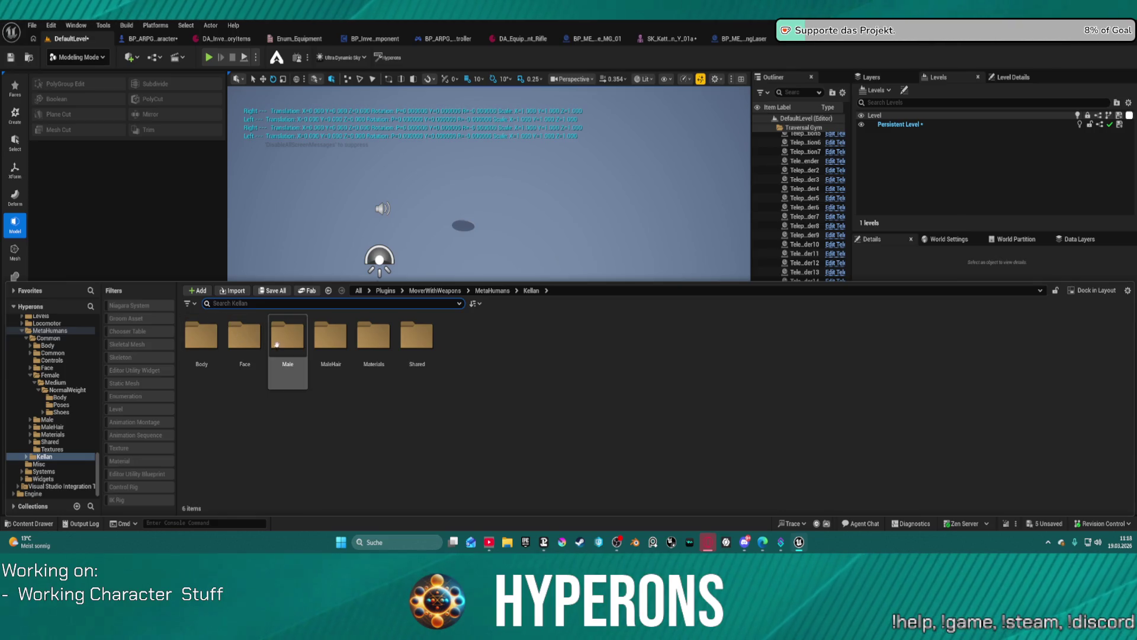
{"action": "double_click", "coordinate": [210, 335]}
{"action": "left_click", "coordinate": [213, 336]}
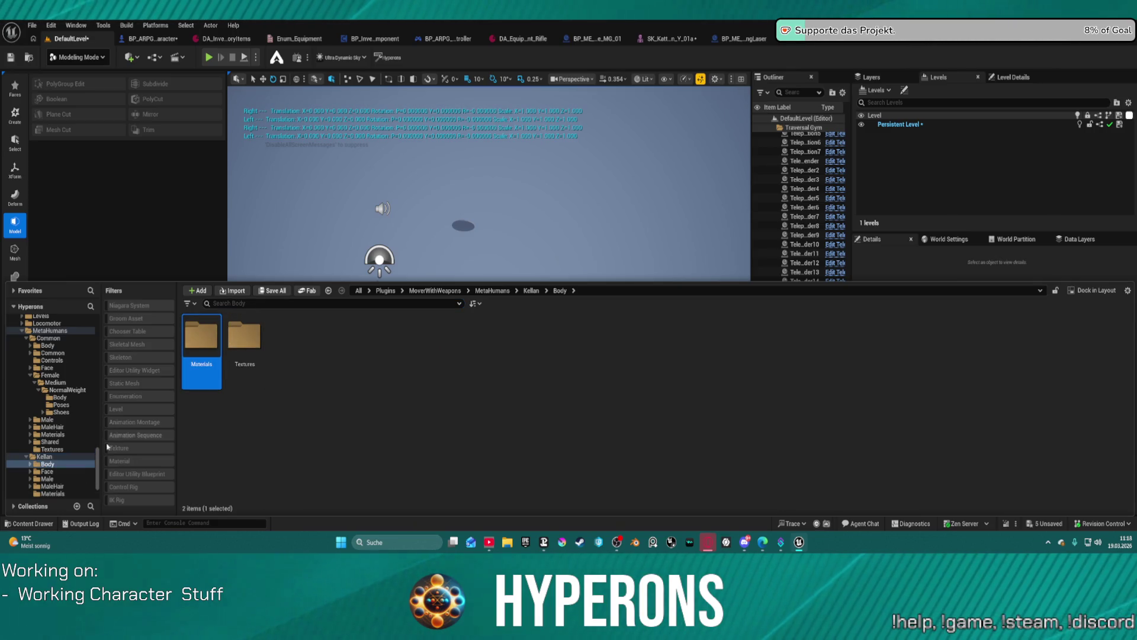
{"action": "scroll", "coordinate": [60, 449], "scroll_direction": "down", "scroll_amount": 3}
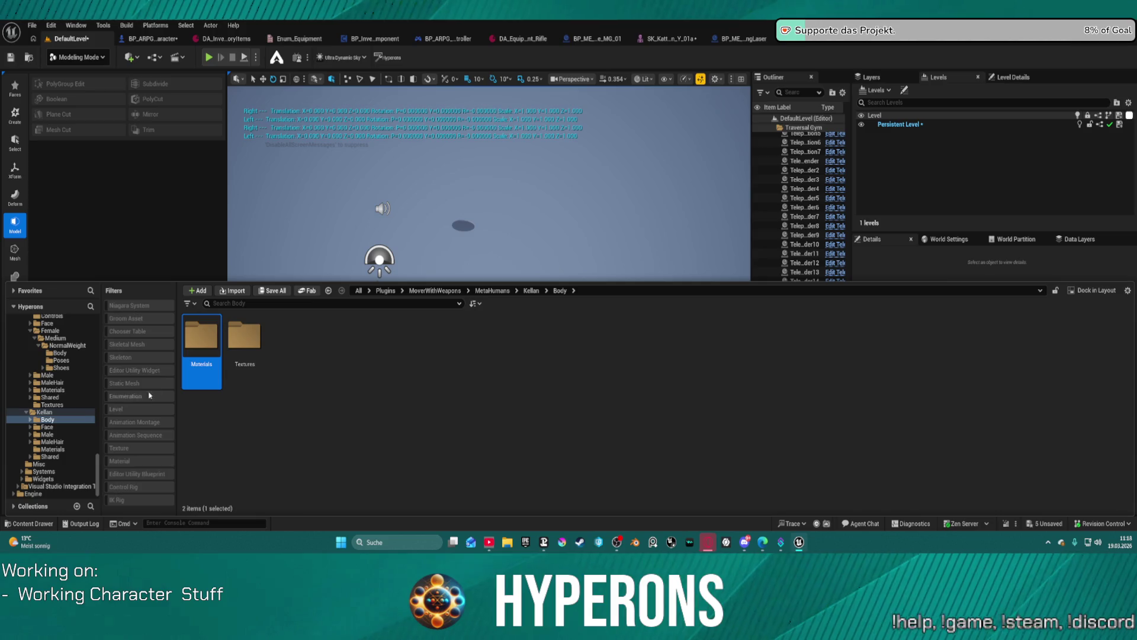
{"action": "left_click", "coordinate": [43, 412]}
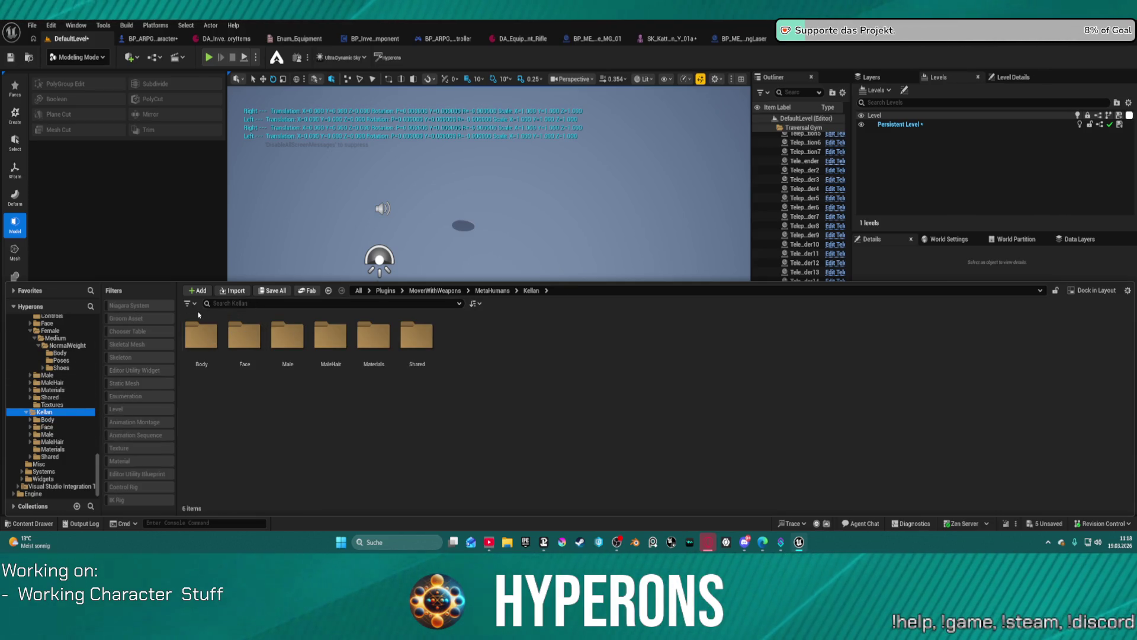
{"action": "left_click", "coordinate": [133, 344]}
{"action": "left_click", "coordinate": [261, 347]}
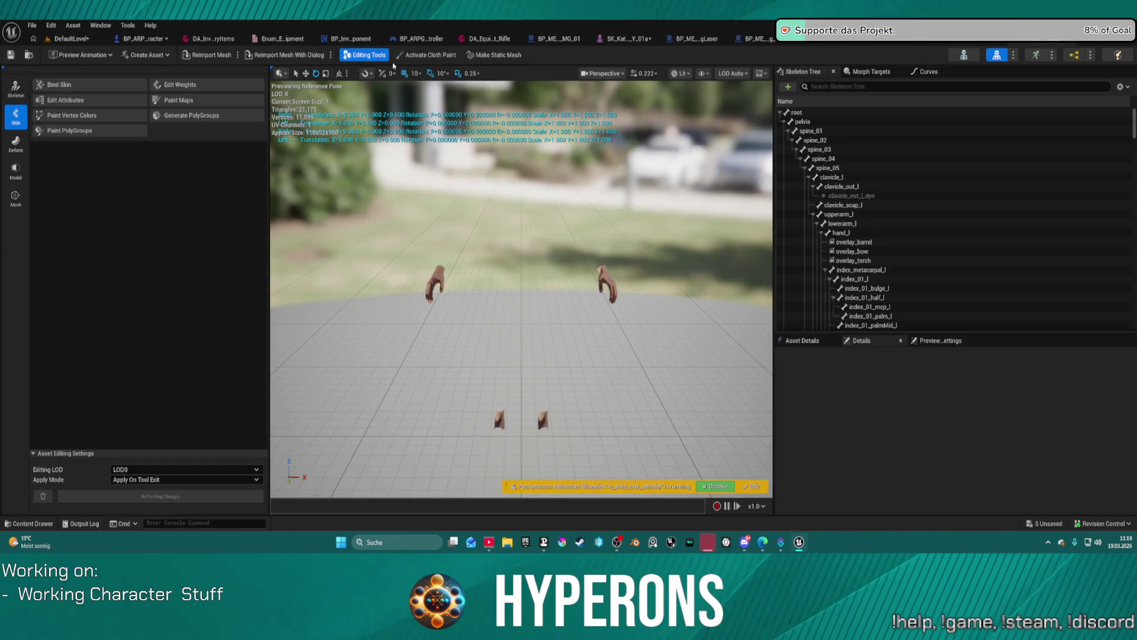
Convert m_med_nrw_body into the new StaticMesh1 asset and return to the DefaultLevel editor
{"action": "left_click", "coordinate": [508, 55]}
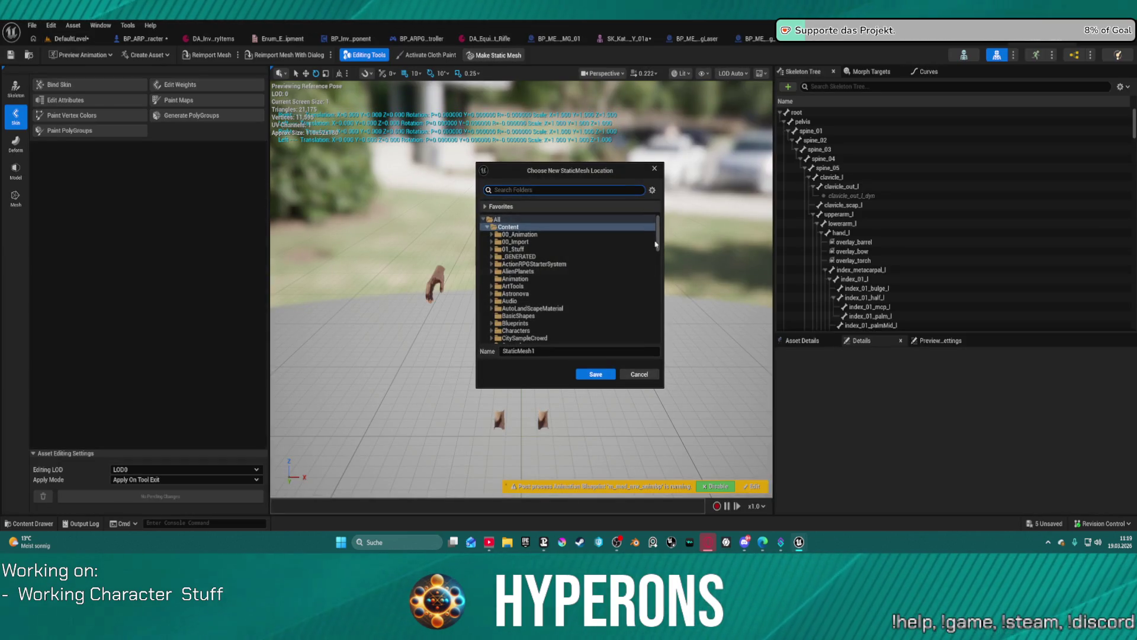
{"action": "left_click", "coordinate": [601, 375]}
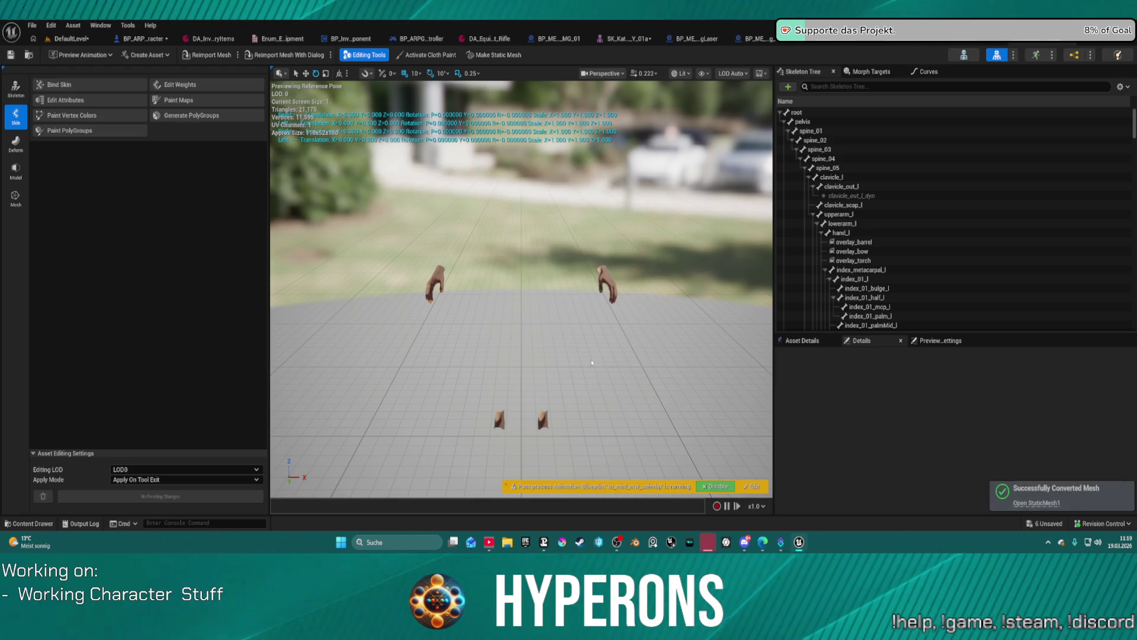
{"action": "left_click", "coordinate": [74, 39]}
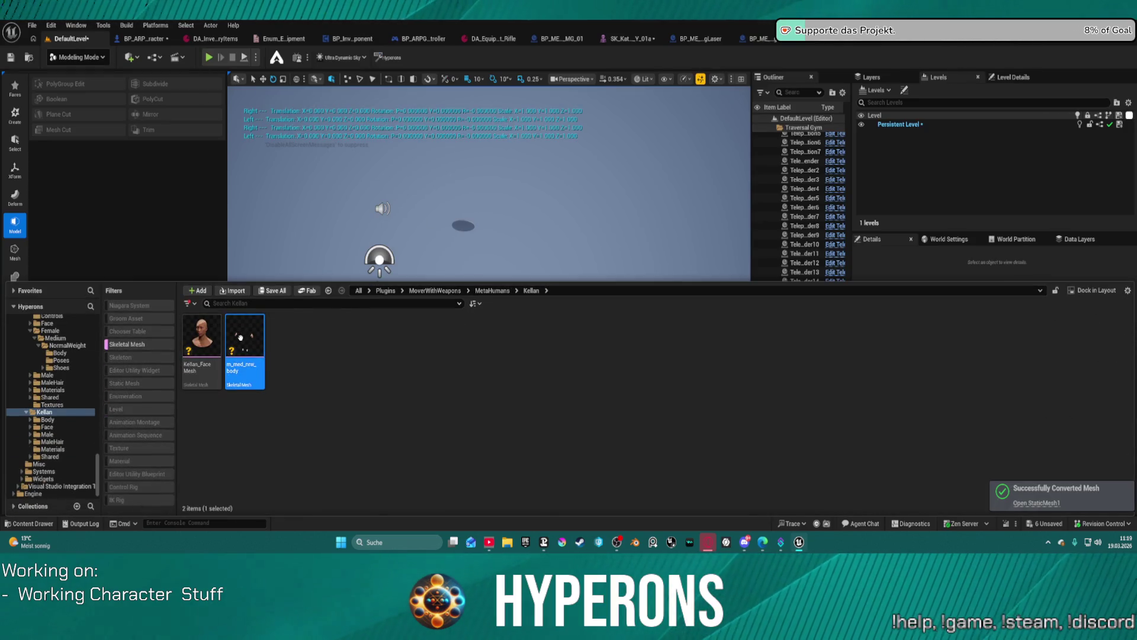
Place m_med_nrw_body into the level and frame it in the viewport
{"action": "left_click_drag", "start_coordinate": [501, 422], "coordinate": [501, 422]}
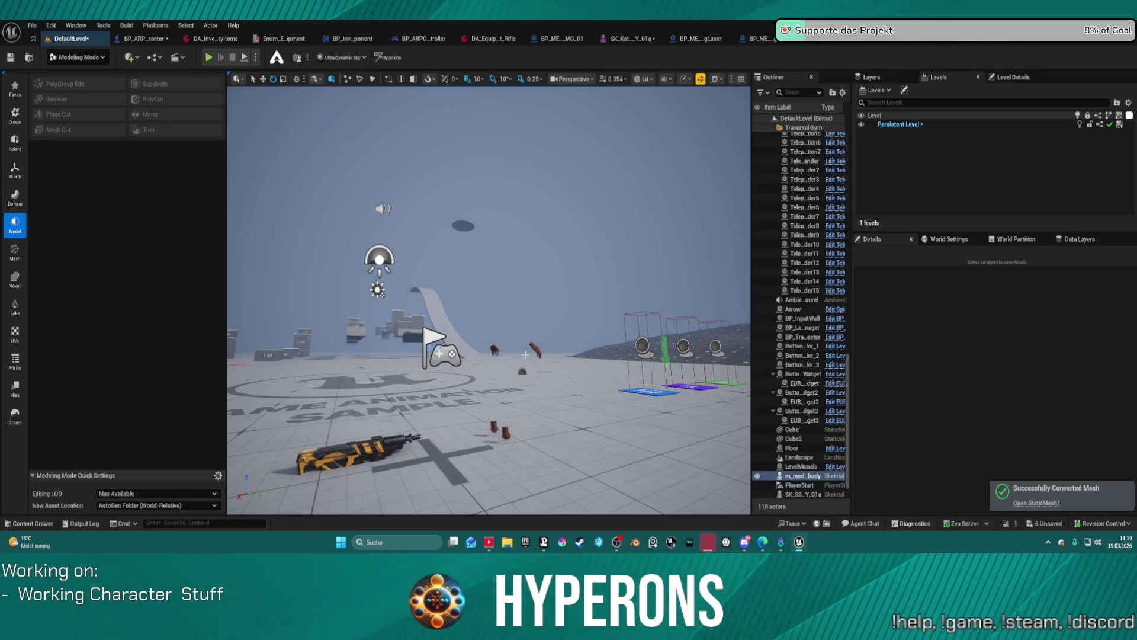
{"action": "key", "text": "f"}
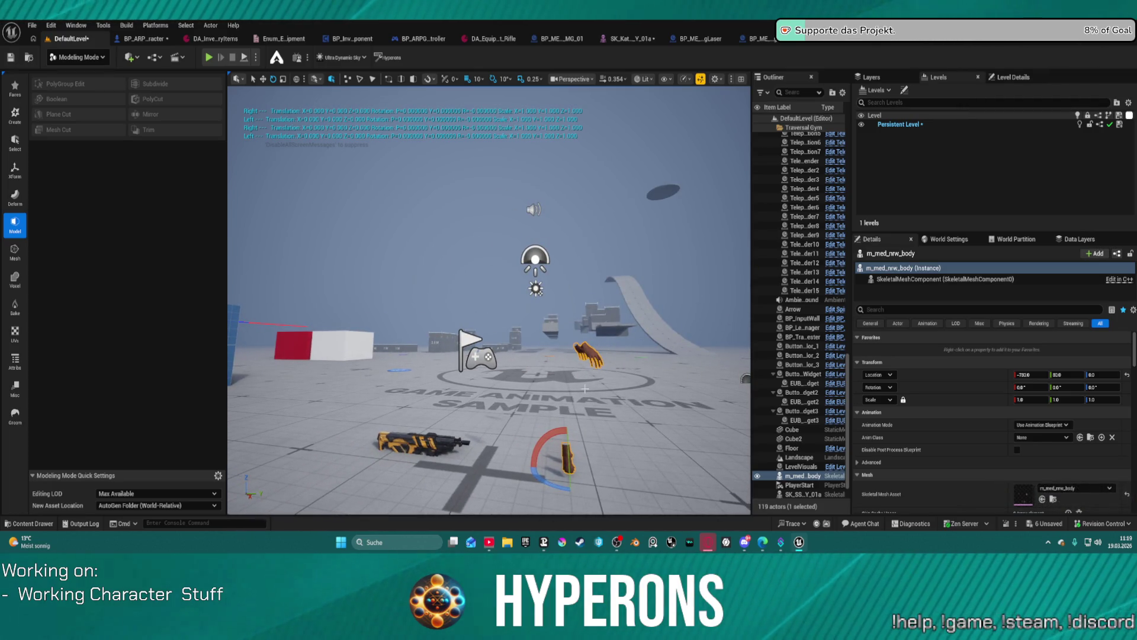
{"action": "key", "text": "Escape"}
Clear the content drawer's skeletal mesh filter, frame StaticMesh2 and start a Plane Cut on it
{"action": "key", "text": "ctrl+space"}
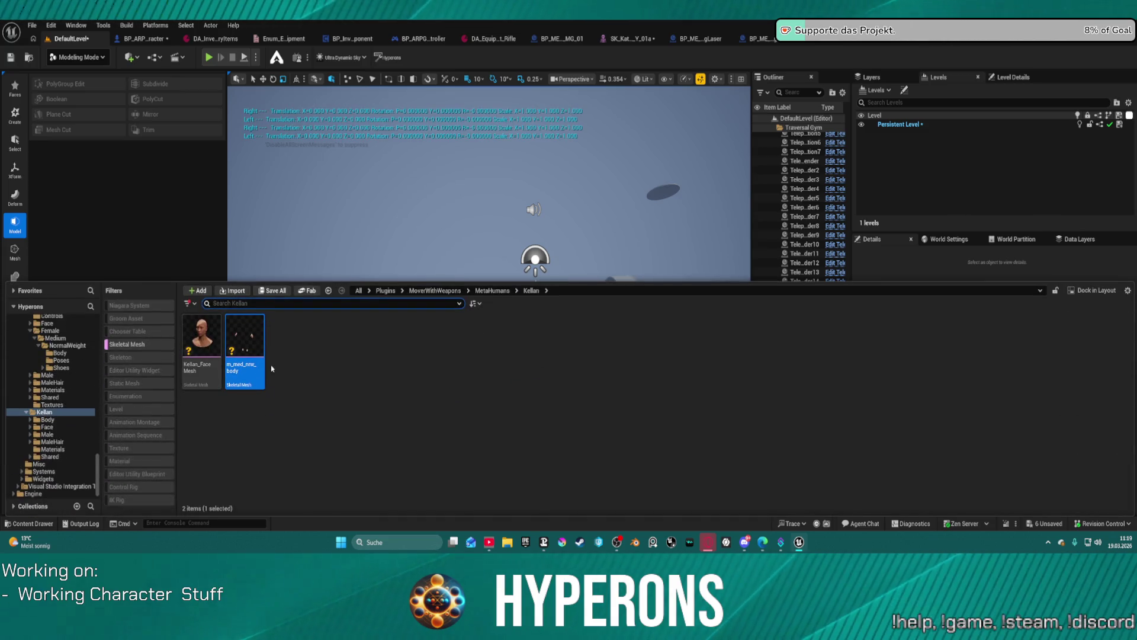
{"action": "scroll", "coordinate": [59, 402], "scroll_direction": "up", "scroll_amount": 15}
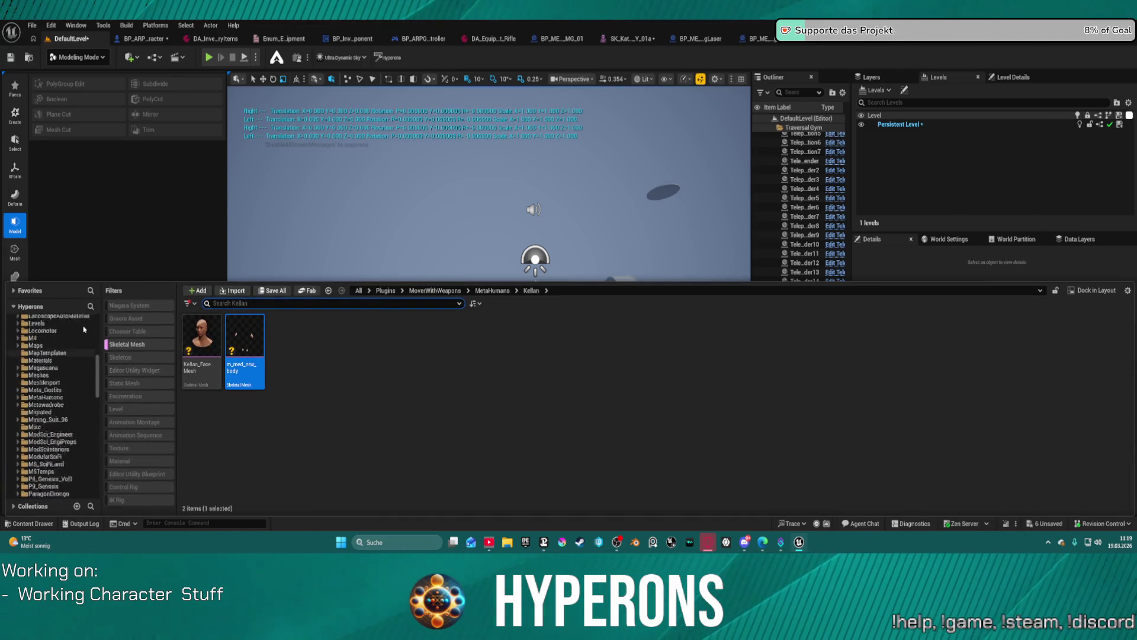
{"action": "left_click", "coordinate": [61, 328]}
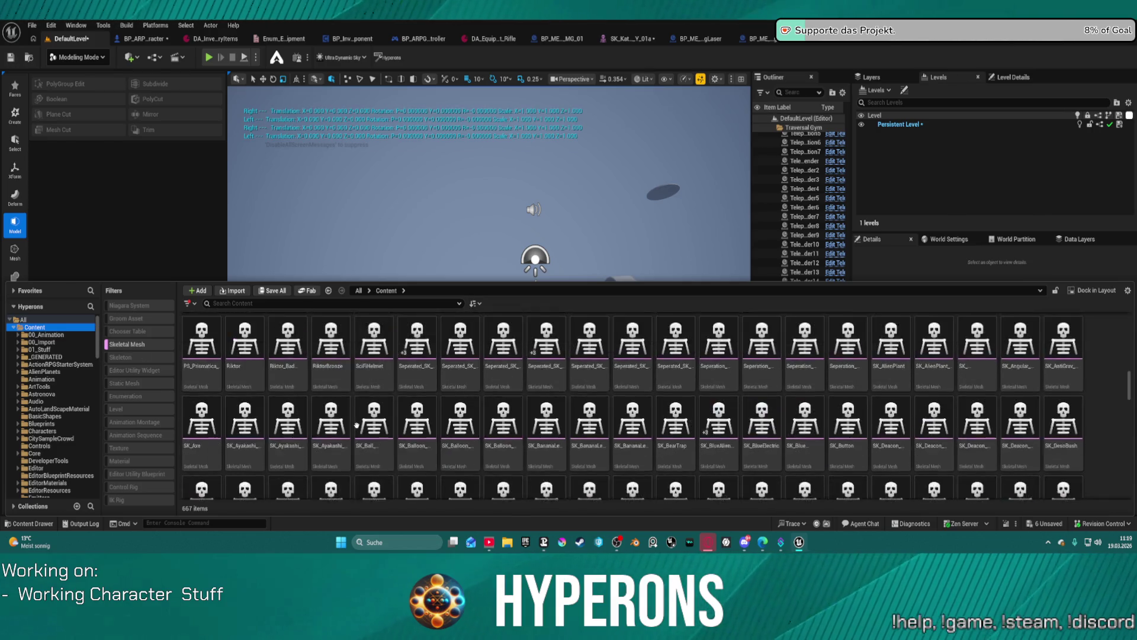
{"action": "left_click", "coordinate": [128, 345]}
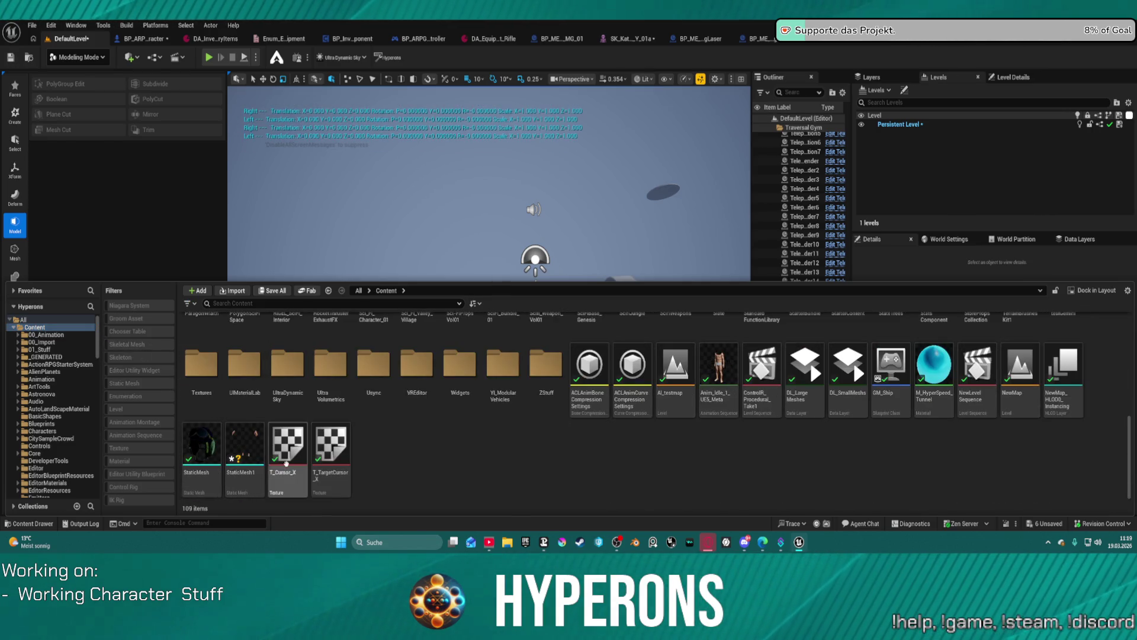
{"action": "key", "text": "ctrl+space"}
{"action": "left_click", "coordinate": [637, 368]}
{"action": "key", "text": "f"}
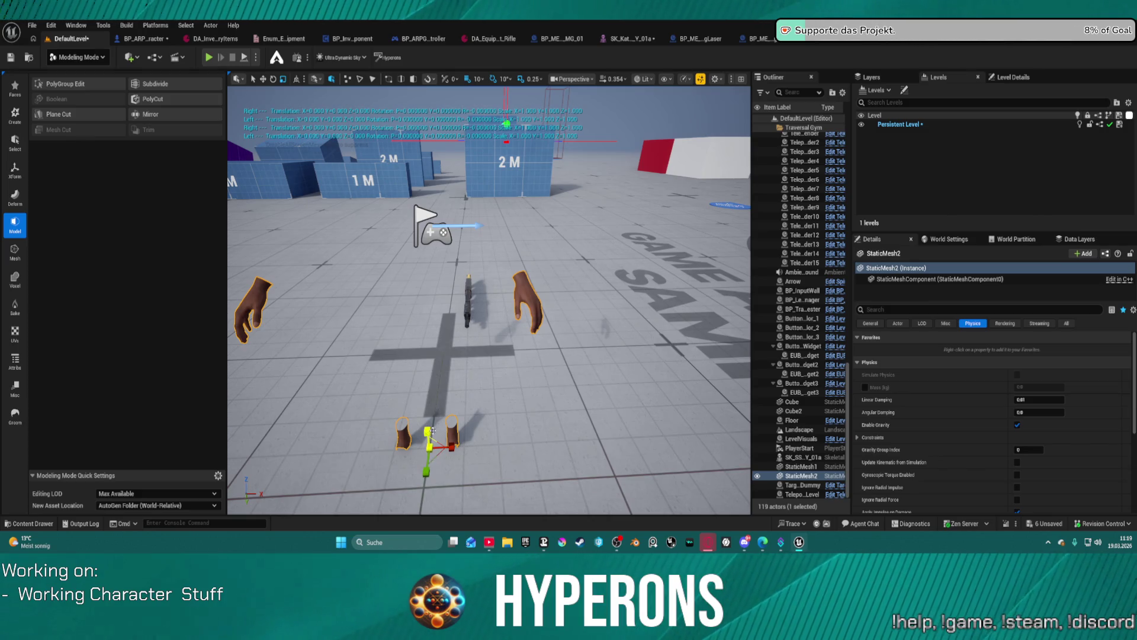
{"action": "left_click", "coordinate": [70, 116]}
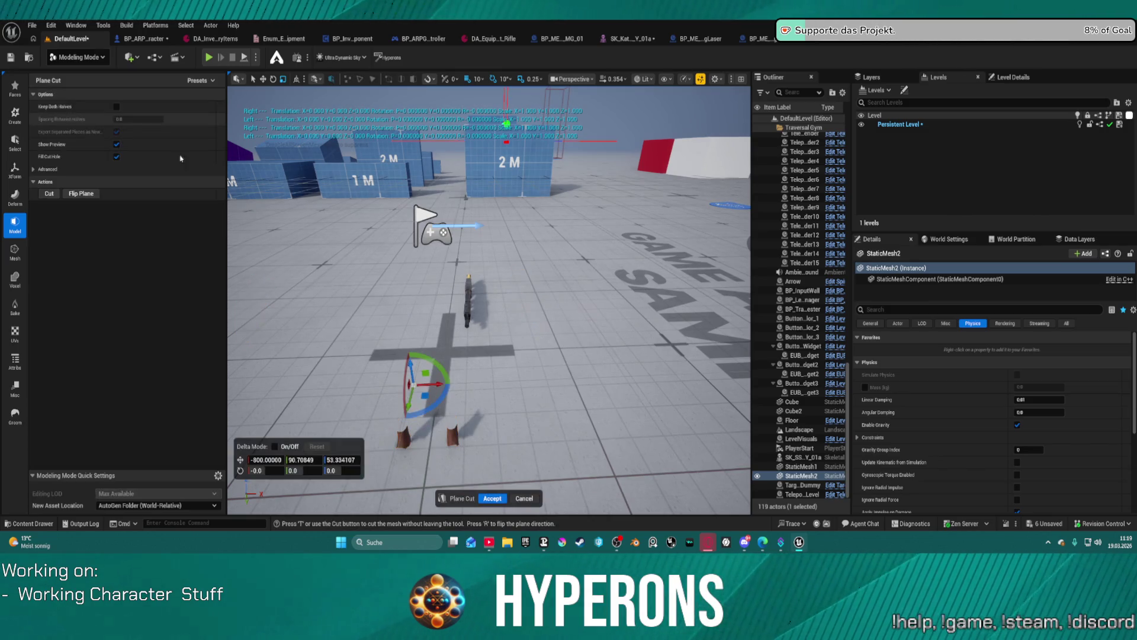
Rotate the cut plane to 90 degrees, nudge it along X and accept the cut
{"action": "left_click", "coordinate": [430, 361]}
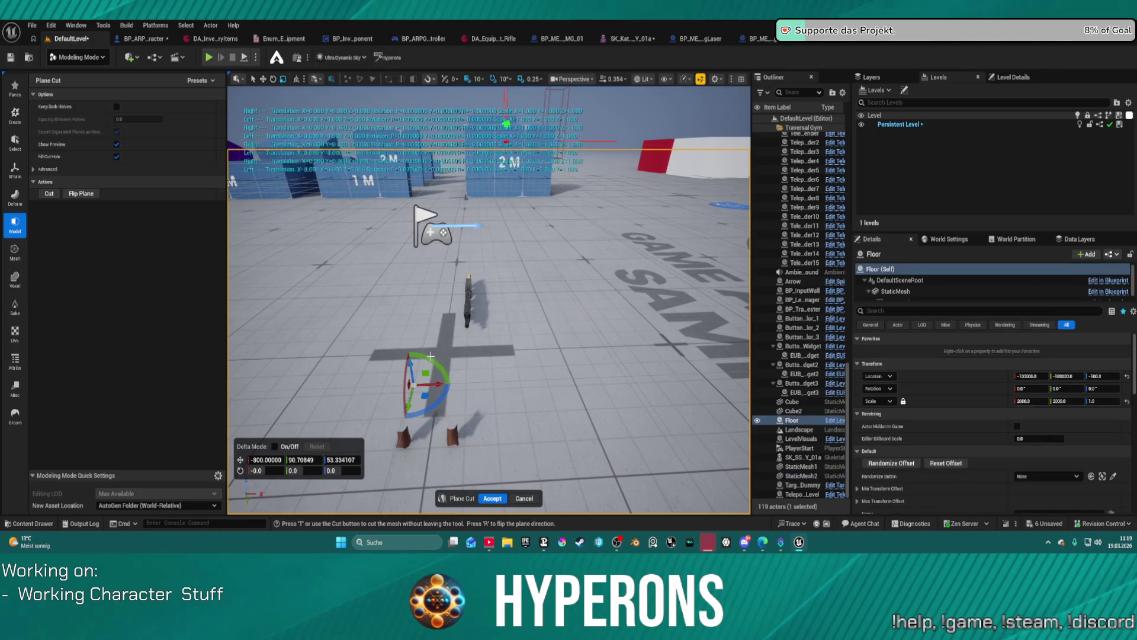
{"action": "left_click_drag", "start_coordinate": [441, 379], "coordinate": [571, 419]}
{"action": "left_click", "coordinate": [302, 470]}
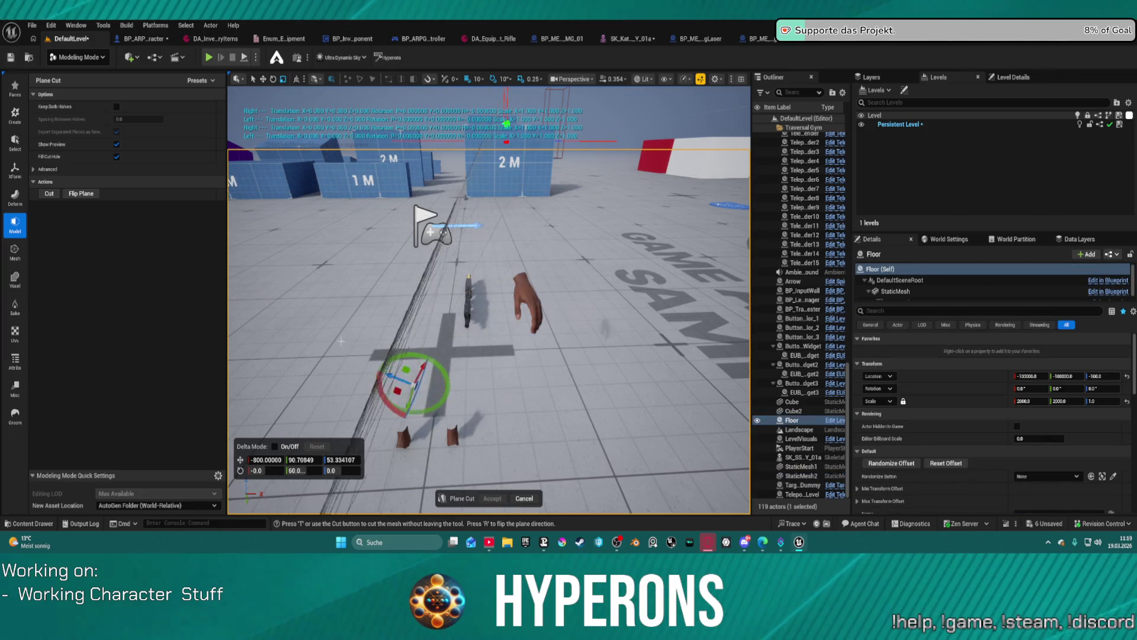
{"action": "type", "text": "90"}
{"action": "key", "text": "Return"}
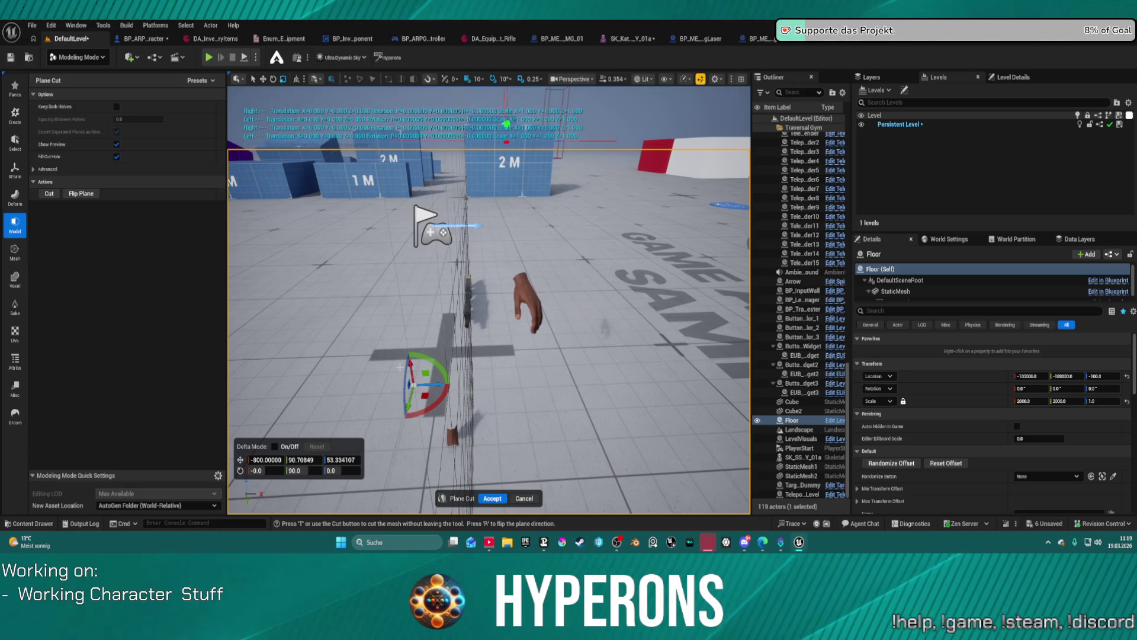
{"action": "scroll", "coordinate": [471, 317], "scroll_direction": "down", "scroll_amount": 5}
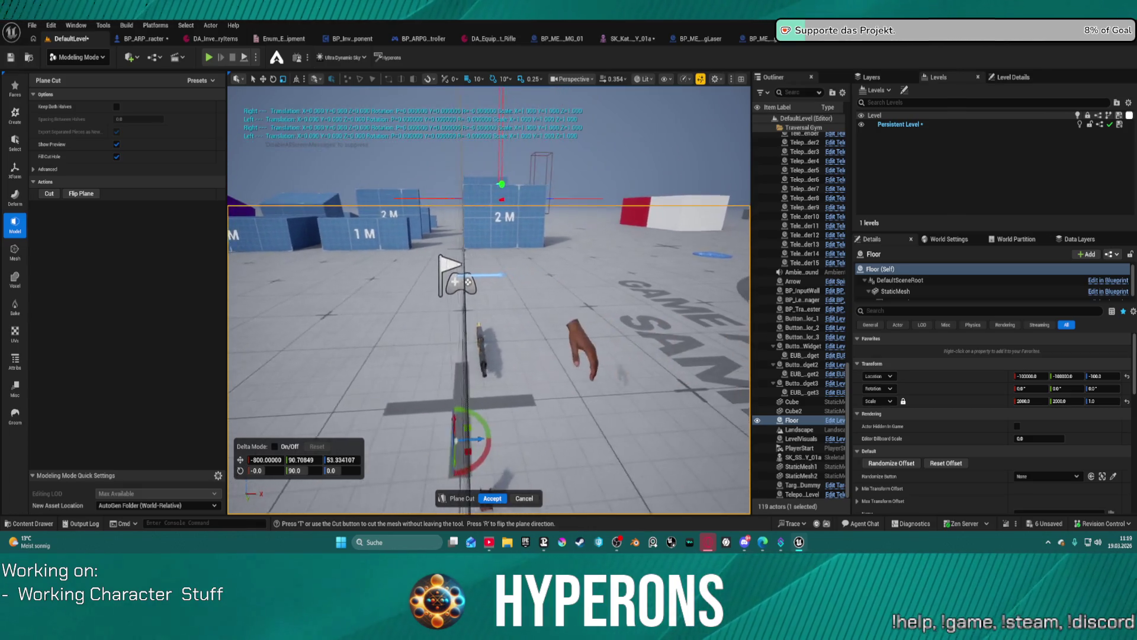
{"action": "left_click_drag", "start_coordinate": [486, 390], "coordinate": [500, 390]}
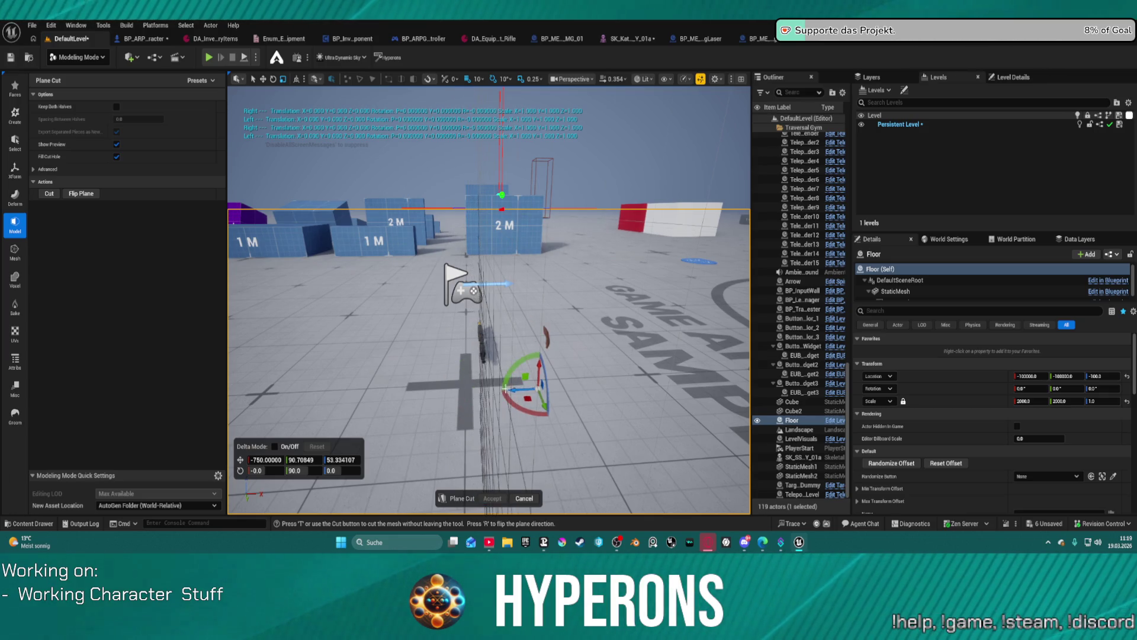
{"action": "left_click", "coordinate": [492, 498]}
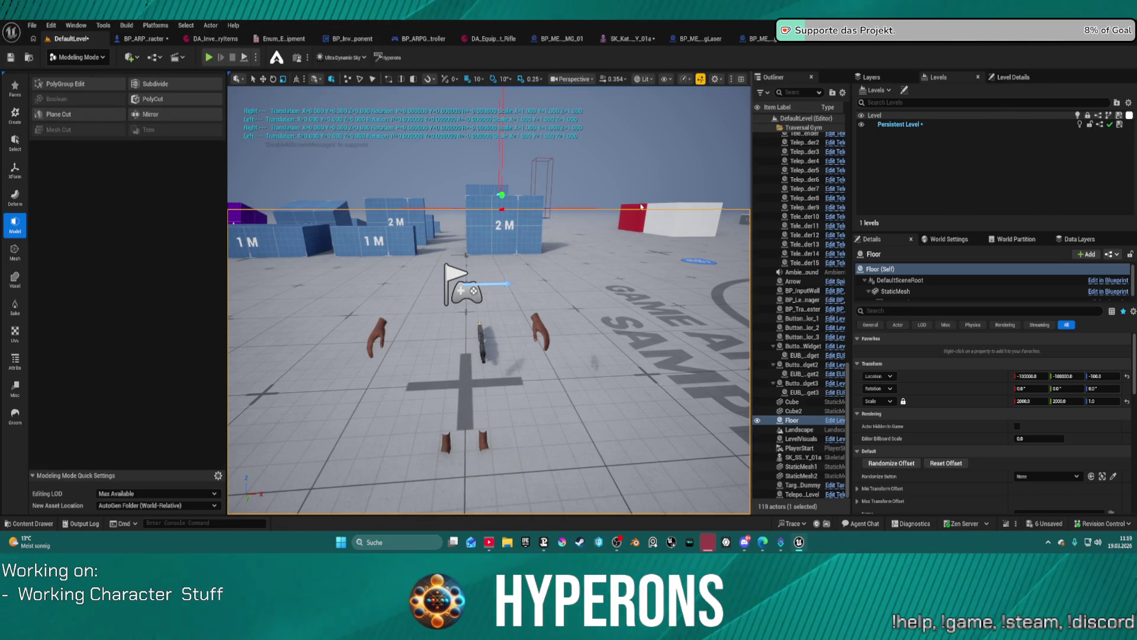
{"action": "key", "text": "ctrl+space"}
{"action": "key", "text": "ctrl+space"}
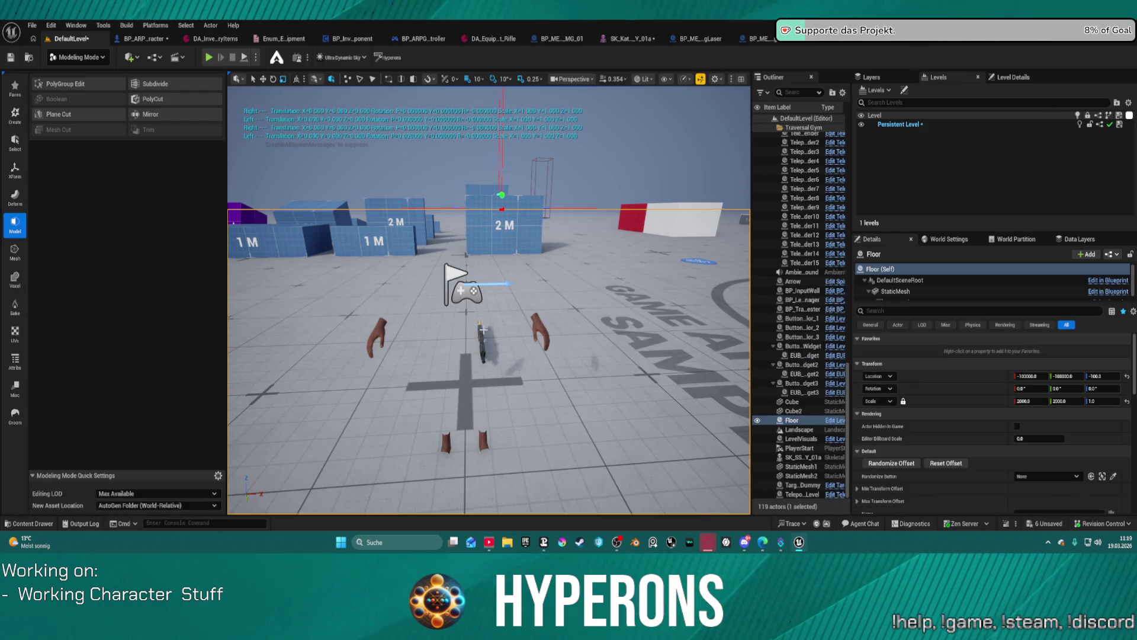
Delete the hands actor and drag the hand mesh back into the level
{"action": "left_click", "coordinate": [533, 326]}
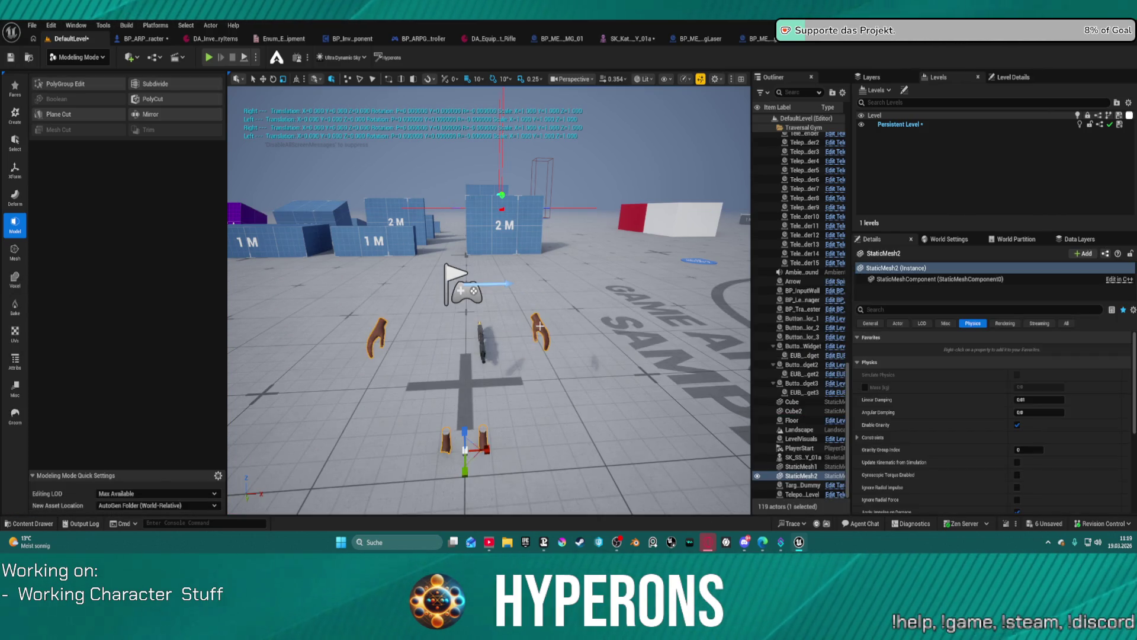
{"action": "key", "text": "Delete"}
{"action": "key", "text": "ctrl+space"}
{"action": "mouse_move", "coordinate": [241, 470]}
{"action": "left_mouse_down"}
{"action": "mouse_move", "coordinate": [539, 267]}
{"action": "mouse_move", "coordinate": [569, 438]}
{"action": "left_mouse_up"}
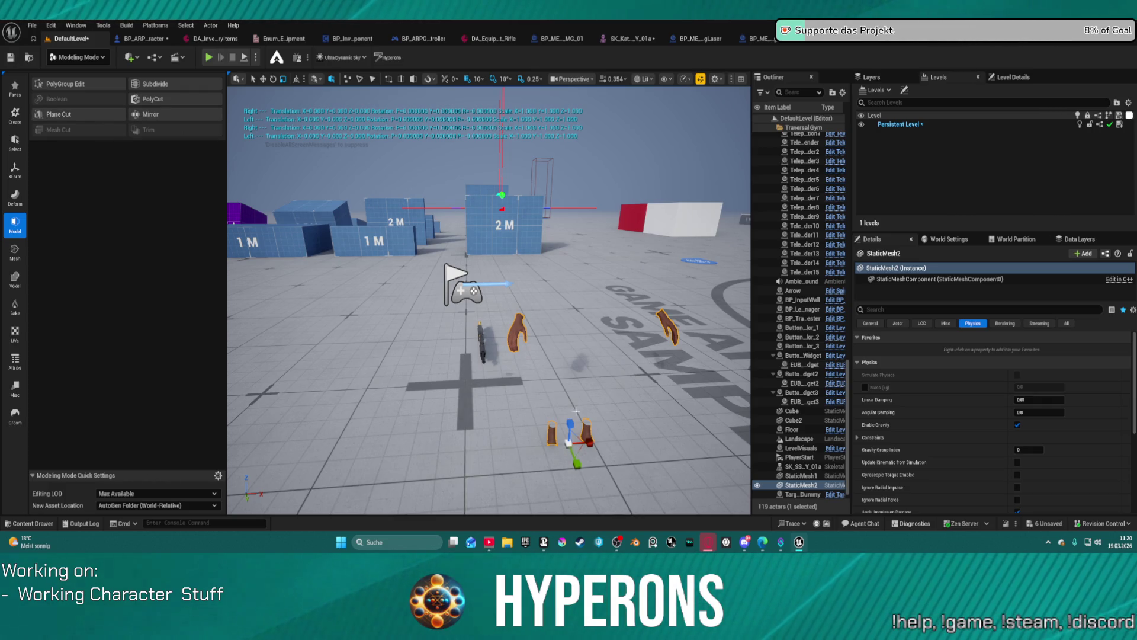
Reload StaticMesh1 from the Content Drawer, dismiss the message, and open it in the mesh editor
{"action": "key", "text": "ctrl+space"}
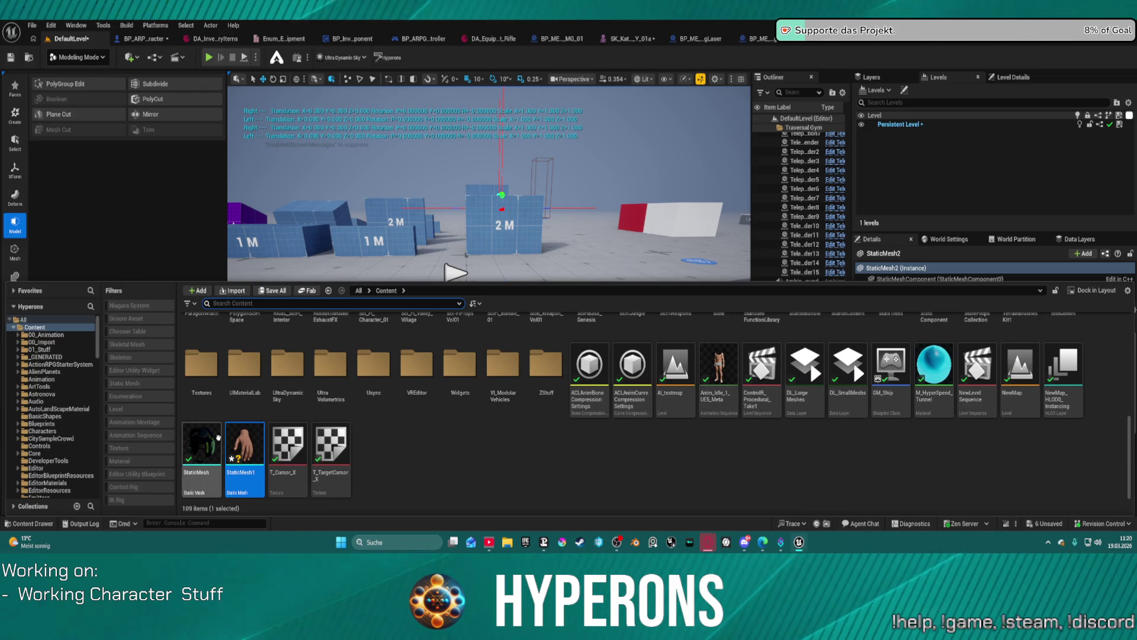
{"action": "right_click", "coordinate": [254, 439]}
{"action": "mouse_move", "coordinate": [344, 237]}
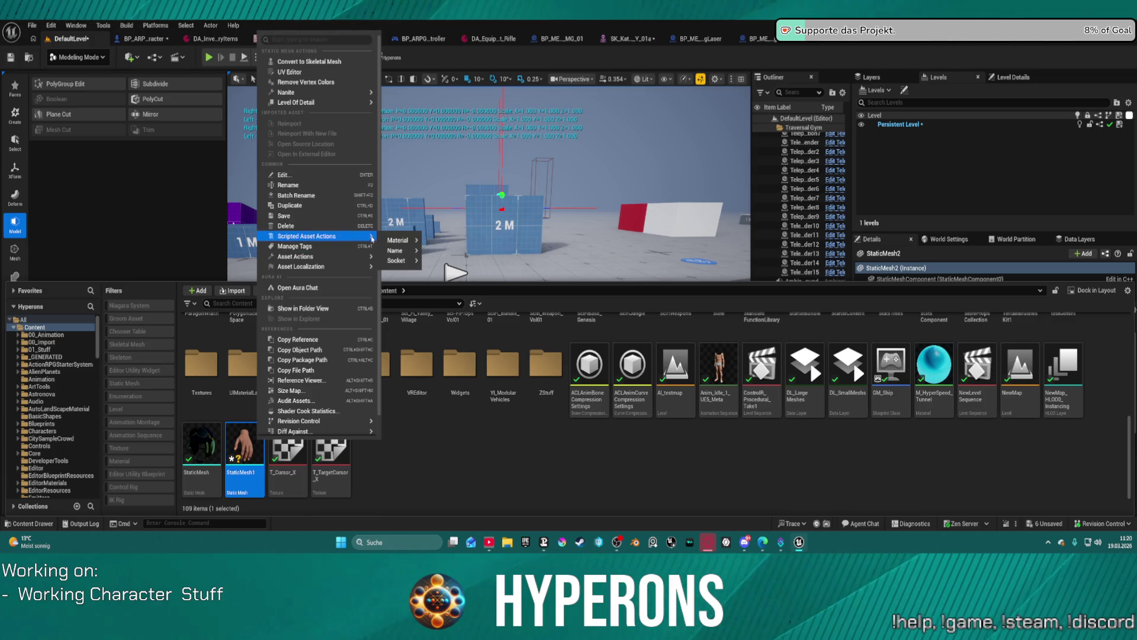
{"action": "mouse_move", "coordinate": [386, 239]}
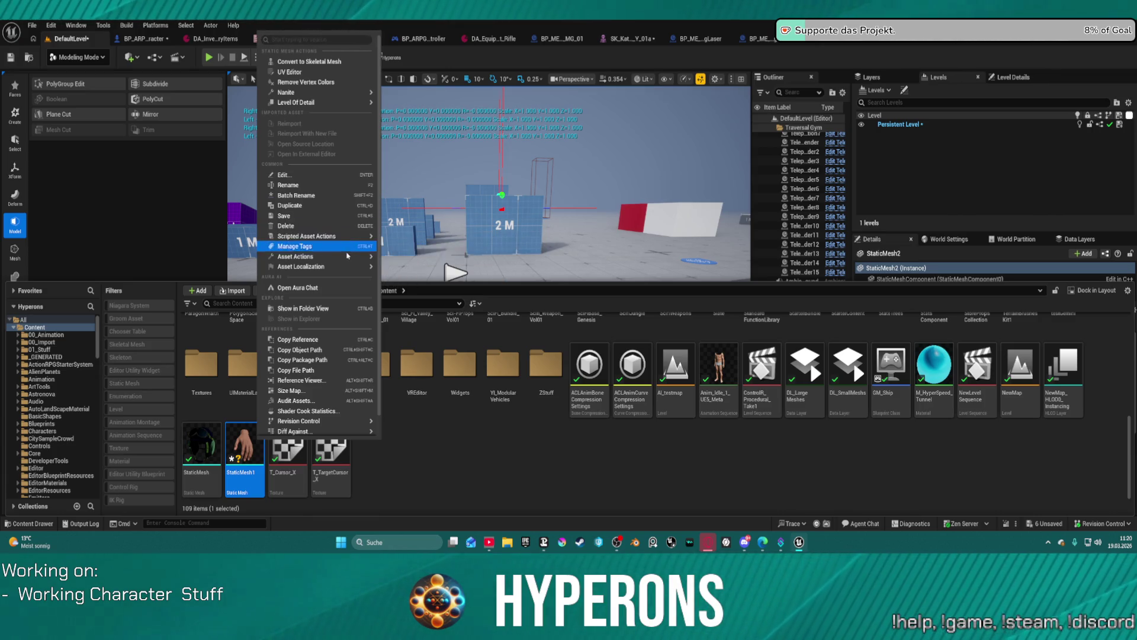
{"action": "mouse_move", "coordinate": [355, 256]}
{"action": "left_click", "coordinate": [422, 349]}
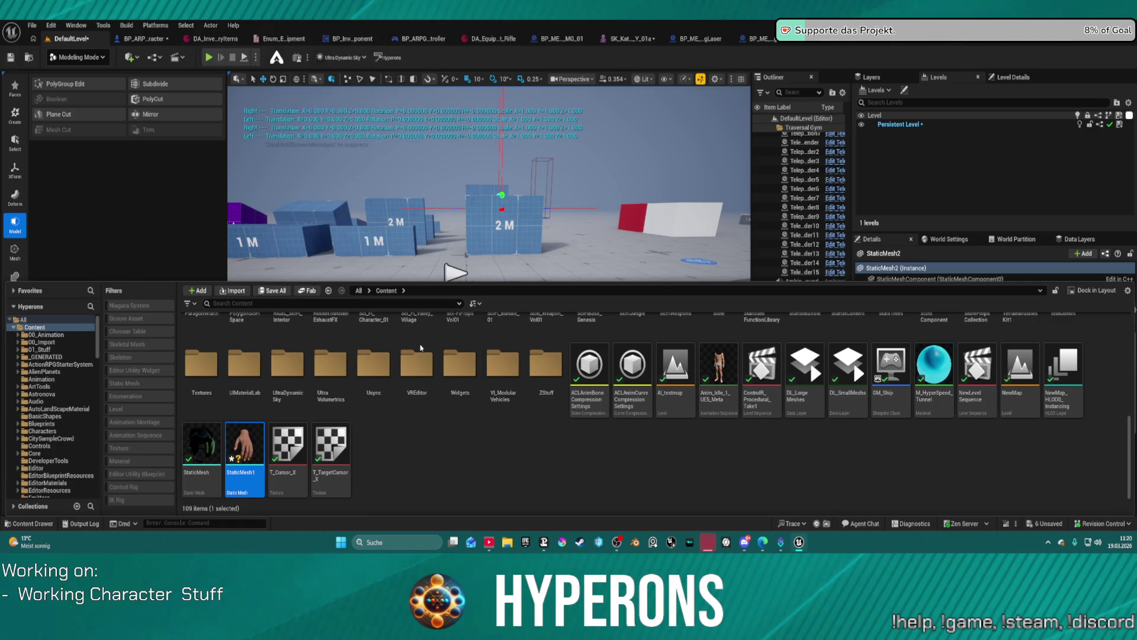
{"action": "left_click", "coordinate": [653, 297]}
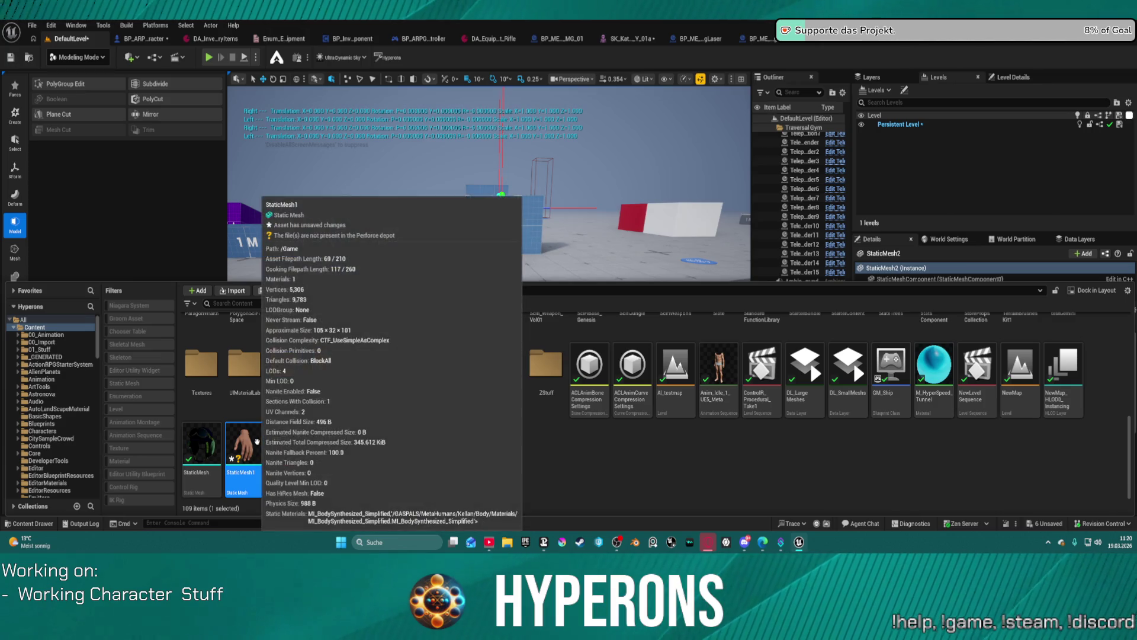
{"action": "double_click", "coordinate": [258, 445]}
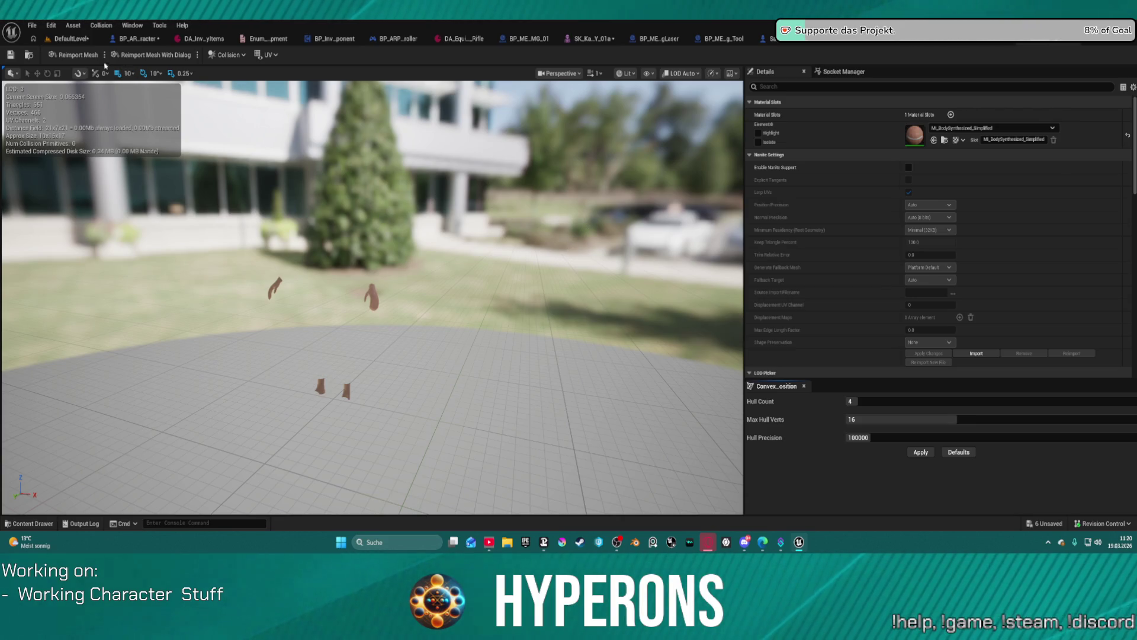
View the StaticMesh1 hand mesh in Wireframe, then switch back to Lit
{"action": "left_click", "coordinate": [625, 76]}
{"action": "left_click", "coordinate": [632, 130]}
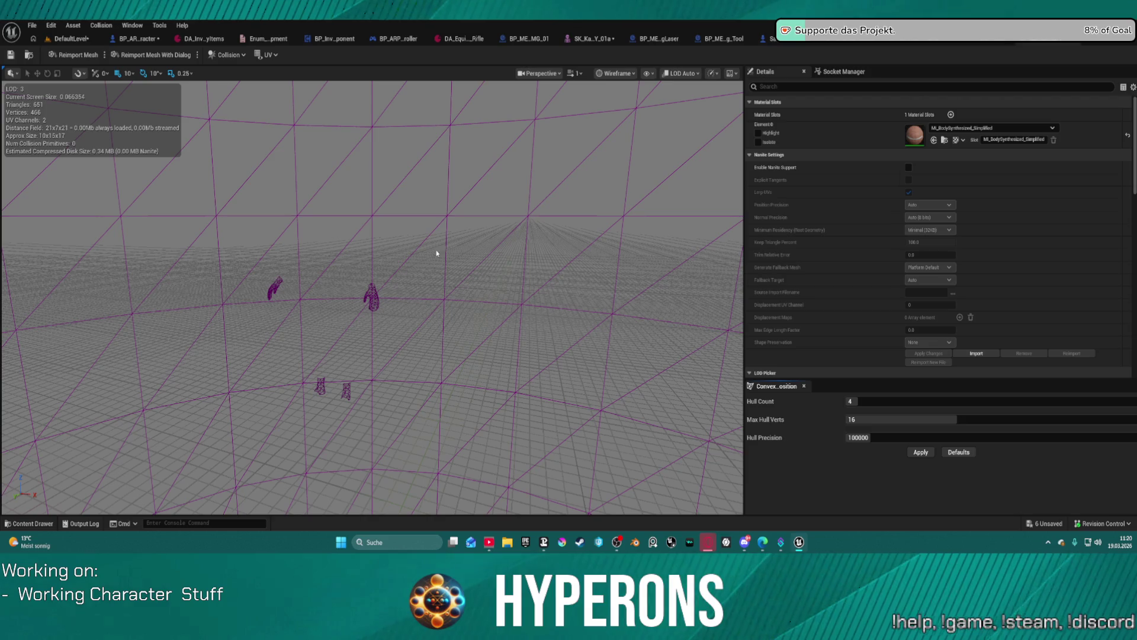
{"action": "left_click", "coordinate": [617, 76]}
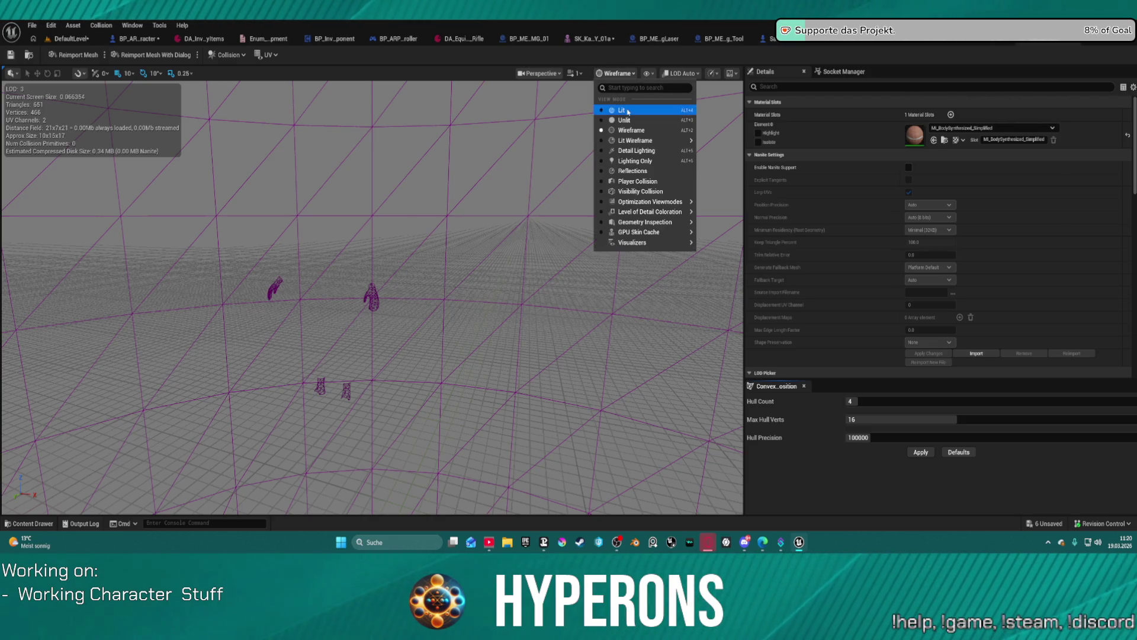
{"action": "left_click", "coordinate": [622, 112]}
Check the hands skeletal mesh editor, then return to DefaultLevel and pull the camera back
{"action": "left_click", "coordinate": [1066, 43]}
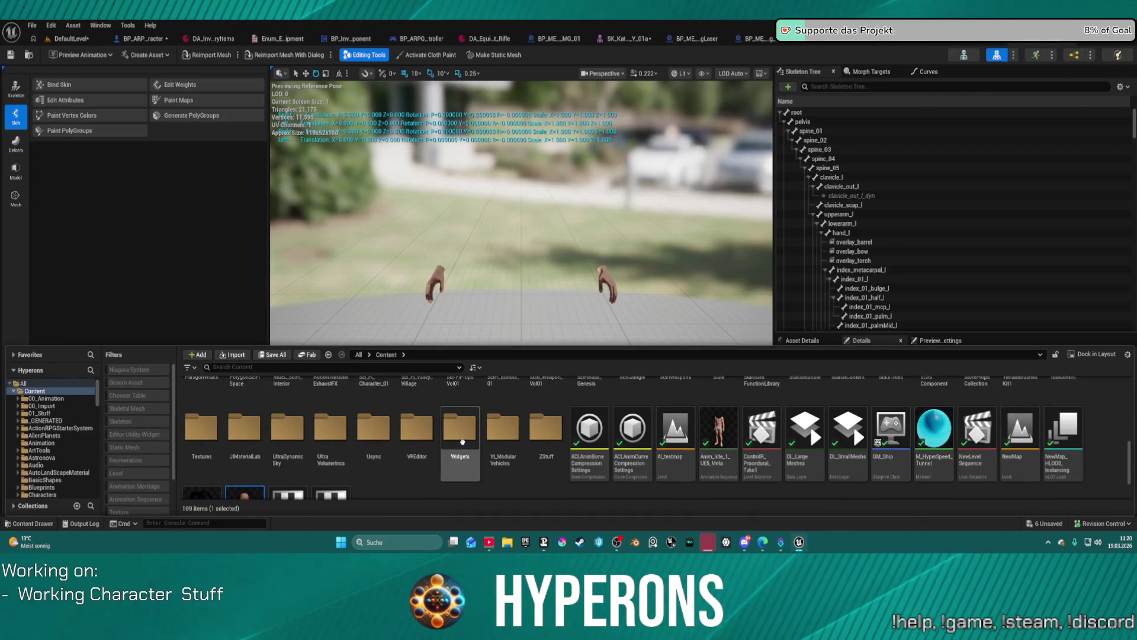
{"action": "left_click", "coordinate": [77, 138]}
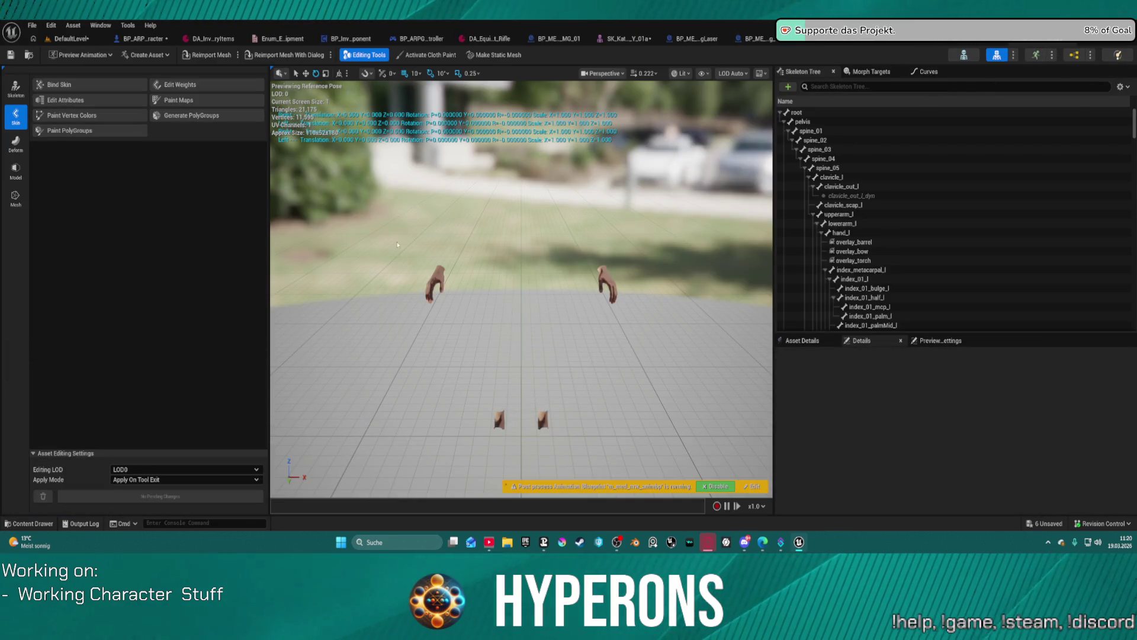
{"action": "left_click", "coordinate": [71, 38]}
{"action": "key", "text": "Down"}
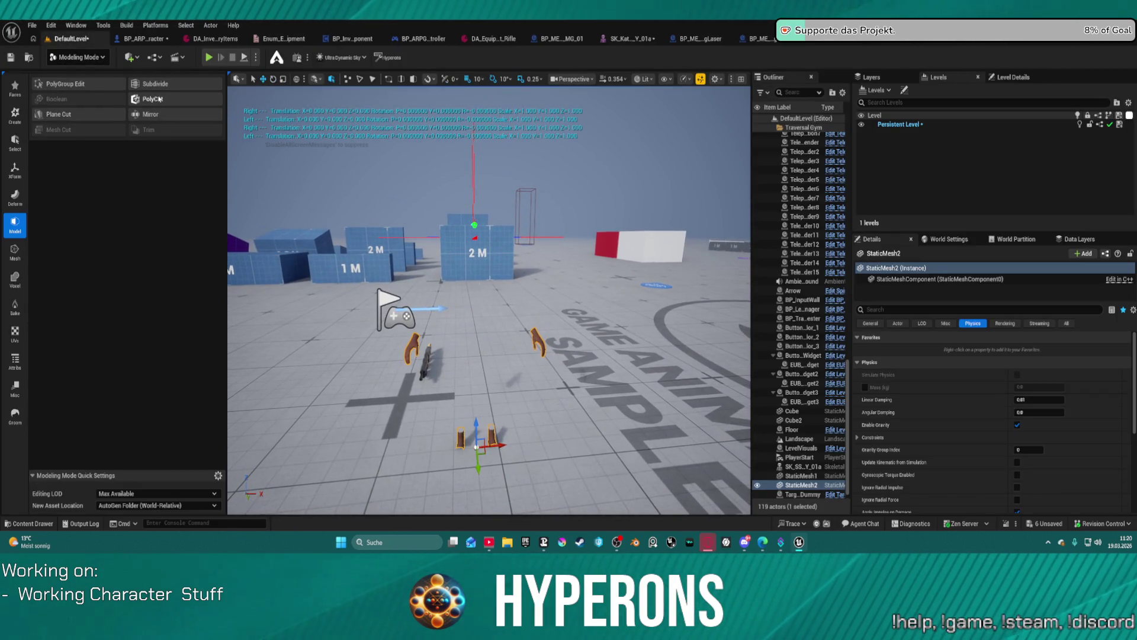
{"action": "left_click", "coordinate": [160, 99]}
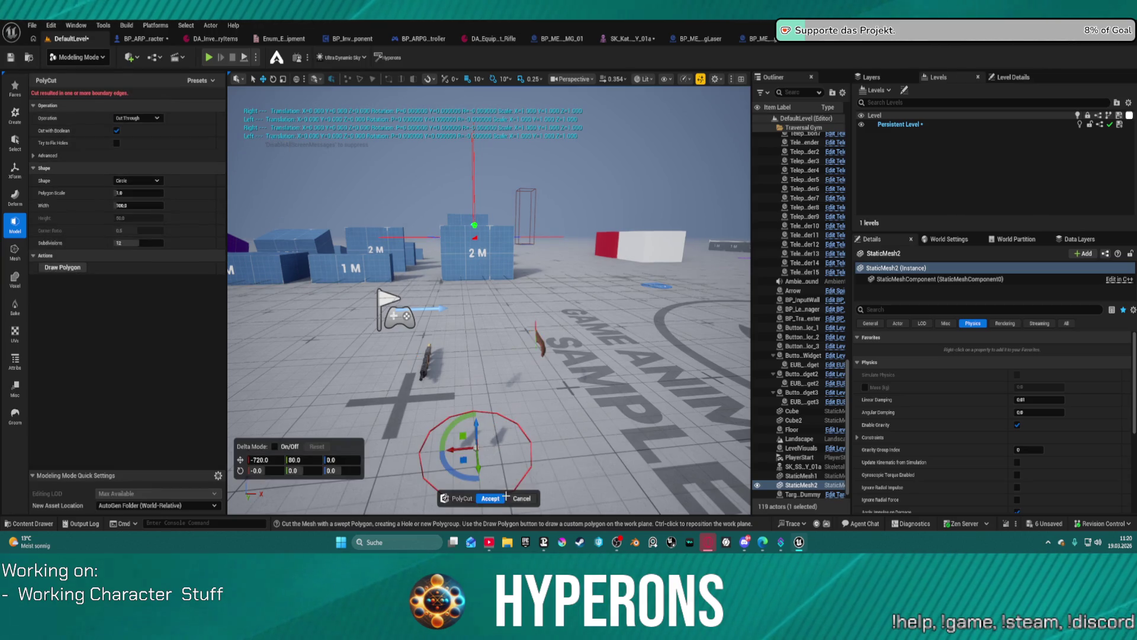
{"action": "mouse_move", "coordinate": [476, 418]}
{"action": "left_mouse_down"}
{"action": "mouse_move", "coordinate": [468, 252]}
{"action": "mouse_move", "coordinate": [497, 349]}
{"action": "mouse_move", "coordinate": [485, 320]}
{"action": "left_mouse_up"}
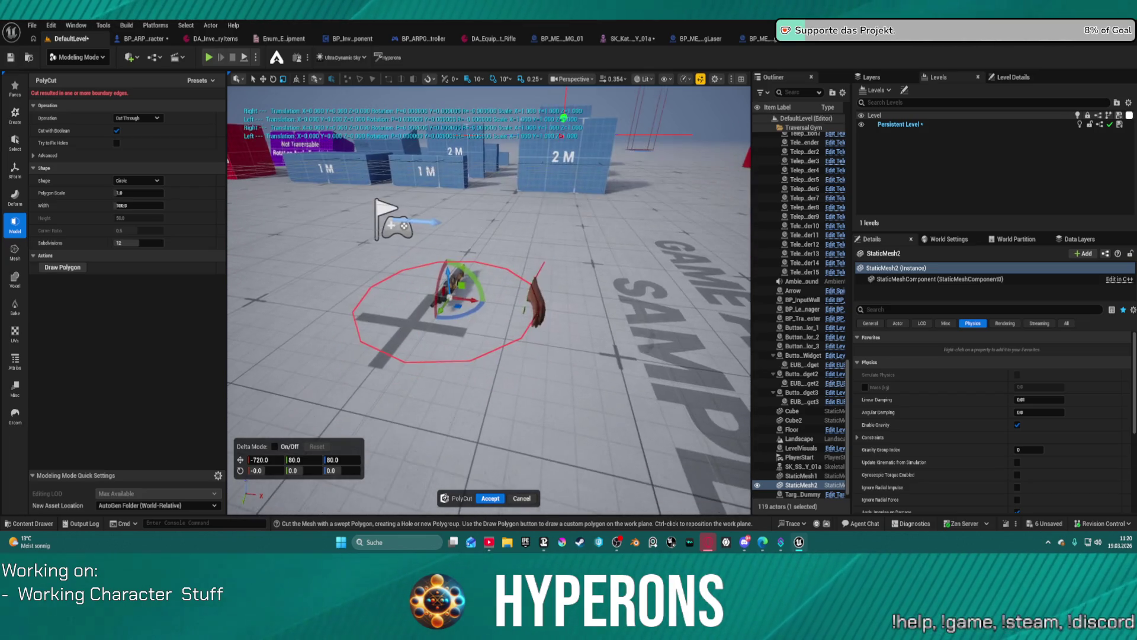
{"action": "key", "text": "w"}
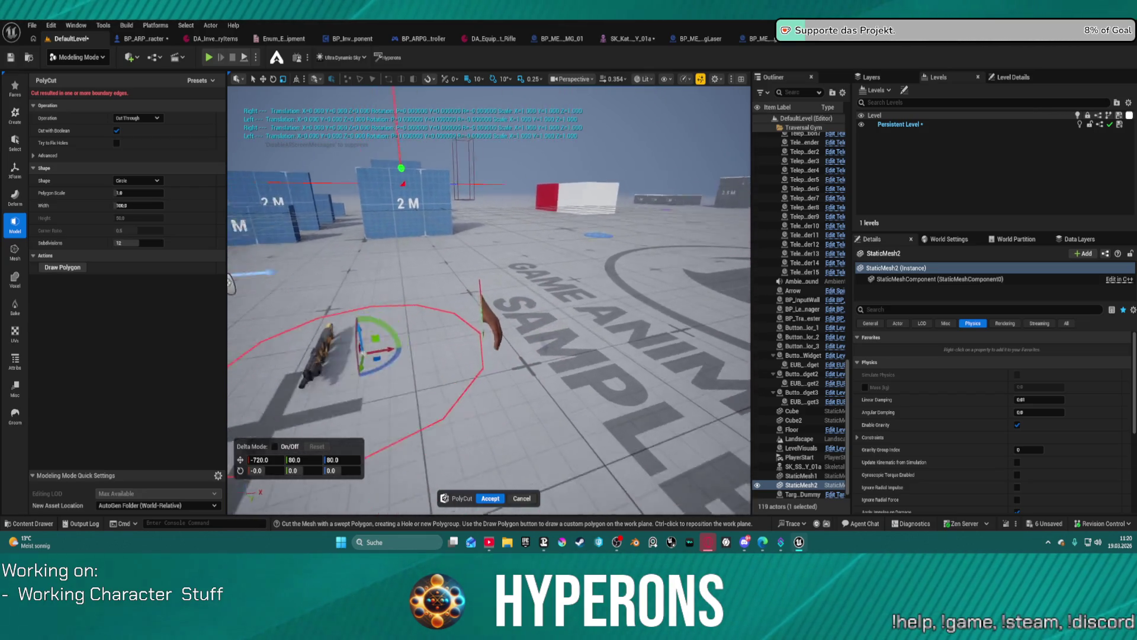
{"action": "key", "text": "s"}
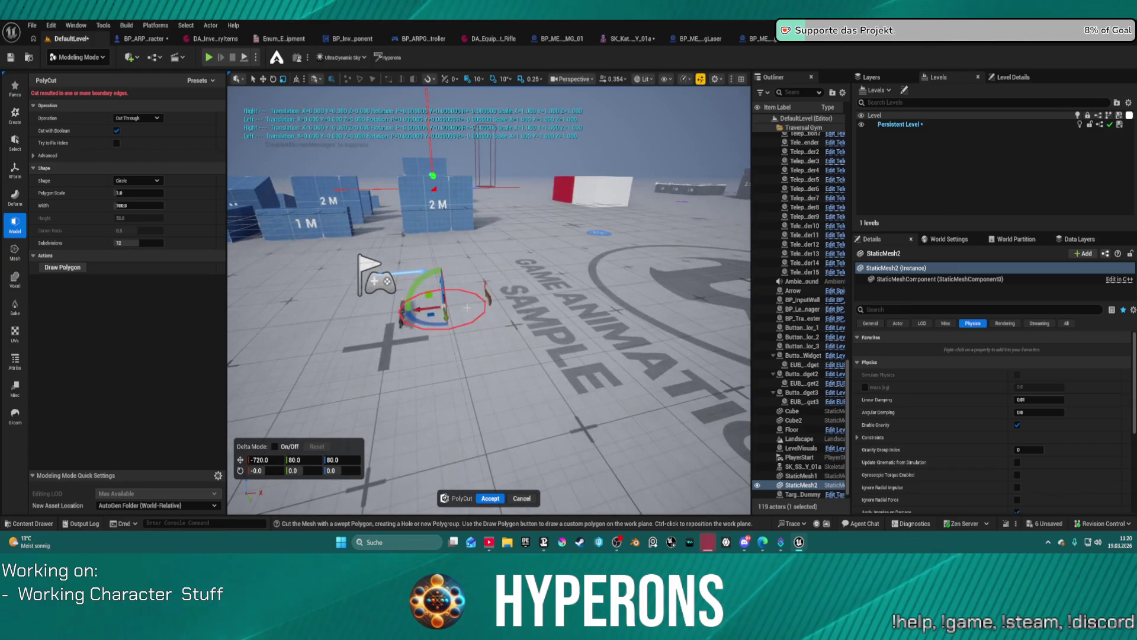
{"action": "mouse_move", "coordinate": [430, 309]}
{"action": "left_mouse_down"}
{"action": "mouse_move", "coordinate": [355, 311]}
{"action": "mouse_move", "coordinate": [409, 311]}
{"action": "left_mouse_up"}
{"action": "left_click", "coordinate": [521, 497]}
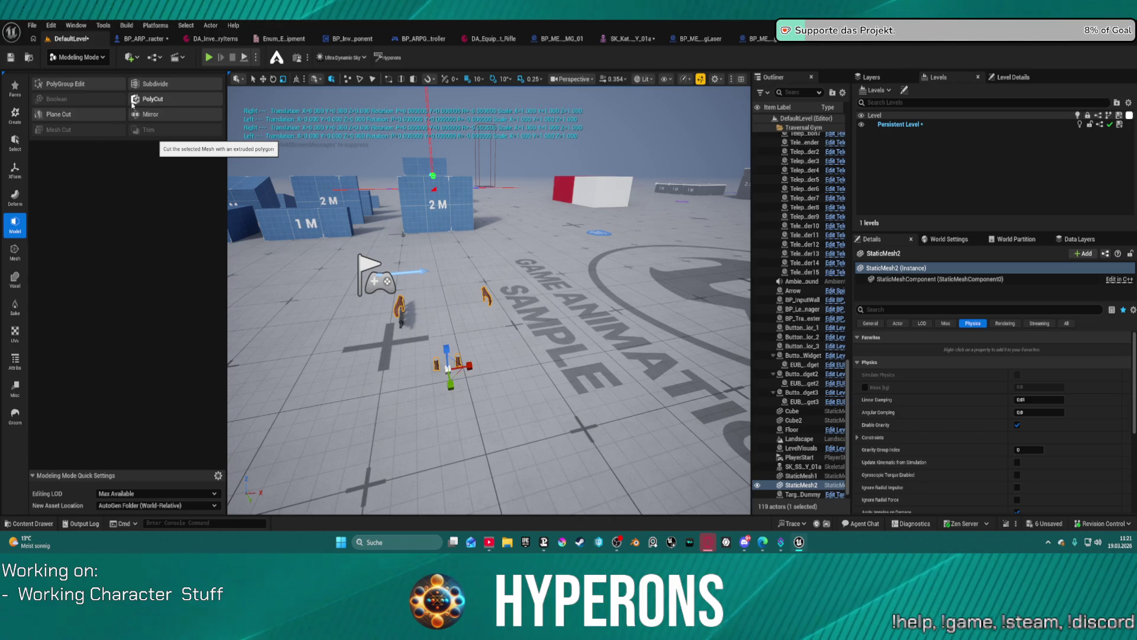
Plane Cut the hand mesh with the cutting plane shifted left along X
{"action": "left_click", "coordinate": [84, 116]}
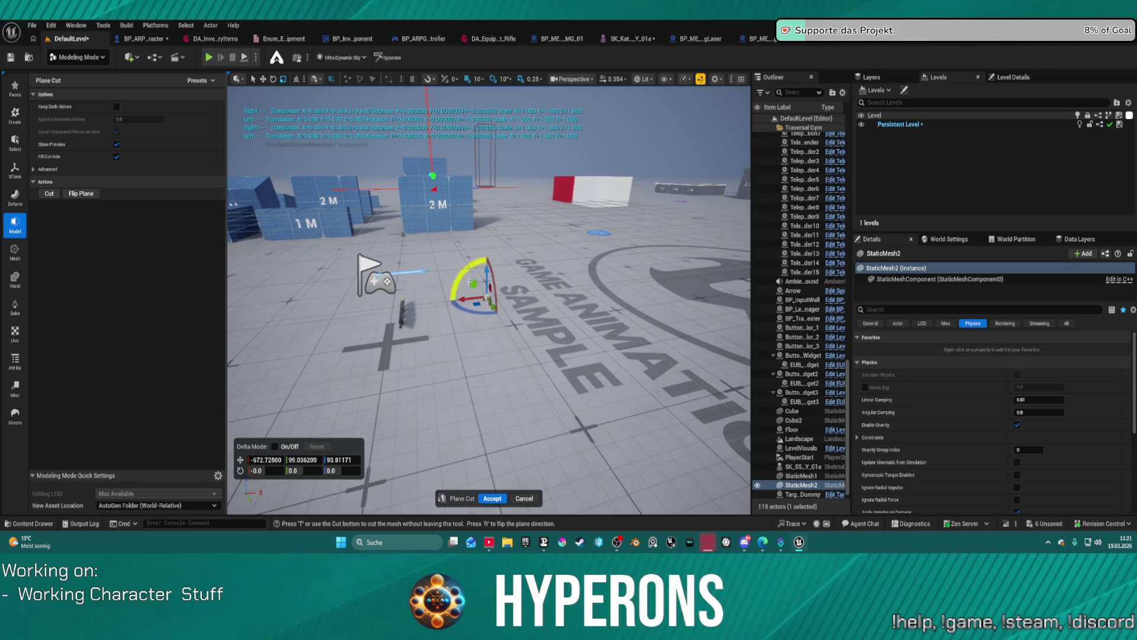
{"action": "left_click_drag", "start_coordinate": [487, 298], "coordinate": [438, 298]}
{"action": "left_click", "coordinate": [492, 498]}
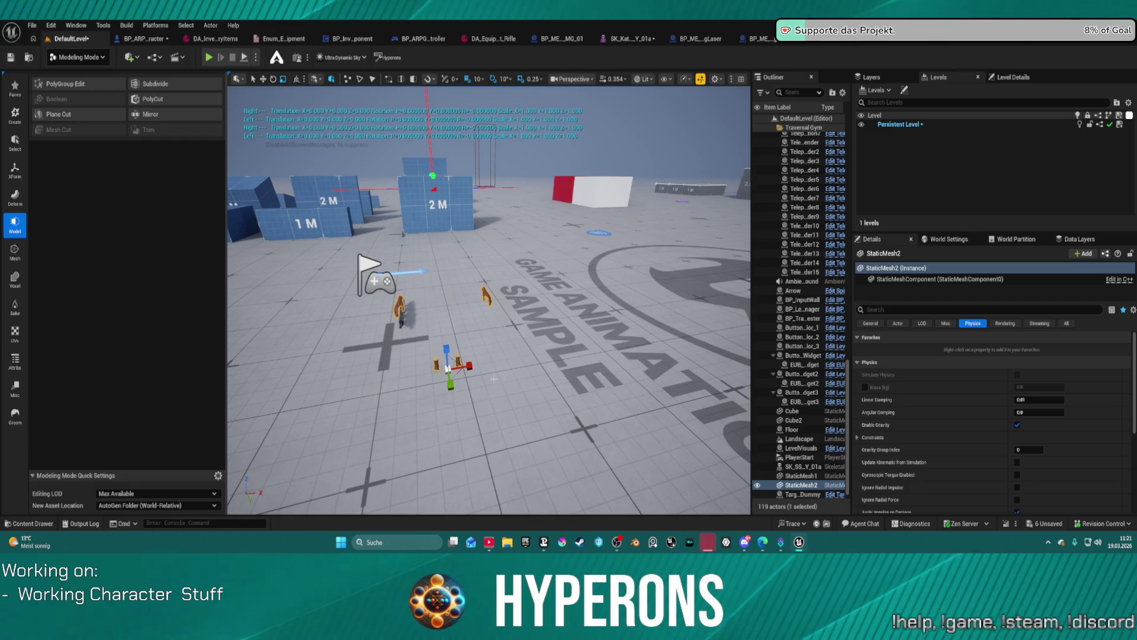
Delete the StaticMesh1 and StaticMesh2 hand actors from the level
{"action": "key", "text": "Delete"}
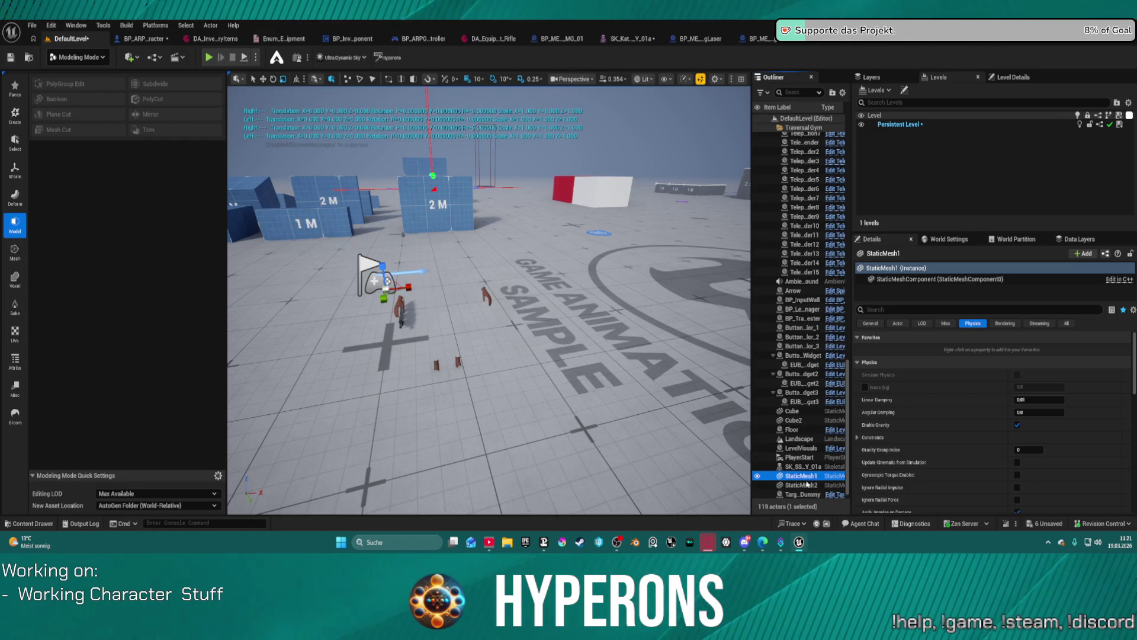
{"action": "left_click", "coordinate": [803, 475]}
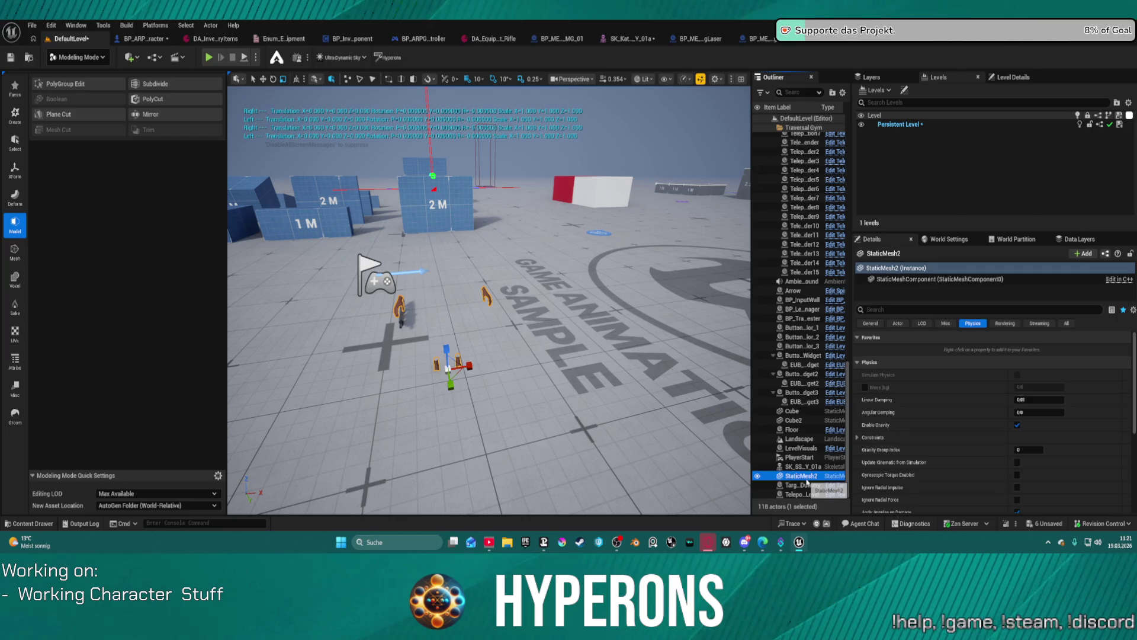
{"action": "key", "text": "Delete"}
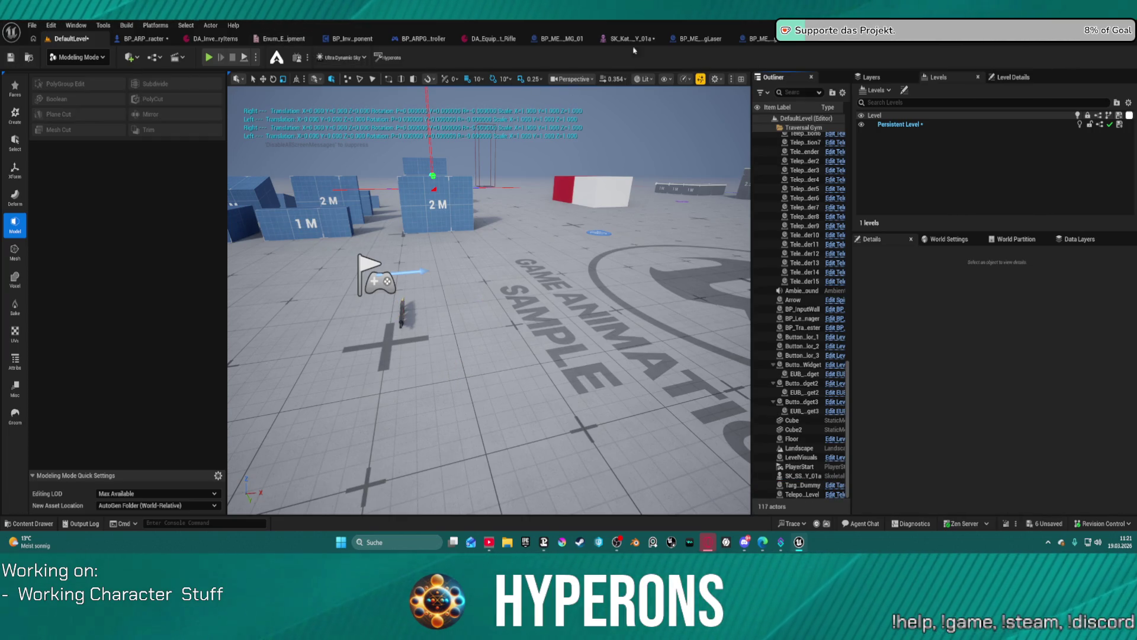
Save DefaultLevel with Save Current Level, then show the Content Drawer
{"action": "left_click", "coordinate": [32, 25]}
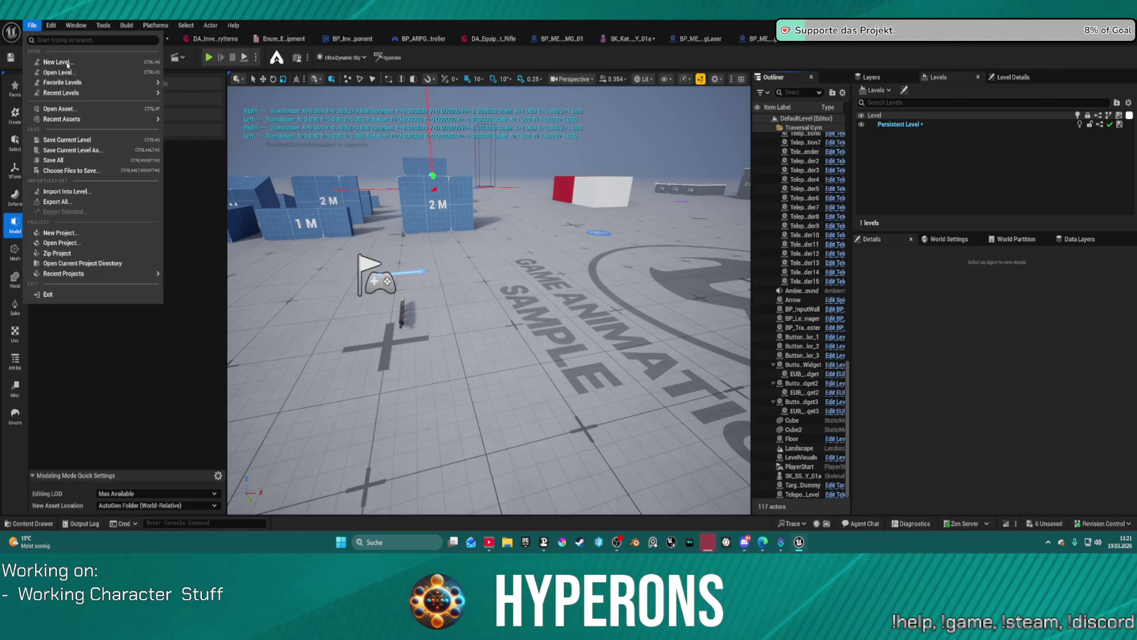
{"action": "left_click", "coordinate": [249, 111]}
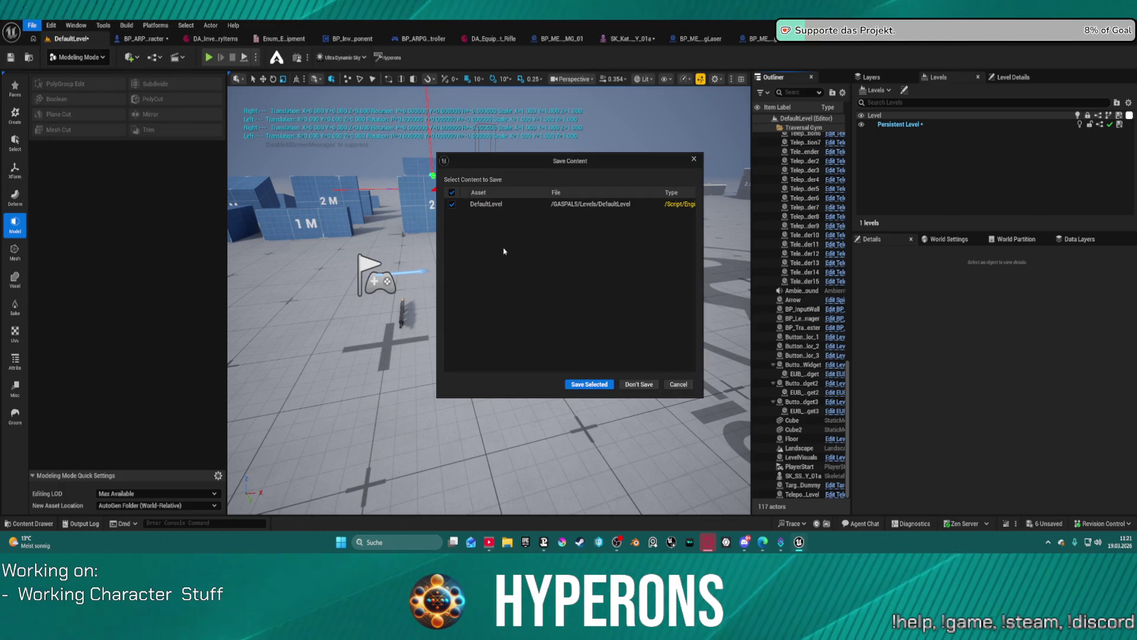
{"action": "left_click", "coordinate": [611, 385]}
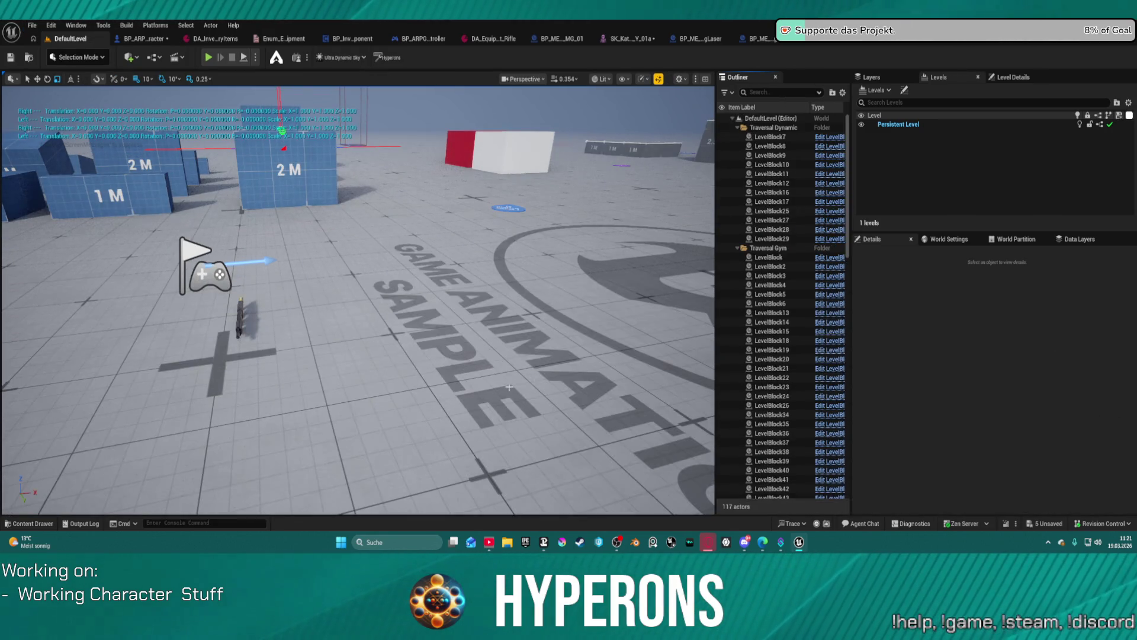
{"action": "key", "text": "ctrl+space"}
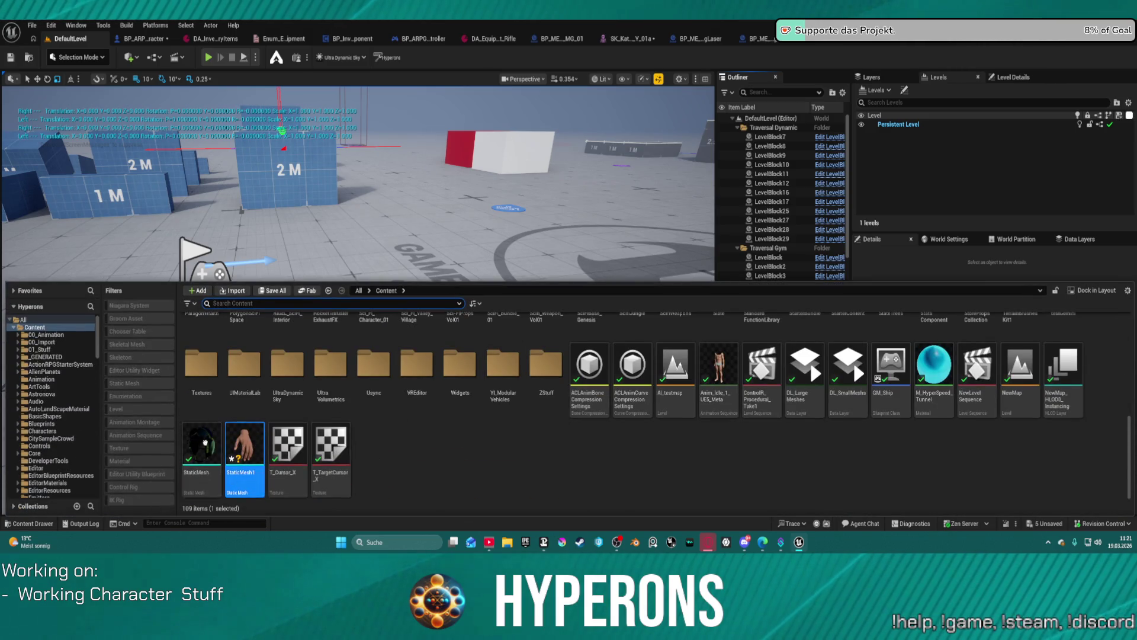
Rename StaticMesh1 to SM_MetaHuman_Hand_Left
{"action": "mouse_move", "coordinate": [238, 451]}
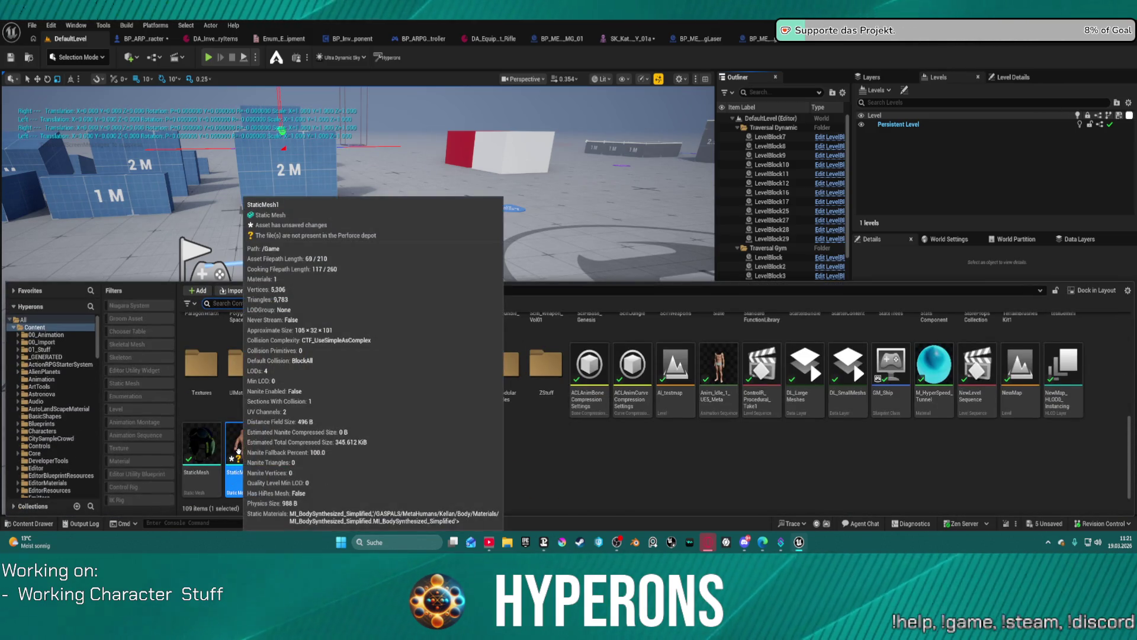
{"action": "key", "text": "F2"}
{"action": "type", "text": "HandLeft"}
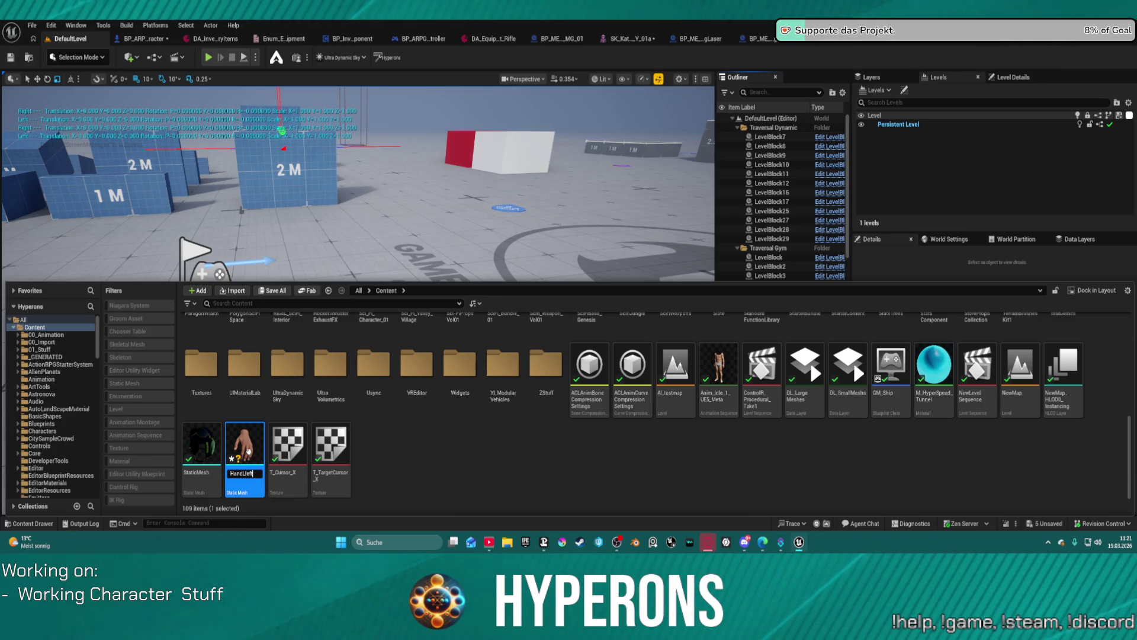
{"action": "key", "text": "Left"}
{"action": "key", "text": "Left"}
{"action": "key", "text": "Left"}
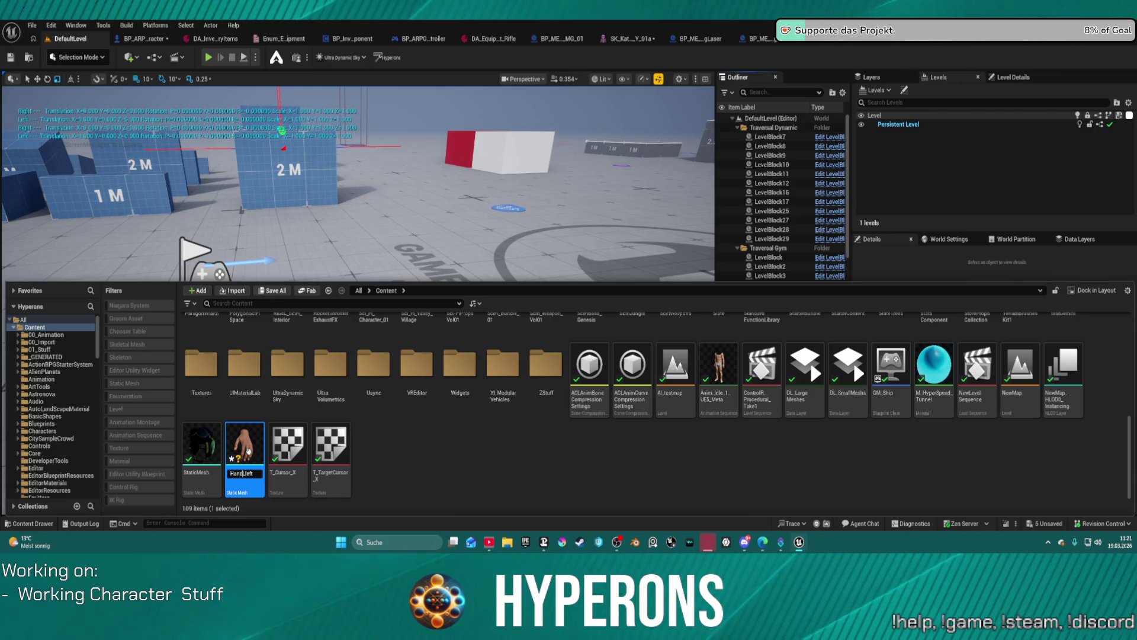
{"action": "key", "text": "Right"}
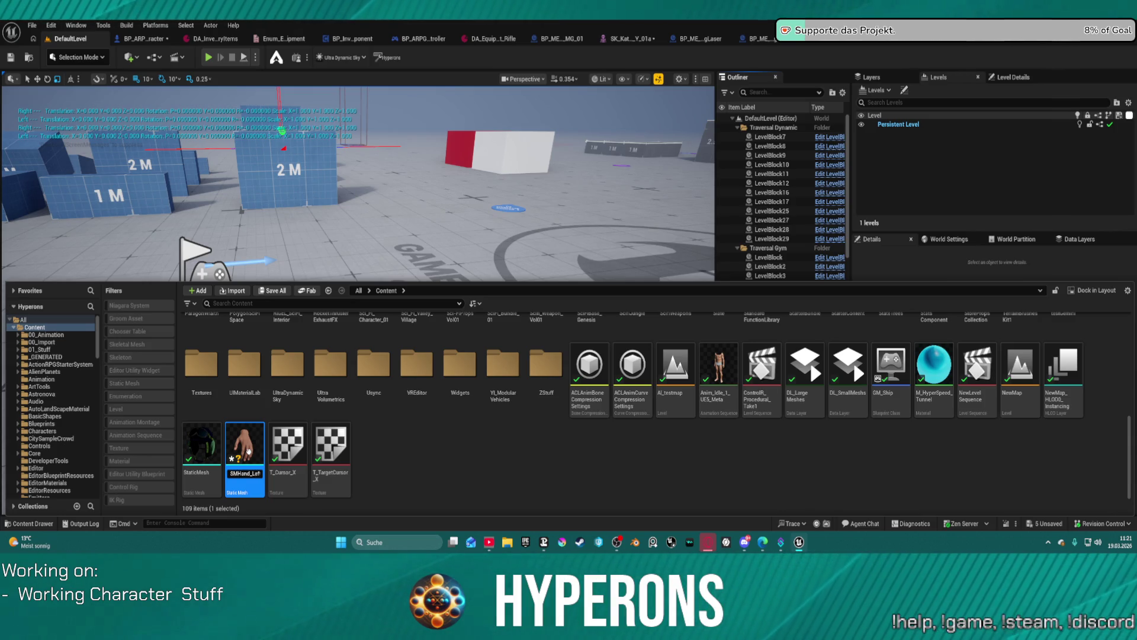
{"action": "type", "text": "_Meta_Ha"}
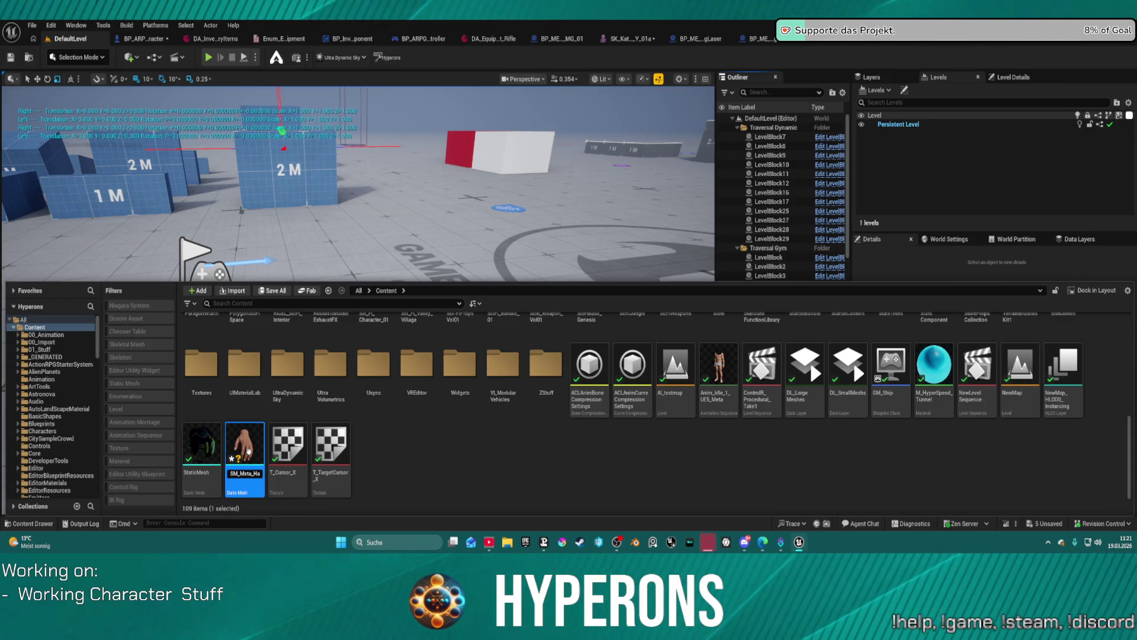
{"action": "key", "text": "End"}
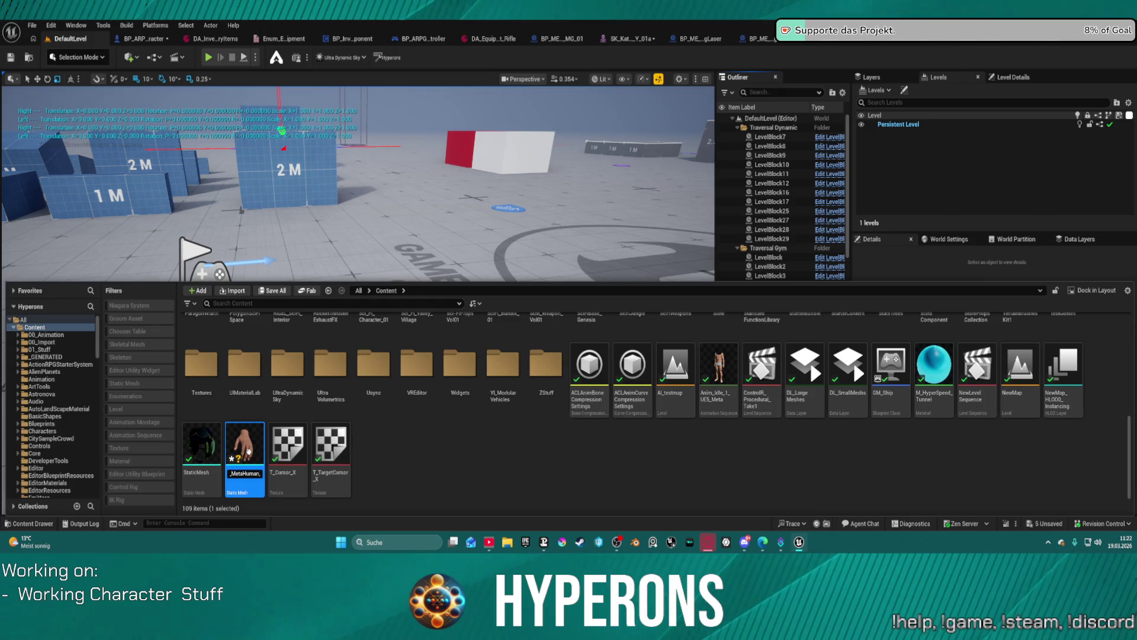
{"action": "key", "text": "Return"}
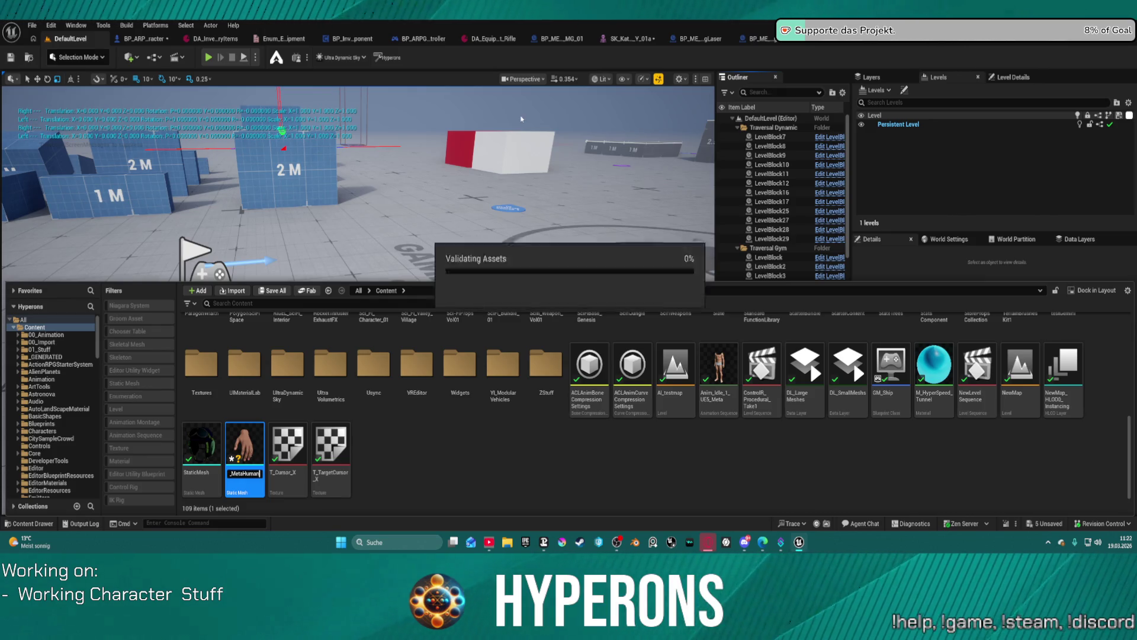
Drag SM_MetaHuman_Hand_Left into the level, then switch to the pistol skeletal mesh editor
{"action": "mouse_move", "coordinate": [202, 450]}
{"action": "left_mouse_down"}
{"action": "mouse_move", "coordinate": [379, 332]}
{"action": "mouse_move", "coordinate": [407, 332]}
{"action": "mouse_move", "coordinate": [385, 376]}
{"action": "left_mouse_up"}
{"action": "key", "text": "ctrl+space"}
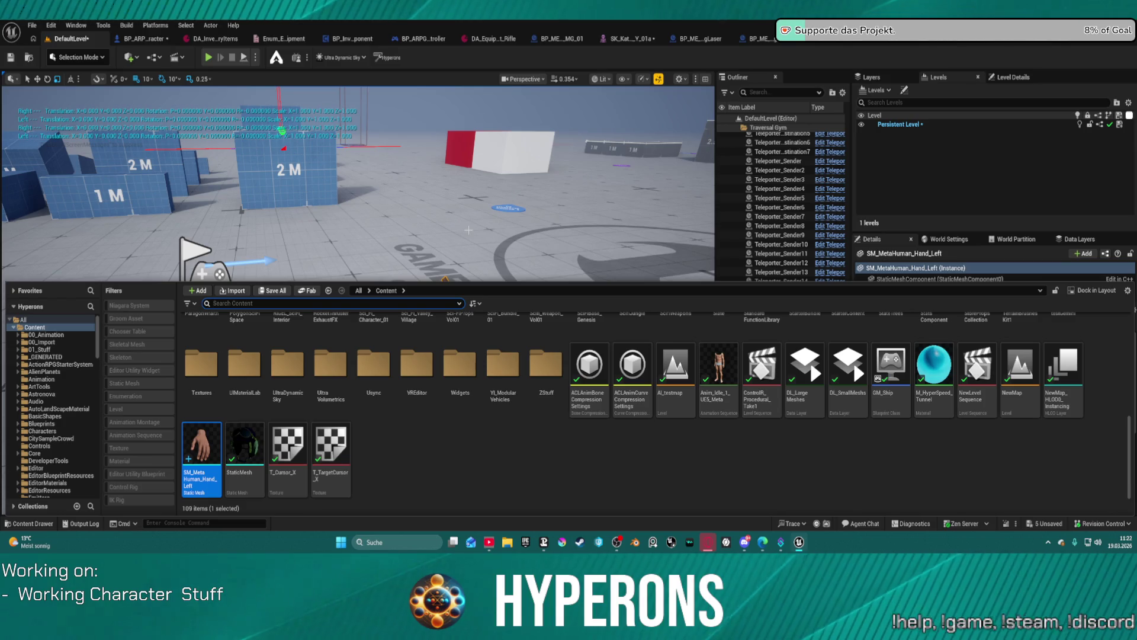
{"action": "left_click", "coordinate": [82, 56]}
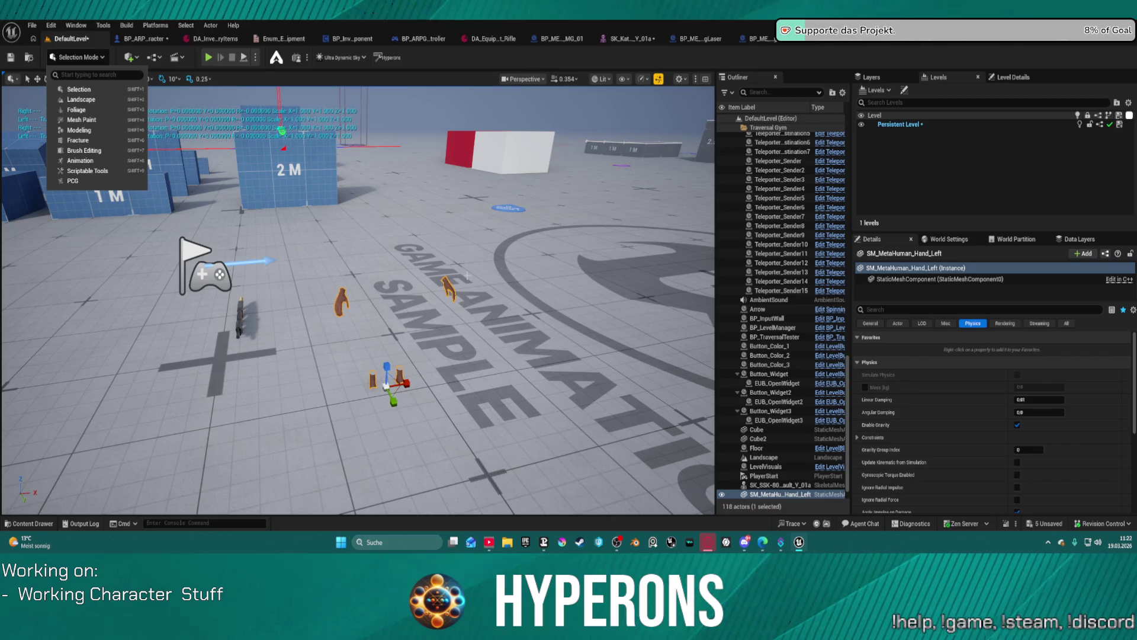
{"action": "left_click", "coordinate": [410, 297]}
{"action": "key", "text": "Delete"}
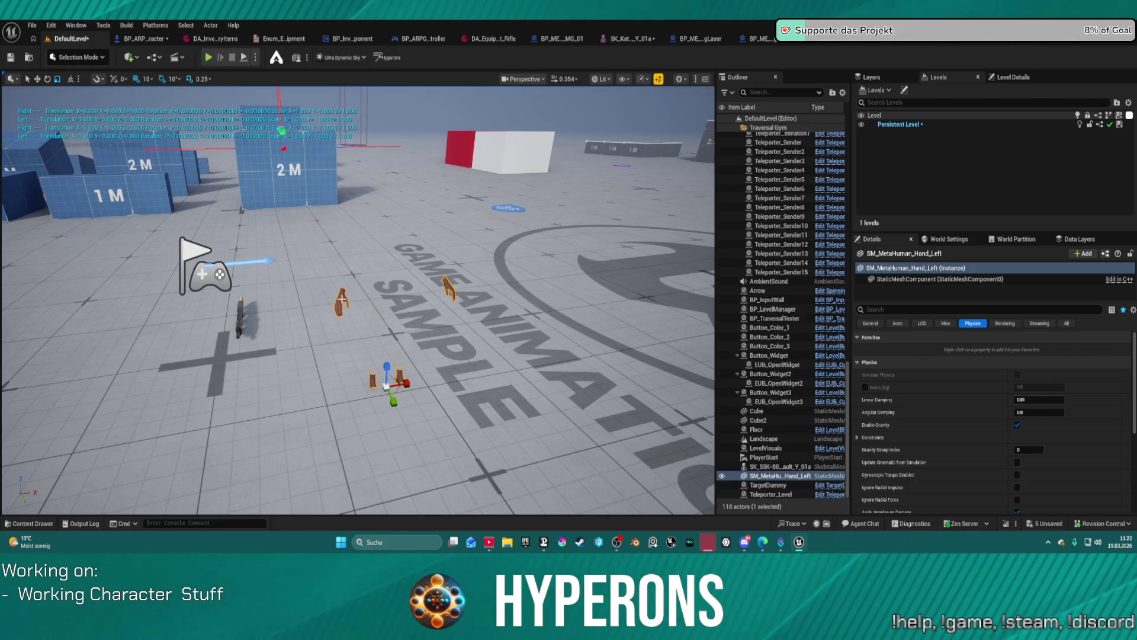
{"action": "left_click", "coordinate": [631, 39]}
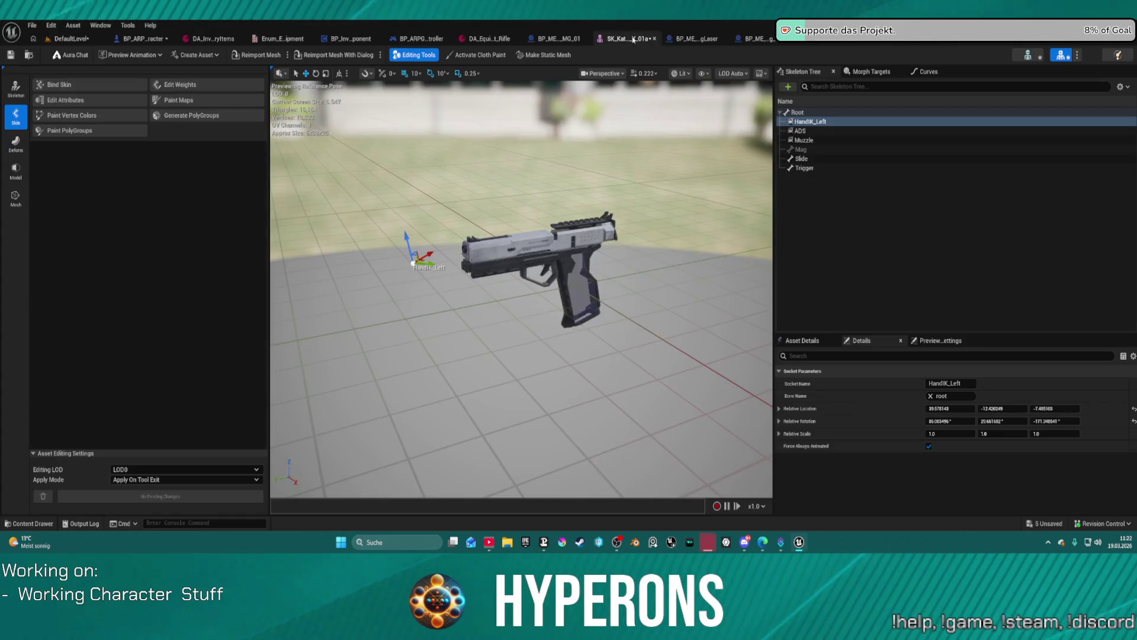
Select and focus the pistol's ADS socket, then nudge it slightly along X
{"action": "left_click", "coordinate": [800, 131]}
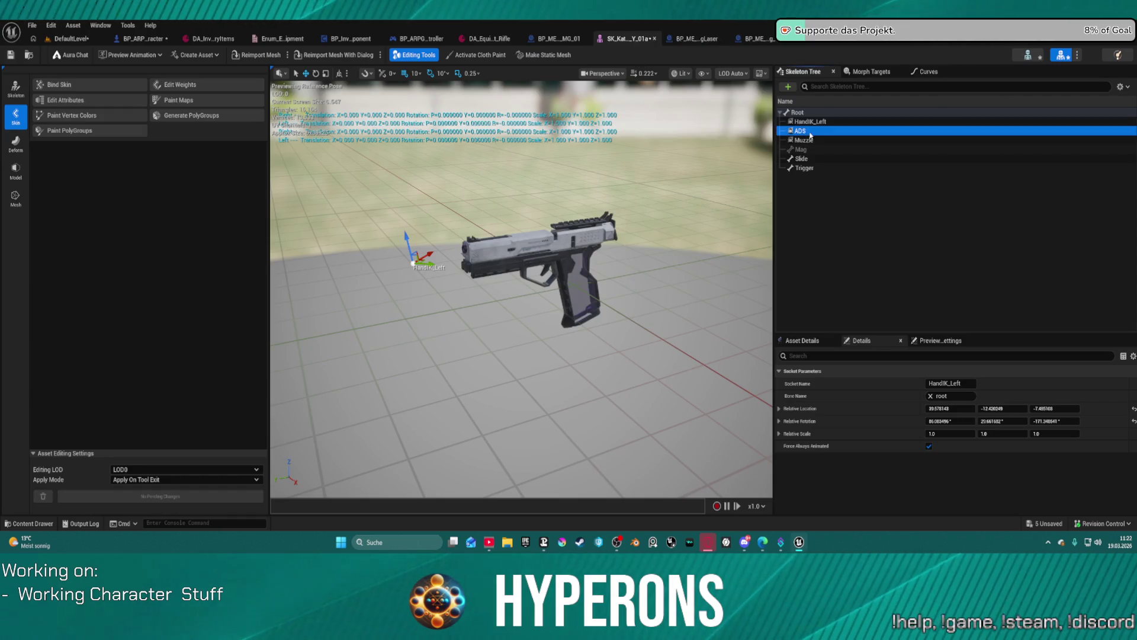
{"action": "key", "text": "f"}
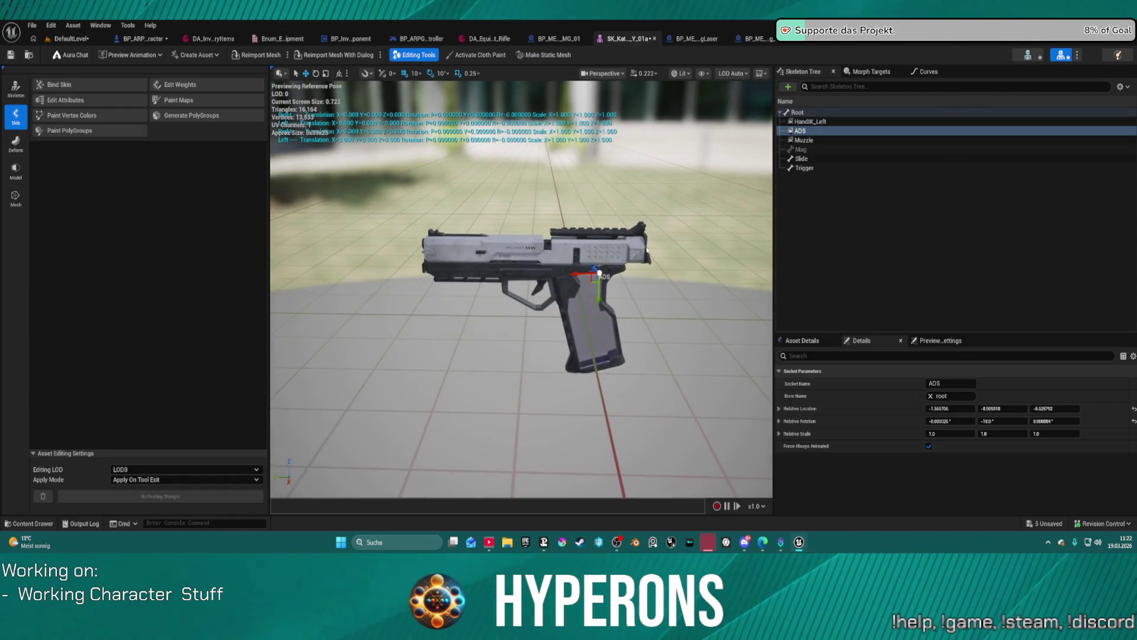
{"action": "left_click", "coordinate": [582, 278]}
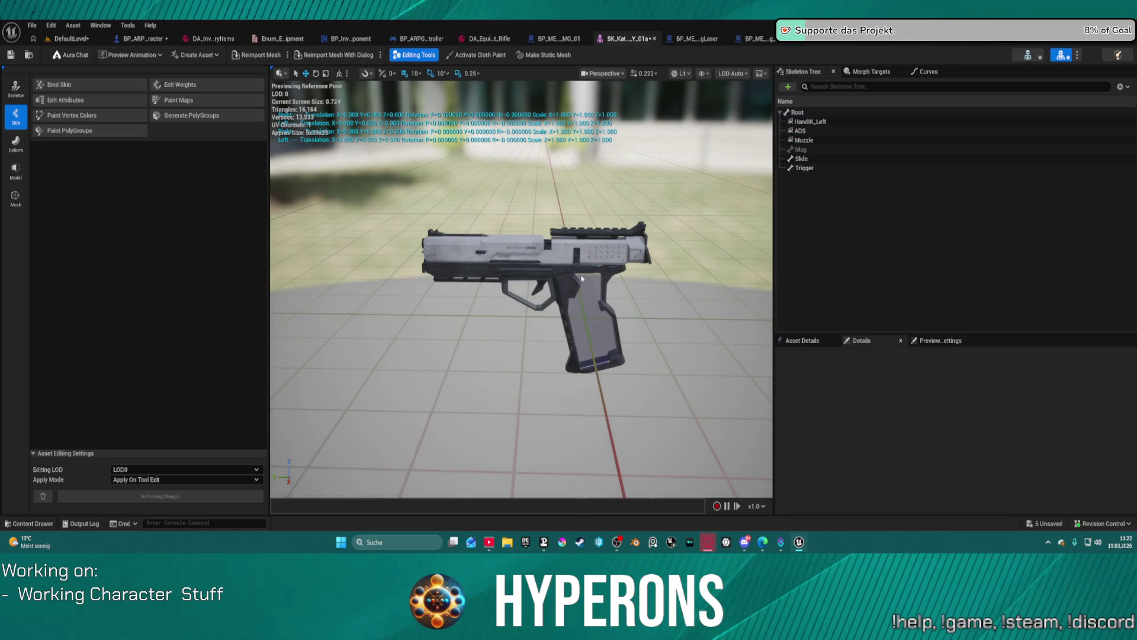
{"action": "left_click", "coordinate": [800, 130]}
{"action": "left_click_drag", "start_coordinate": [581, 276], "coordinate": [563, 273]}
{"action": "left_click_drag", "start_coordinate": [578, 314], "coordinate": [593, 289]}
Select the HandIK_Left socket, save the pistol mesh, and return to DefaultLevel
{"action": "left_click", "coordinate": [809, 122]}
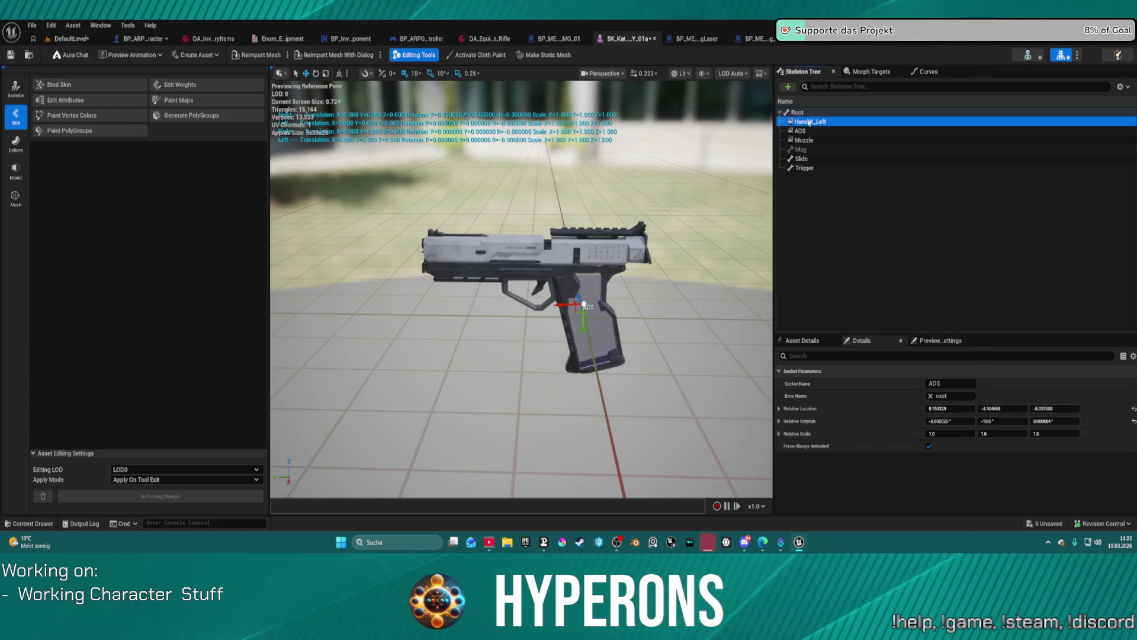
{"action": "mouse_move", "coordinate": [412, 255]}
{"action": "left_mouse_down"}
{"action": "mouse_move", "coordinate": [385, 261]}
{"action": "mouse_move", "coordinate": [426, 255]}
{"action": "mouse_move", "coordinate": [411, 256]}
{"action": "left_mouse_up"}
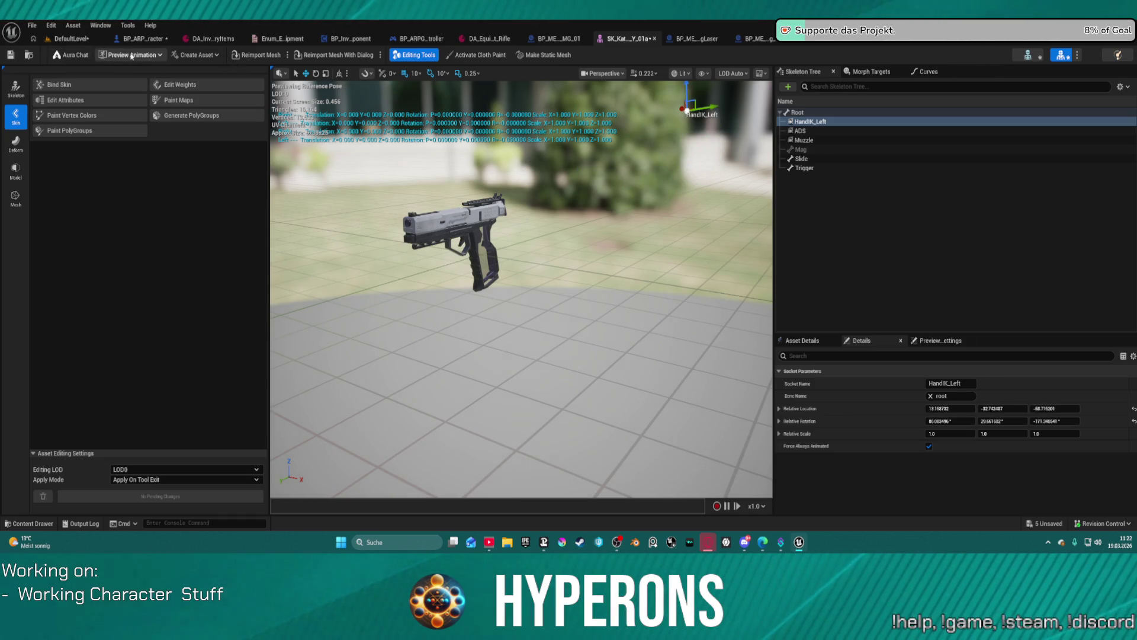
{"action": "left_click", "coordinate": [10, 55]}
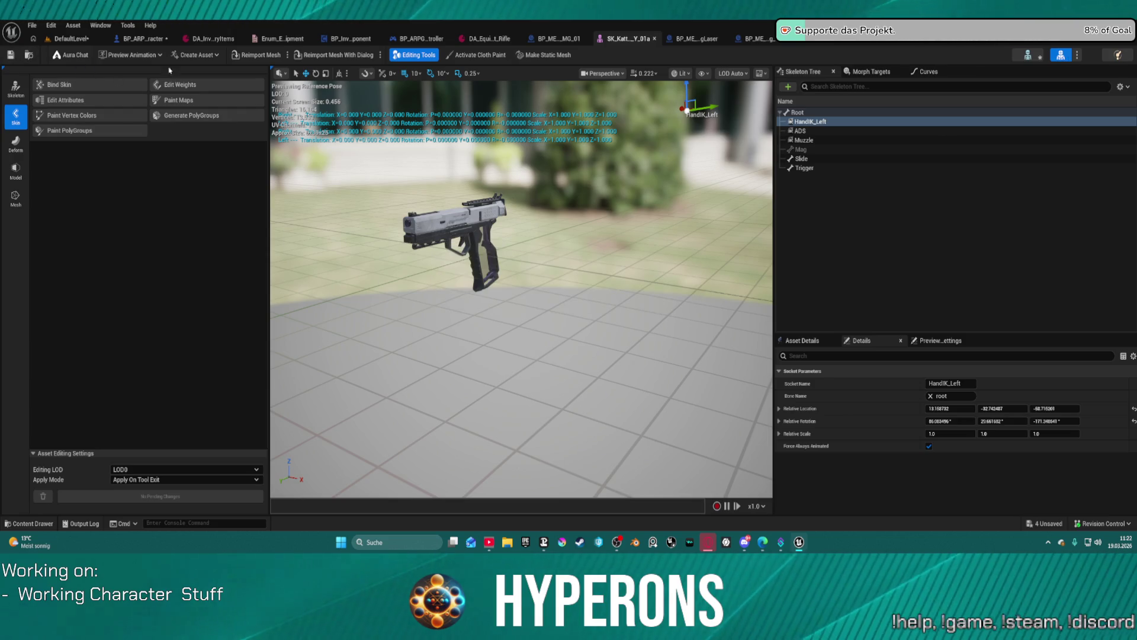
{"action": "left_click", "coordinate": [63, 40]}
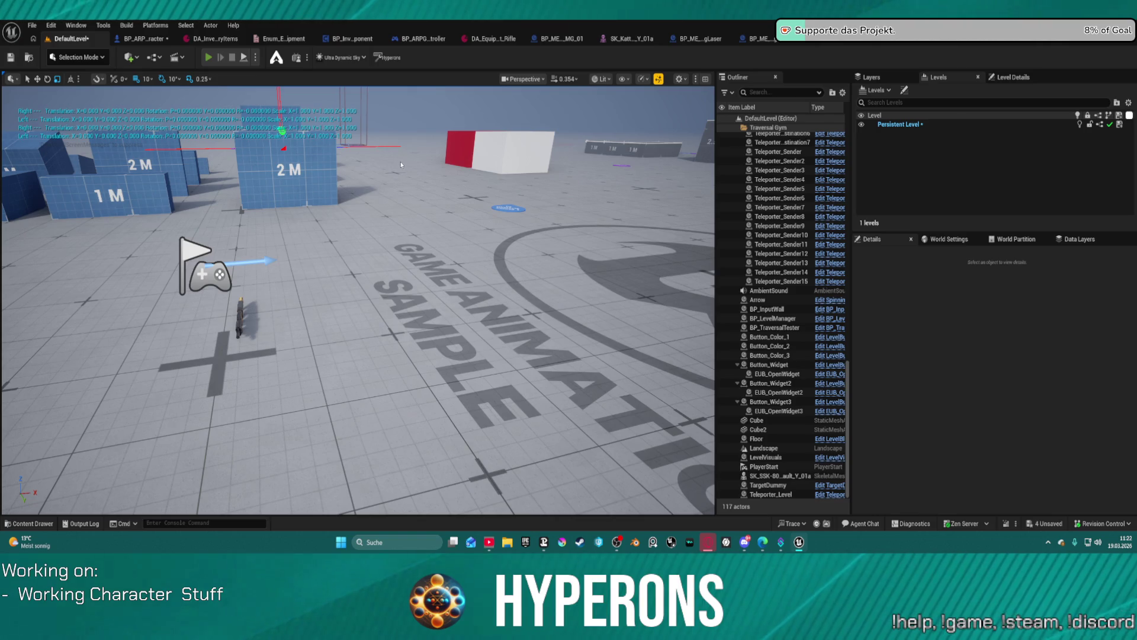
{"action": "key", "text": "alt+p"}
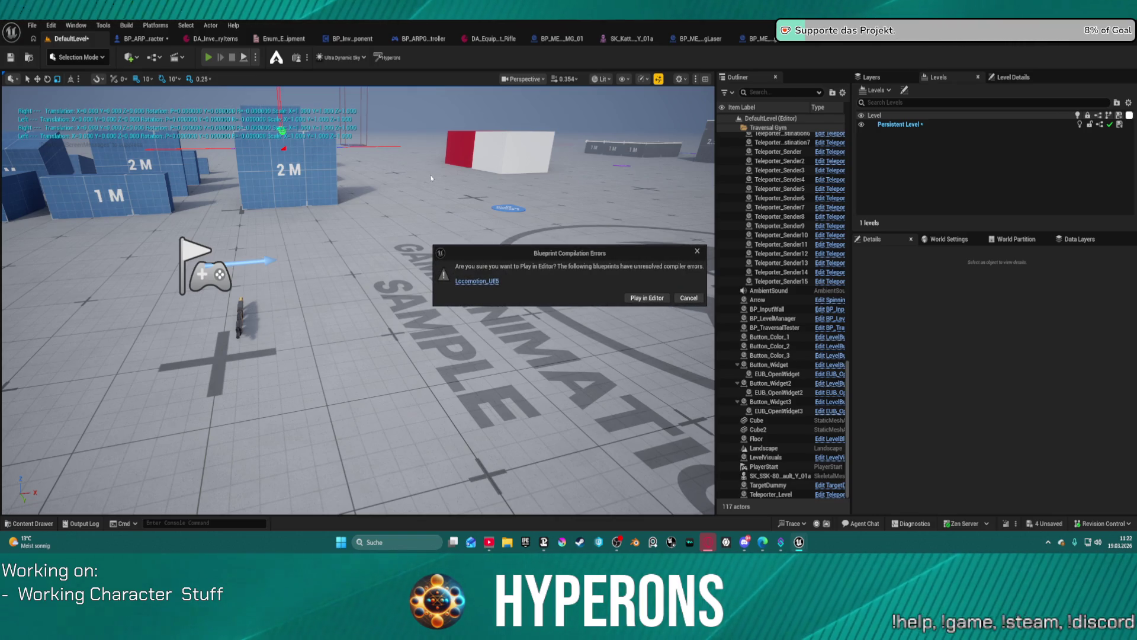
{"action": "left_click", "coordinate": [647, 298]}
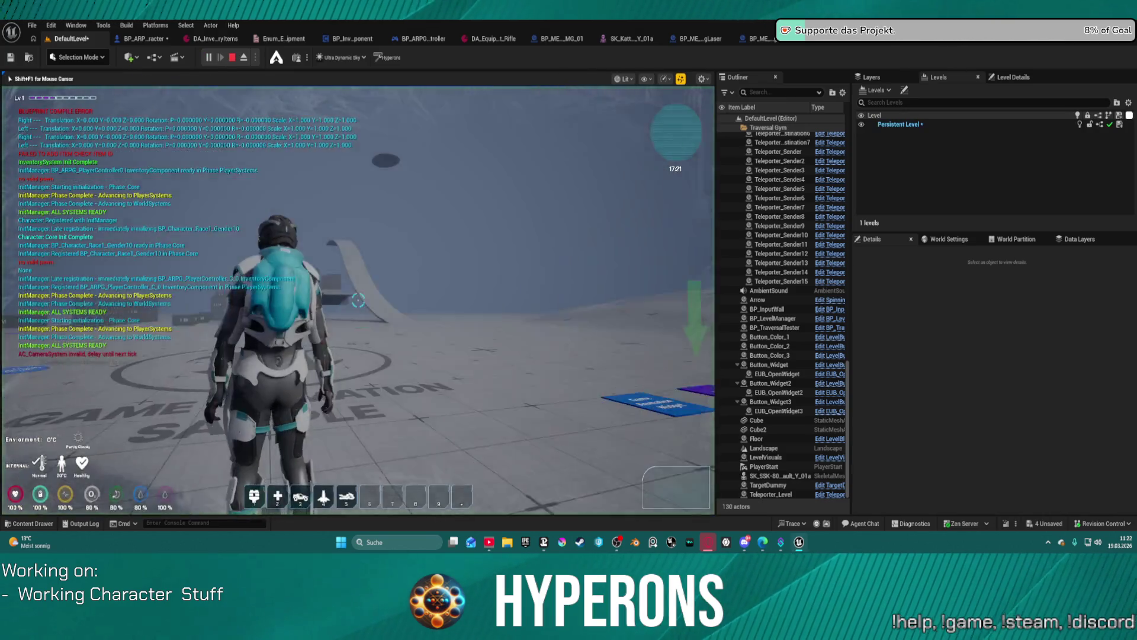
{"action": "key", "text": "i"}
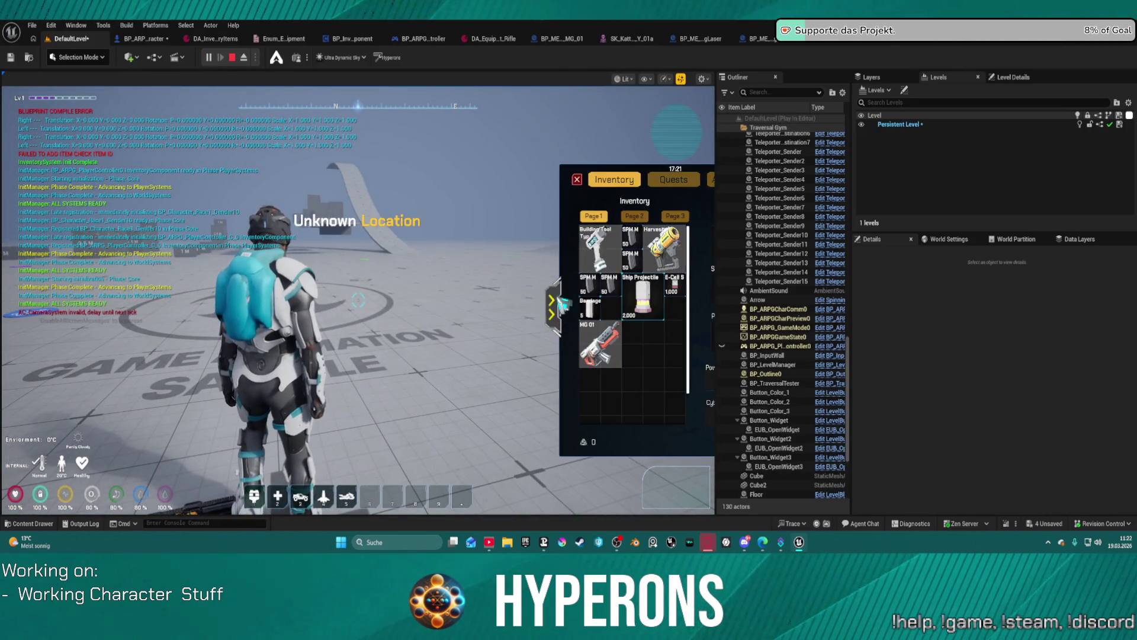
{"action": "left_click_drag", "start_coordinate": [447, 245], "coordinate": [506, 246]}
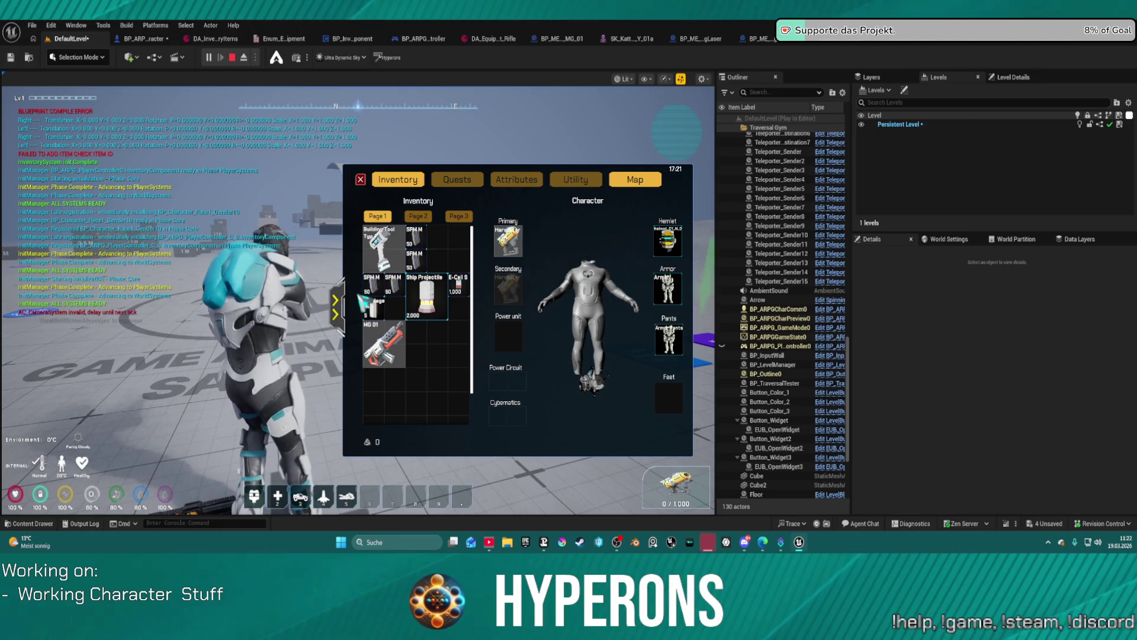
{"action": "key", "text": "i"}
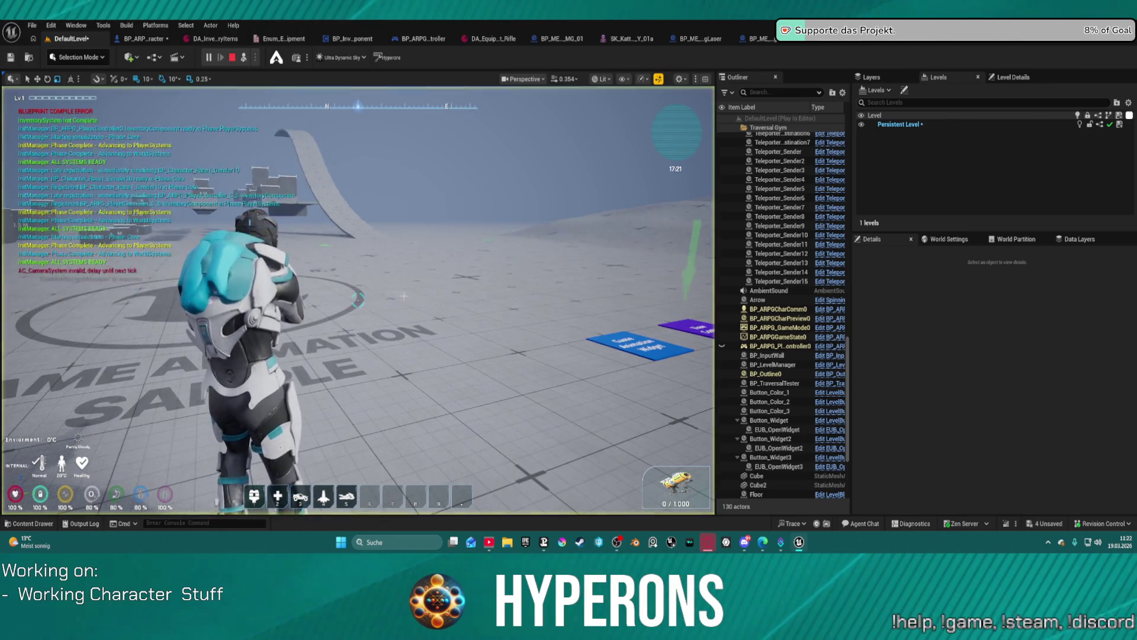
{"action": "key", "text": "shift+F1"}
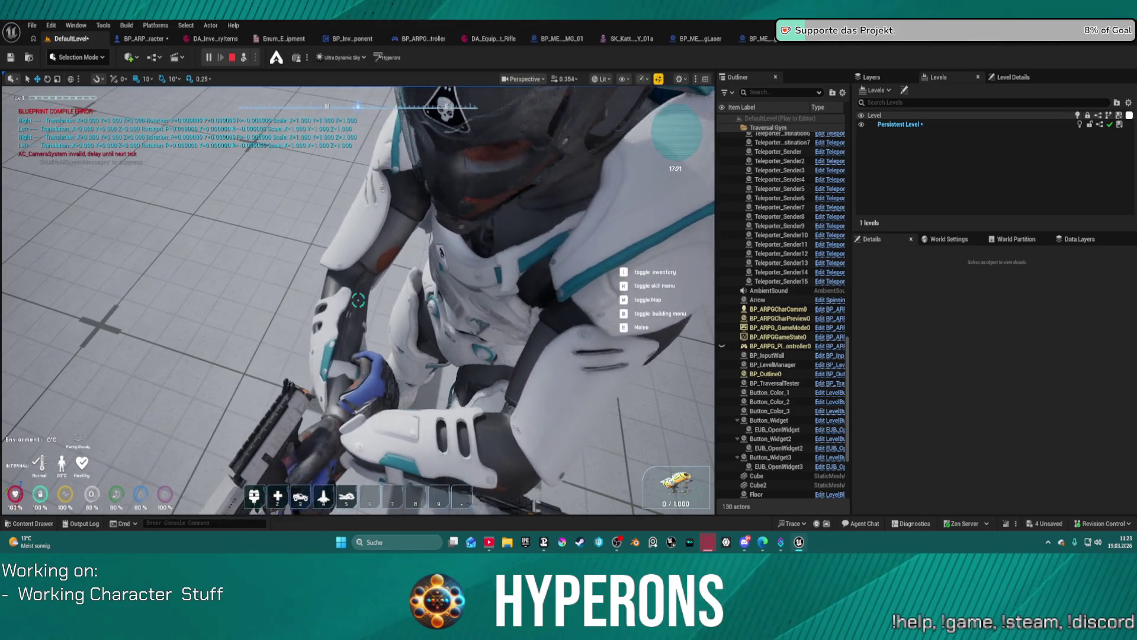
{"action": "key", "text": "Escape"}
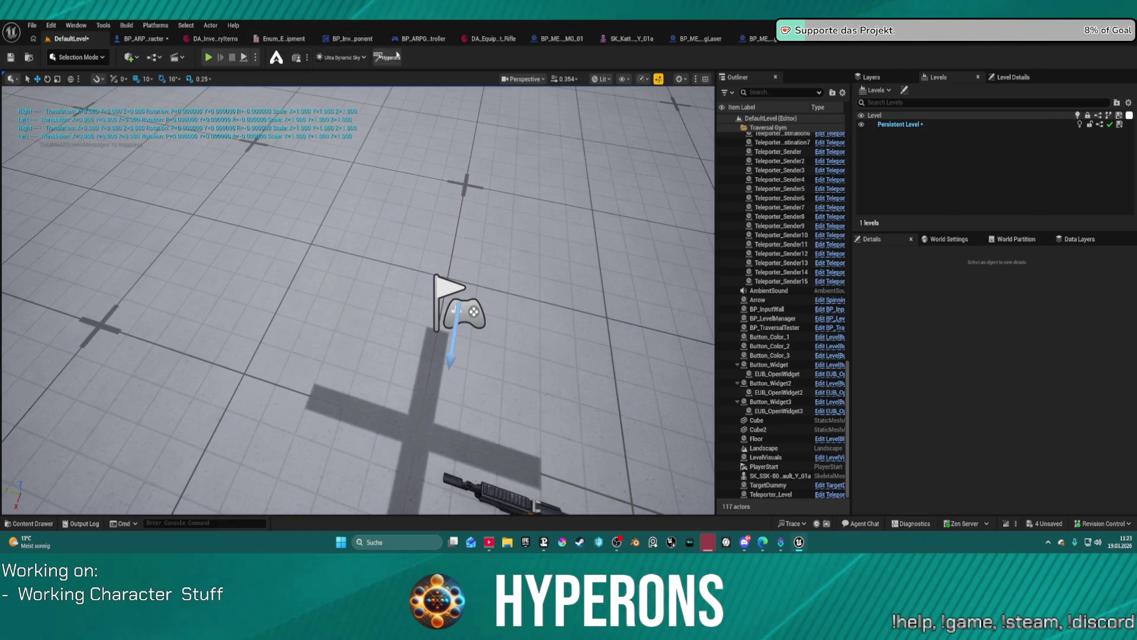
Open the GetHandIK function graph in the BP_ARPG_Character blueprint
{"action": "left_click", "coordinate": [502, 41]}
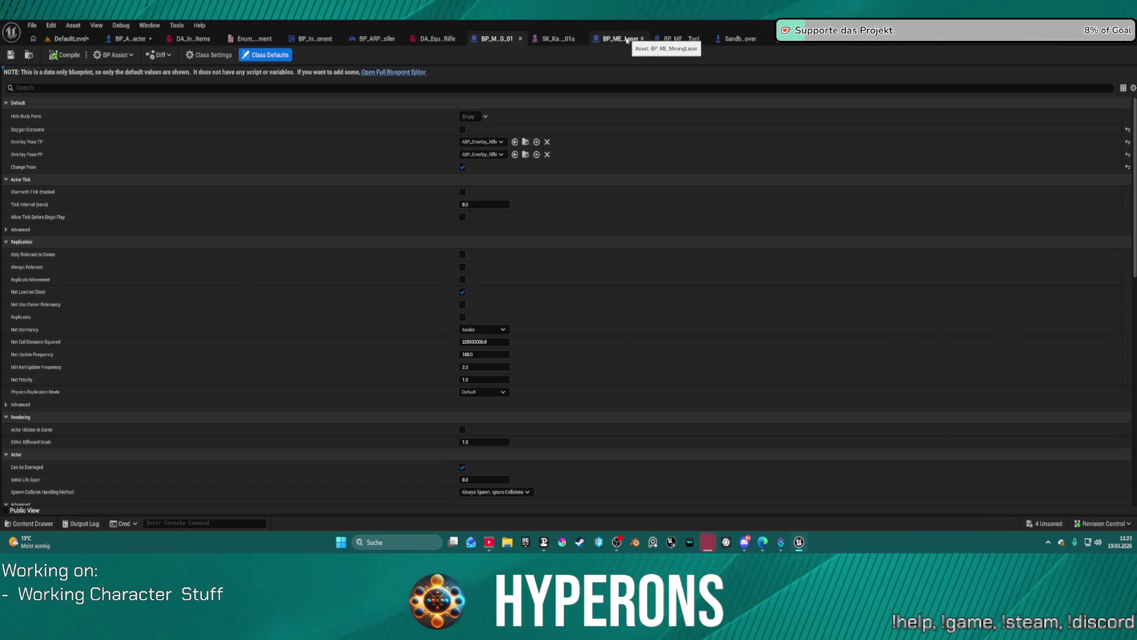
{"action": "left_click", "coordinate": [128, 39]}
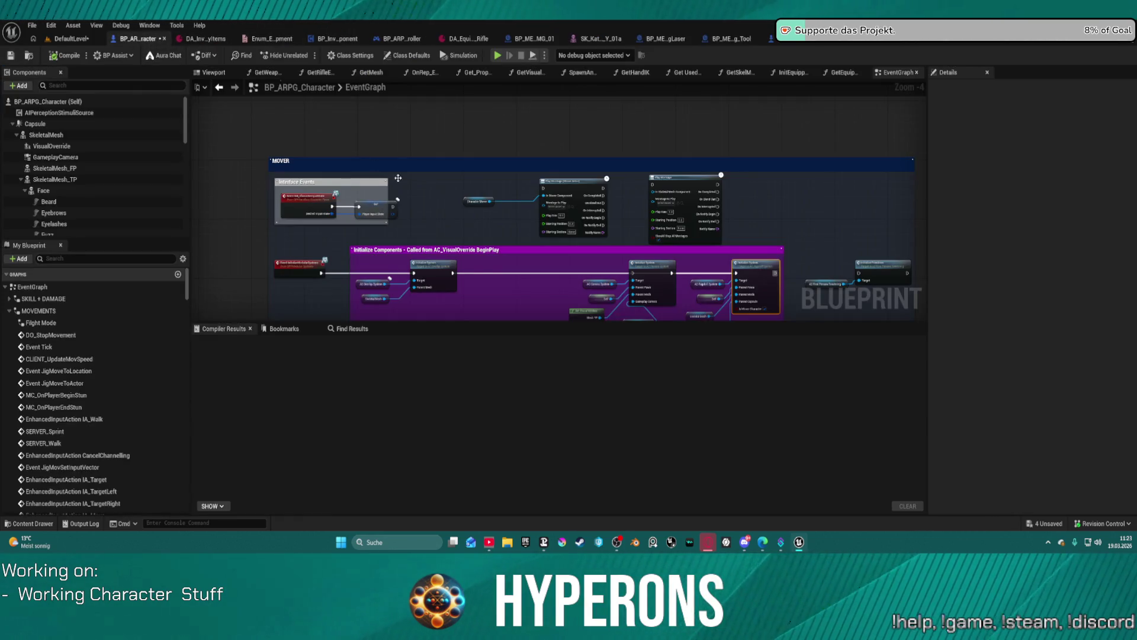
{"action": "scroll", "coordinate": [393, 175], "scroll_direction": "down", "scroll_amount": 2}
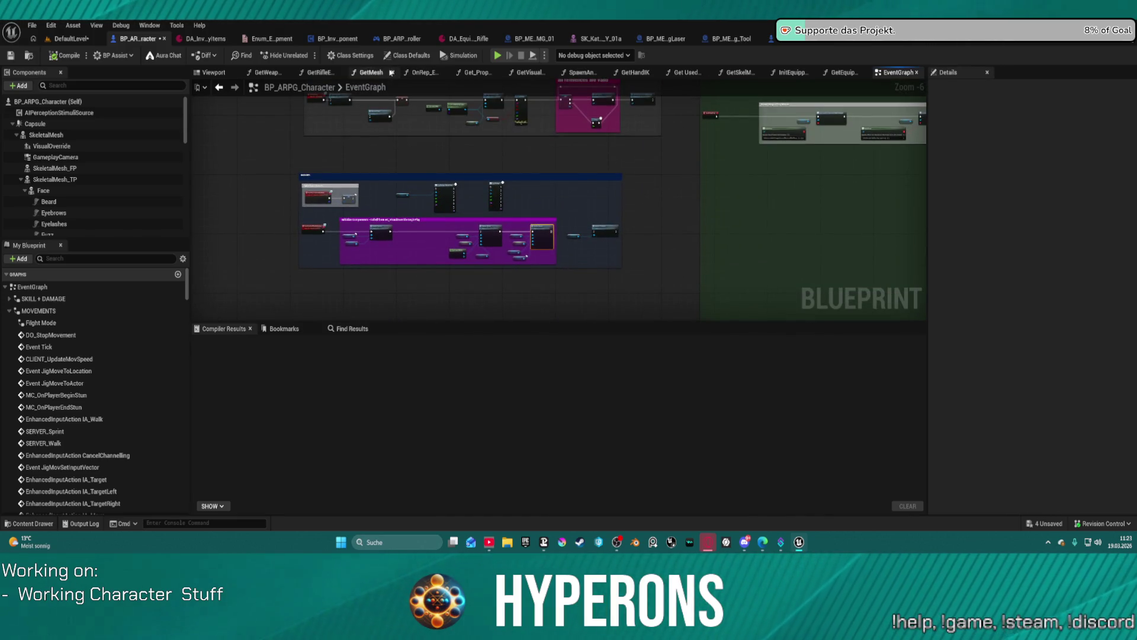
{"action": "left_click", "coordinate": [634, 73]}
Add a breakpoint on the Return Node and launch a Standalone Game preview
{"action": "mouse_move", "coordinate": [787, 139]}
{"action": "left_mouse_down"}
{"action": "mouse_move", "coordinate": [835, 154]}
{"action": "mouse_move", "coordinate": [475, 160]}
{"action": "left_mouse_up"}
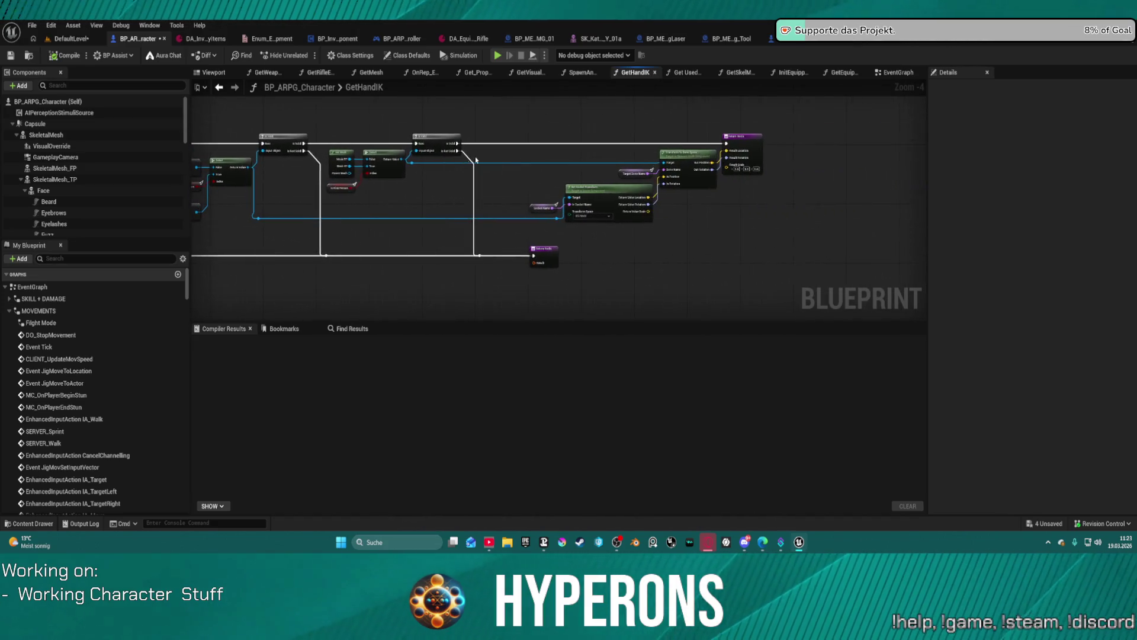
{"action": "right_click", "coordinate": [735, 142]}
{"action": "left_click", "coordinate": [777, 381]}
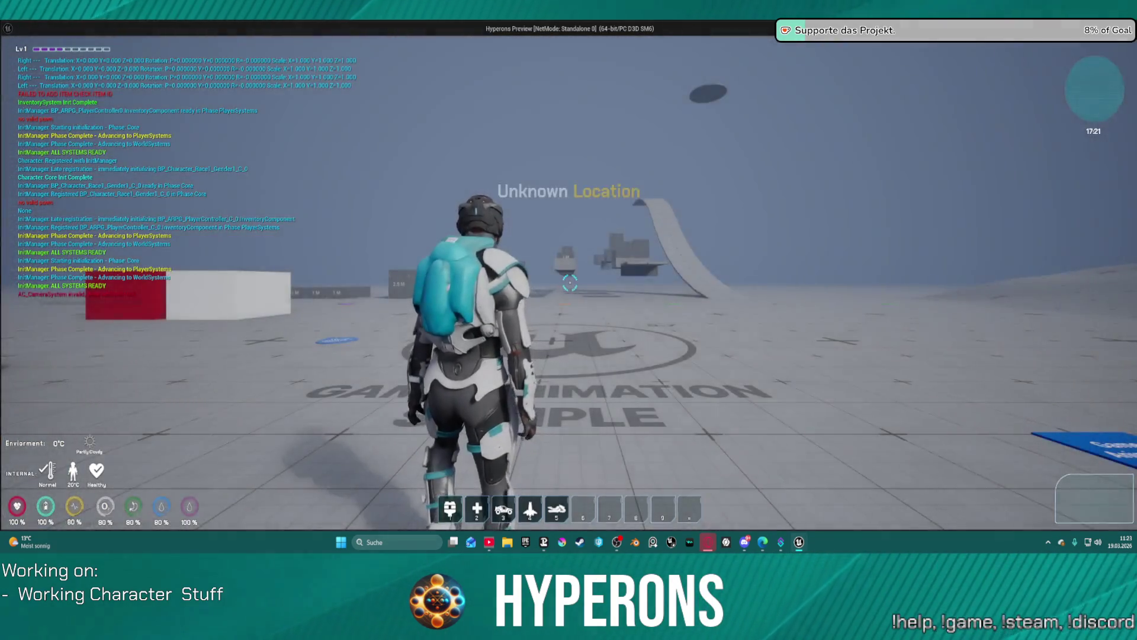
{"action": "key", "text": "i"}
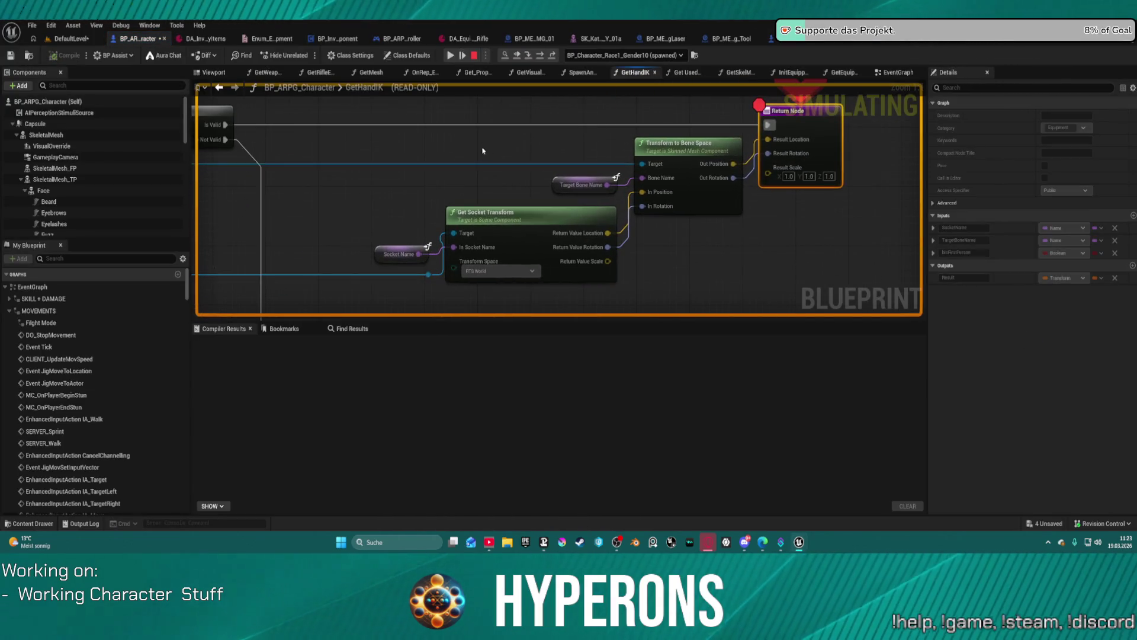
Read the paused GetHandIK pin values, including Equipment Refs, Select and Is Valid nodes
{"action": "mouse_move", "coordinate": [652, 170]}
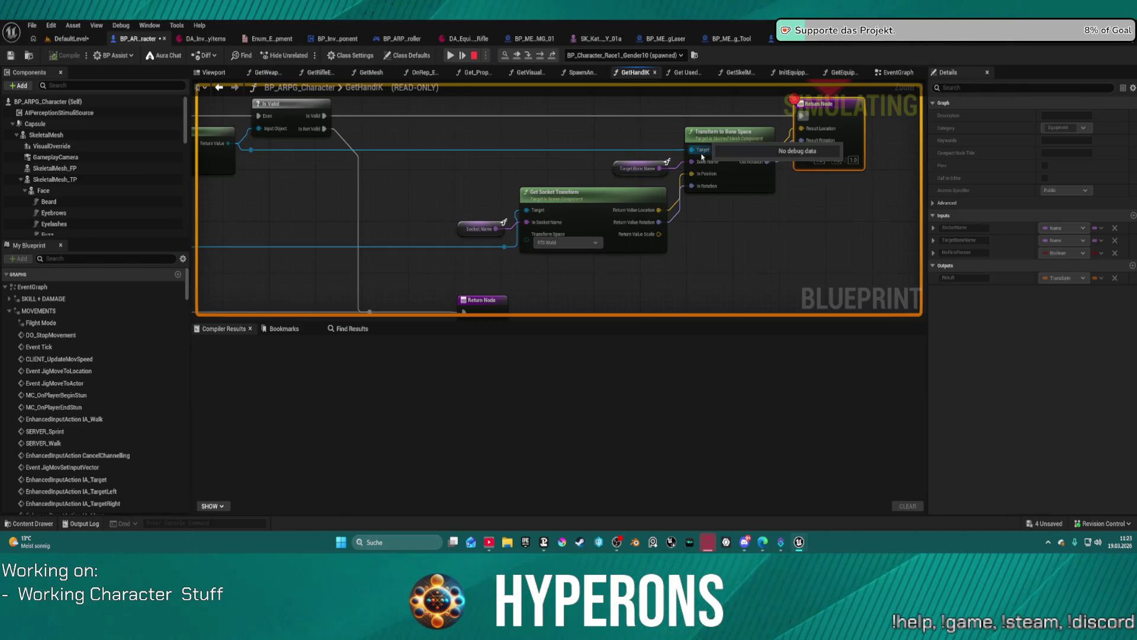
{"action": "mouse_move", "coordinate": [702, 167]}
{"action": "mouse_move", "coordinate": [493, 230]}
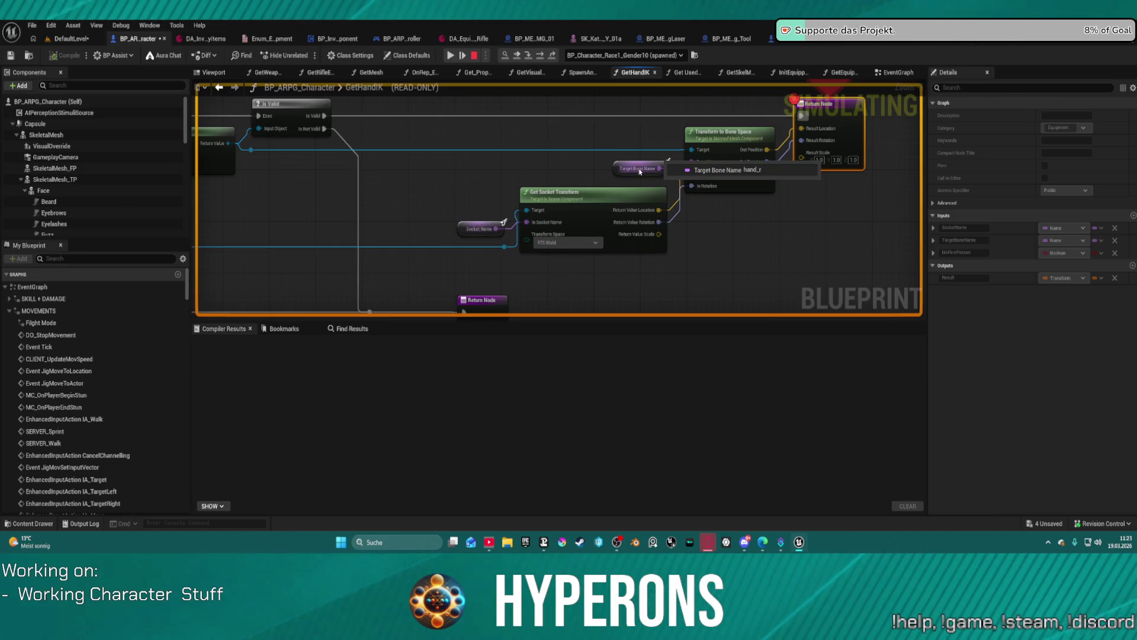
{"action": "mouse_move", "coordinate": [439, 184]}
{"action": "left_mouse_down"}
{"action": "mouse_move", "coordinate": [650, 122]}
{"action": "mouse_move", "coordinate": [740, 165]}
{"action": "mouse_move", "coordinate": [918, 218]}
{"action": "left_mouse_up"}
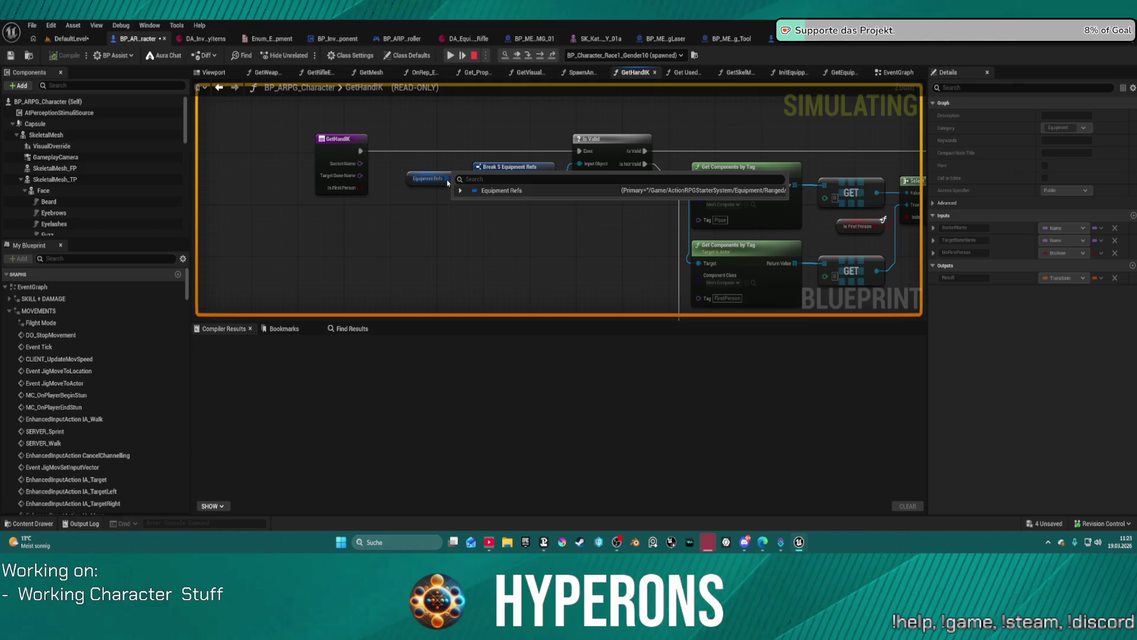
{"action": "left_click", "coordinate": [460, 190]}
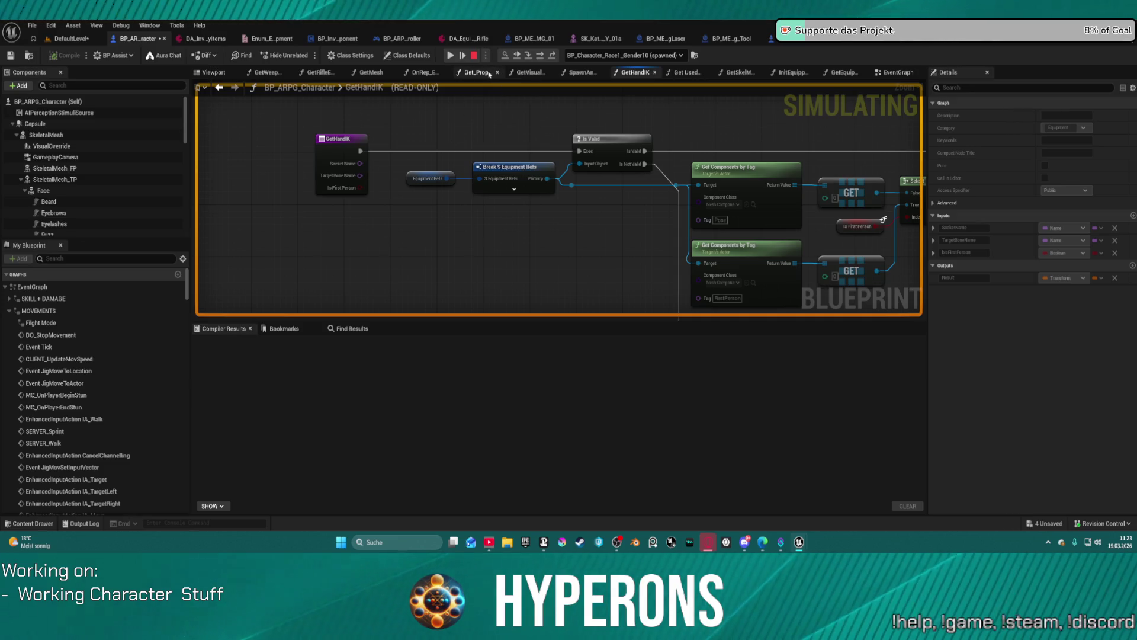
{"action": "left_click_drag", "start_coordinate": [837, 192], "coordinate": [618, 180]}
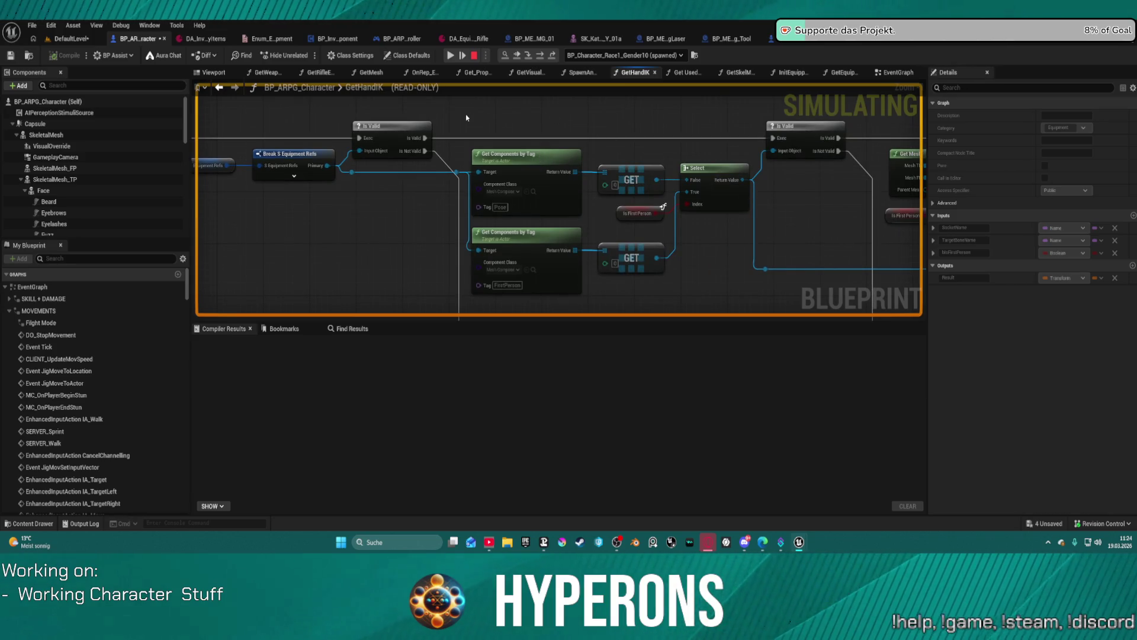
Resume past the breakpoint, expand the Equipment Refs debug fields, then stop the simulation
{"action": "left_click", "coordinate": [449, 56]}
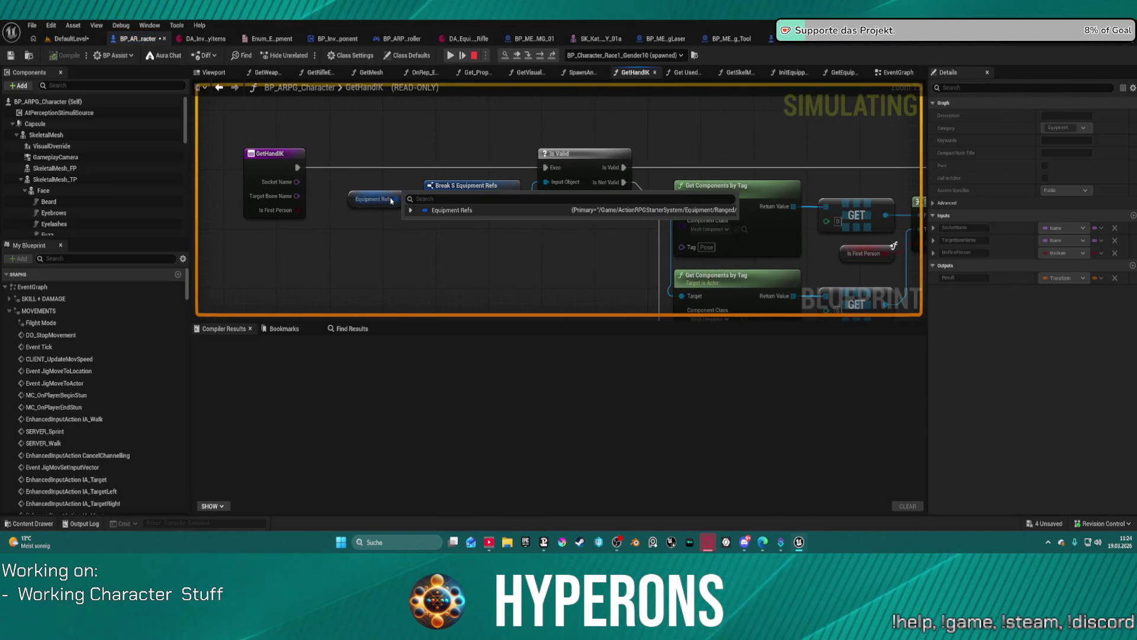
{"action": "left_click", "coordinate": [411, 211]}
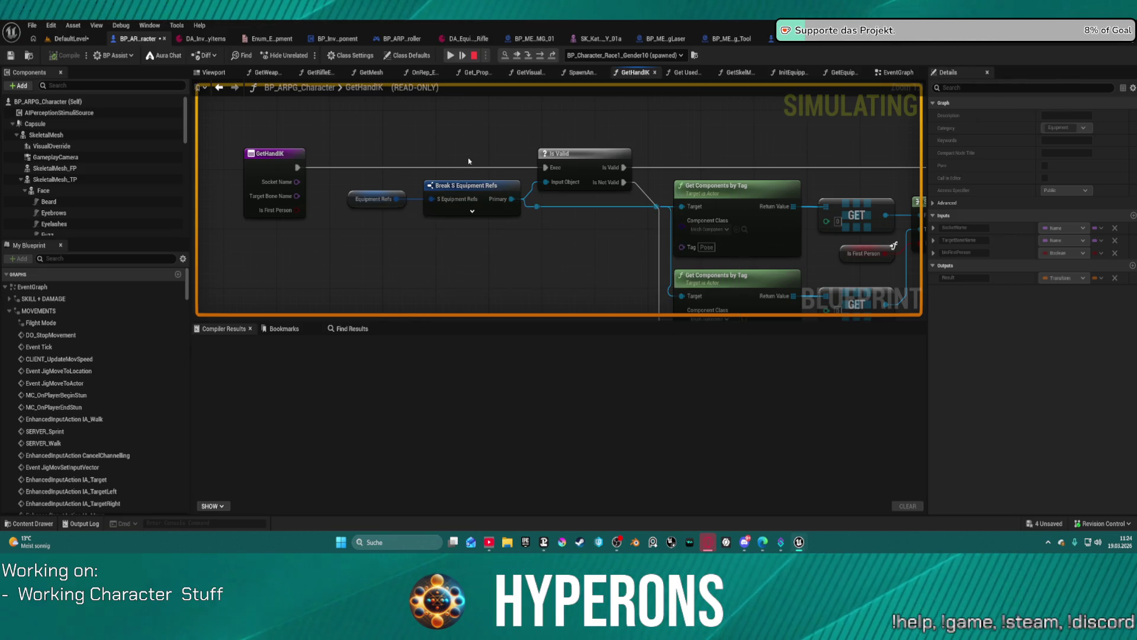
{"action": "mouse_move", "coordinate": [394, 201]}
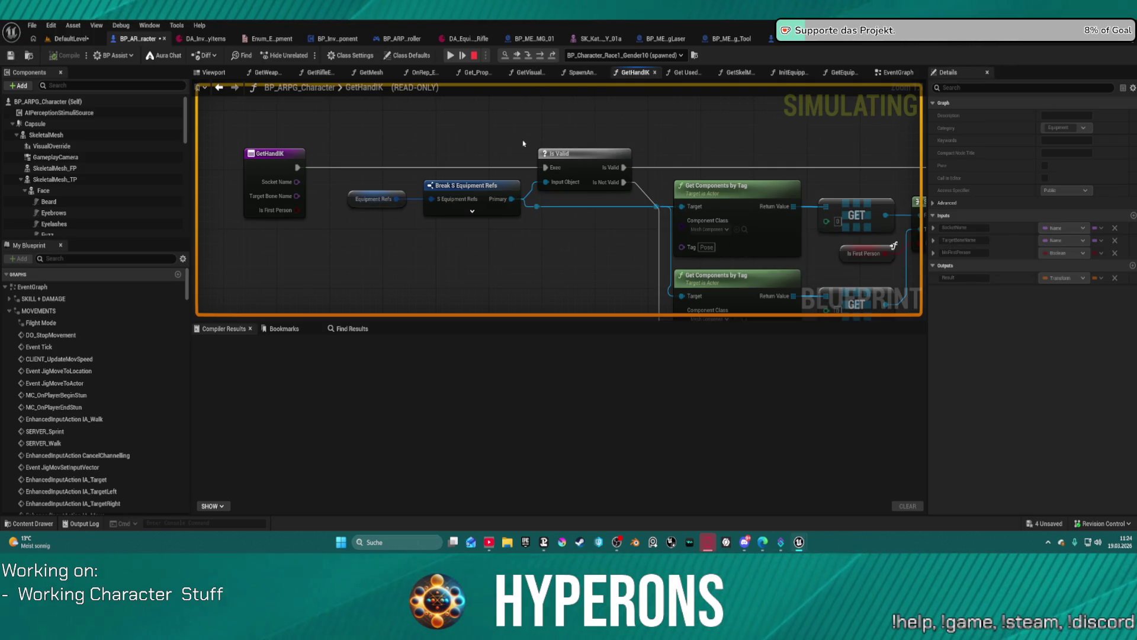
{"action": "left_click", "coordinate": [473, 55]}
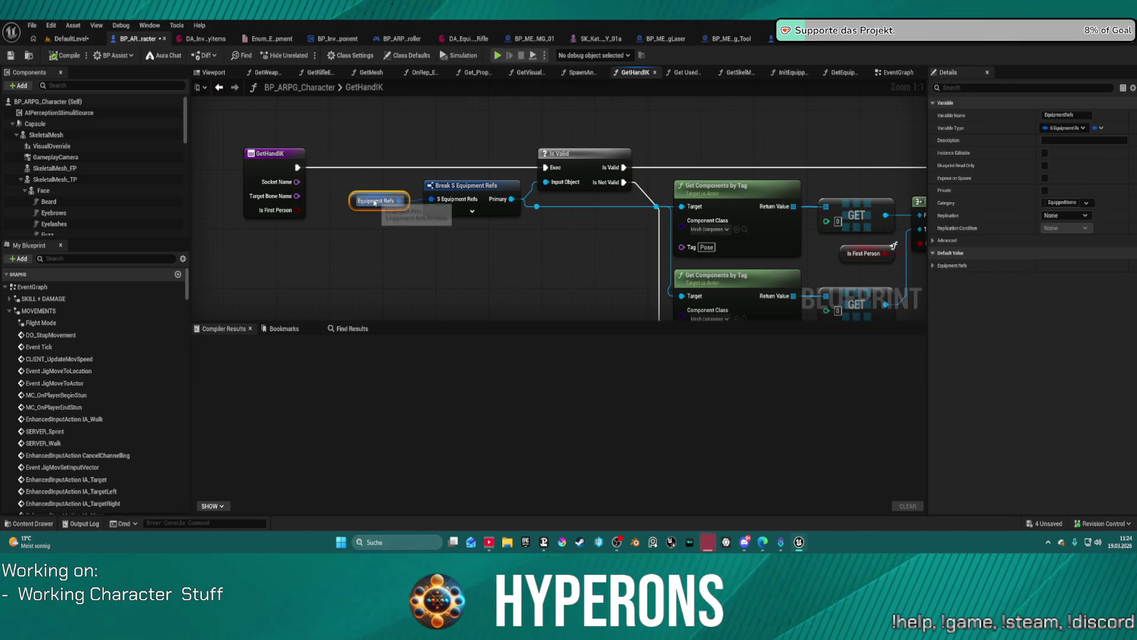
Expand the Equipment Refs default value slots in Details, then switch to DA_Inventory Items
{"action": "left_click", "coordinate": [351, 200]}
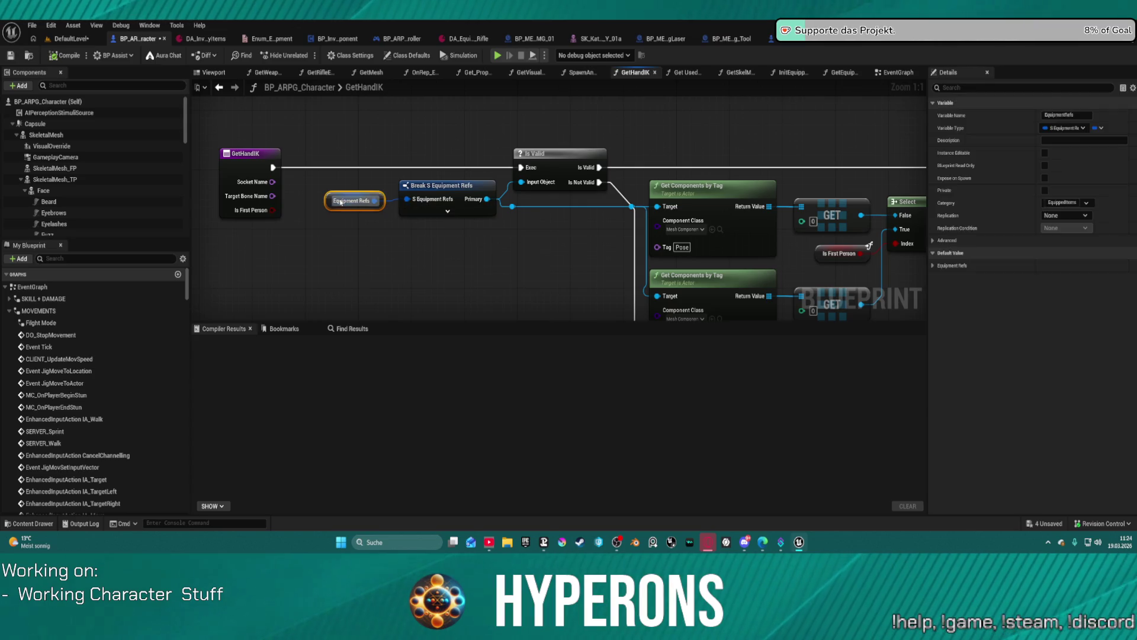
{"action": "left_click", "coordinate": [935, 266]}
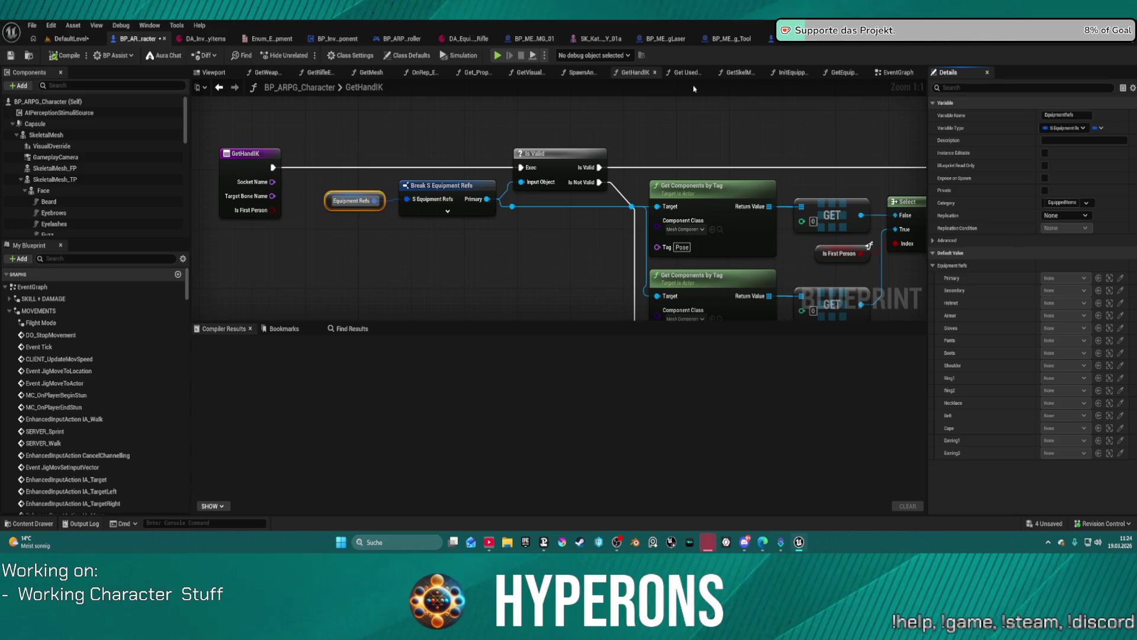
{"action": "left_click", "coordinate": [217, 39]}
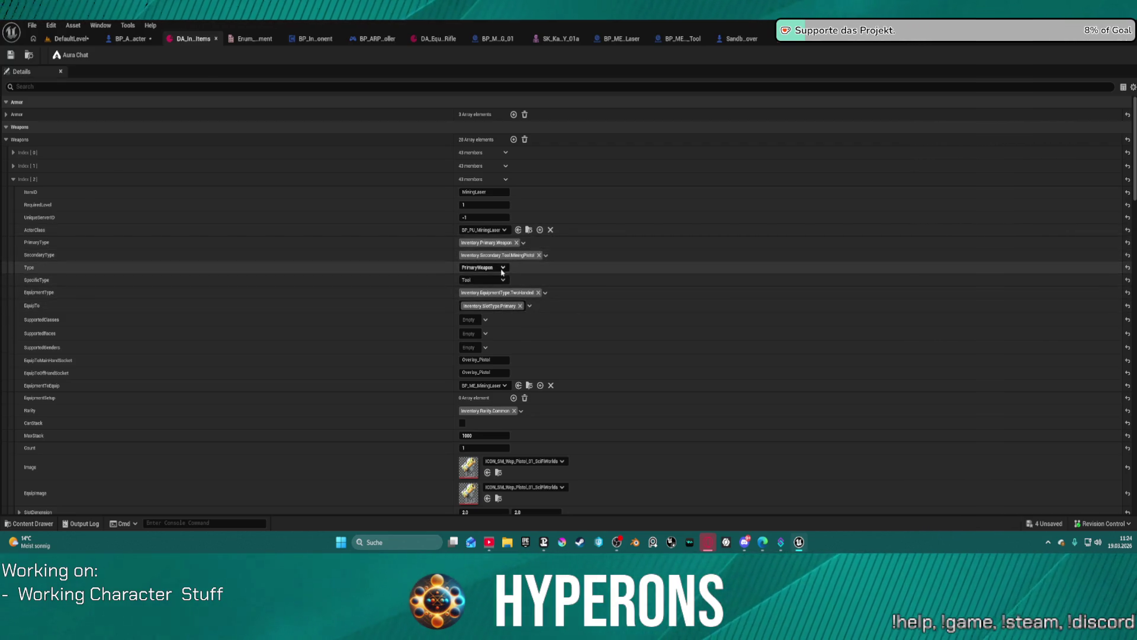
Scroll through DA_Inventory Items details, then go back to BP_ARPG_Character's GetHandIK graph
{"action": "scroll", "coordinate": [501, 261], "scroll_direction": "down", "scroll_amount": 5}
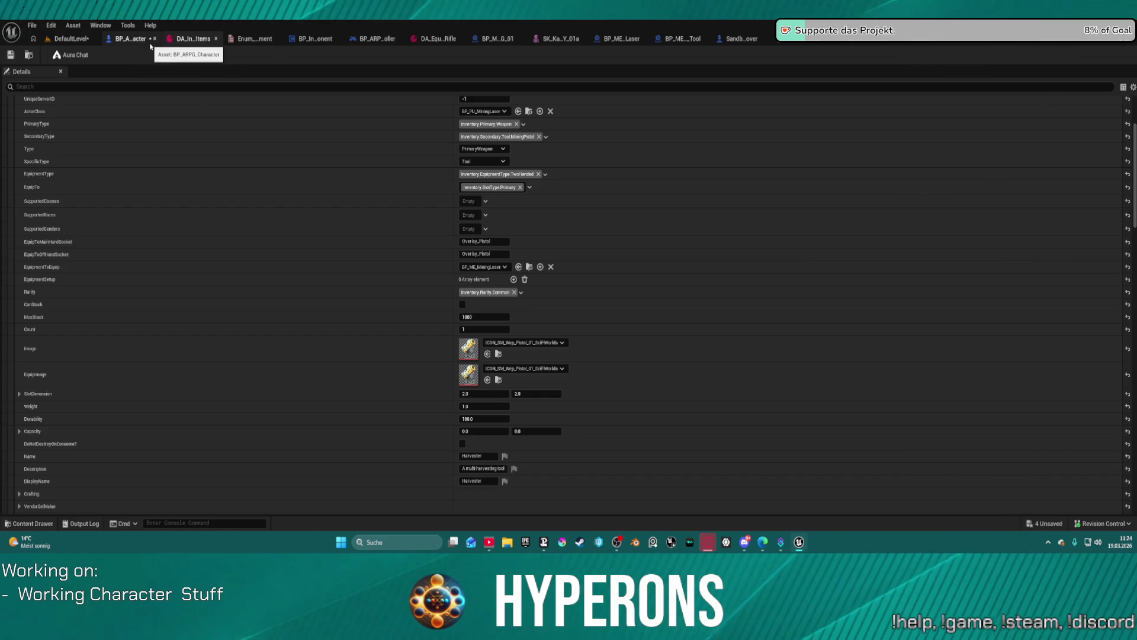
{"action": "left_click", "coordinate": [147, 43]}
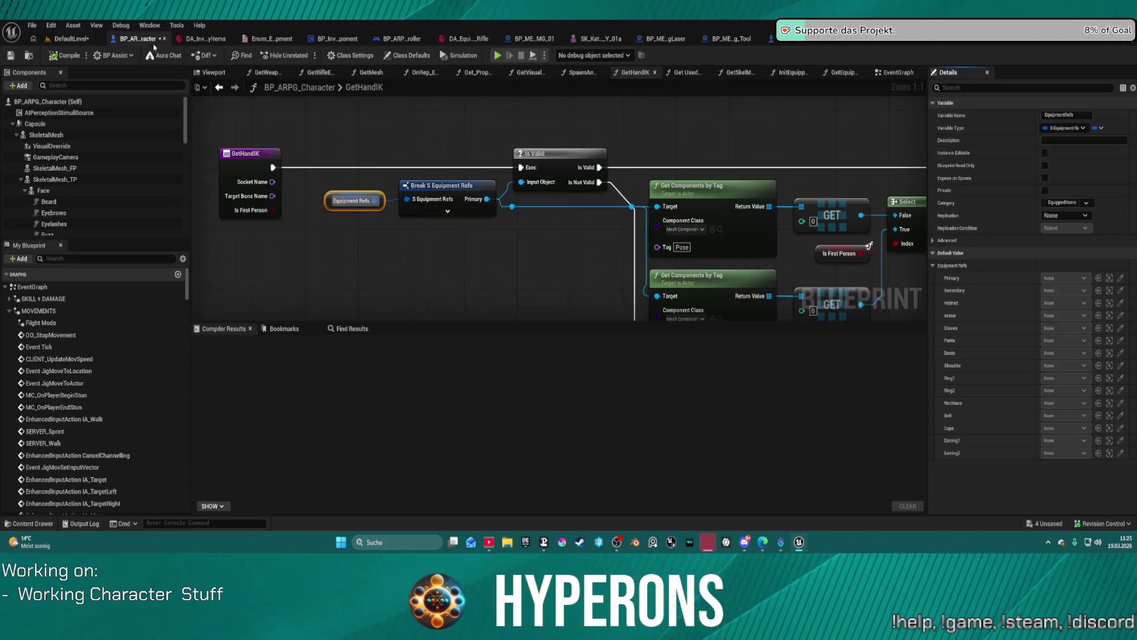
List all references to EquipmentRefs by name from the Equipment Refs node
{"action": "scroll", "coordinate": [697, 181], "scroll_direction": "down", "scroll_amount": 4}
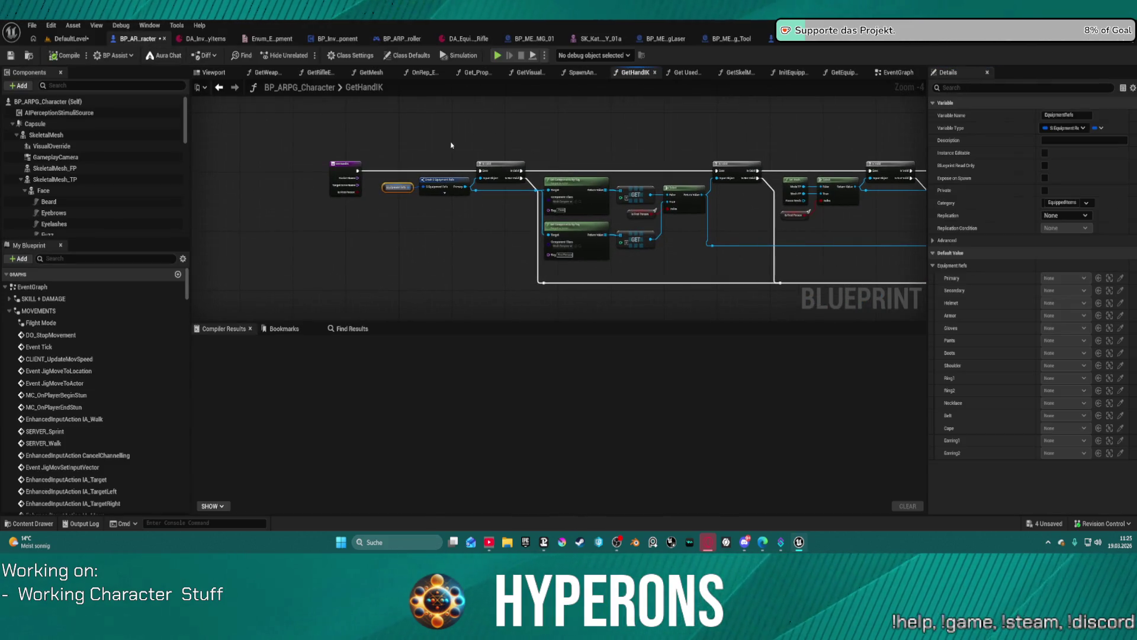
{"action": "right_click", "coordinate": [393, 187]}
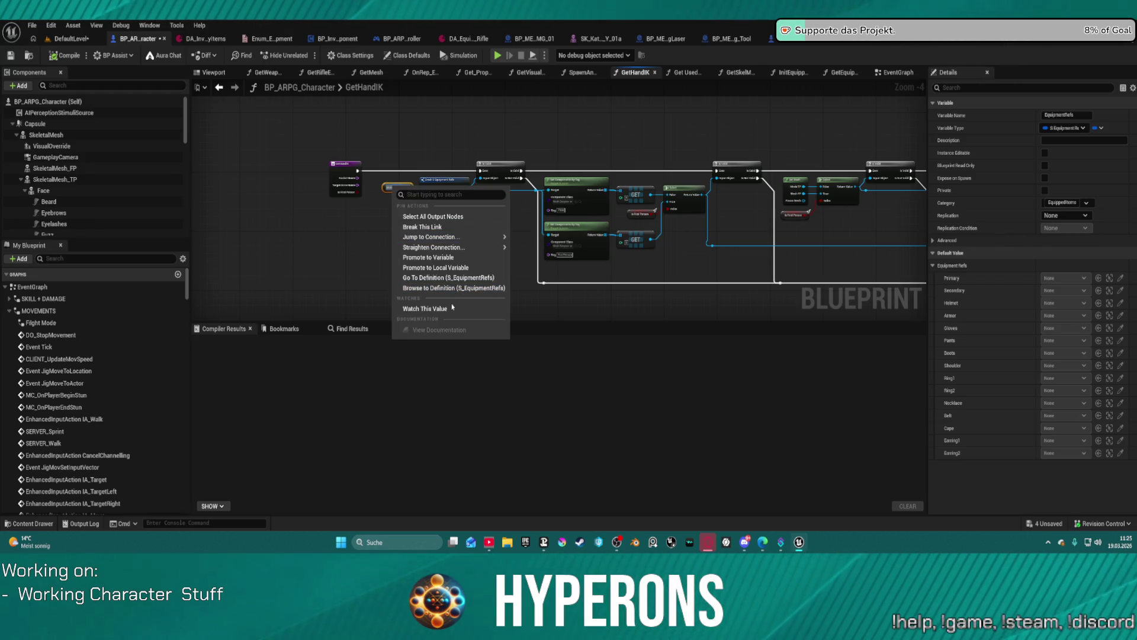
{"action": "mouse_move", "coordinate": [450, 236]}
{"action": "scroll", "coordinate": [383, 186], "scroll_direction": "up", "scroll_amount": 4}
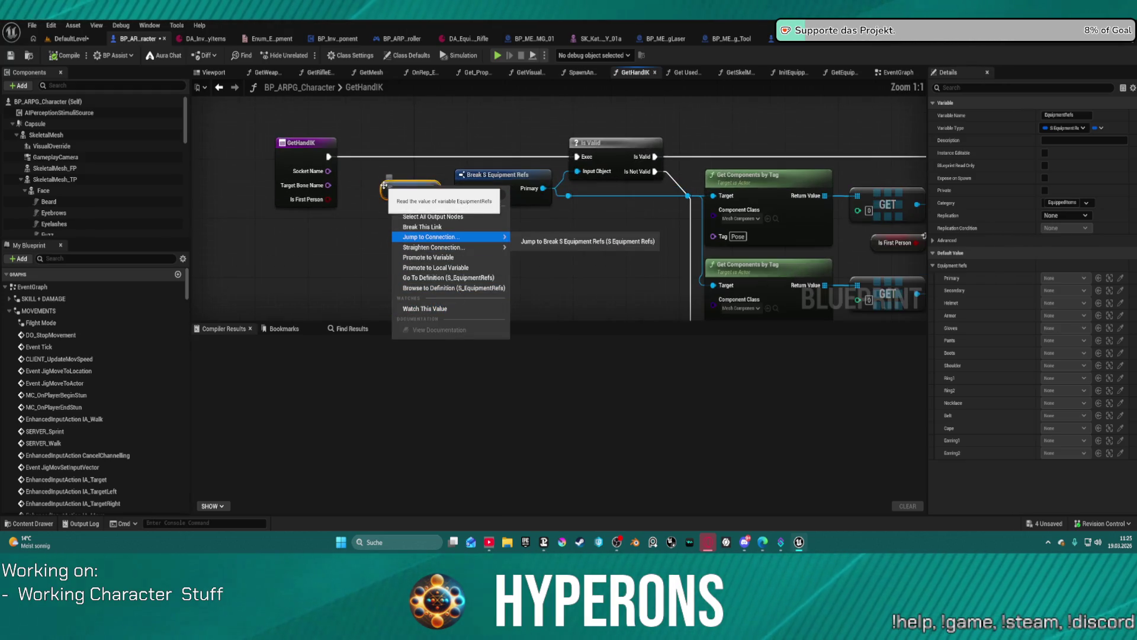
{"action": "right_click", "coordinate": [383, 186]}
{"action": "mouse_move", "coordinate": [450, 277]}
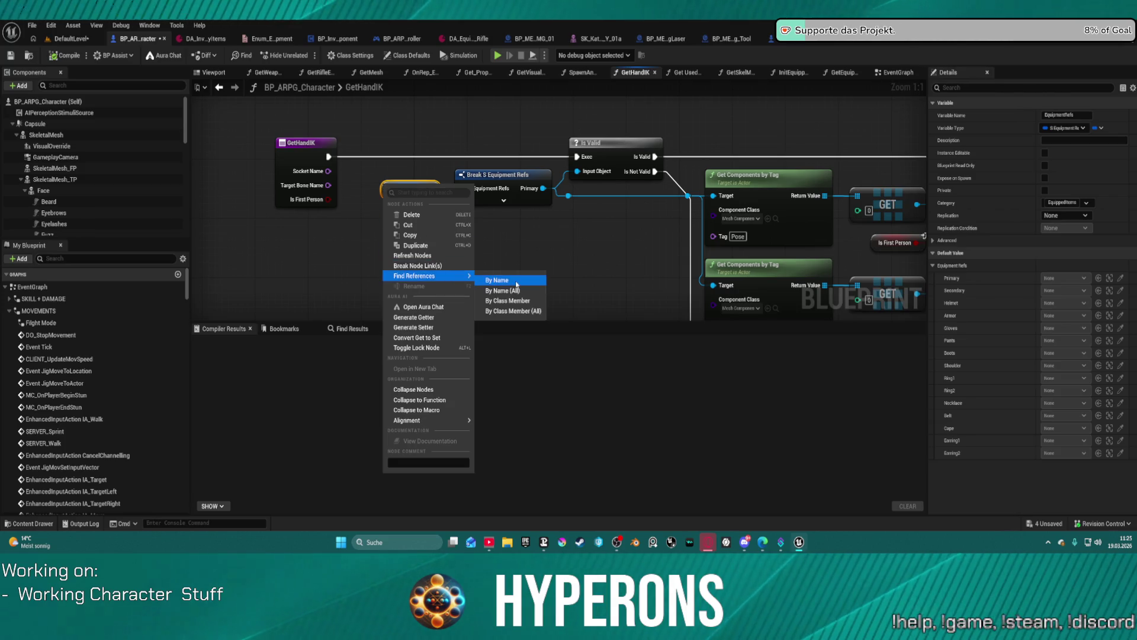
{"action": "left_click", "coordinate": [516, 285]}
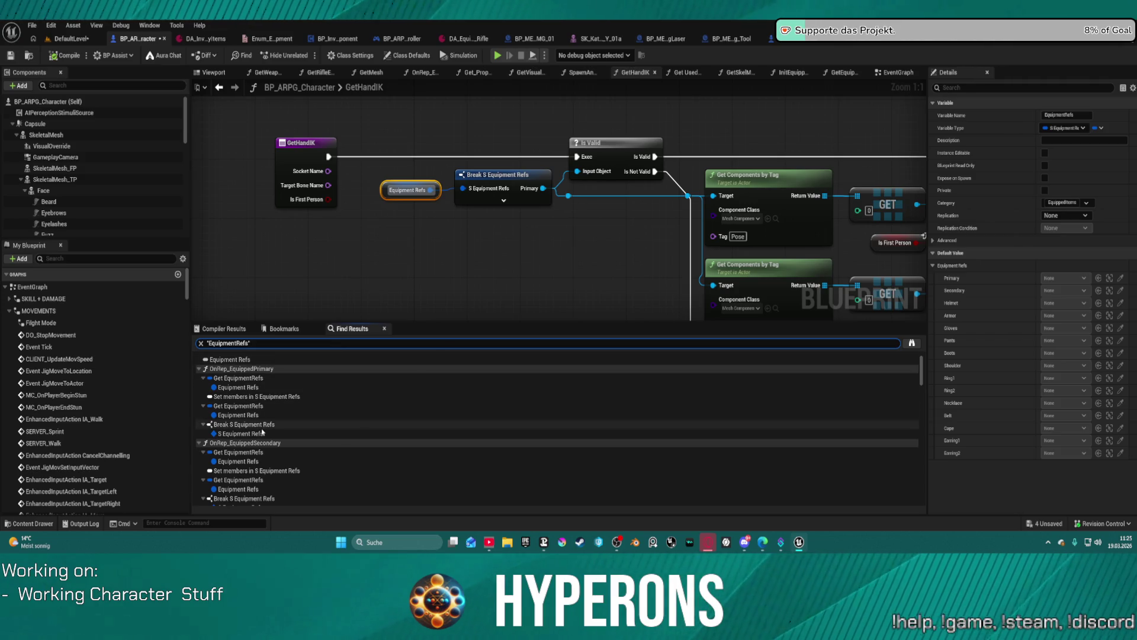
Review the EquipmentRefs results, then search 'set EquipmentRefs', which returns no results
{"action": "scroll", "coordinate": [264, 439], "scroll_direction": "down", "scroll_amount": 3}
{"action": "scroll", "coordinate": [264, 439], "scroll_direction": "down", "scroll_amount": 8}
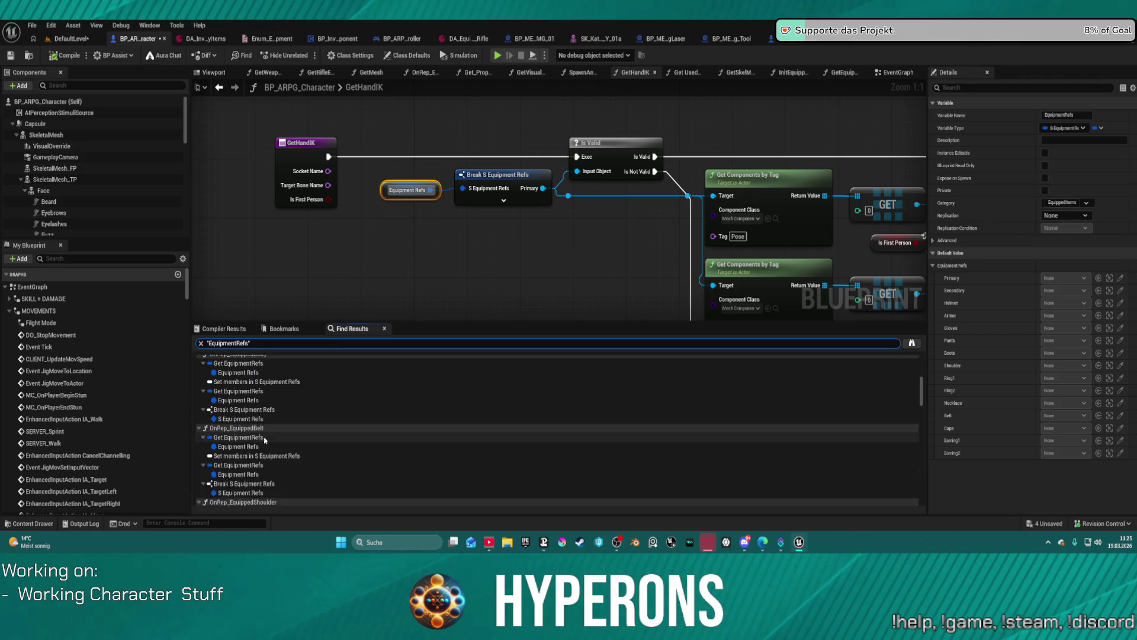
{"action": "scroll", "coordinate": [266, 439], "scroll_direction": "down", "scroll_amount": 3}
{"action": "type", "text": "set"}
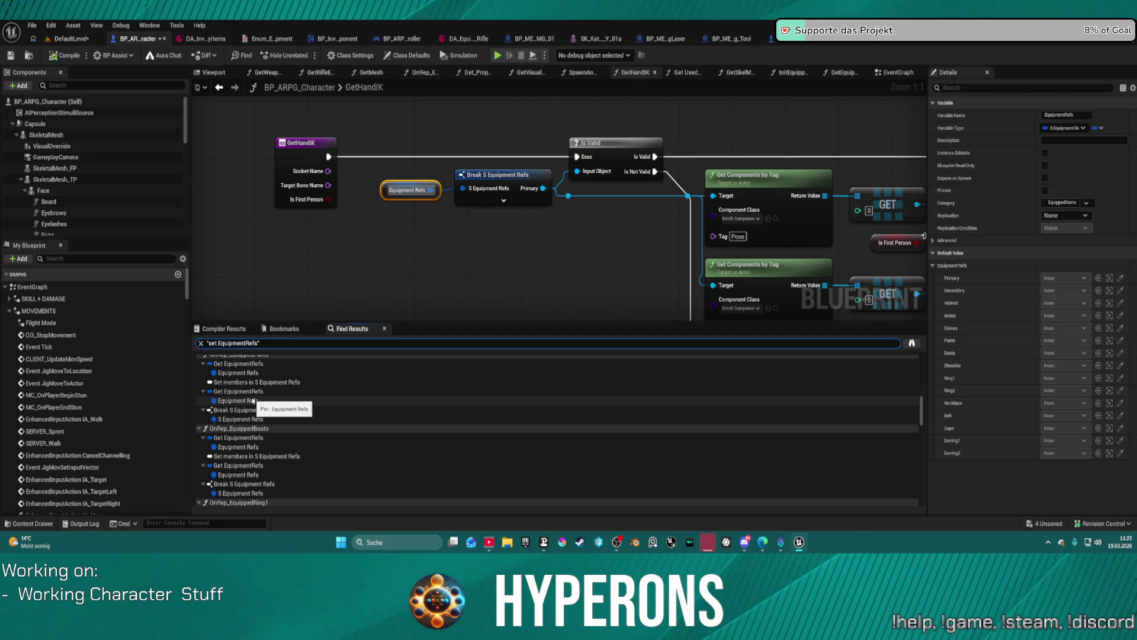
{"action": "key", "text": "Return"}
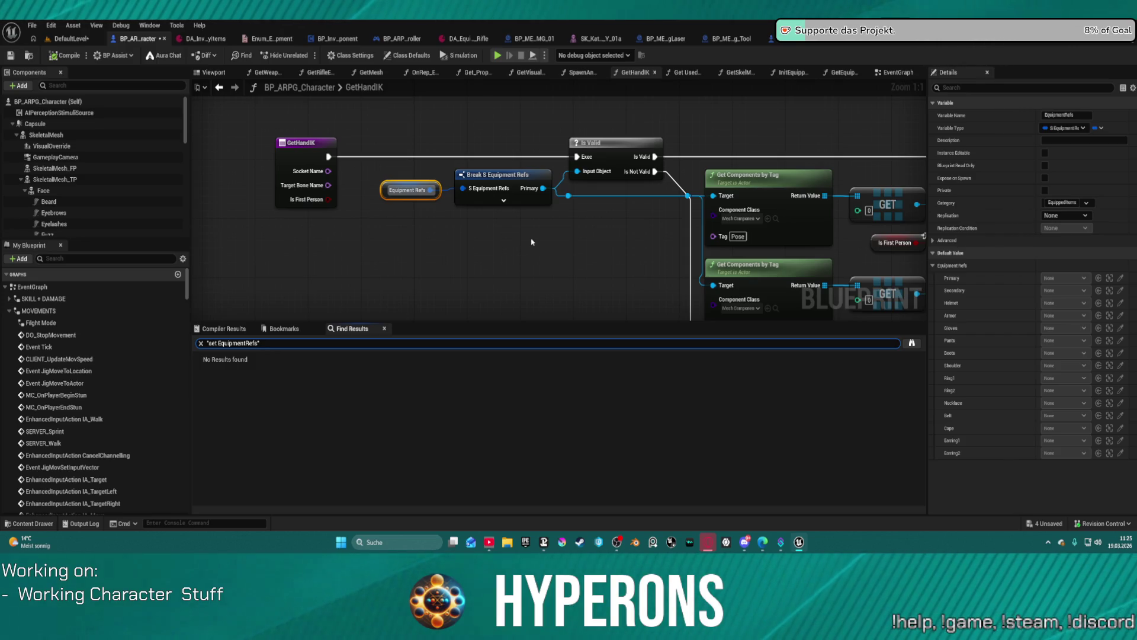
{"action": "mouse_move", "coordinate": [531, 241]}
{"action": "left_mouse_down"}
{"action": "mouse_move", "coordinate": [405, 212]}
{"action": "mouse_move", "coordinate": [560, 217]}
{"action": "mouse_move", "coordinate": [538, 206]}
{"action": "left_mouse_up"}
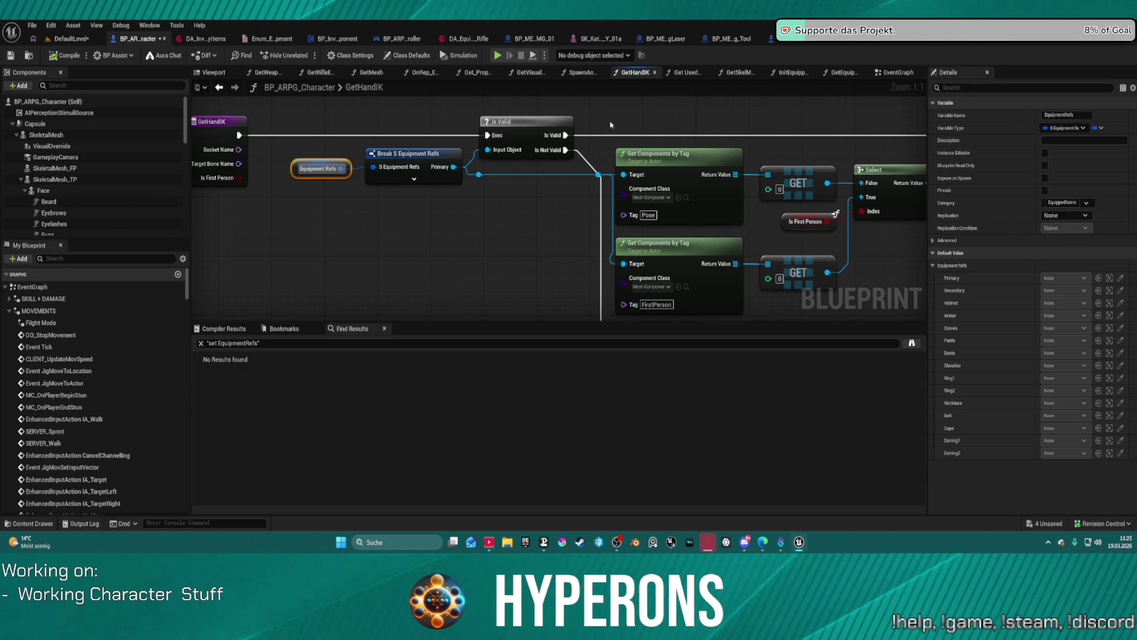
Show SpawnAndEquipItem's Attach Actor To Component and Set Visibility nodes for the TP and FP meshes
{"action": "left_click", "coordinate": [581, 73]}
{"action": "mouse_move", "coordinate": [691, 233]}
{"action": "left_mouse_down"}
{"action": "mouse_move", "coordinate": [299, 187]}
{"action": "mouse_move", "coordinate": [126, 152]}
{"action": "mouse_move", "coordinate": [203, 213]}
{"action": "left_mouse_up"}
{"action": "scroll", "coordinate": [300, 186], "scroll_direction": "down", "scroll_amount": 1}
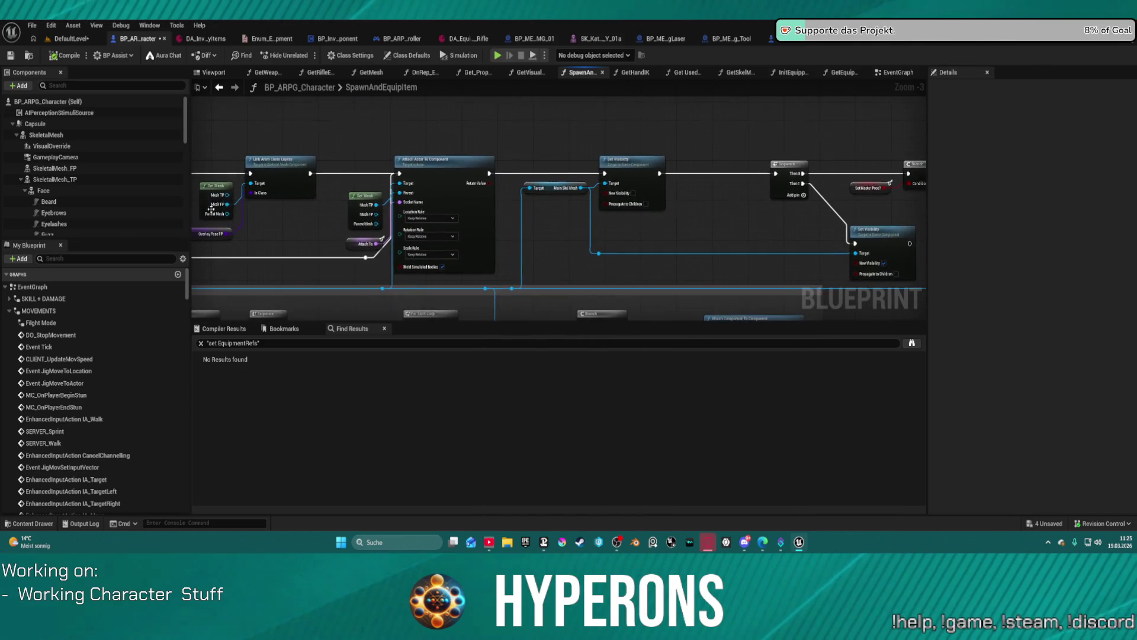
{"action": "right_click", "coordinate": [435, 162]}
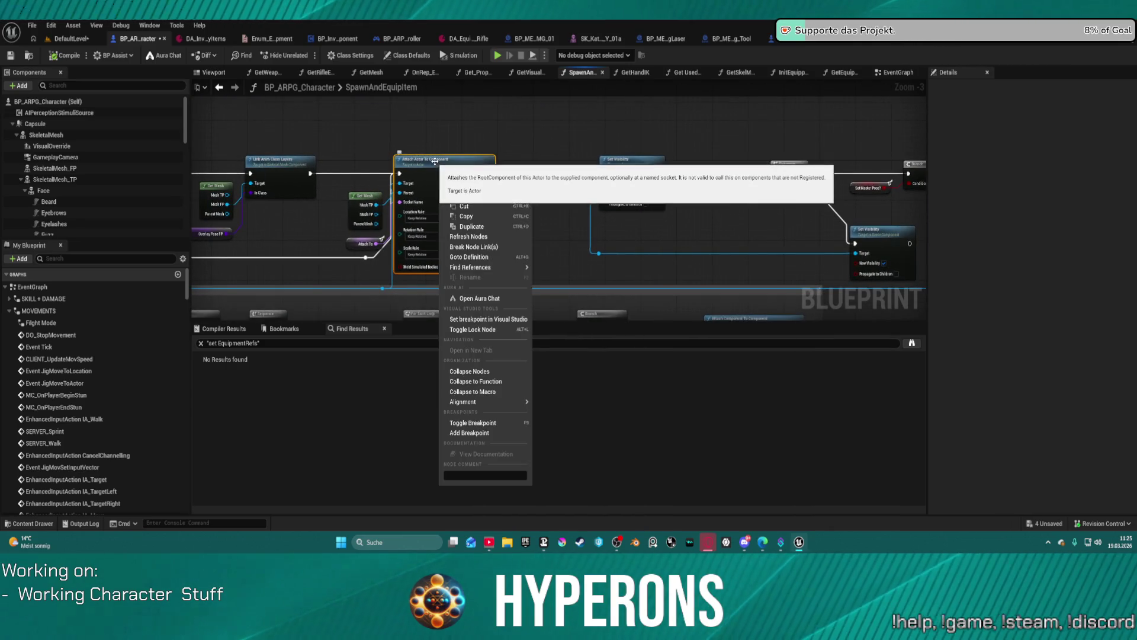
{"action": "left_click_drag", "start_coordinate": [687, 260], "coordinate": [603, 123]}
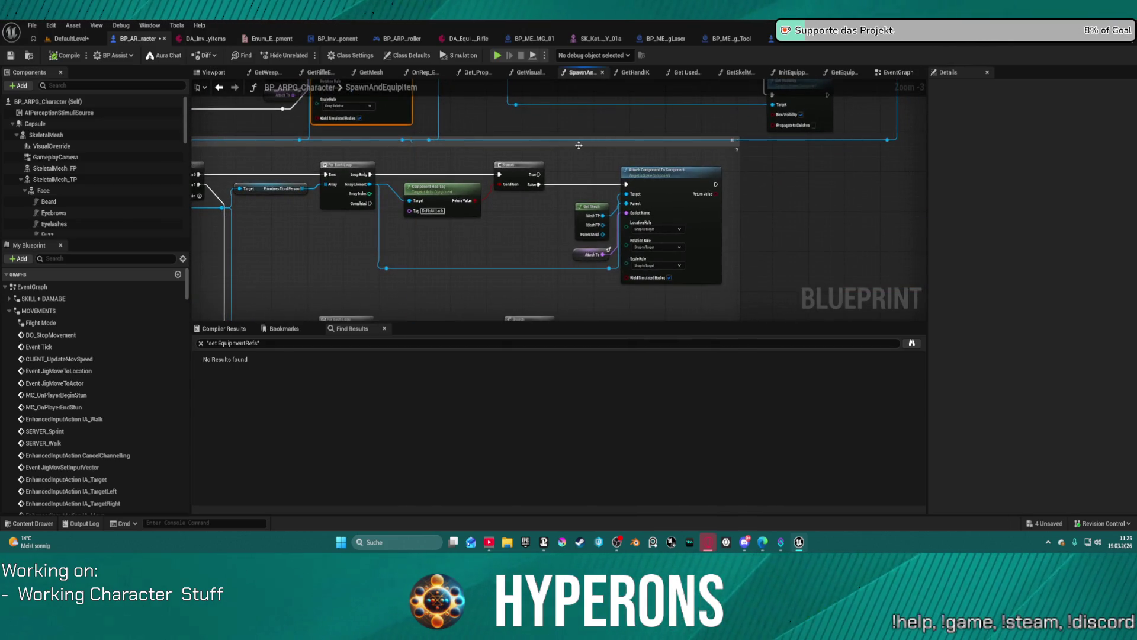
{"action": "mouse_move", "coordinate": [749, 174]}
{"action": "left_mouse_down"}
{"action": "mouse_move", "coordinate": [351, 183]}
{"action": "mouse_move", "coordinate": [423, 118]}
{"action": "mouse_move", "coordinate": [448, 114]}
{"action": "mouse_move", "coordinate": [563, 244]}
{"action": "mouse_move", "coordinate": [695, 167]}
{"action": "left_mouse_up"}
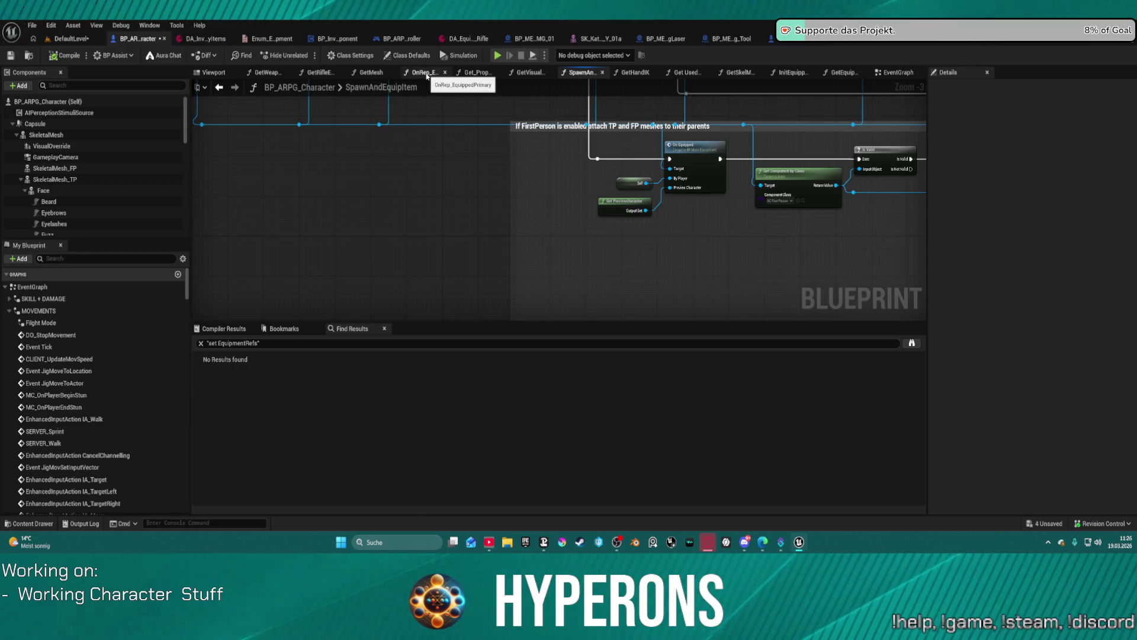
Show the OnRep_EquippedPrimary graph around its Spawn and Equip Item node
{"action": "left_click", "coordinate": [427, 75]}
{"action": "scroll", "coordinate": [464, 181], "scroll_direction": "down", "scroll_amount": 1}
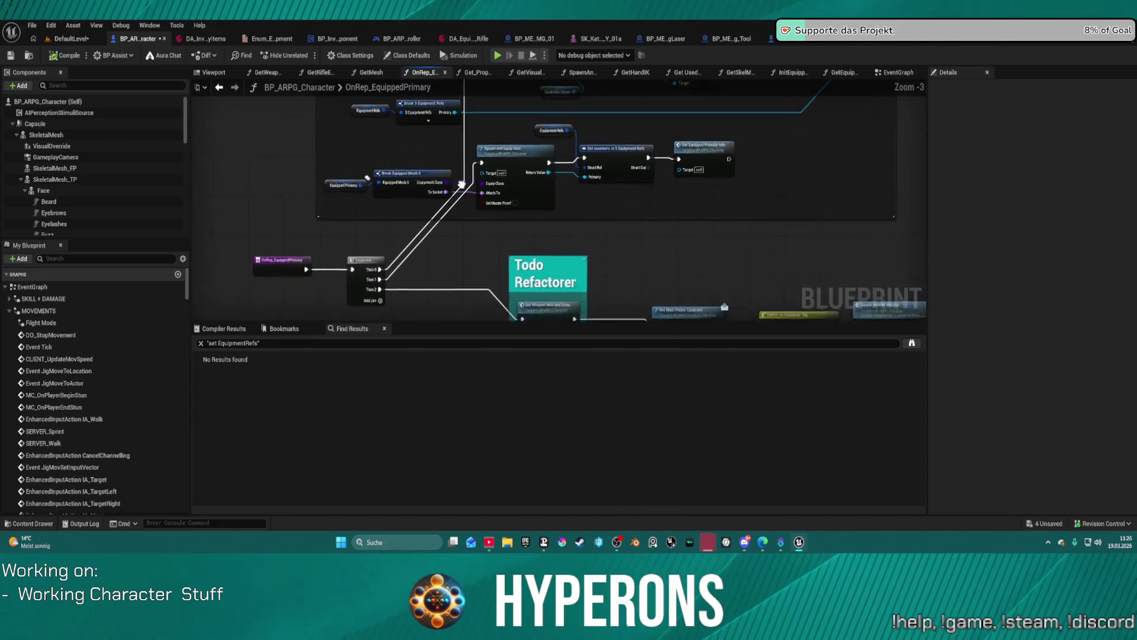
{"action": "mouse_move", "coordinate": [734, 186]}
{"action": "left_mouse_down"}
{"action": "mouse_move", "coordinate": [657, 176]}
{"action": "mouse_move", "coordinate": [828, 153]}
{"action": "mouse_move", "coordinate": [876, 104]}
{"action": "mouse_move", "coordinate": [597, 108]}
{"action": "mouse_move", "coordinate": [665, 142]}
{"action": "mouse_move", "coordinate": [748, 264]}
{"action": "mouse_move", "coordinate": [774, 254]}
{"action": "mouse_move", "coordinate": [765, 198]}
{"action": "left_mouse_up"}
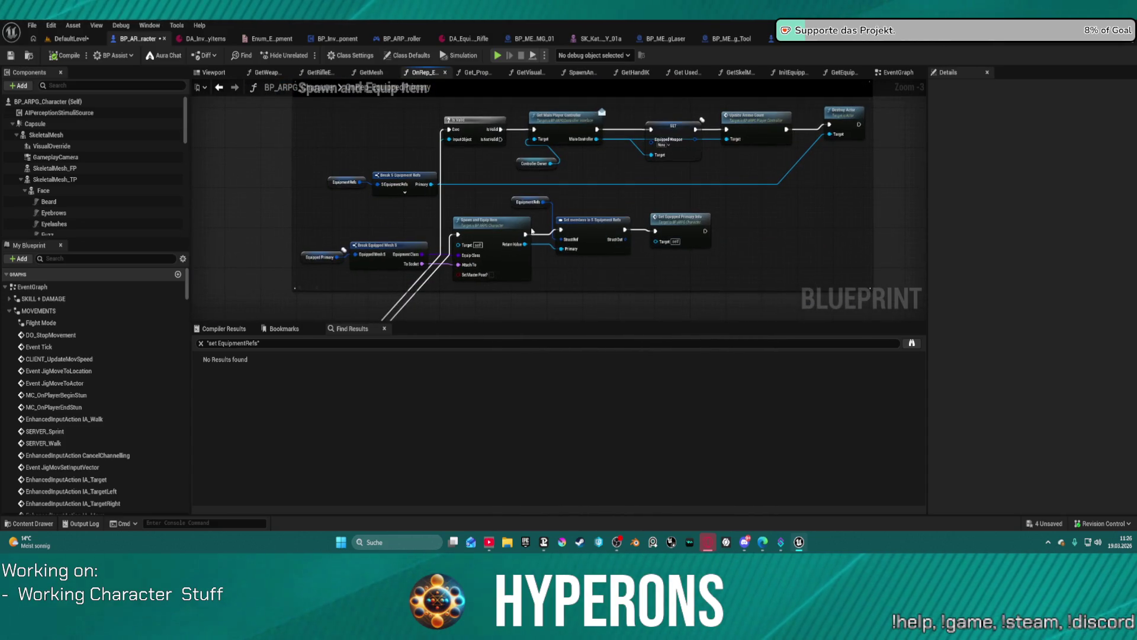
{"action": "left_click", "coordinate": [499, 229]}
{"action": "mouse_move", "coordinate": [833, 307]}
{"action": "left_mouse_down"}
{"action": "mouse_move", "coordinate": [755, 225]}
{"action": "mouse_move", "coordinate": [720, 211]}
{"action": "left_mouse_up"}
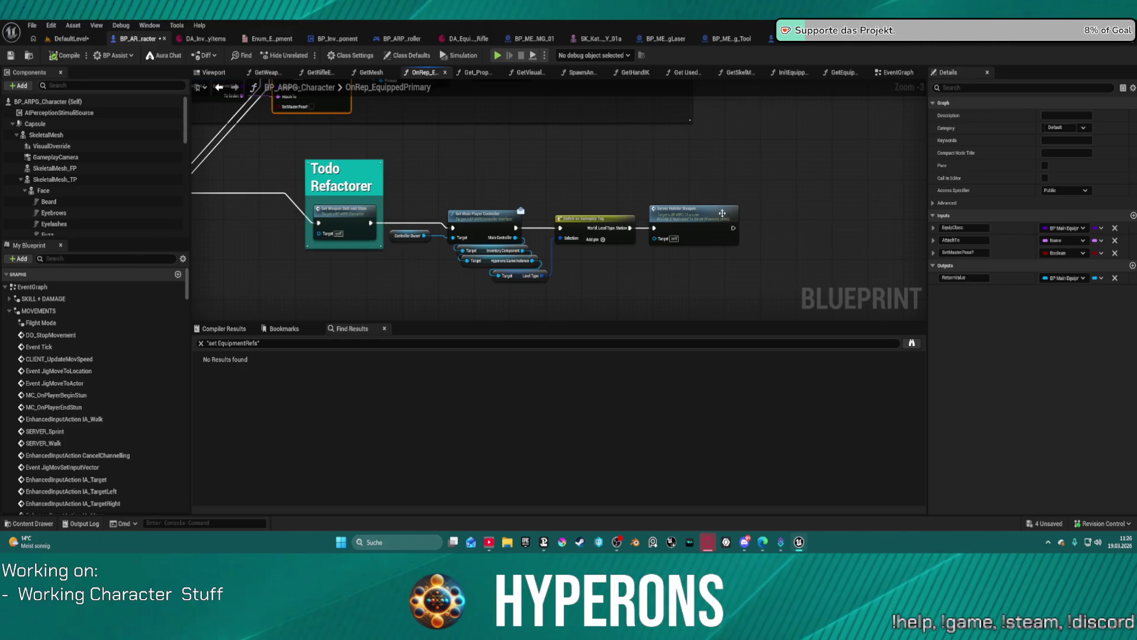
{"action": "left_click_drag", "start_coordinate": [624, 174], "coordinate": [688, 284]}
Look through SetEquippedPrimaryInfo's Update Ammo Count, Branch and Is Valid nodes, then return to OnRep_EquippedPrimary
{"action": "double_click", "coordinate": [568, 170]}
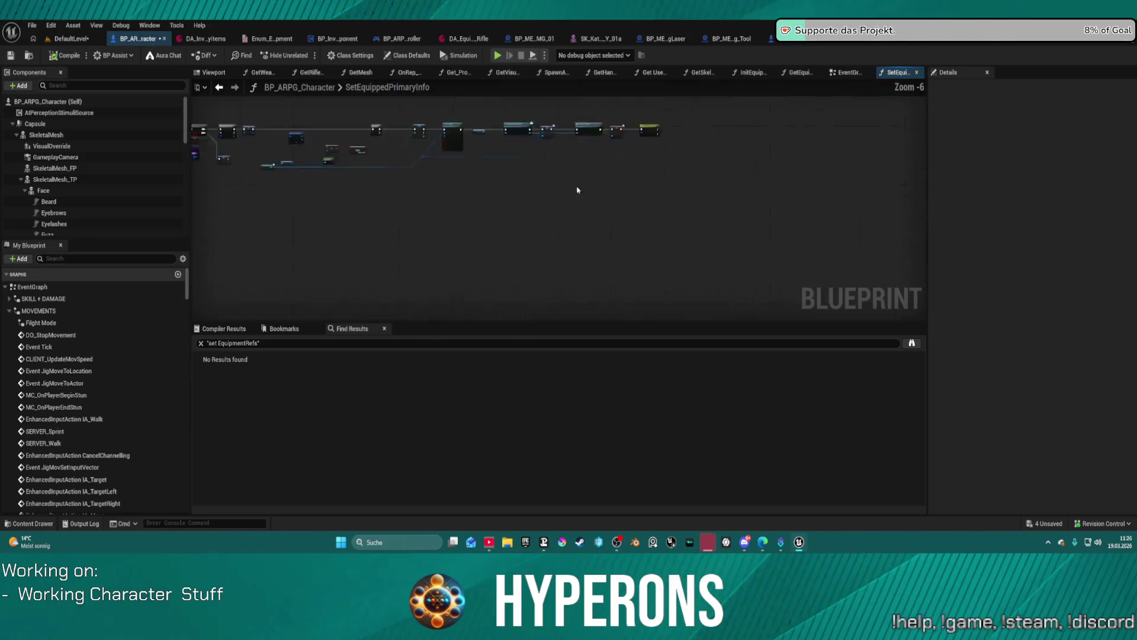
{"action": "scroll", "coordinate": [448, 188], "scroll_direction": "down", "scroll_amount": 2}
{"action": "mouse_move", "coordinate": [448, 188]}
{"action": "left_mouse_down"}
{"action": "mouse_move", "coordinate": [671, 169]}
{"action": "mouse_move", "coordinate": [202, 148]}
{"action": "mouse_move", "coordinate": [268, 152]}
{"action": "left_mouse_up"}
{"action": "scroll", "coordinate": [252, 150], "scroll_direction": "down", "scroll_amount": 2}
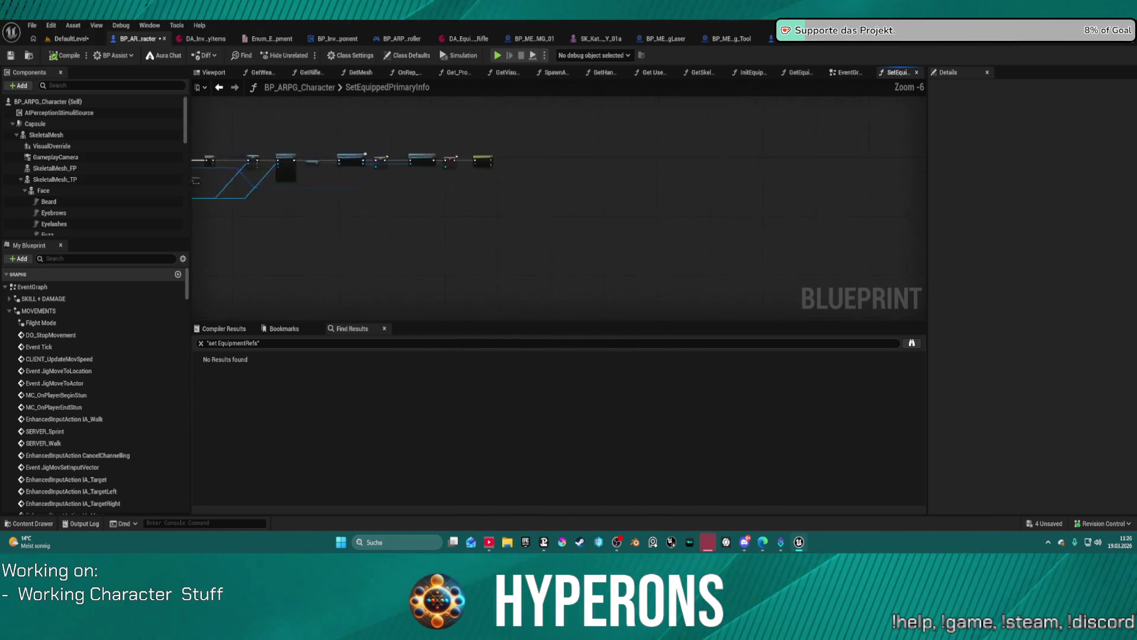
{"action": "scroll", "coordinate": [252, 149], "scroll_direction": "up", "scroll_amount": 1}
{"action": "left_click_drag", "start_coordinate": [251, 150], "coordinate": [140, 142]}
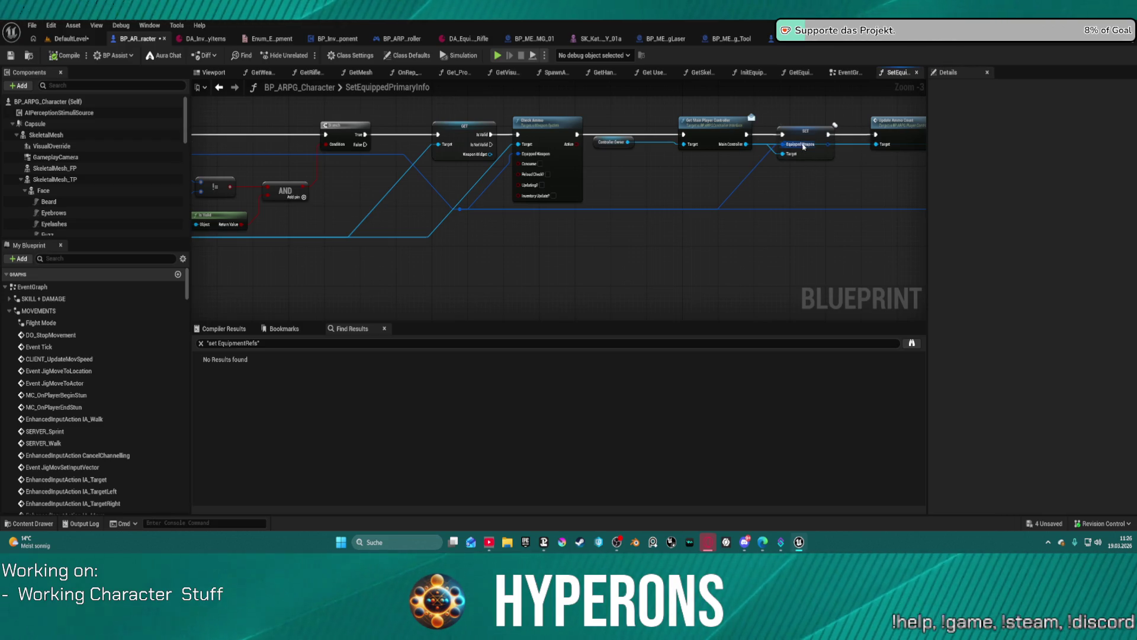
{"action": "left_click_drag", "start_coordinate": [239, 232], "coordinate": [642, 208]}
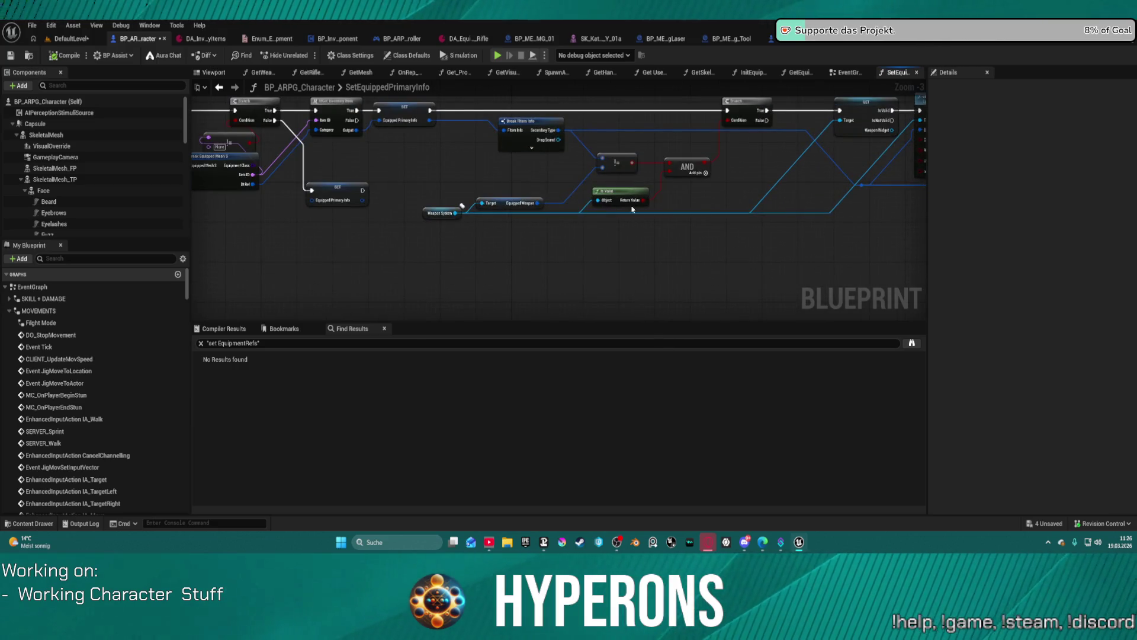
{"action": "mouse_move", "coordinate": [518, 180]}
{"action": "left_mouse_down"}
{"action": "mouse_move", "coordinate": [569, 177]}
{"action": "mouse_move", "coordinate": [624, 196]}
{"action": "left_mouse_up"}
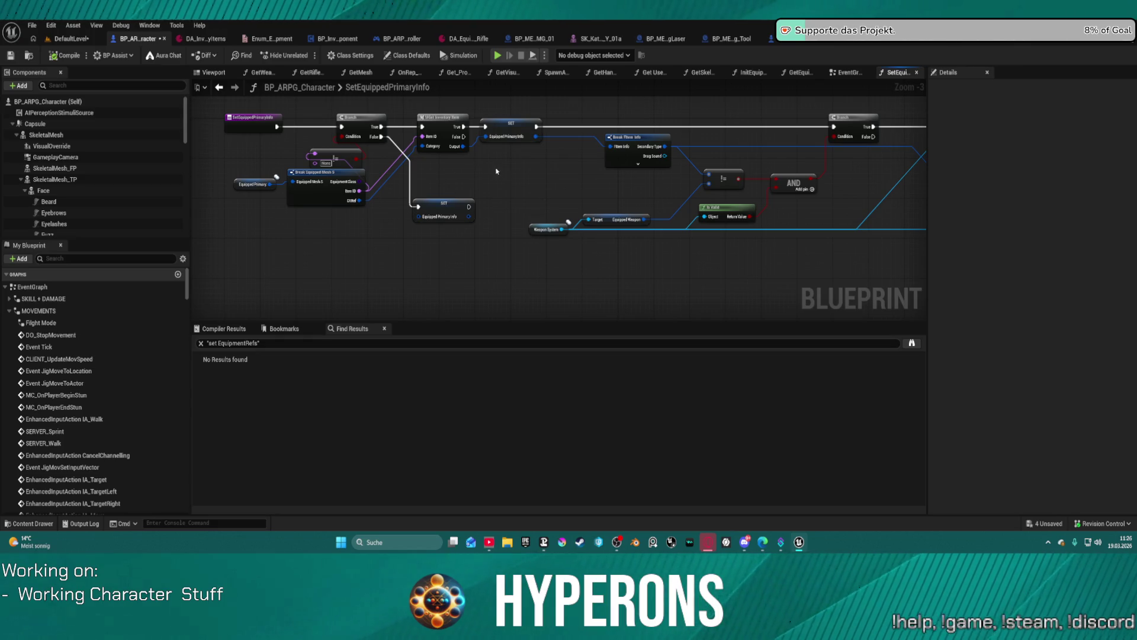
{"action": "key", "text": "alt+Left"}
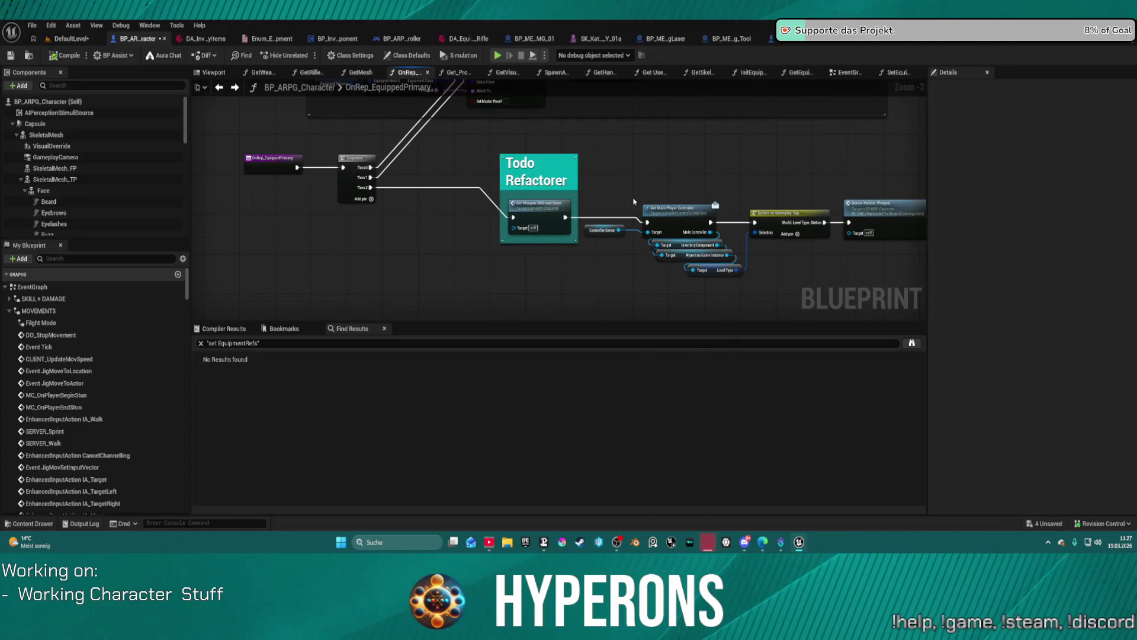
Review GetWeaponSkillAndState's Equip Skill rows for Laser Pistol and Laser Rifle
{"action": "left_click", "coordinate": [520, 212]}
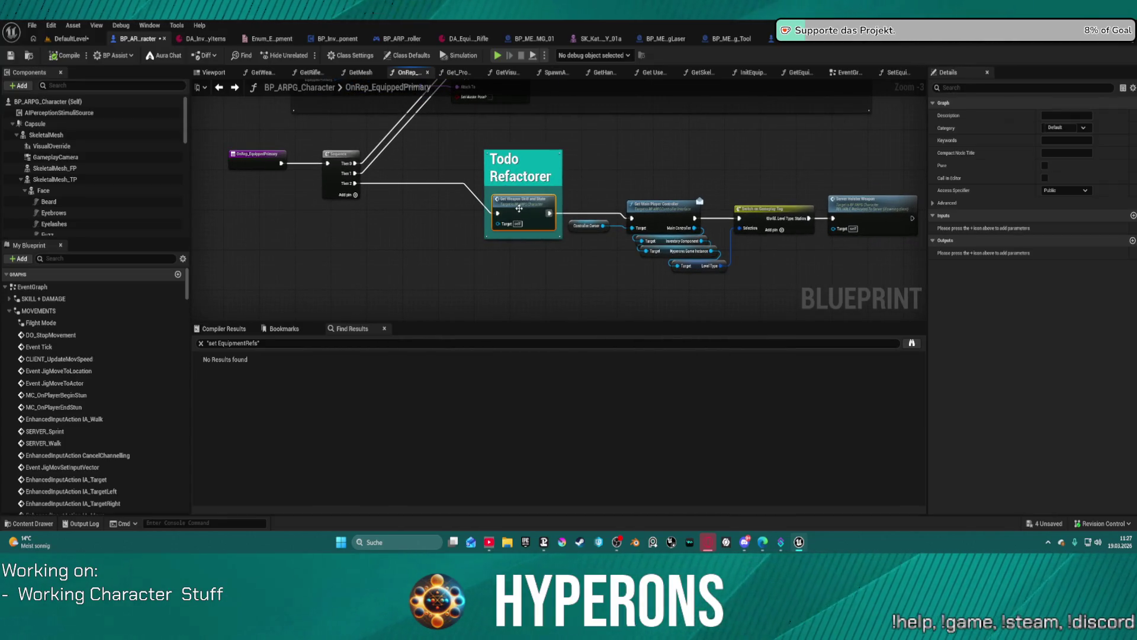
{"action": "double_click", "coordinate": [520, 212]}
{"action": "mouse_move", "coordinate": [611, 257]}
{"action": "left_mouse_down"}
{"action": "mouse_move", "coordinate": [375, 224]}
{"action": "mouse_move", "coordinate": [253, 304]}
{"action": "mouse_move", "coordinate": [263, 448]}
{"action": "mouse_move", "coordinate": [230, 554]}
{"action": "left_mouse_up"}
{"action": "mouse_move", "coordinate": [705, 485]}
{"action": "left_mouse_down"}
{"action": "mouse_move", "coordinate": [714, 238]}
{"action": "mouse_move", "coordinate": [635, 111]}
{"action": "left_mouse_up"}
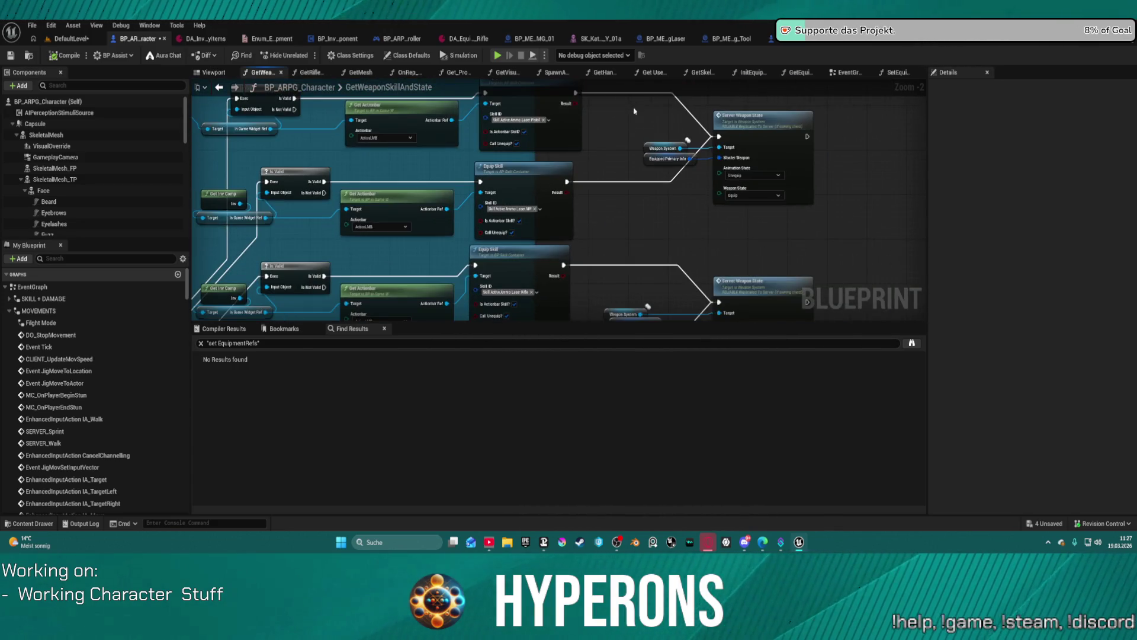
{"action": "left_click_drag", "start_coordinate": [628, 260], "coordinate": [582, 99]}
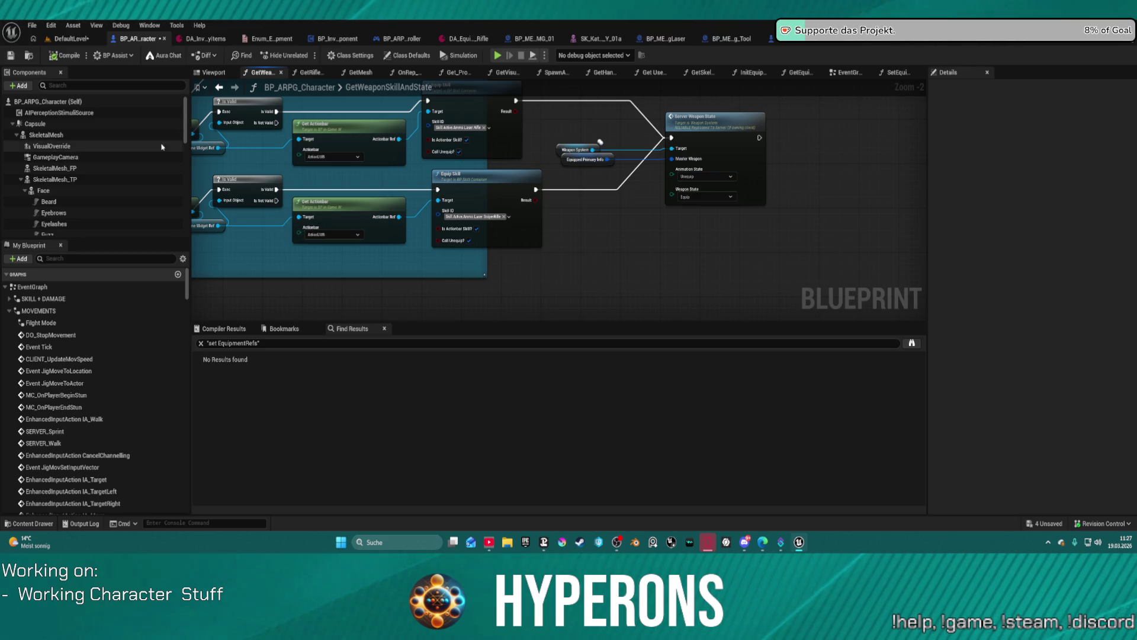
{"action": "scroll", "coordinate": [162, 146], "scroll_direction": "down", "scroll_amount": 5}
{"action": "right_click", "coordinate": [78, 220]}
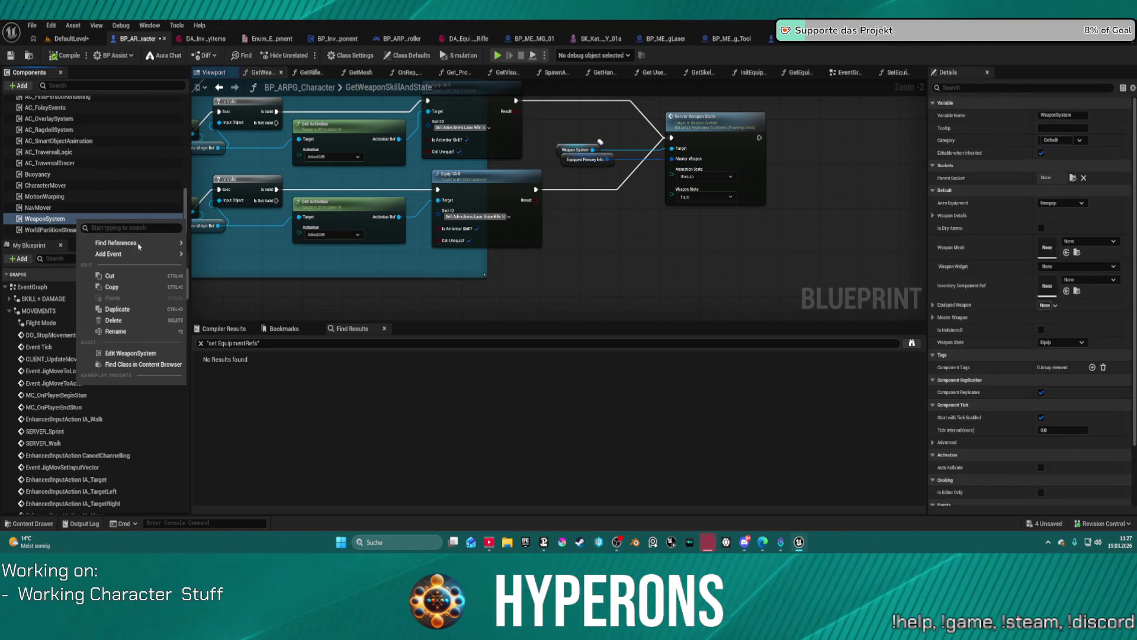
In WeaponSystem's EventGraph, frame the Switch on Enum_Equipment and its two Play Montage nodes
{"action": "left_click", "coordinate": [141, 354]}
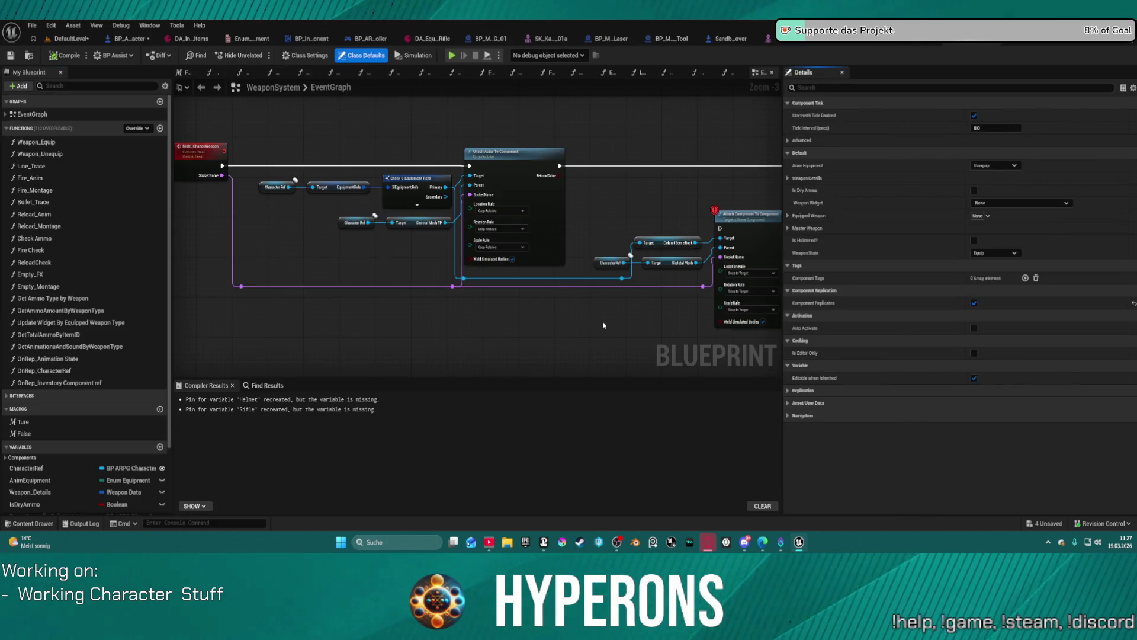
{"action": "scroll", "coordinate": [603, 325], "scroll_direction": "down", "scroll_amount": 3}
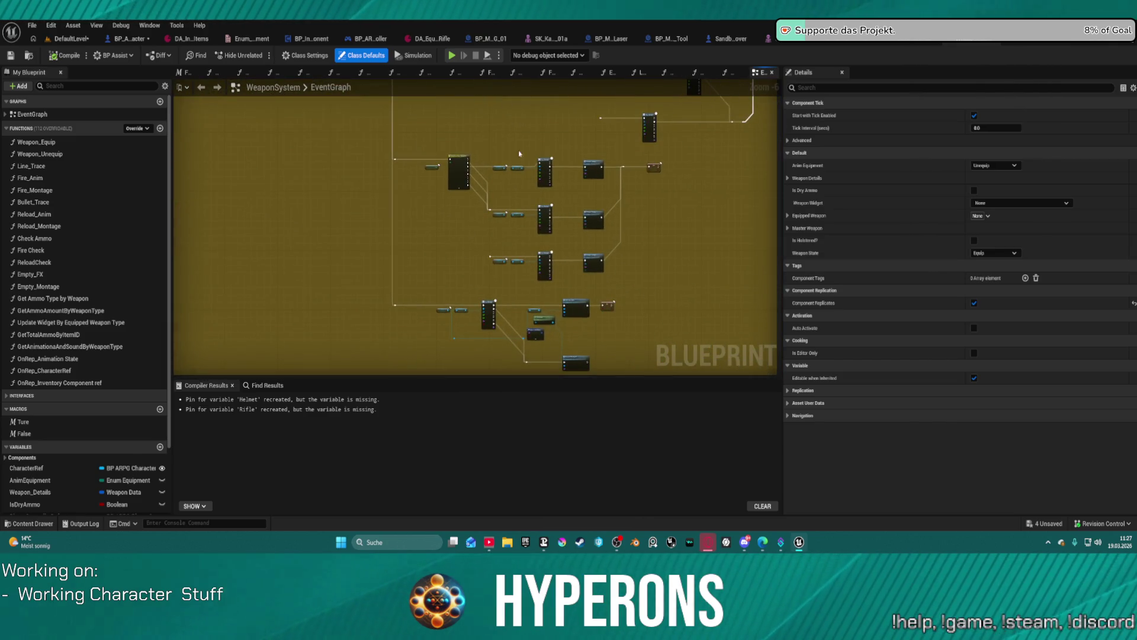
{"action": "scroll", "coordinate": [514, 142], "scroll_direction": "up", "scroll_amount": 4}
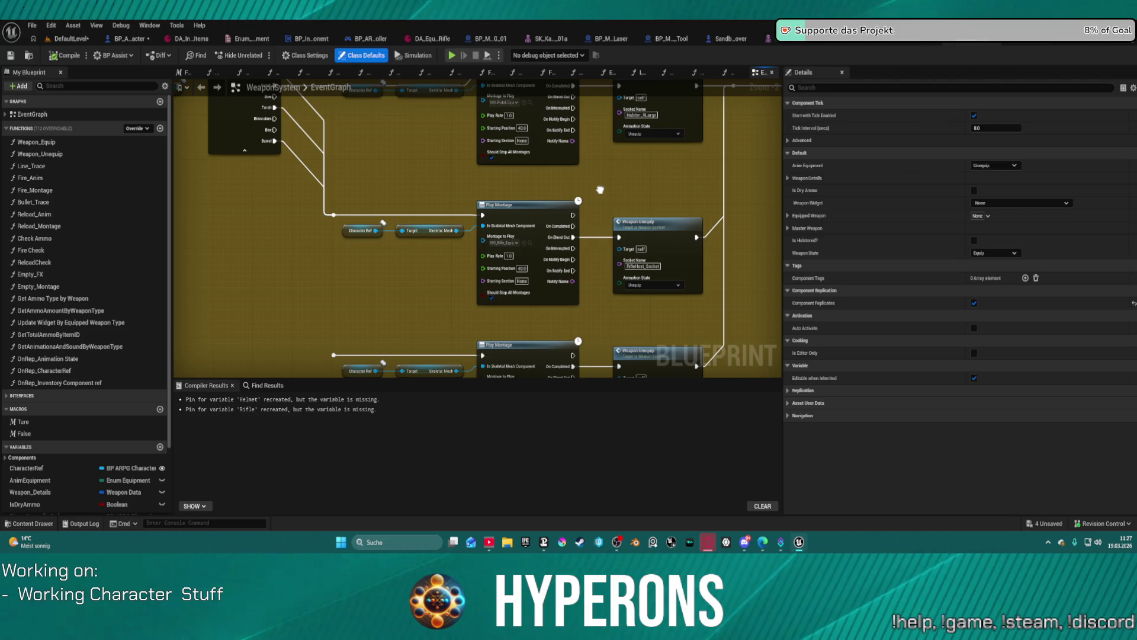
{"action": "left_click_drag", "start_coordinate": [600, 190], "coordinate": [757, 349]}
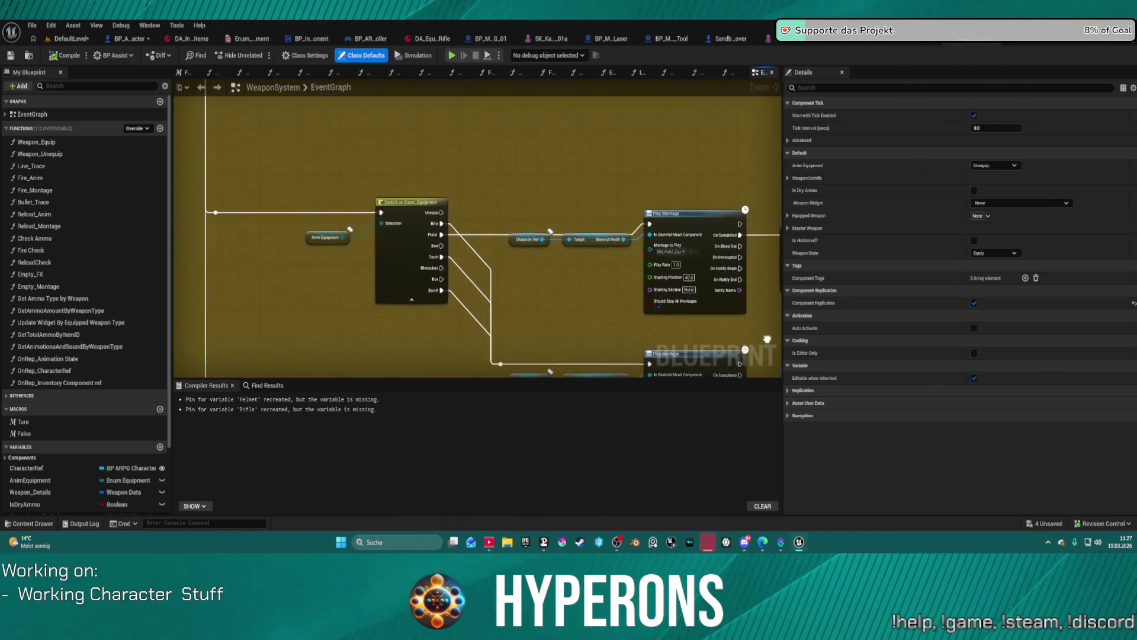
{"action": "scroll", "coordinate": [494, 180], "scroll_direction": "down", "scroll_amount": 4}
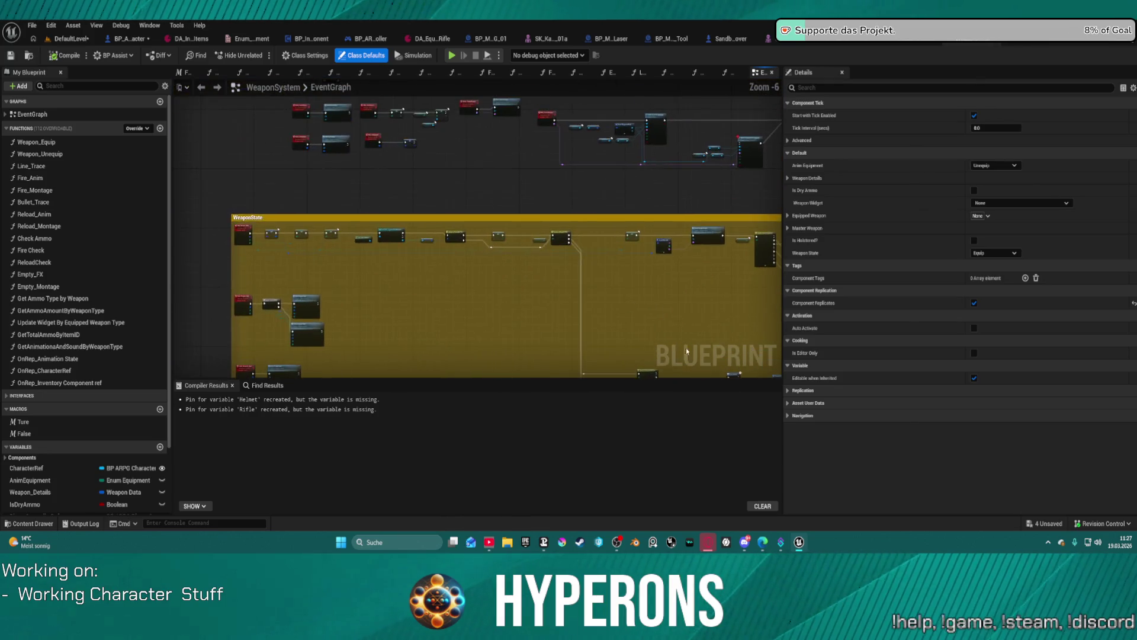
{"action": "scroll", "coordinate": [592, 308], "scroll_direction": "up", "scroll_amount": 4}
{"action": "mouse_move", "coordinate": [618, 320]}
{"action": "left_mouse_down"}
{"action": "mouse_move", "coordinate": [672, 330]}
{"action": "mouse_move", "coordinate": [209, 323]}
{"action": "left_mouse_up"}
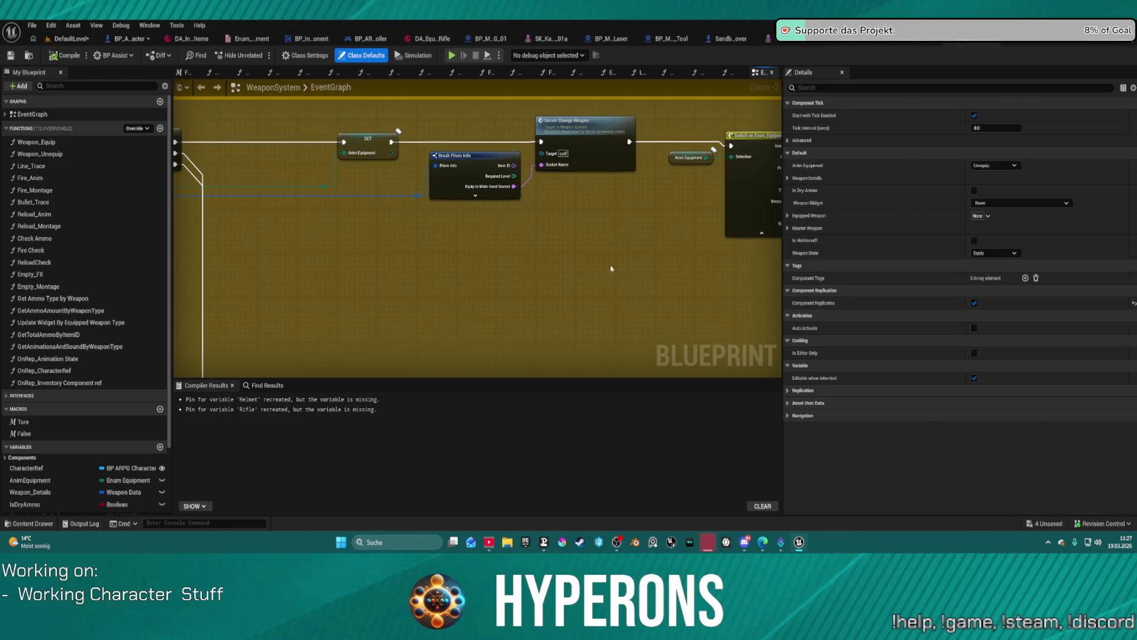
{"action": "scroll", "coordinate": [279, 274], "scroll_direction": "down", "scroll_amount": 3}
{"action": "scroll", "coordinate": [249, 247], "scroll_direction": "up", "scroll_amount": 3}
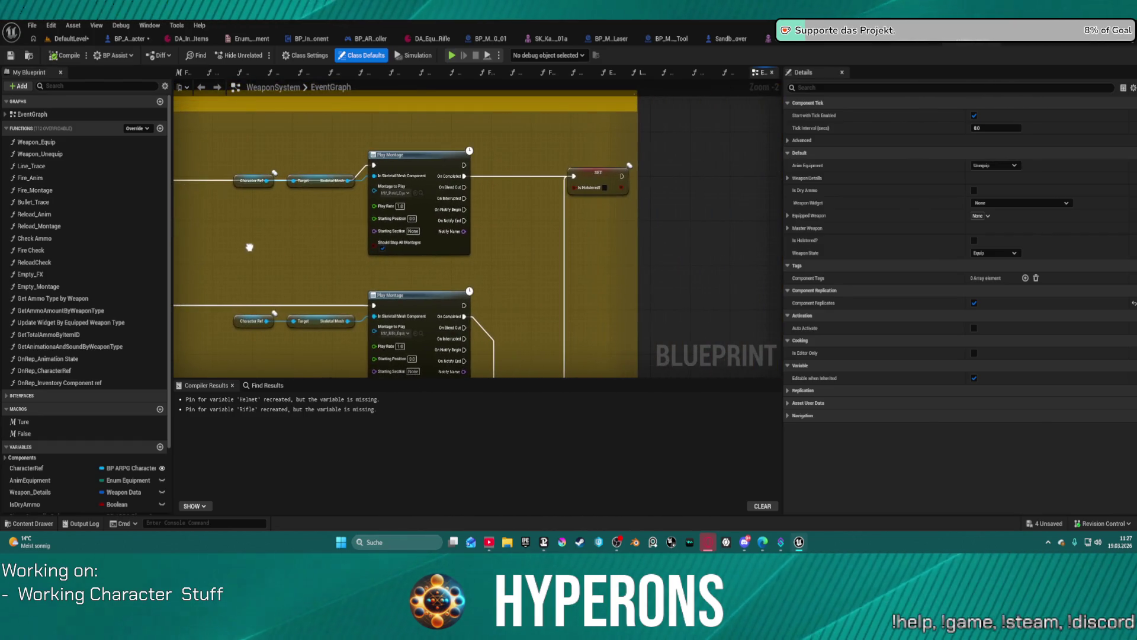
{"action": "mouse_move", "coordinate": [249, 247]}
{"action": "left_mouse_down"}
{"action": "mouse_move", "coordinate": [525, 190]}
{"action": "mouse_move", "coordinate": [418, 276]}
{"action": "mouse_move", "coordinate": [553, 201]}
{"action": "mouse_move", "coordinate": [414, 227]}
{"action": "left_mouse_up"}
{"action": "scroll", "coordinate": [515, 195], "scroll_direction": "down", "scroll_amount": 1}
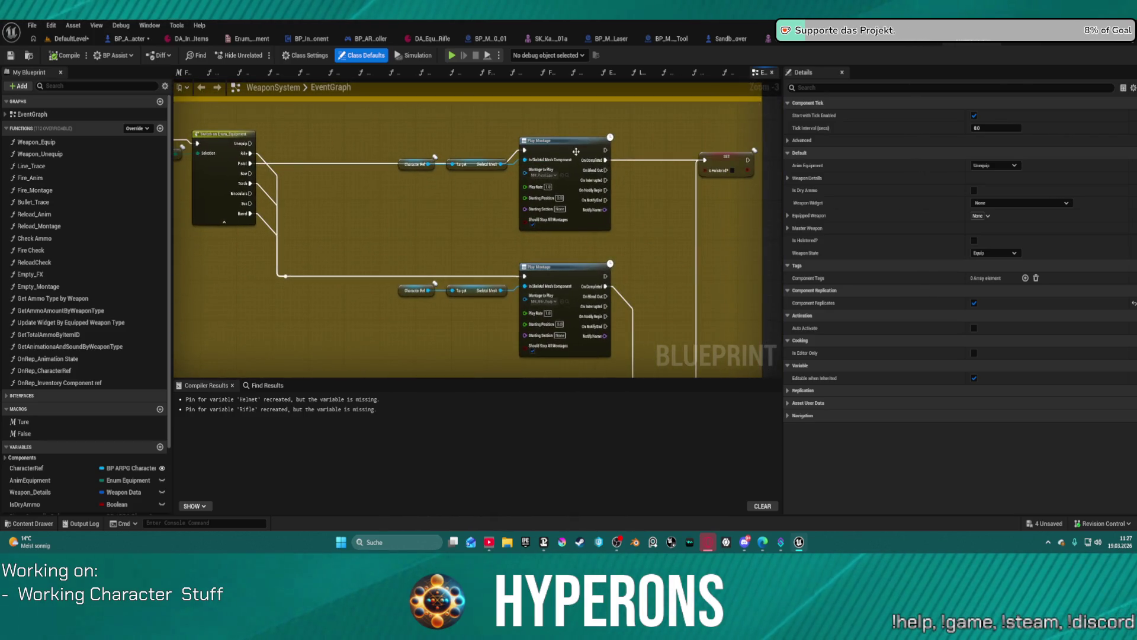
{"action": "right_click", "coordinate": [576, 151]}
Add breakpoints to both the upper and lower Play Montage nodes
{"action": "left_click", "coordinate": [627, 392]}
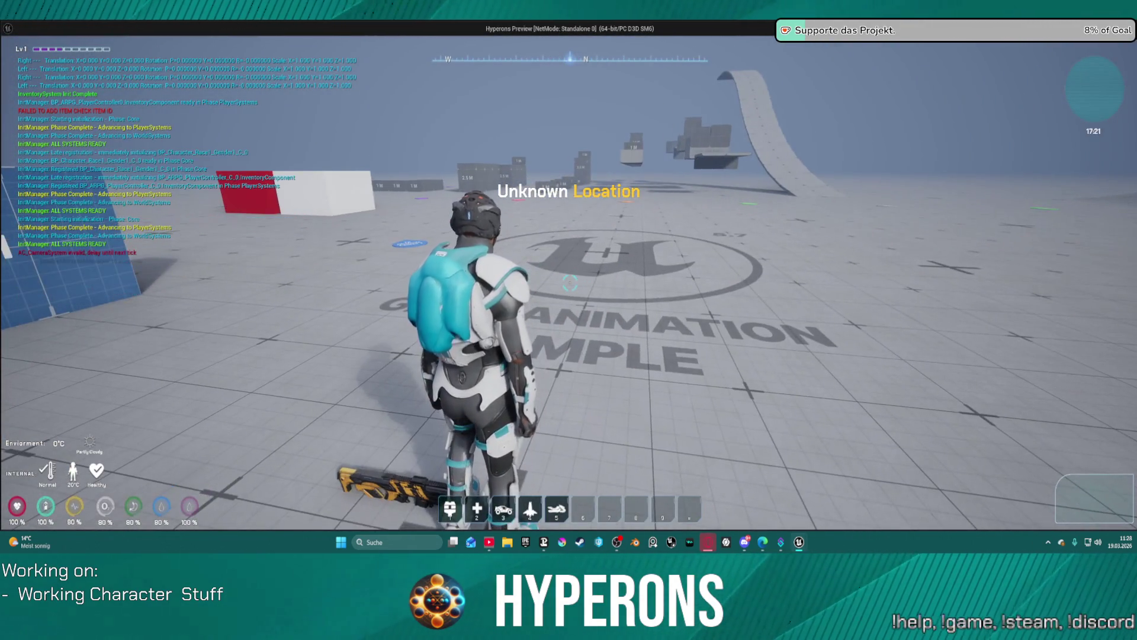
{"action": "key", "text": "w"}
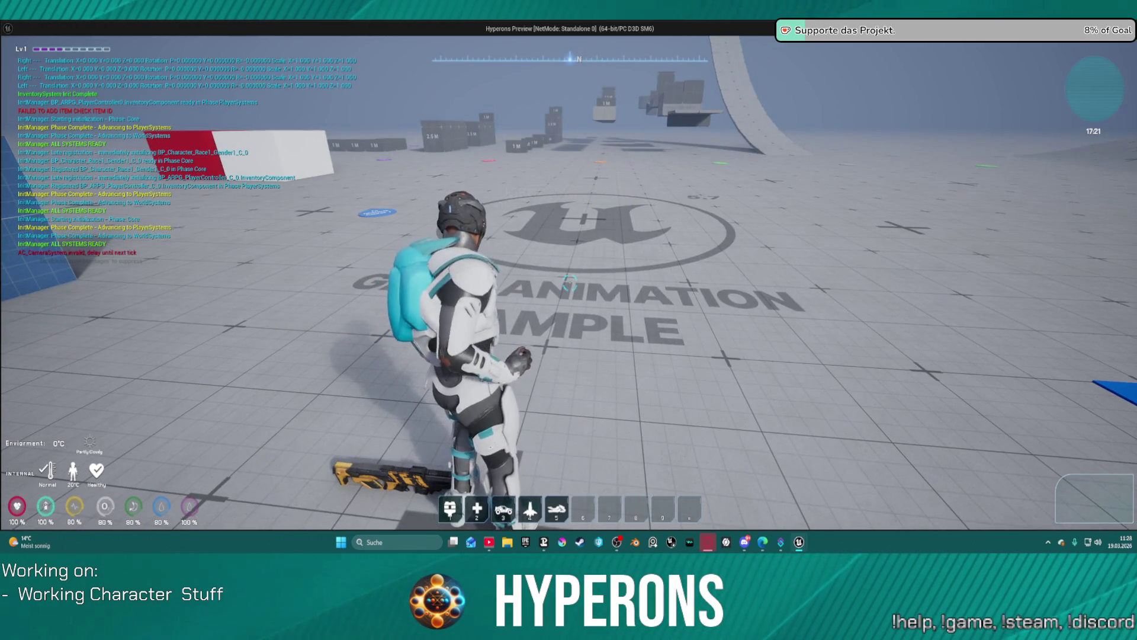
{"action": "key", "text": "Escape"}
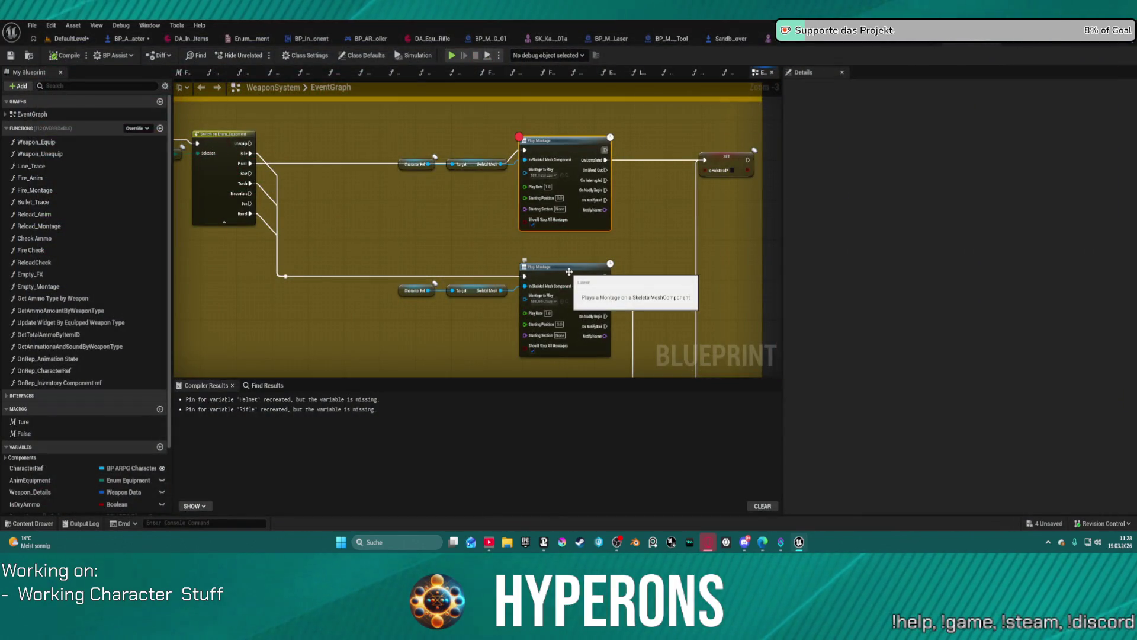
{"action": "right_click", "coordinate": [569, 272]}
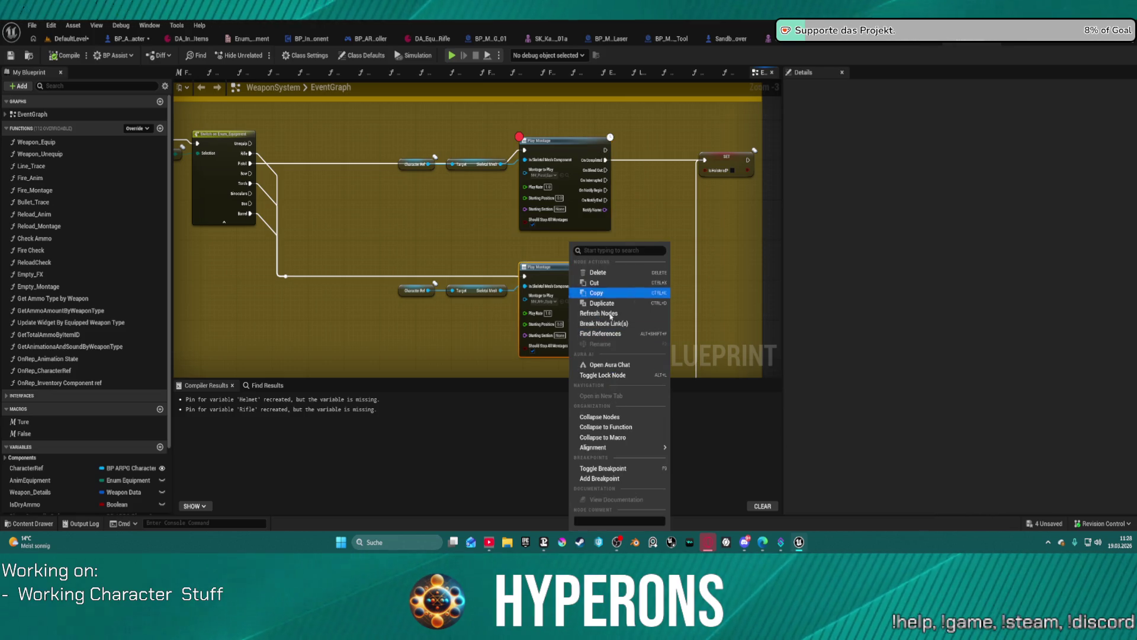
{"action": "left_click", "coordinate": [599, 478]}
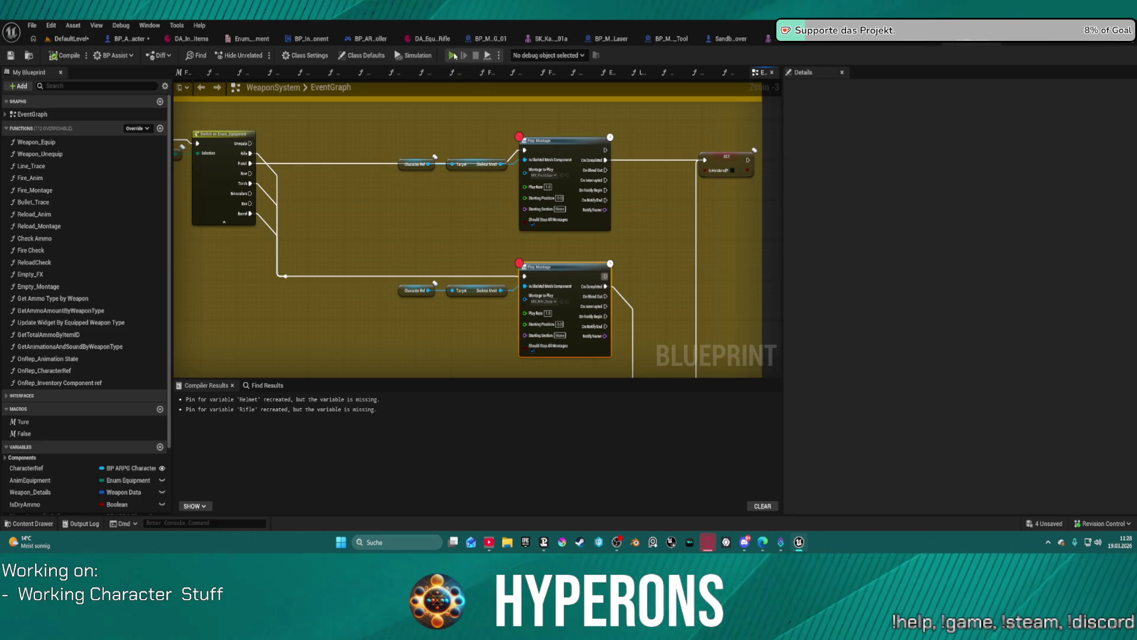
Start a test play and equip the Harvester and rifle from the inventory to hit the breakpoint
{"action": "left_click", "coordinate": [452, 58]}
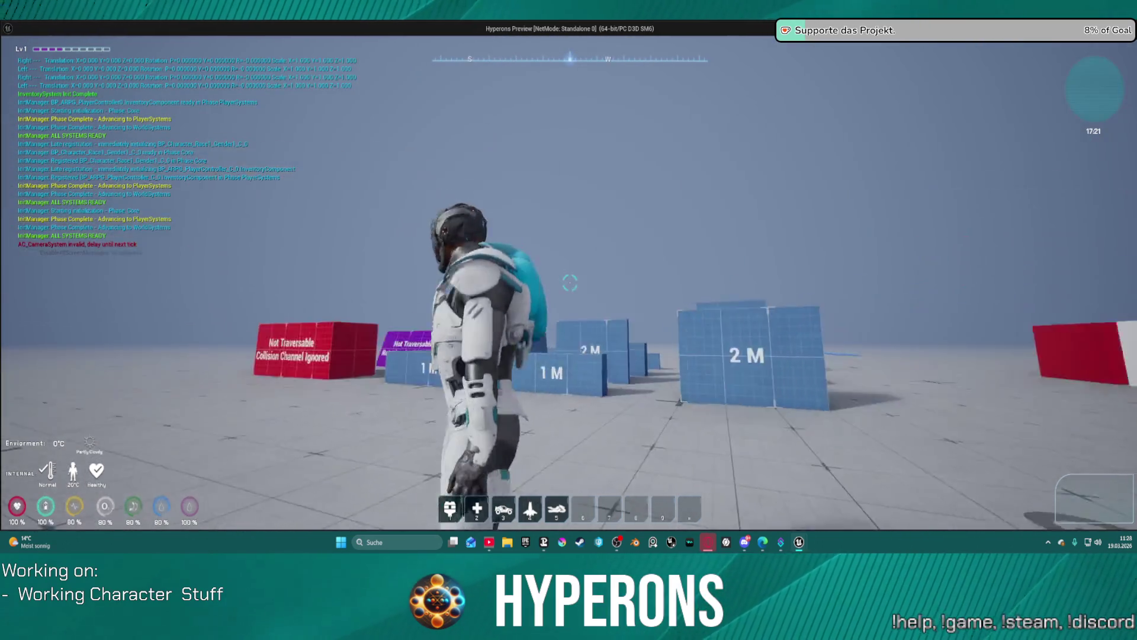
{"action": "key", "text": "w"}
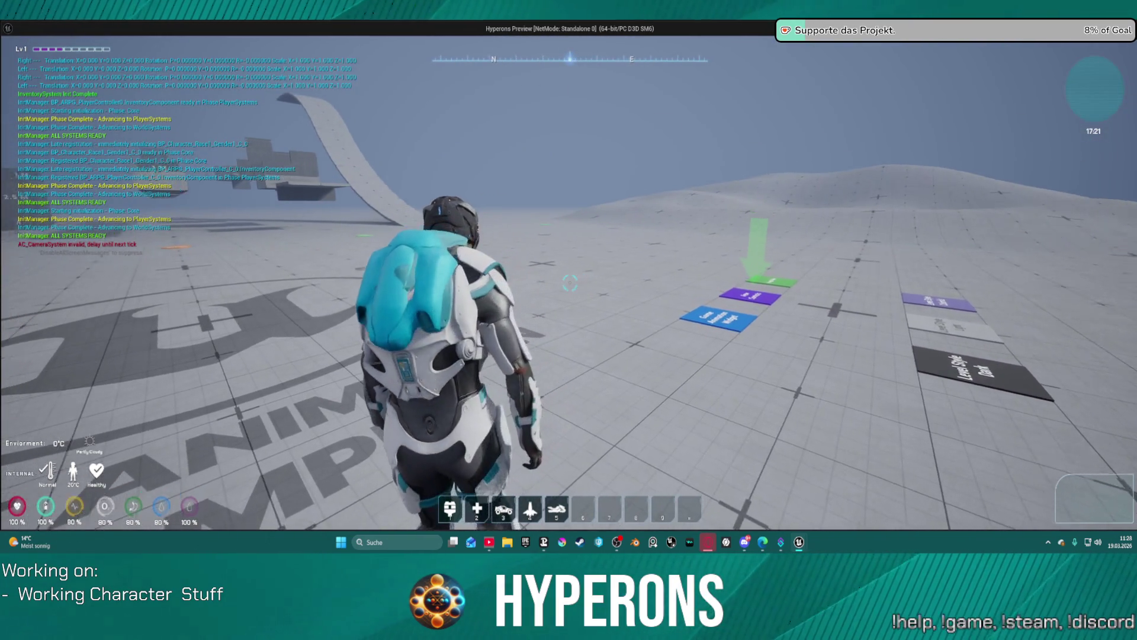
{"action": "key", "text": "i"}
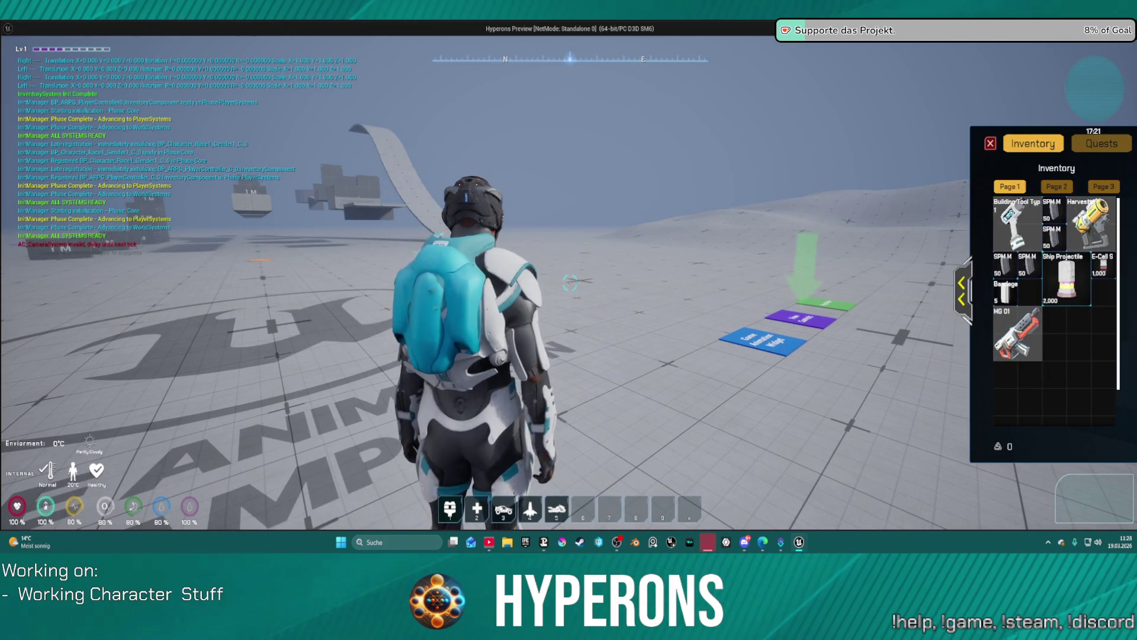
{"action": "double_click", "coordinate": [1098, 216]}
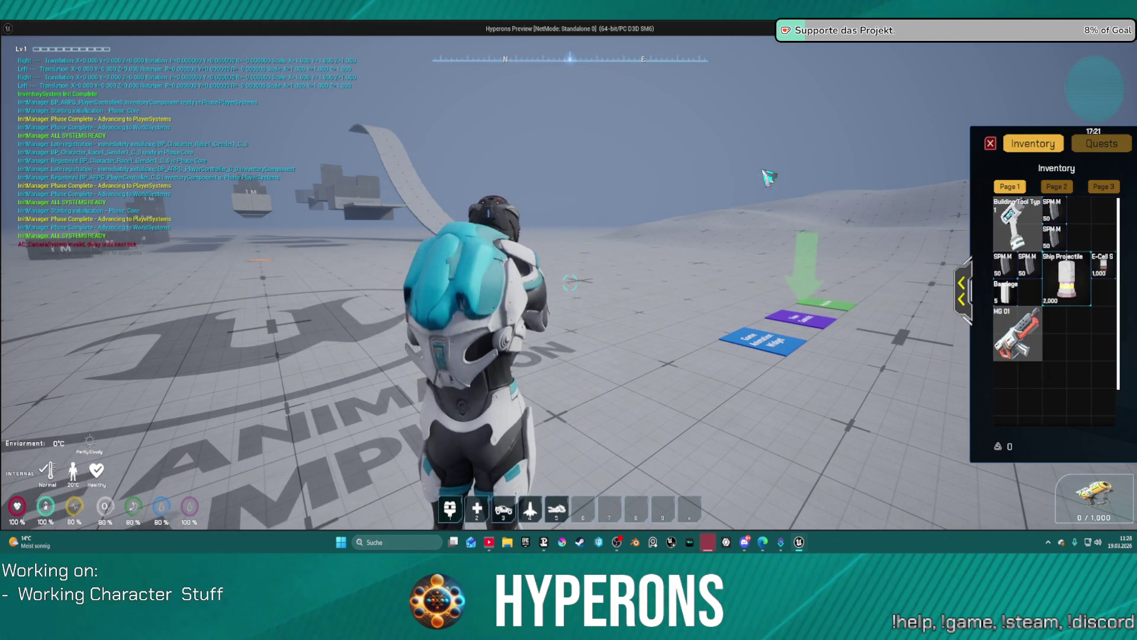
{"action": "left_click_drag", "start_coordinate": [545, 199], "coordinate": [545, 199]}
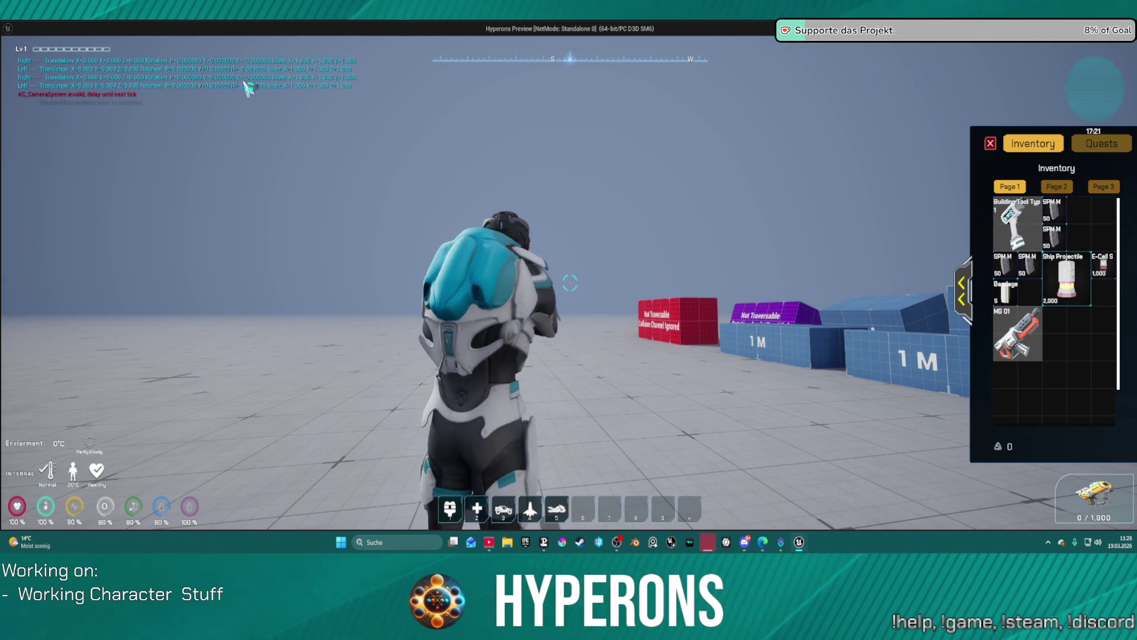
{"action": "left_click_drag", "start_coordinate": [329, 138], "coordinate": [329, 138]}
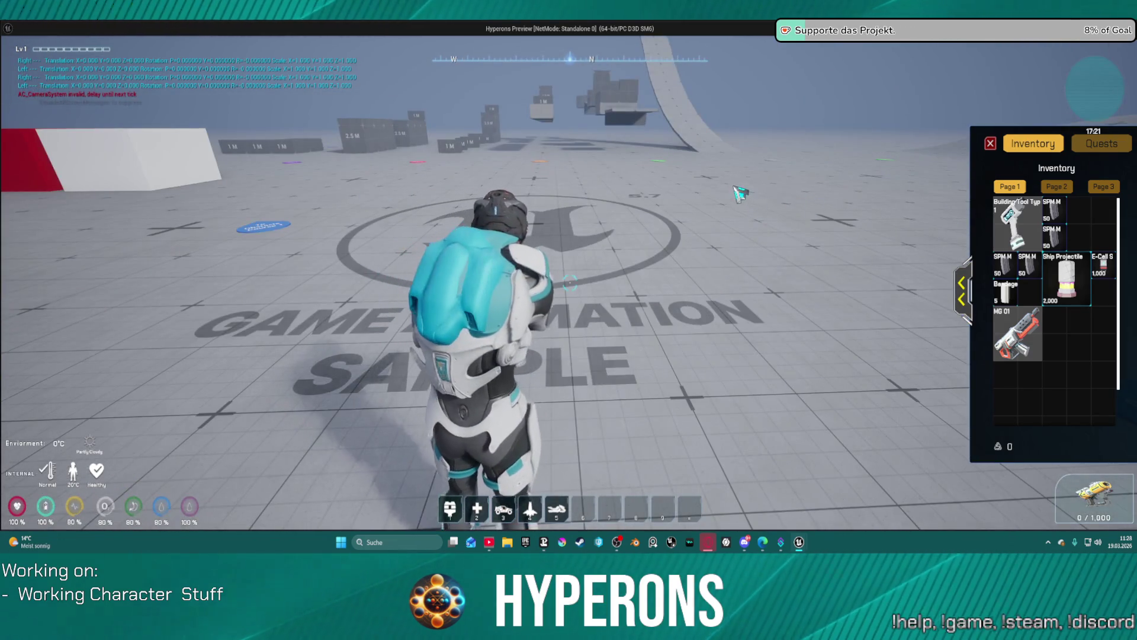
{"action": "left_click_drag", "start_coordinate": [1012, 322], "coordinate": [1003, 303]}
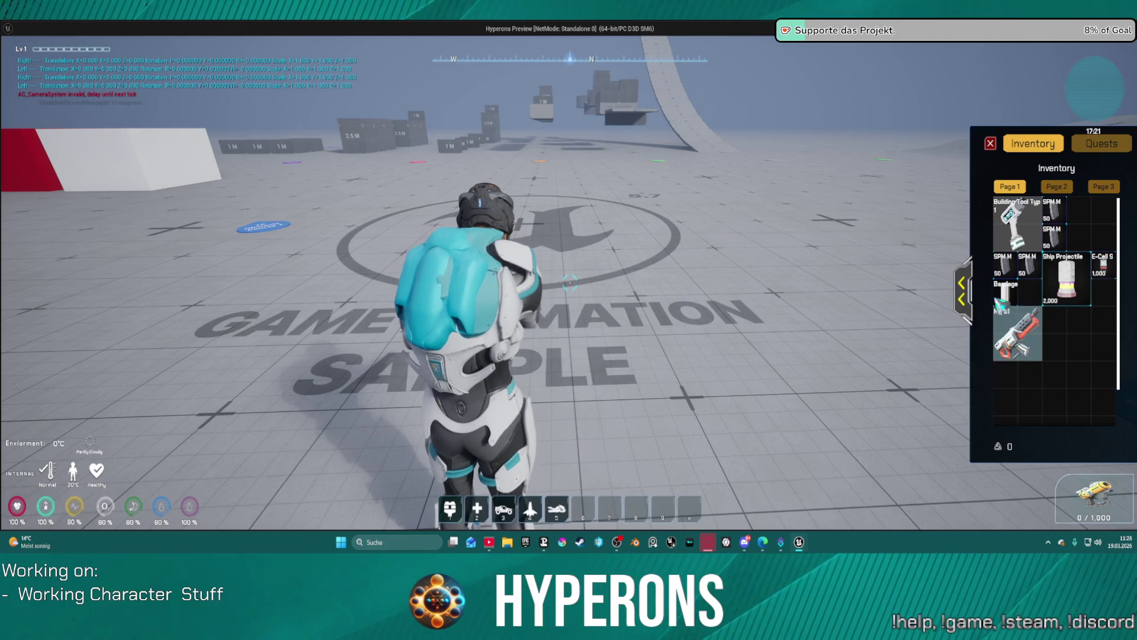
{"action": "left_click", "coordinate": [1001, 324]}
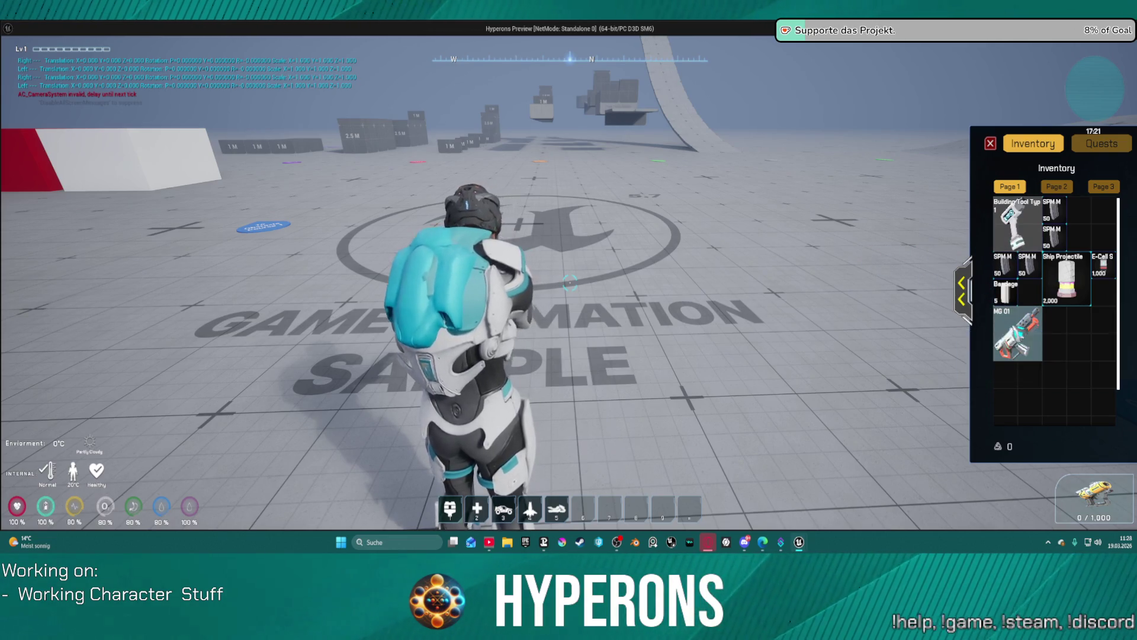
Resume execution past the montage breakpoints
{"action": "mouse_move", "coordinate": [394, 198]}
{"action": "mouse_move", "coordinate": [443, 195]}
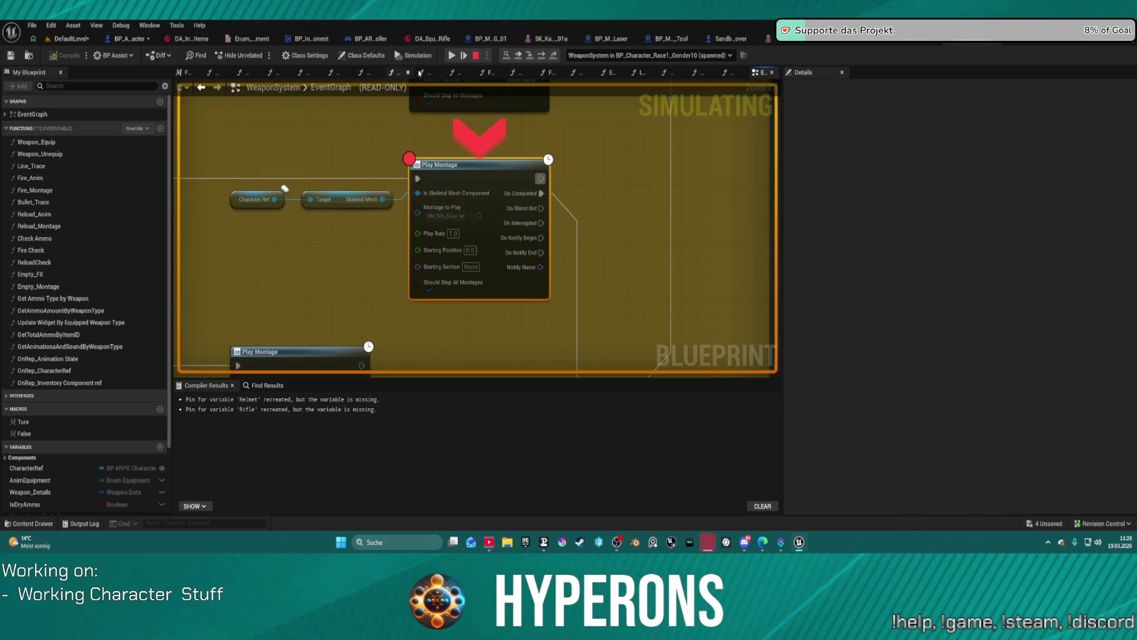
{"action": "left_click", "coordinate": [452, 55]}
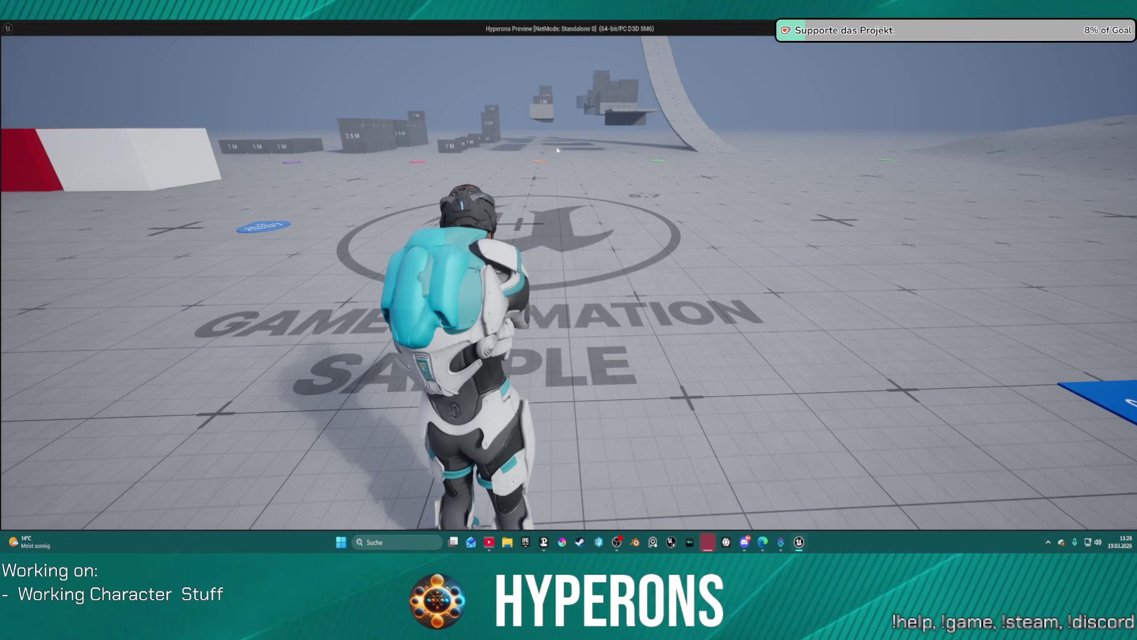
{"action": "scroll", "coordinate": [471, 141], "scroll_direction": "down", "scroll_amount": 1}
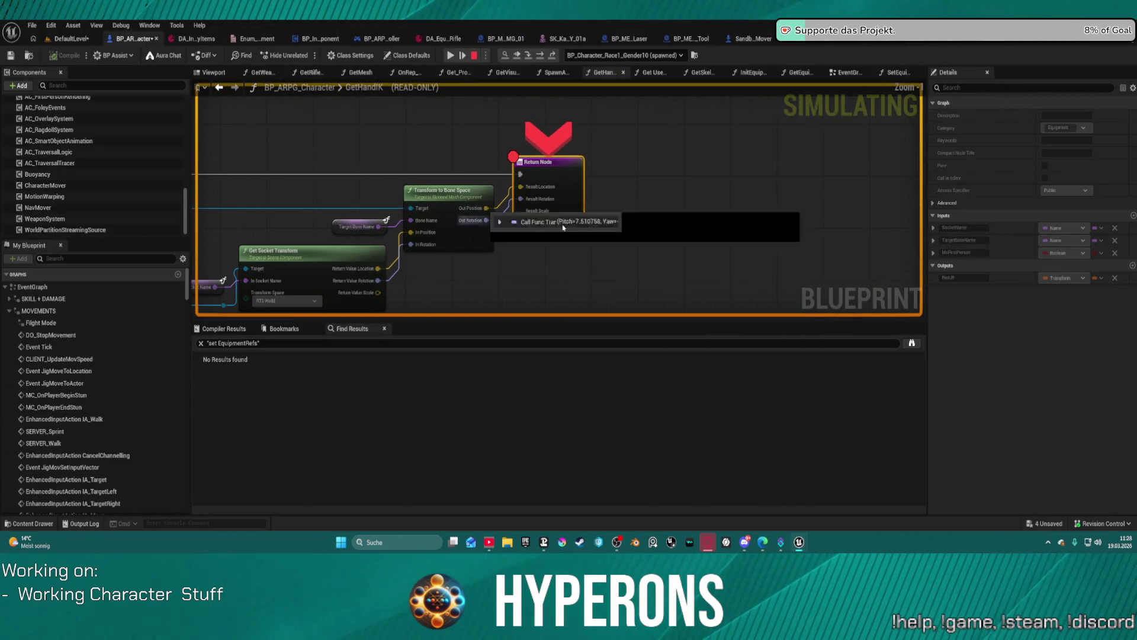
{"action": "left_click", "coordinate": [452, 55]}
{"action": "scroll", "coordinate": [517, 136], "scroll_direction": "up", "scroll_amount": 1}
Remove the breakpoints from the Return Node and the Play Montage node
{"action": "right_click", "coordinate": [563, 183]}
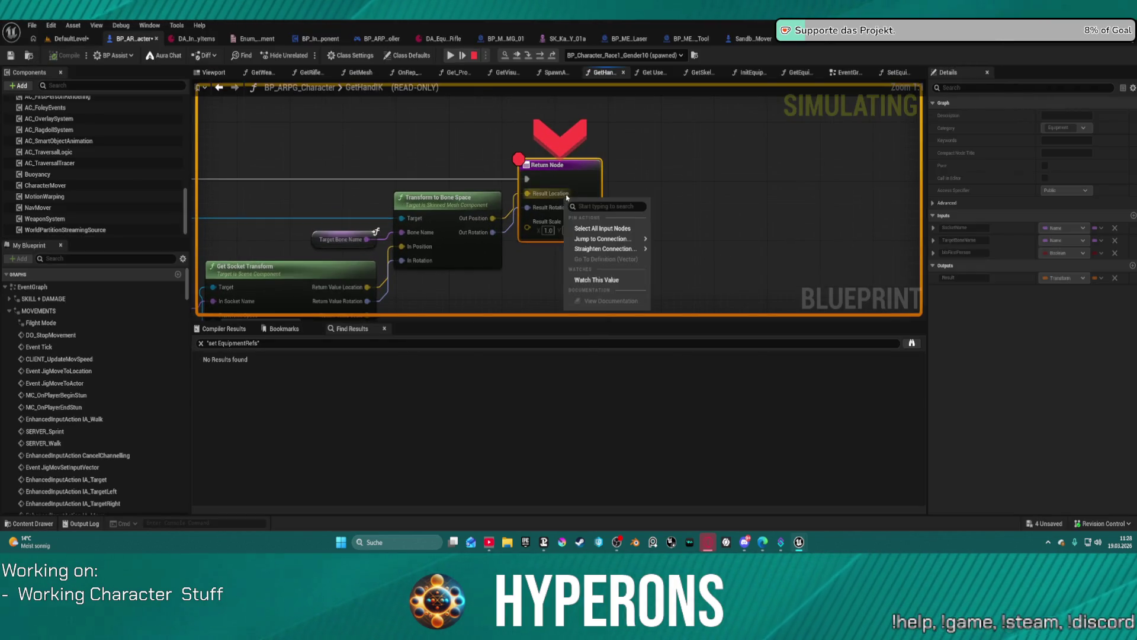
{"action": "right_click", "coordinate": [567, 168]}
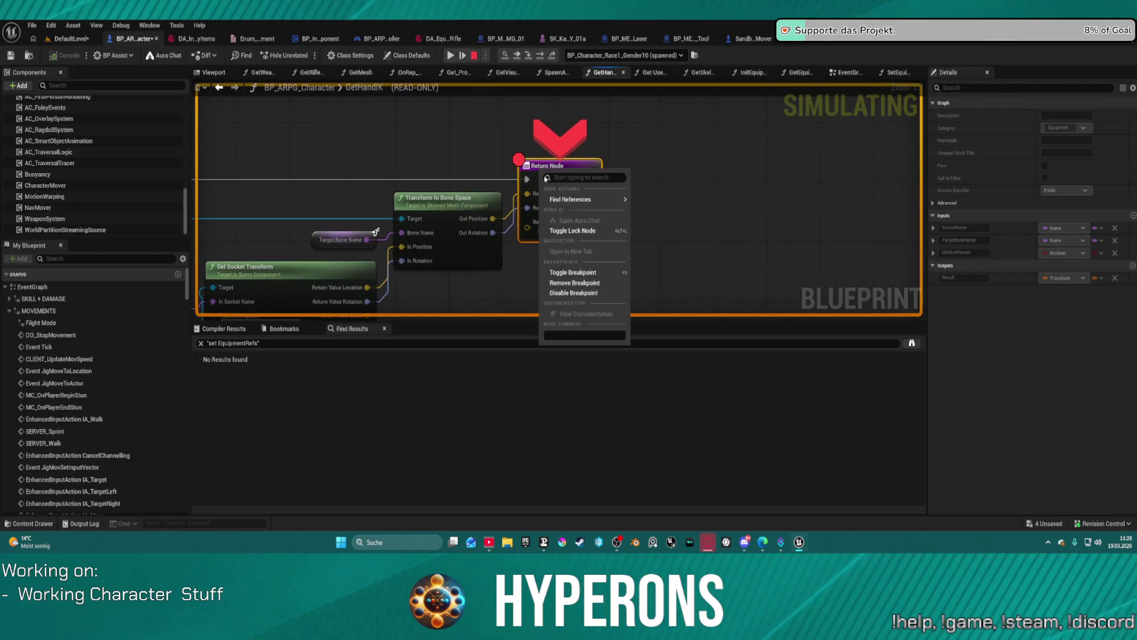
{"action": "left_click", "coordinate": [602, 279]}
{"action": "left_click", "coordinate": [460, 56]}
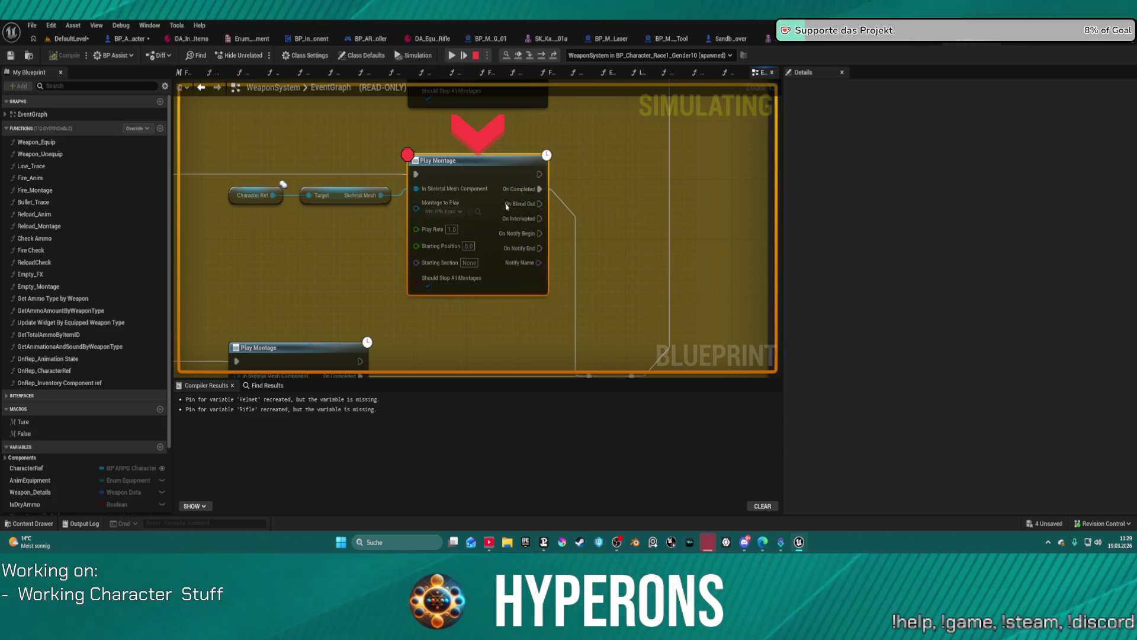
{"action": "right_click", "coordinate": [493, 176]}
{"action": "left_click", "coordinate": [537, 290]}
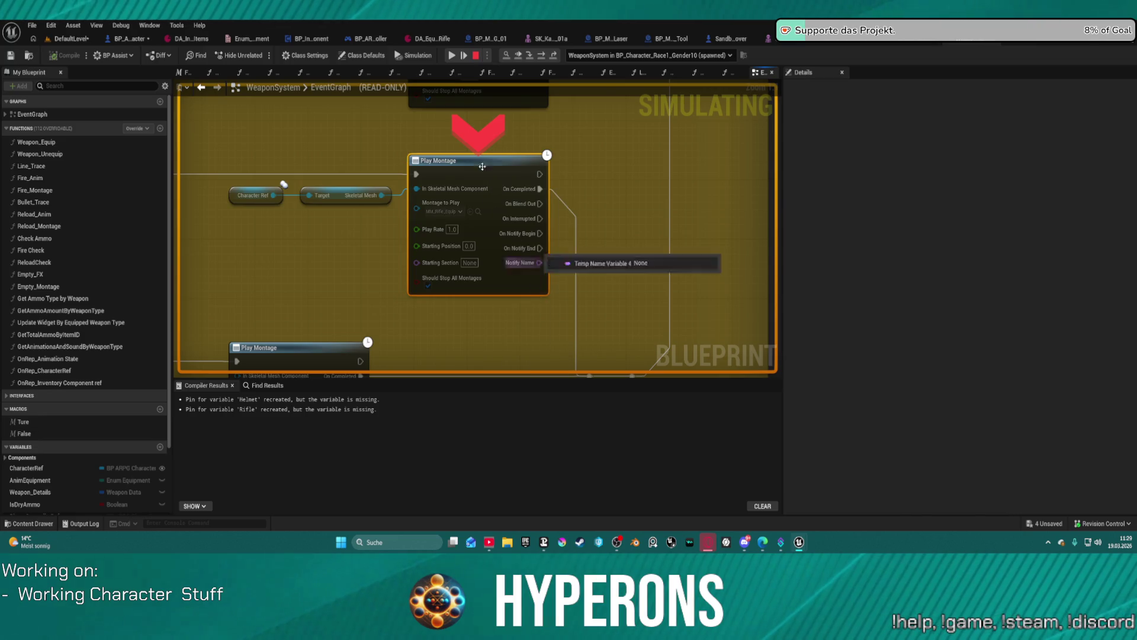
Look around in the running game, then stop the play session
{"action": "left_click", "coordinate": [463, 52]}
{"action": "left_click", "coordinate": [438, 177]}
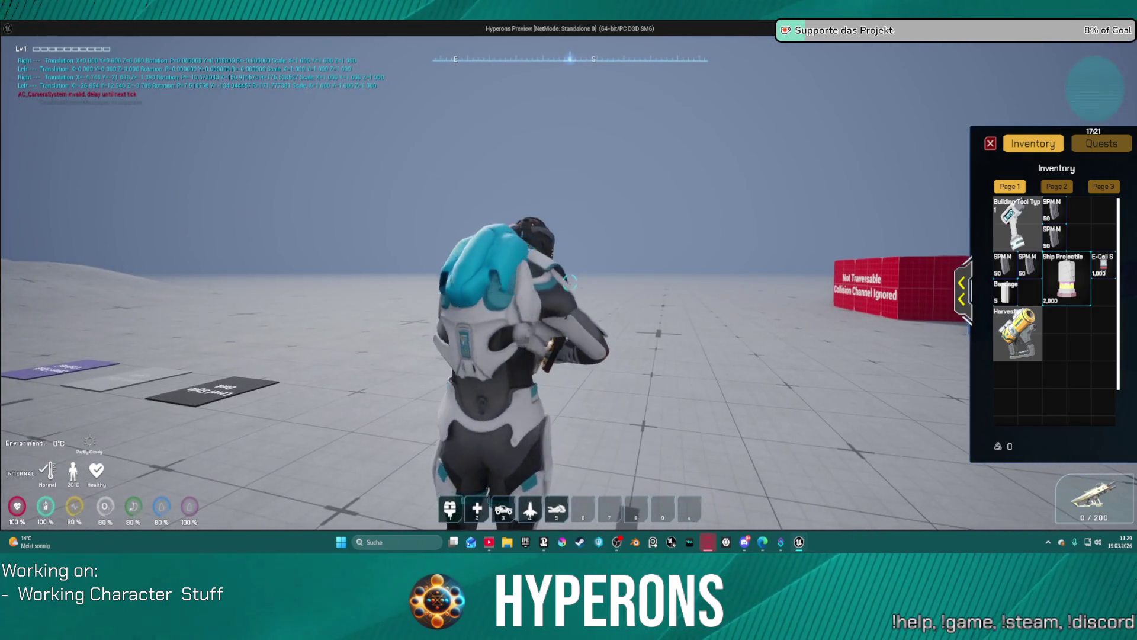
{"action": "left_click", "coordinate": [107, 112]}
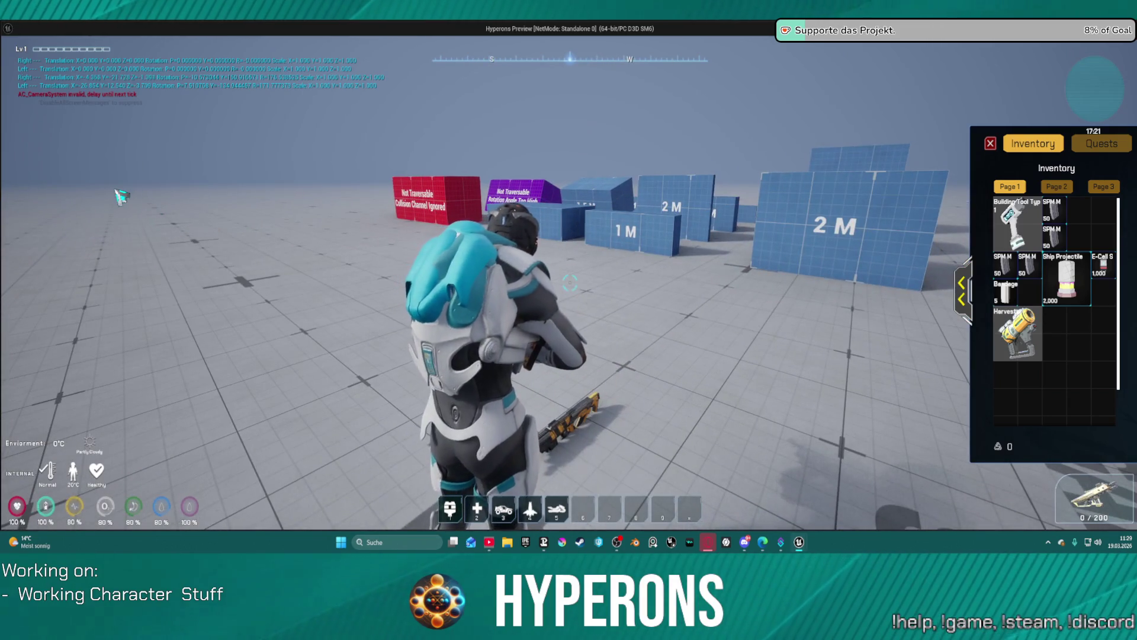
{"action": "key", "text": "alt+Tab"}
{"action": "key", "text": "Escape"}
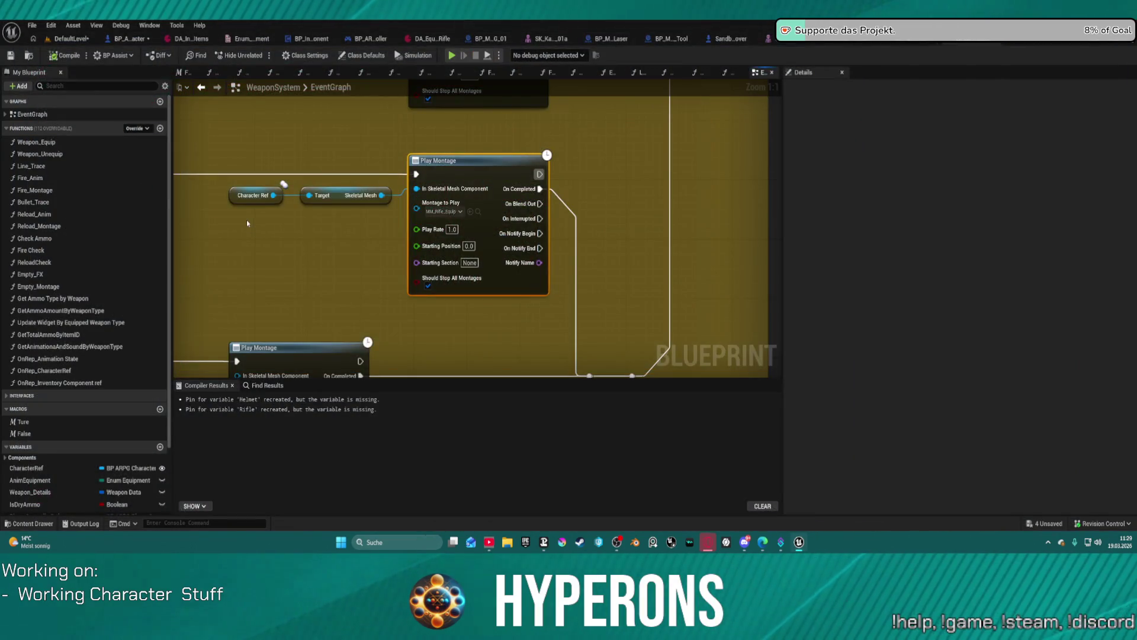
Add a Get Character Mover node pulled from Character Ref beside the upper Play Montage
{"action": "scroll", "coordinate": [346, 238], "scroll_direction": "down", "scroll_amount": 2}
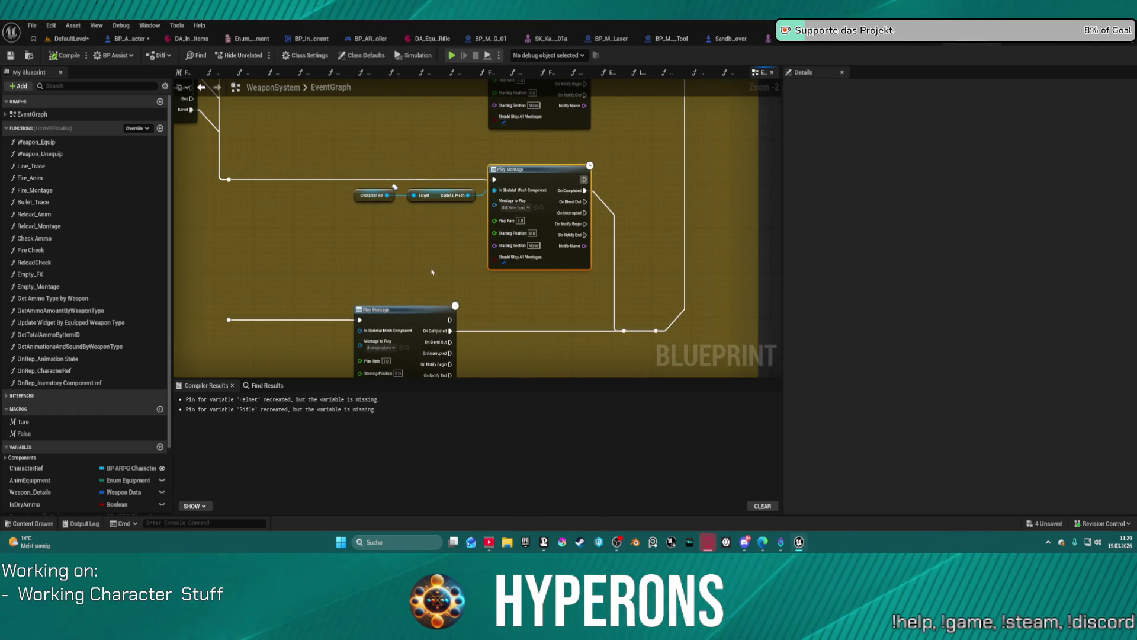
{"action": "mouse_move", "coordinate": [410, 283]}
{"action": "left_mouse_down"}
{"action": "mouse_move", "coordinate": [639, 279]}
{"action": "mouse_move", "coordinate": [681, 315]}
{"action": "mouse_move", "coordinate": [640, 331]}
{"action": "mouse_move", "coordinate": [530, 232]}
{"action": "left_mouse_up"}
{"action": "scroll", "coordinate": [681, 315], "scroll_direction": "down", "scroll_amount": 1}
{"action": "scroll", "coordinate": [530, 231], "scroll_direction": "up", "scroll_amount": 2}
{"action": "scroll", "coordinate": [568, 320], "scroll_direction": "up", "scroll_amount": 1}
{"action": "mouse_move", "coordinate": [546, 184]}
{"action": "left_mouse_down"}
{"action": "mouse_move", "coordinate": [523, 266]}
{"action": "mouse_move", "coordinate": [467, 352]}
{"action": "left_mouse_up"}
{"action": "left_click_drag", "start_coordinate": [418, 250], "coordinate": [405, 295]}
{"action": "type", "text": "mover"}
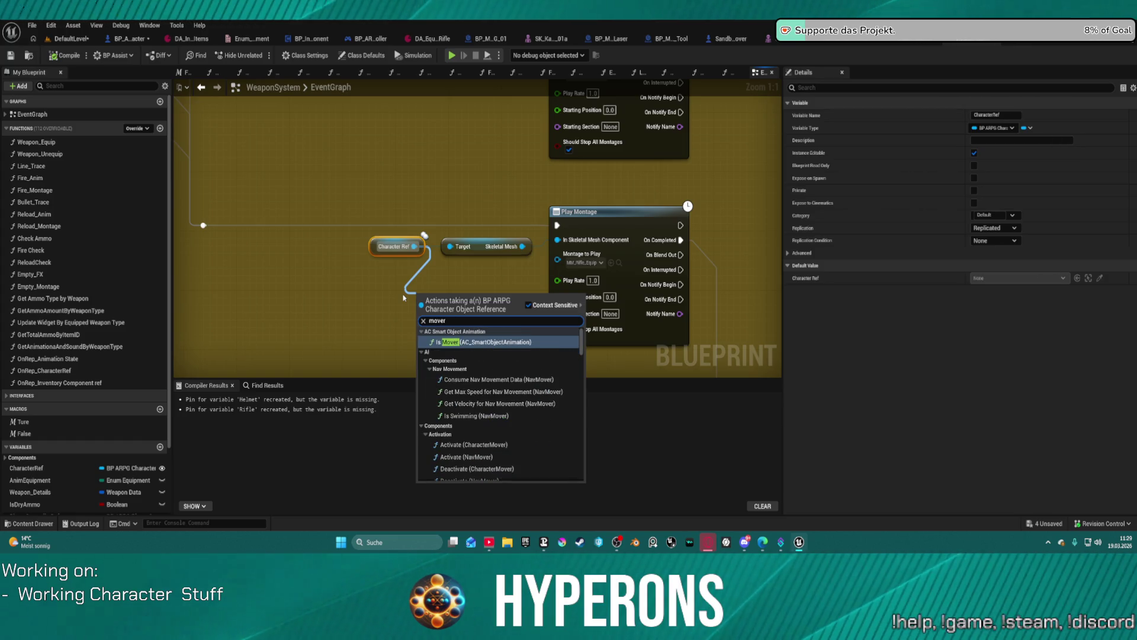
{"action": "type", "text": " monta"}
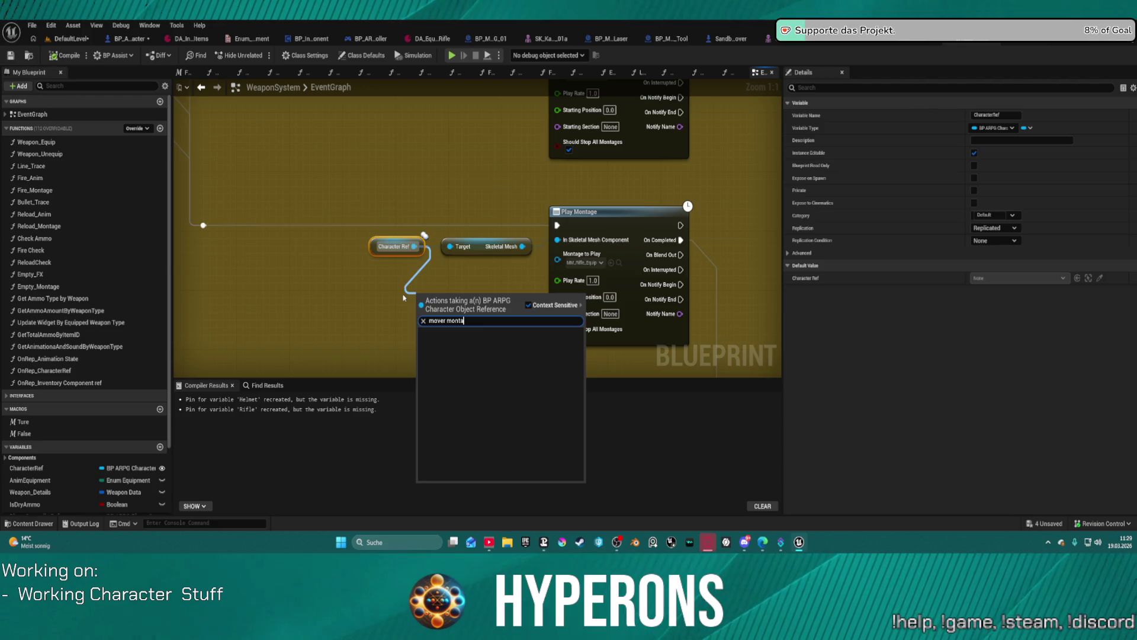
{"action": "key", "text": "BackSpace"}
{"action": "key", "text": "BackSpace"}
{"action": "key", "text": "BackSpace"}
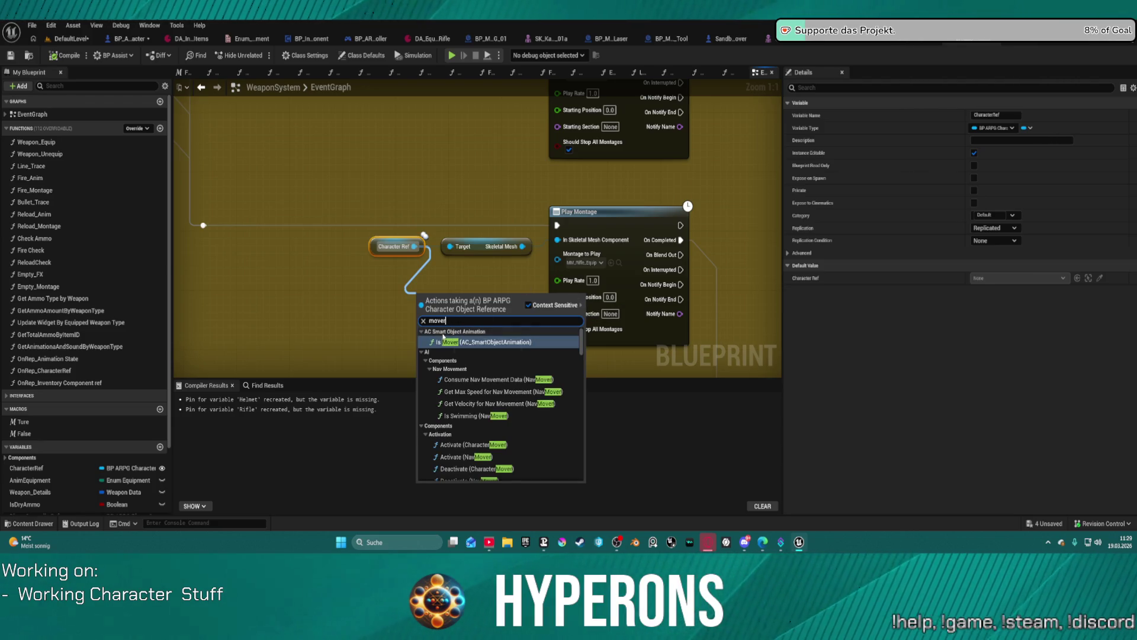
{"action": "scroll", "coordinate": [463, 385], "scroll_direction": "down", "scroll_amount": 10}
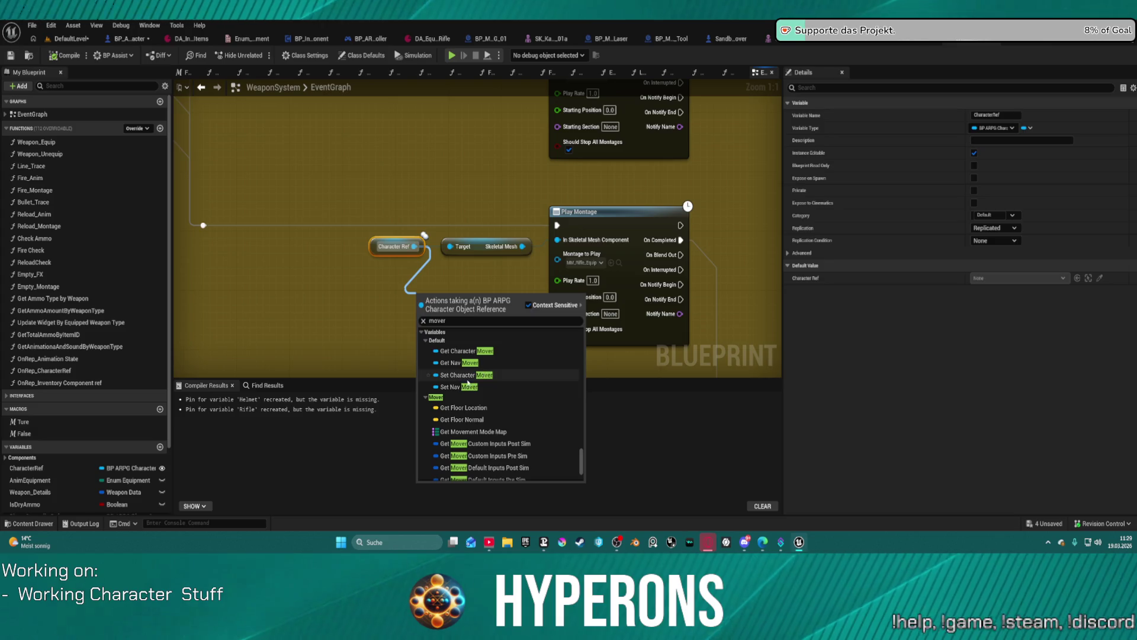
{"action": "left_click", "coordinate": [467, 350]}
Create a Play Montage (Mover Actor) node and wire its exec input and On Completed output
{"action": "left_click_drag", "start_coordinate": [394, 246], "coordinate": [253, 247]}
{"action": "mouse_move", "coordinate": [478, 301]}
{"action": "left_mouse_down"}
{"action": "mouse_move", "coordinate": [365, 316]}
{"action": "mouse_move", "coordinate": [444, 311]}
{"action": "mouse_move", "coordinate": [421, 295]}
{"action": "left_mouse_up"}
{"action": "type", "text": "pla"}
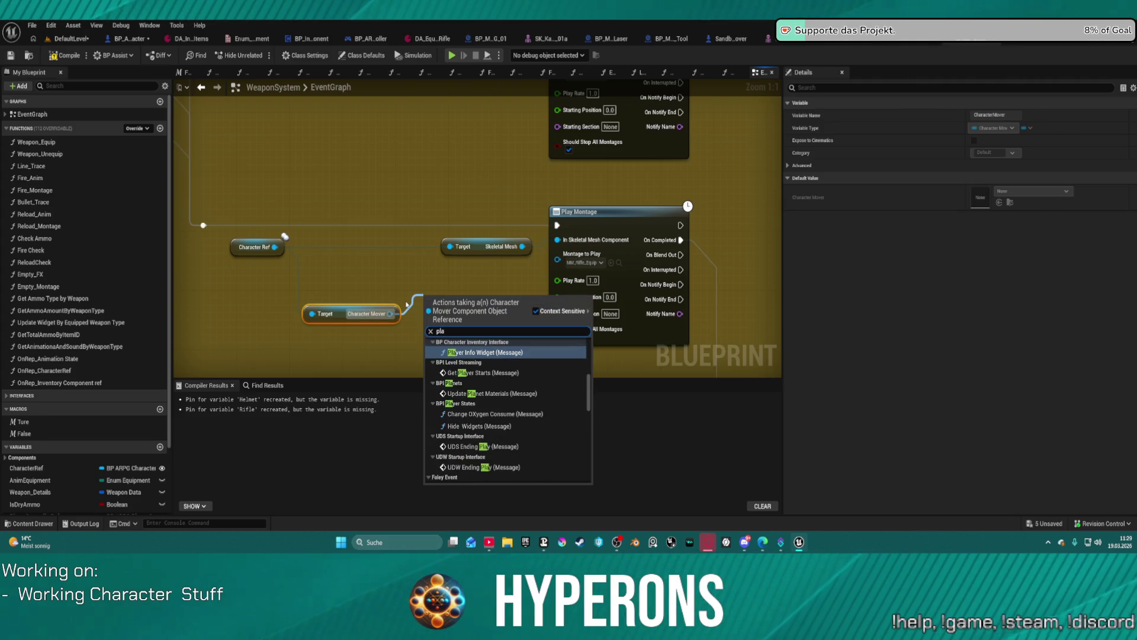
{"action": "type", "text": "y"}
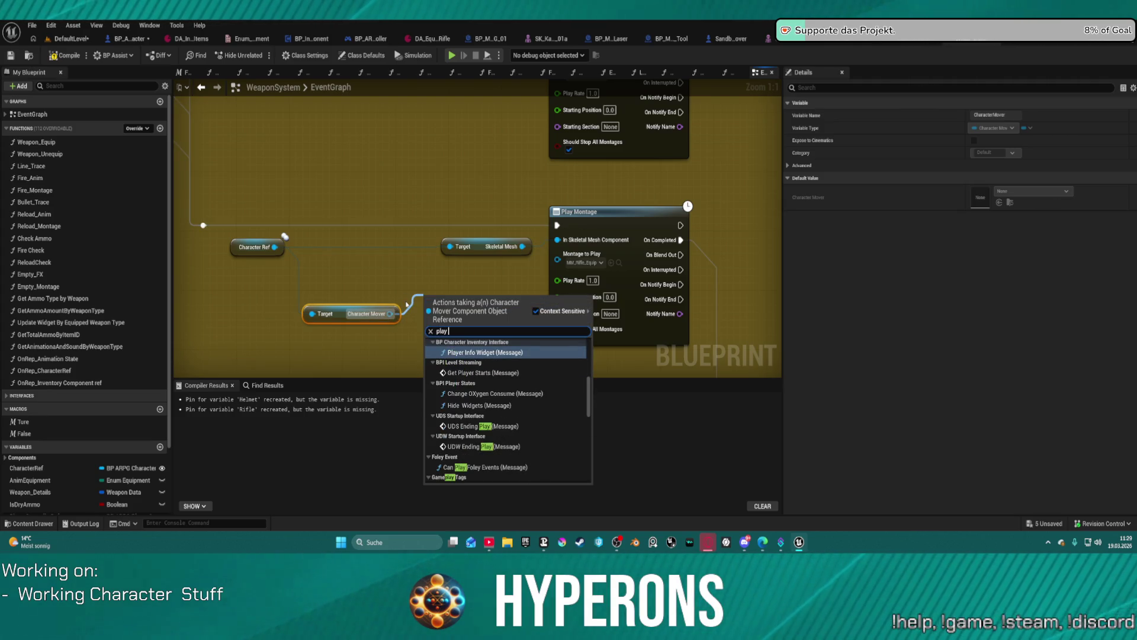
{"action": "type", "text": "mont"}
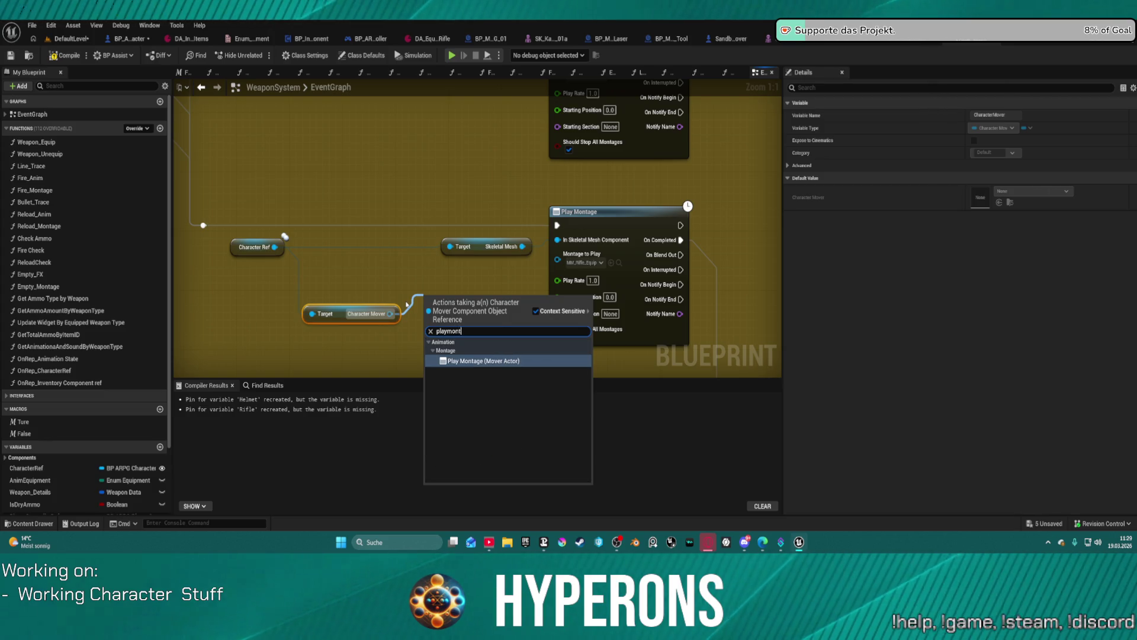
{"action": "key", "text": "Return"}
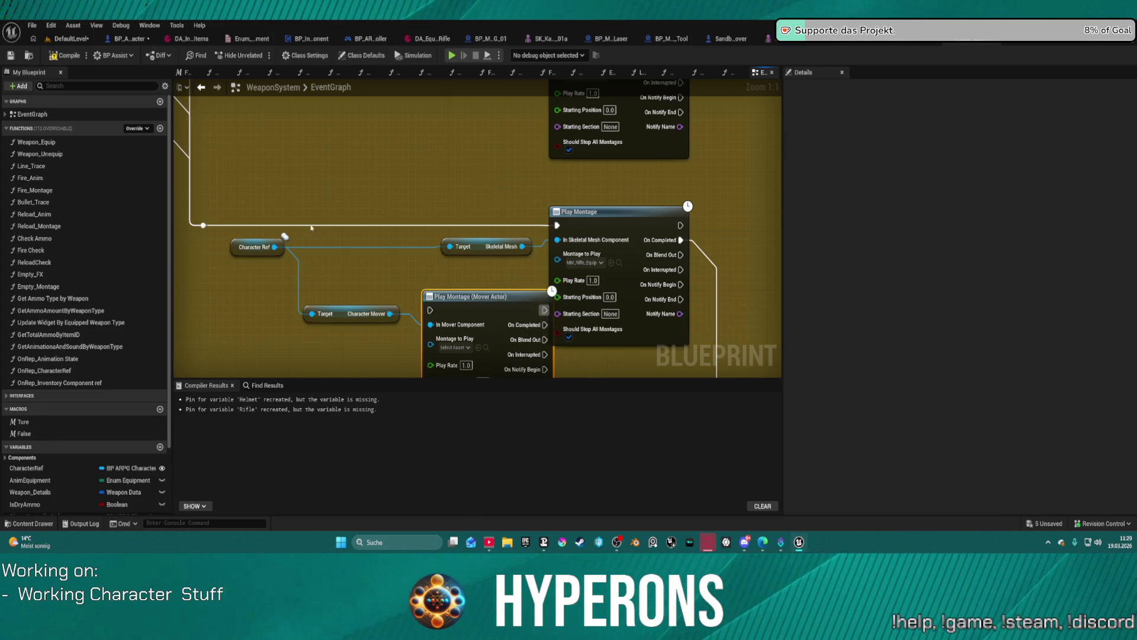
{"action": "mouse_move", "coordinate": [203, 225]}
{"action": "left_mouse_down"}
{"action": "mouse_move", "coordinate": [430, 309]}
{"action": "mouse_move", "coordinate": [463, 256]}
{"action": "mouse_move", "coordinate": [450, 263]}
{"action": "left_mouse_up"}
{"action": "mouse_move", "coordinate": [525, 280]}
{"action": "left_mouse_down"}
{"action": "mouse_move", "coordinate": [680, 239]}
{"action": "mouse_move", "coordinate": [514, 291]}
{"action": "mouse_move", "coordinate": [524, 283]}
{"action": "left_mouse_up"}
Copy MM_Rifle_Equip into the Mover node's Montage to Play and move the old node aside
{"action": "key", "text": "ctrl+c"}
{"action": "key", "text": "ctrl+v"}
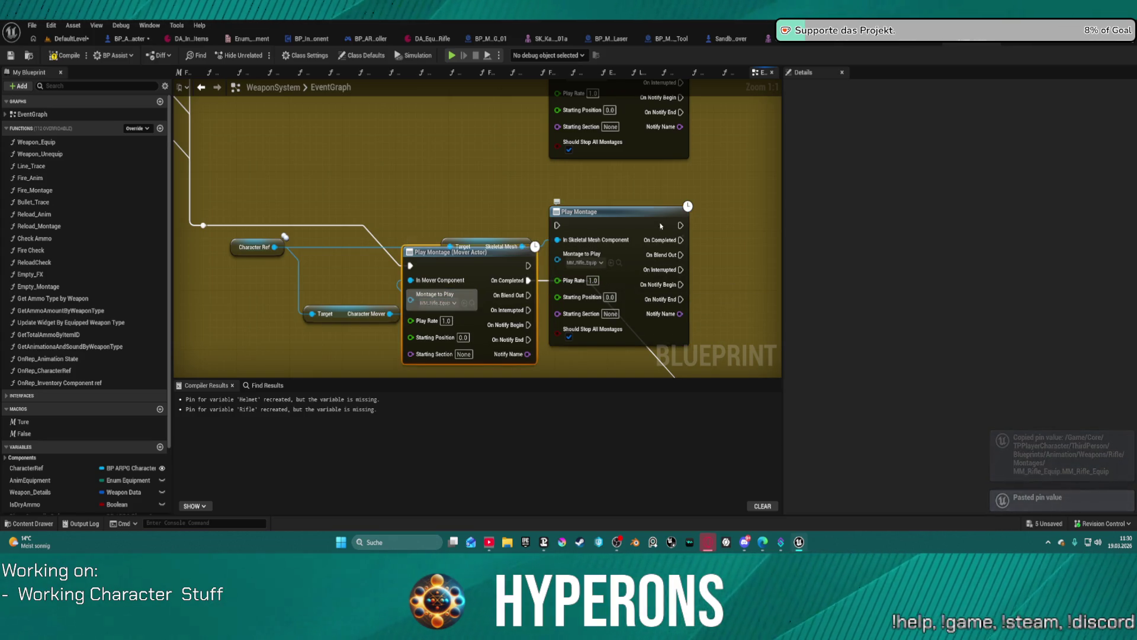
{"action": "left_click_drag", "start_coordinate": [636, 226], "coordinate": [721, 184]}
{"action": "mouse_move", "coordinate": [680, 307]}
{"action": "left_mouse_down"}
{"action": "mouse_move", "coordinate": [191, 333]}
{"action": "mouse_move", "coordinate": [525, 250]}
{"action": "left_mouse_up"}
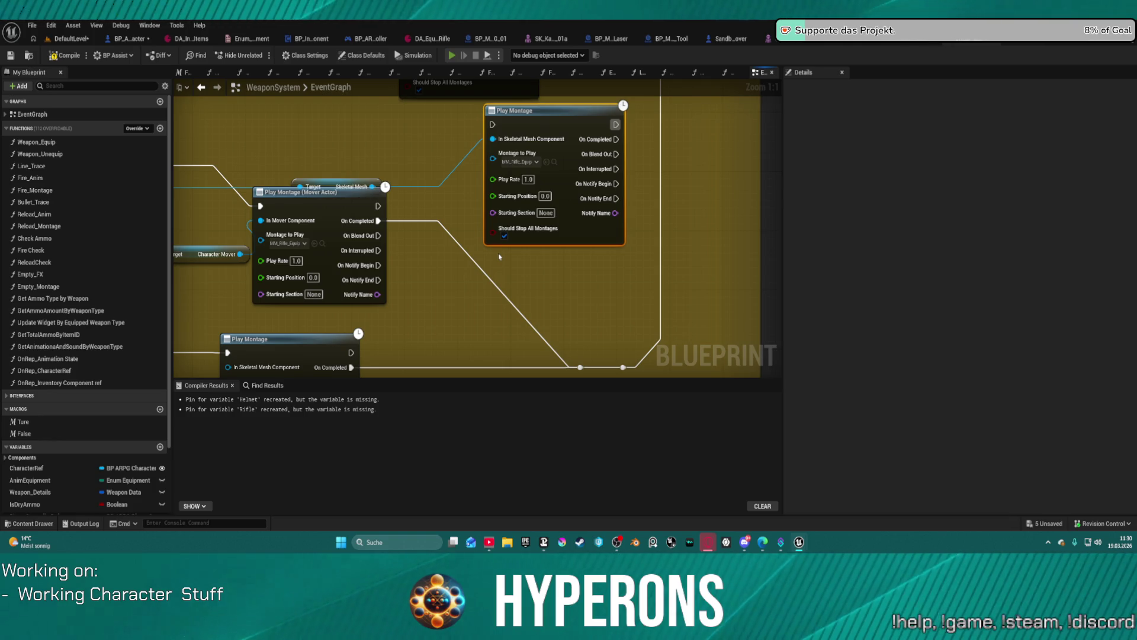
{"action": "key", "text": "i"}
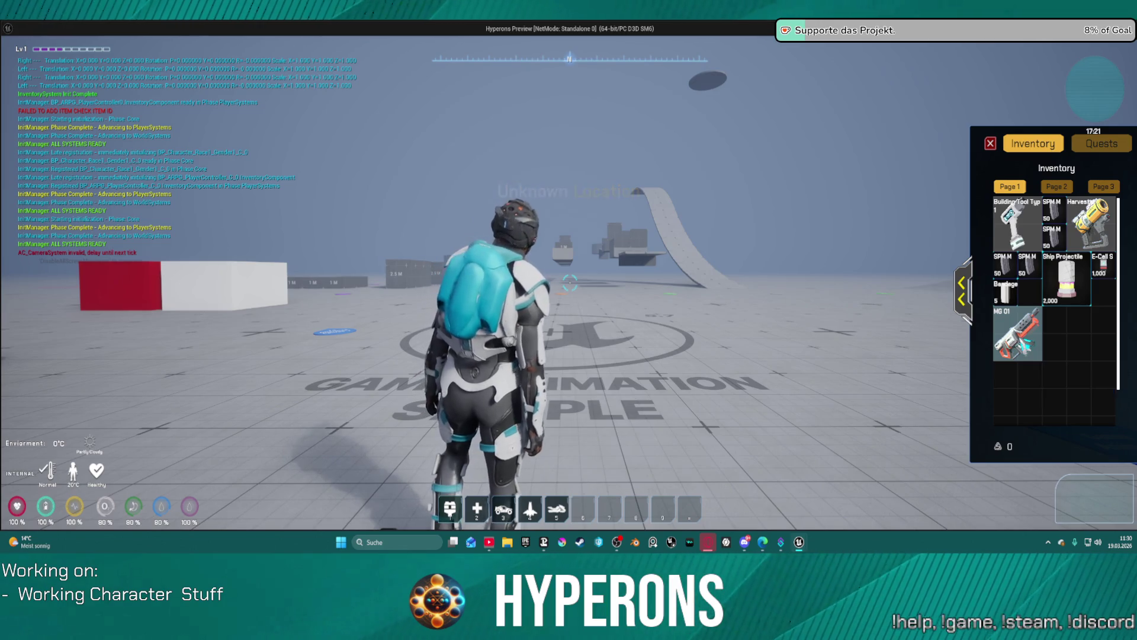
{"action": "left_click", "coordinate": [1009, 341]}
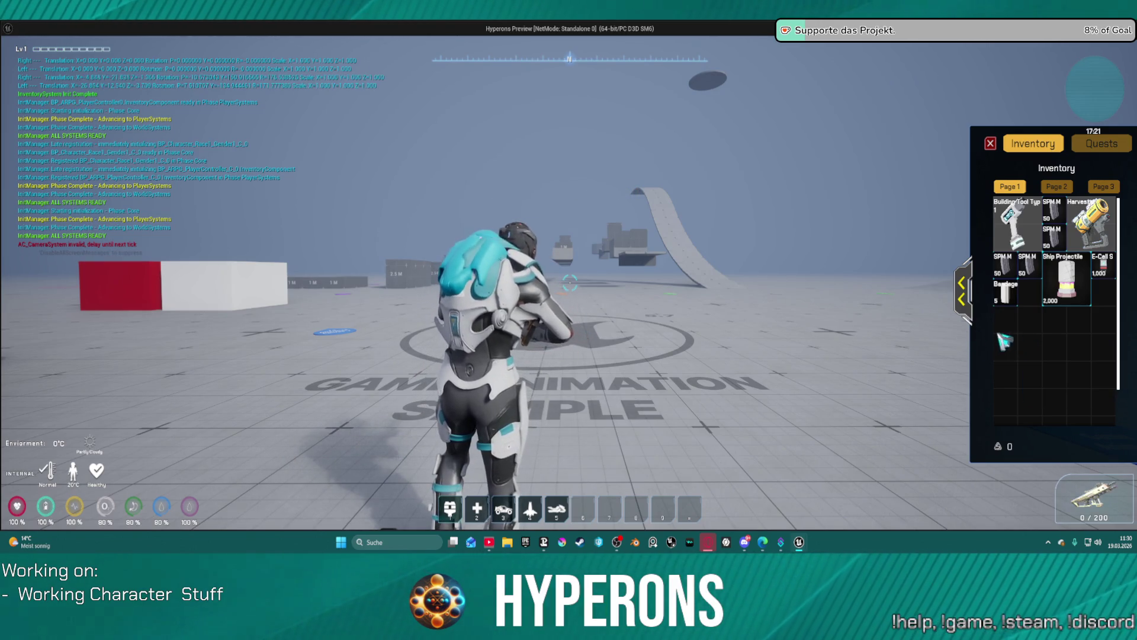
{"action": "key", "text": "Escape"}
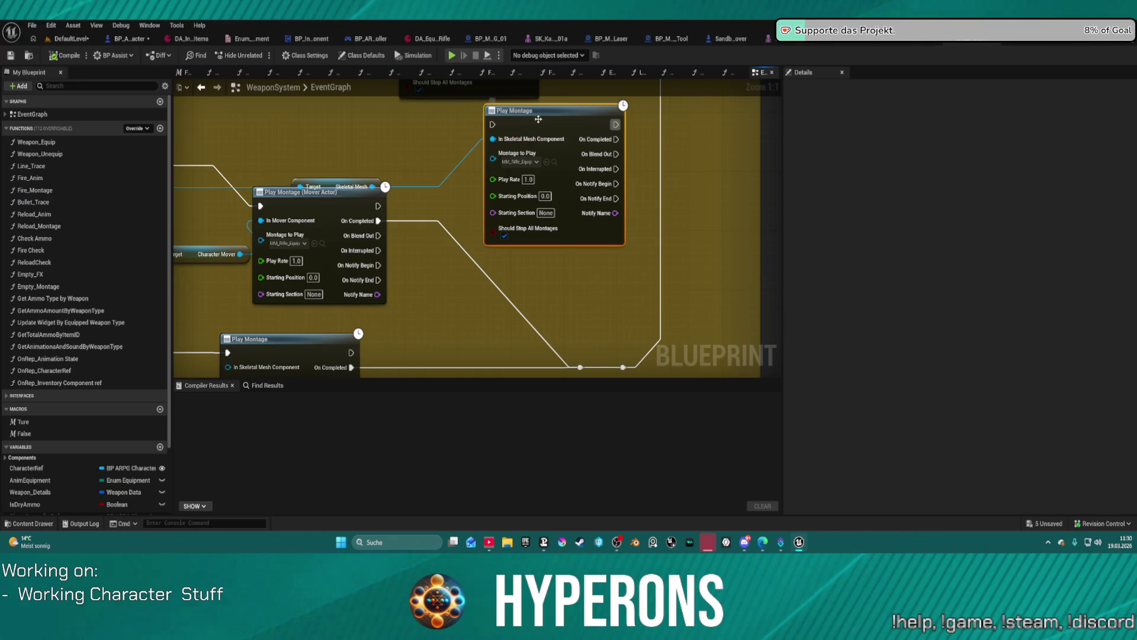
{"action": "key", "text": "Delete"}
Put the rifle Mover montage node in the old node's spot and delete the unused Skeletal Mesh getter
{"action": "mouse_move", "coordinate": [337, 193]}
{"action": "left_mouse_down"}
{"action": "mouse_move", "coordinate": [502, 148]}
{"action": "mouse_move", "coordinate": [473, 154]}
{"action": "left_mouse_up"}
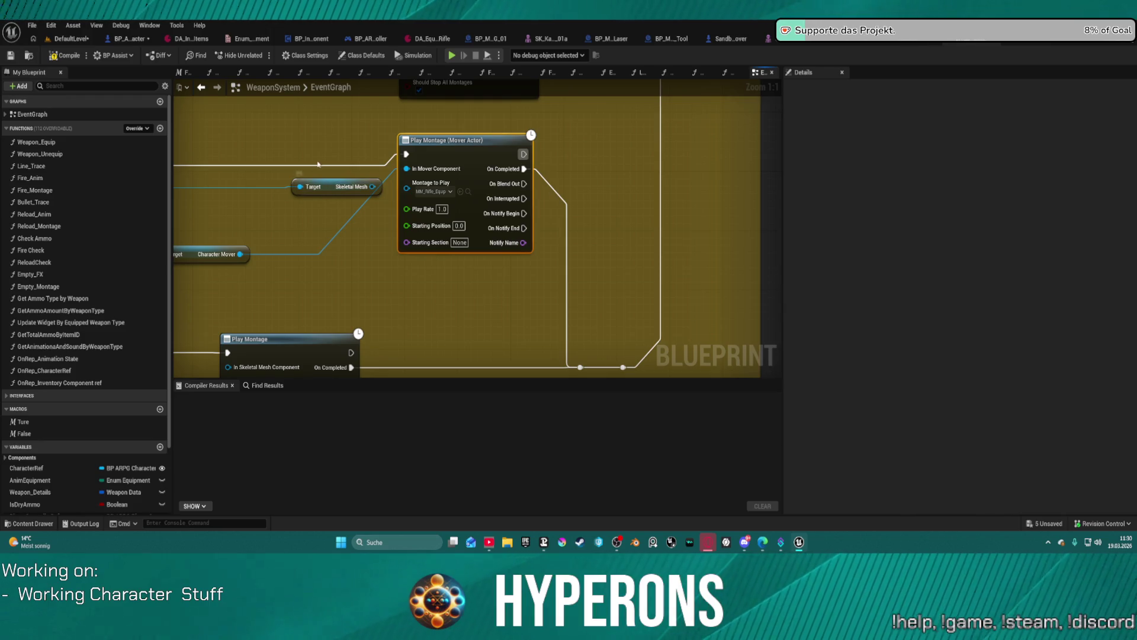
{"action": "left_click", "coordinate": [334, 186]}
{"action": "key", "text": "Delete"}
{"action": "left_click_drag", "start_coordinate": [315, 221], "coordinate": [467, 237]}
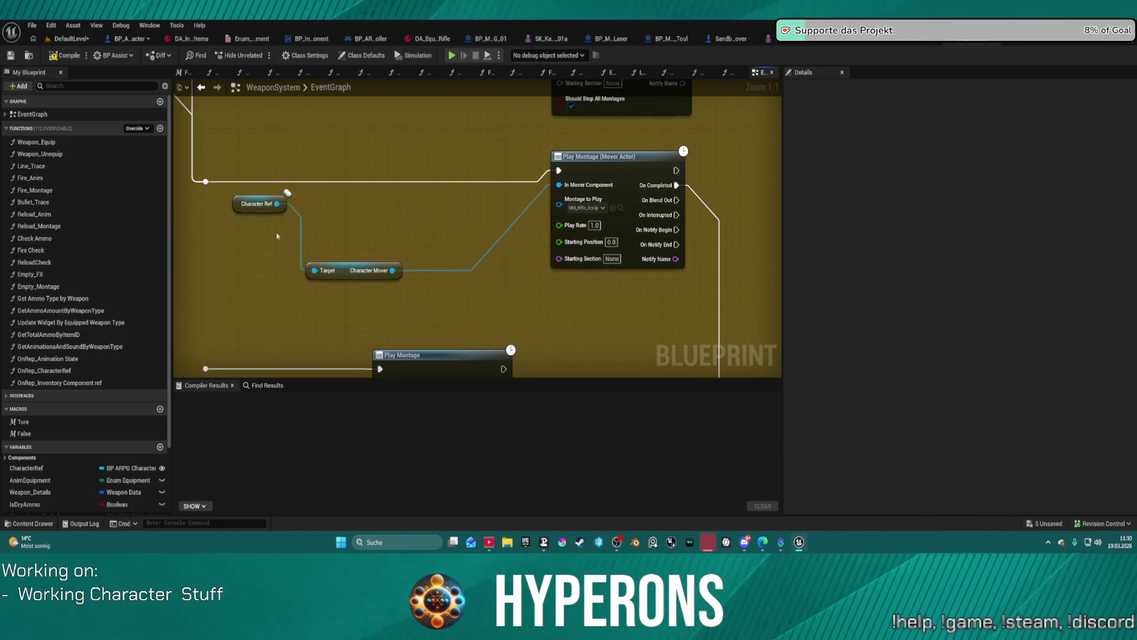
{"action": "left_click", "coordinate": [335, 273]}
{"action": "left_click_drag", "start_coordinate": [315, 270], "coordinate": [349, 207]}
{"action": "left_click", "coordinate": [267, 216]}
{"action": "left_click_drag", "start_coordinate": [259, 209], "coordinate": [258, 238]}
{"action": "mouse_move", "coordinate": [347, 265]}
{"action": "left_mouse_down"}
{"action": "mouse_move", "coordinate": [346, 213]}
{"action": "mouse_move", "coordinate": [347, 236]}
{"action": "left_mouse_up"}
Remove the stray Play Montage node and tidy the reroute wire
{"action": "key", "text": "ctrl+z"}
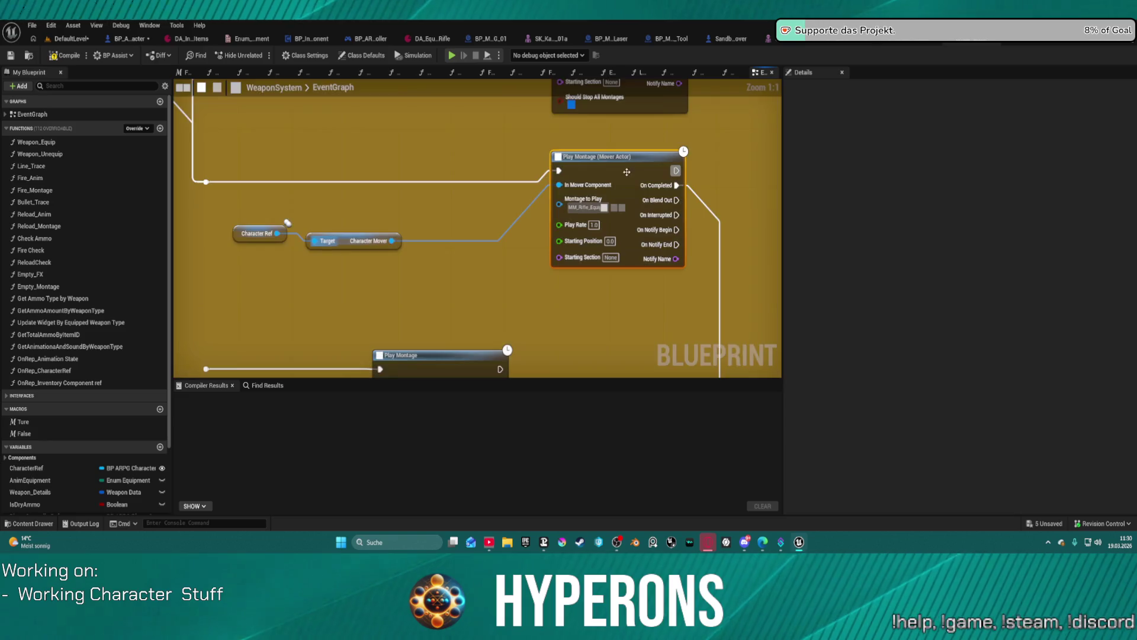
{"action": "key", "text": "ctrl+z"}
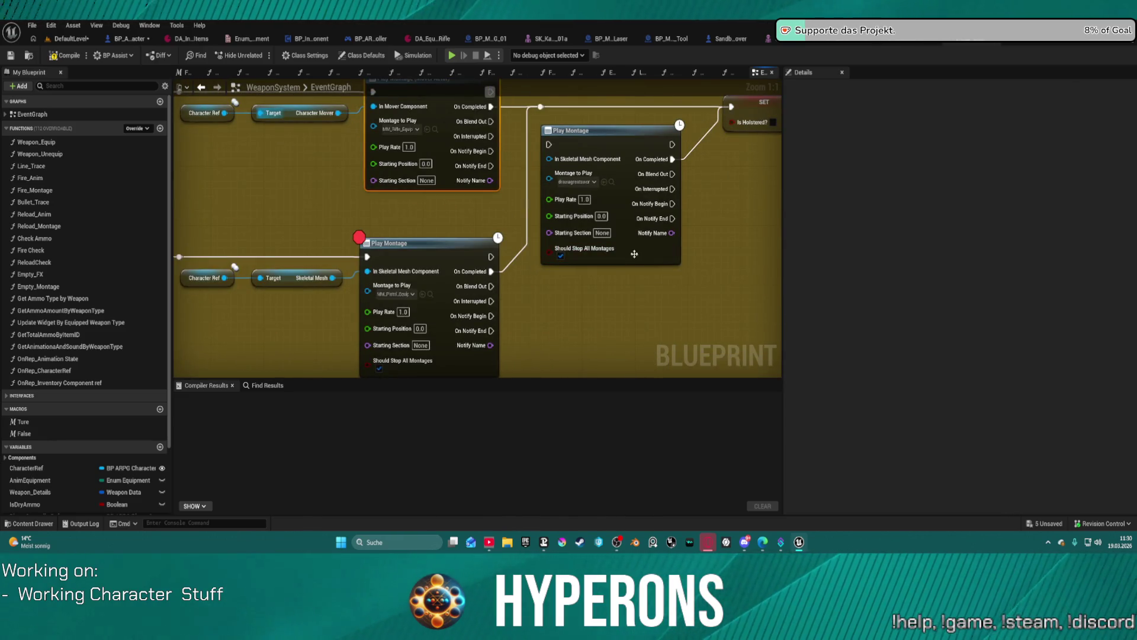
{"action": "left_click_drag", "start_coordinate": [619, 190], "coordinate": [632, 234]}
{"action": "key", "text": "ctrl+z"}
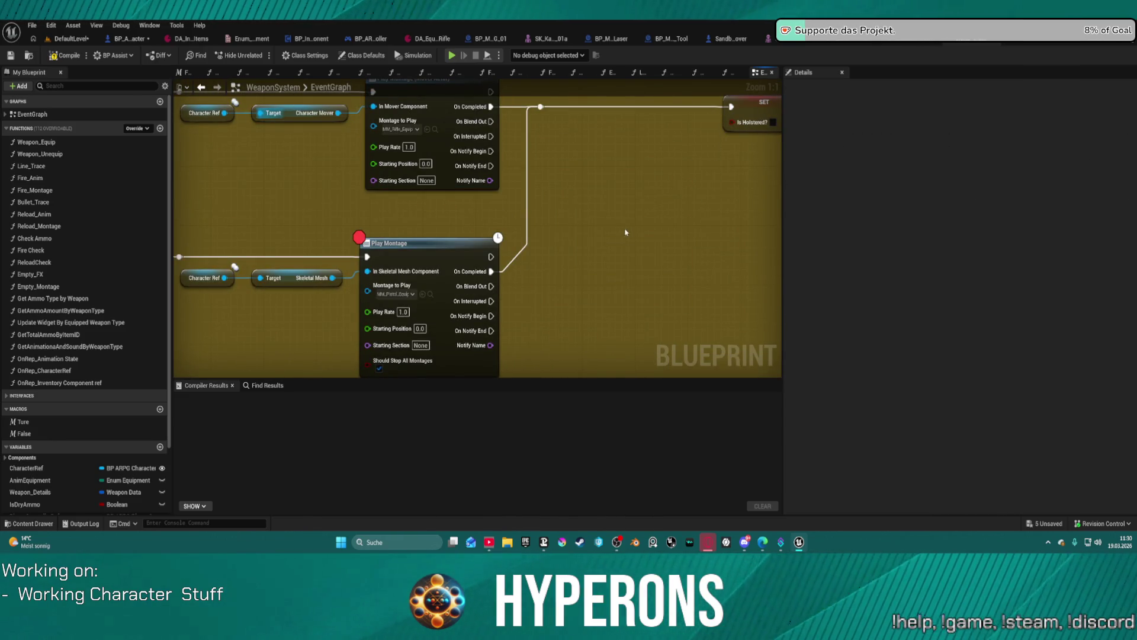
{"action": "key", "text": "ctrl+z"}
{"action": "left_click_drag", "start_coordinate": [288, 295], "coordinate": [307, 291]}
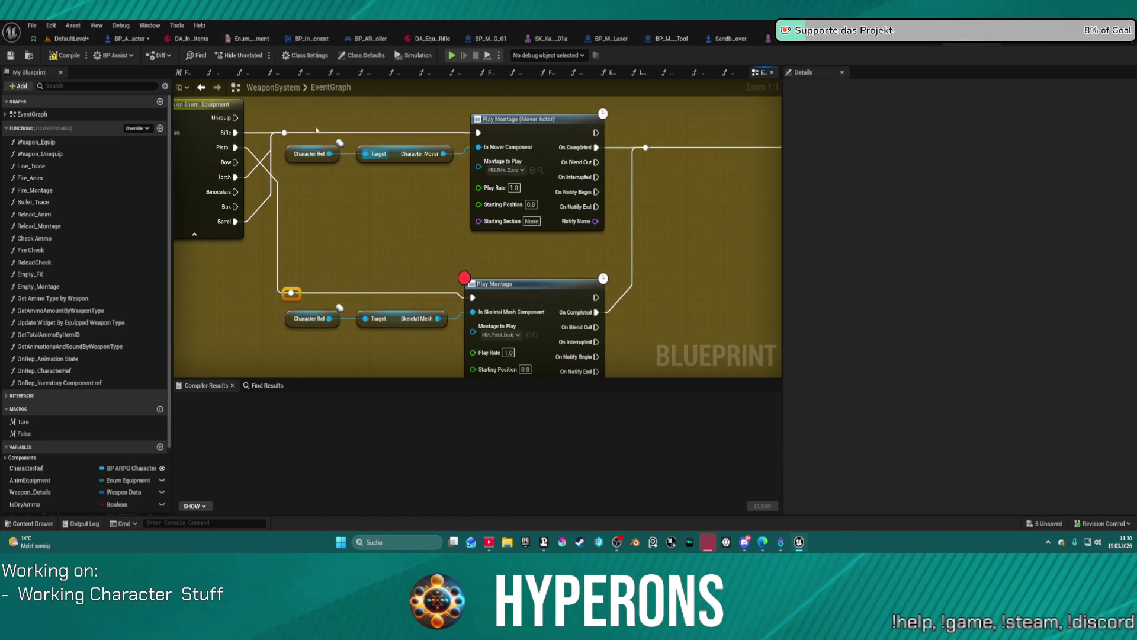
Copy the Character Ref, Mover getter and Mover montage nodes into the pistol branch and rewire execution
{"action": "left_click_drag", "start_coordinate": [438, 186], "coordinate": [323, 155]}
{"action": "left_click", "coordinate": [515, 119]}
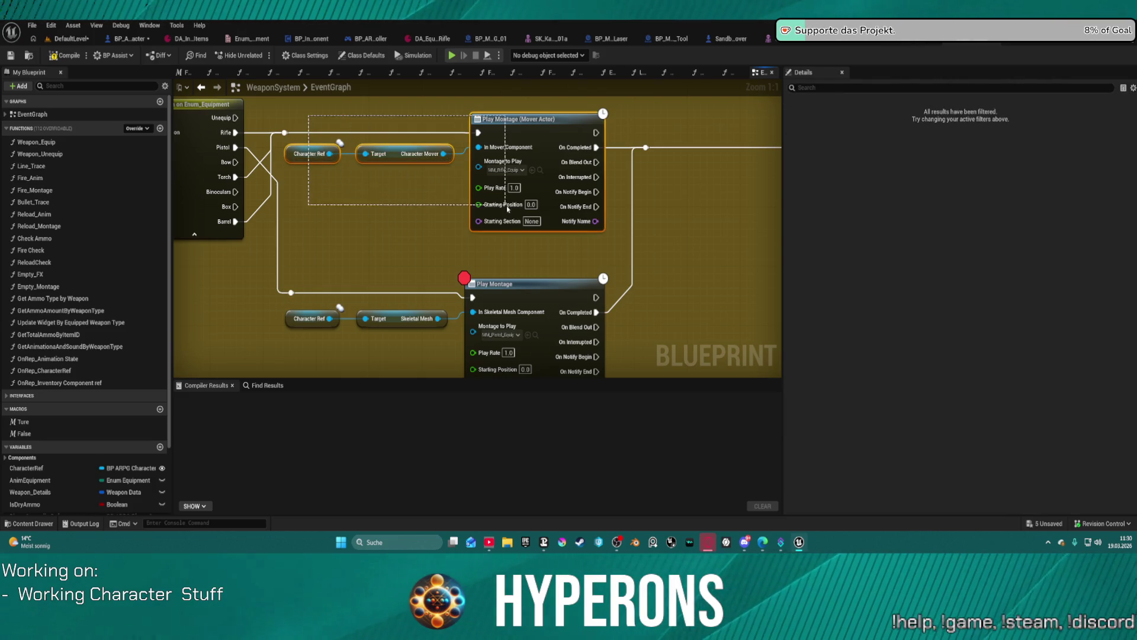
{"action": "left_click_drag", "start_coordinate": [450, 218], "coordinate": [421, 120]}
{"action": "mouse_move", "coordinate": [501, 208]}
{"action": "left_mouse_down"}
{"action": "mouse_move", "coordinate": [497, 110]}
{"action": "mouse_move", "coordinate": [506, 207]}
{"action": "left_mouse_up"}
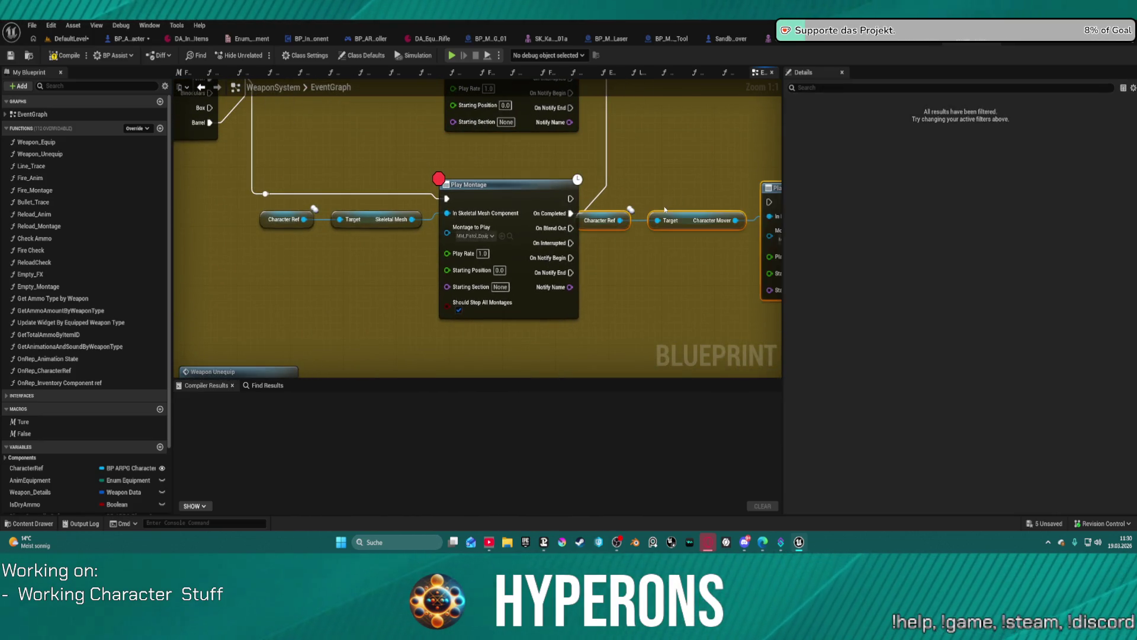
{"action": "left_click_drag", "start_coordinate": [617, 197], "coordinate": [539, 198]}
{"action": "left_click_drag", "start_coordinate": [377, 204], "coordinate": [606, 209]}
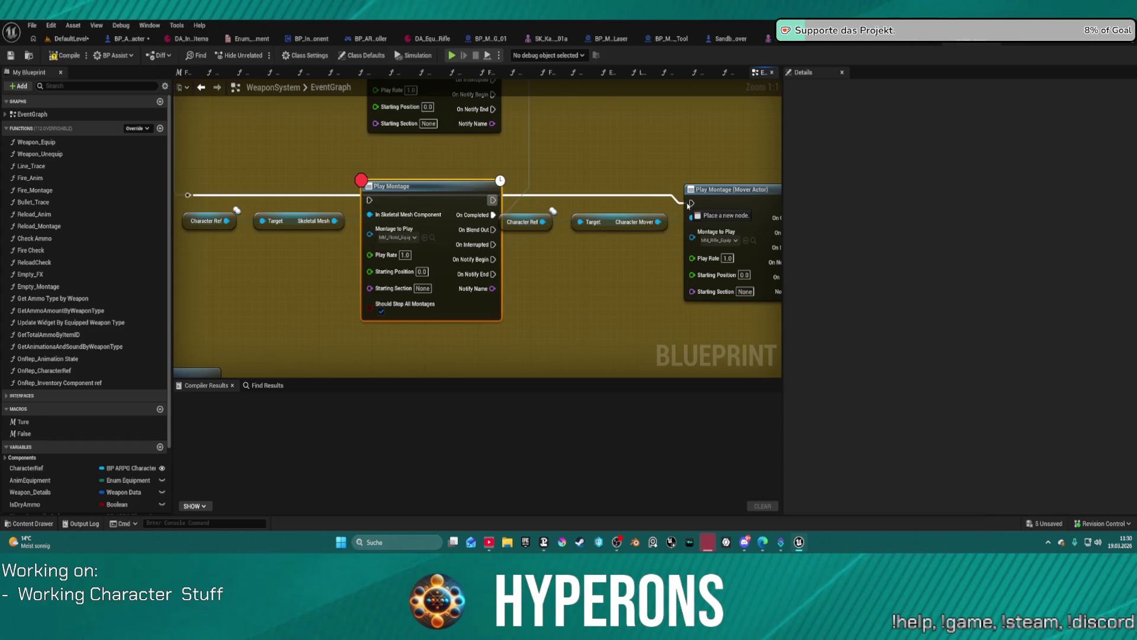
{"action": "left_click_drag", "start_coordinate": [675, 203], "coordinate": [691, 203]}
{"action": "left_click_drag", "start_coordinate": [187, 194], "coordinate": [690, 203]}
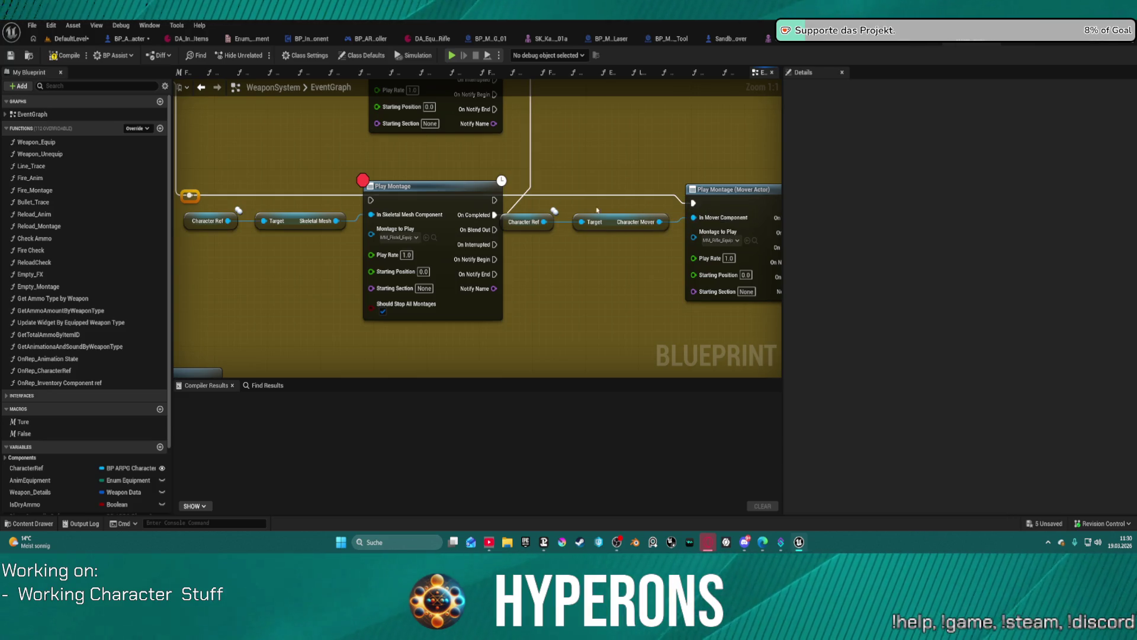
{"action": "mouse_move", "coordinate": [491, 213]}
{"action": "left_mouse_down"}
{"action": "mouse_move", "coordinate": [660, 207]}
{"action": "mouse_move", "coordinate": [598, 205]}
{"action": "mouse_move", "coordinate": [590, 218]}
{"action": "left_mouse_up"}
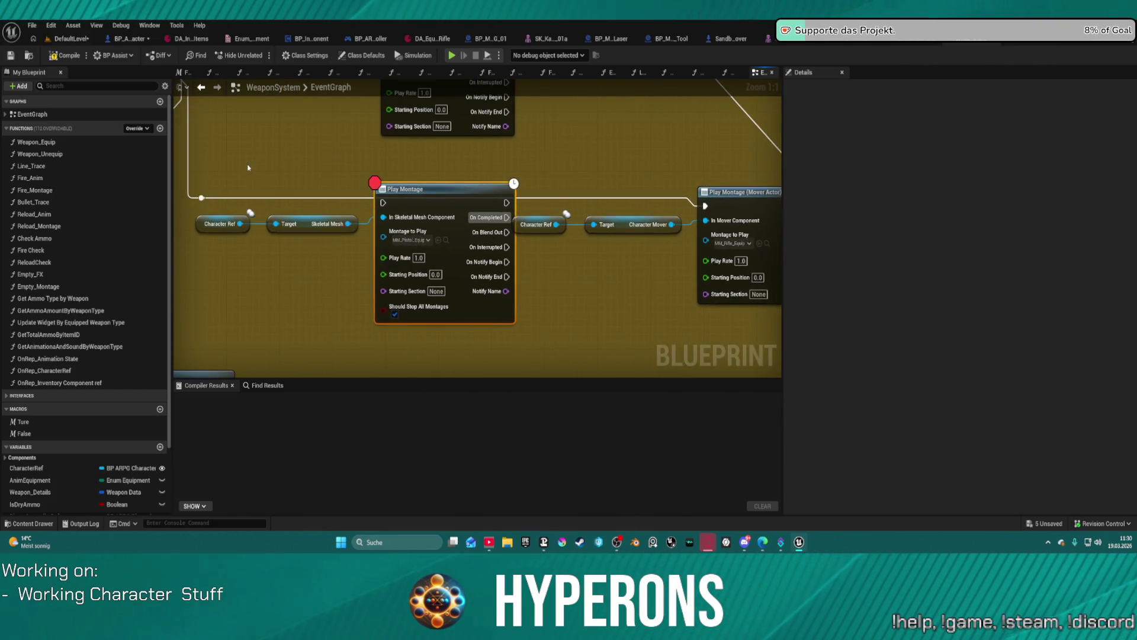
Give the pistol Mover node MM_Pistol_Equip and delete the old pistol Play Montage and getters
{"action": "key", "text": "ctrl+c"}
{"action": "left_click", "coordinate": [730, 237]}
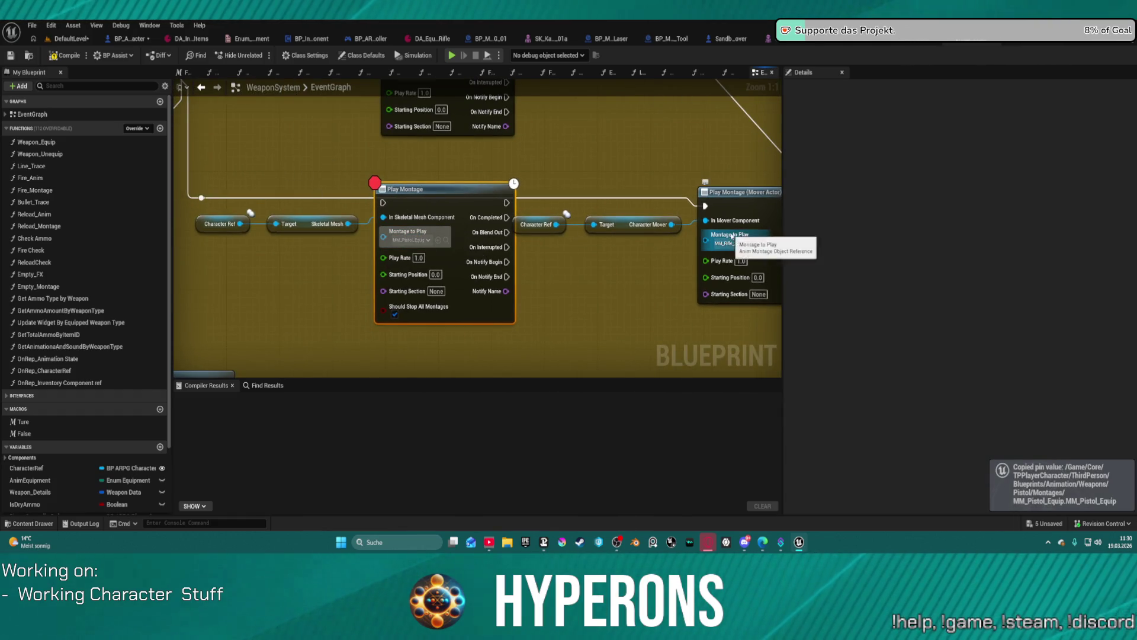
{"action": "key", "text": "ctrl+v"}
{"action": "left_click_drag", "start_coordinate": [521, 331], "coordinate": [225, 210]}
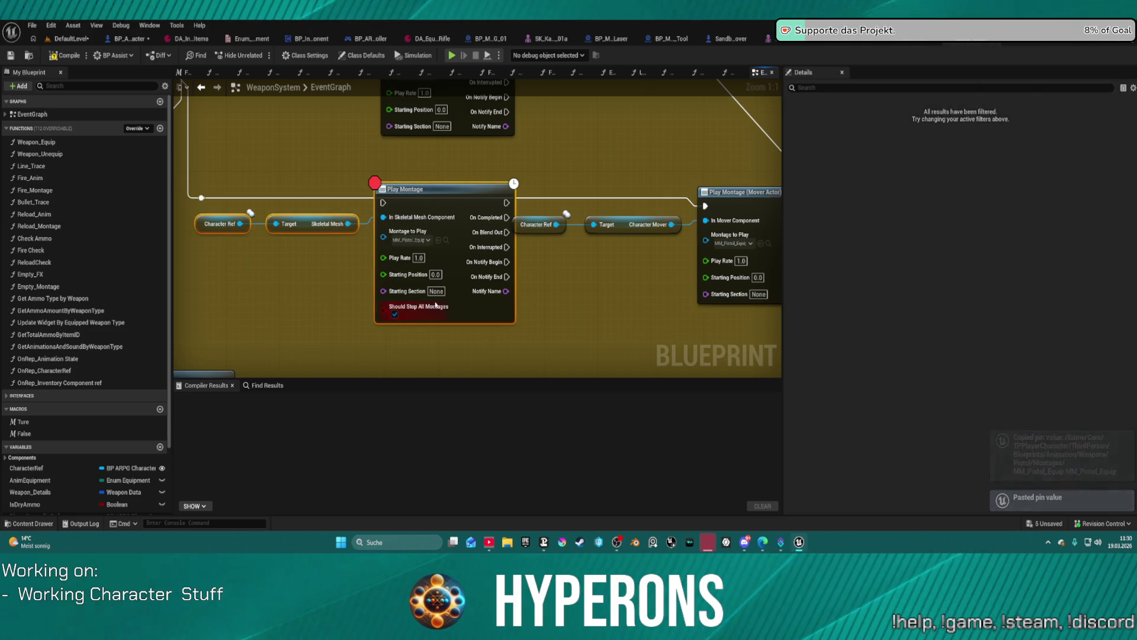
{"action": "key", "text": "Delete"}
{"action": "left_click_drag", "start_coordinate": [731, 191], "coordinate": [624, 192]}
{"action": "key", "text": "ctrl+z"}
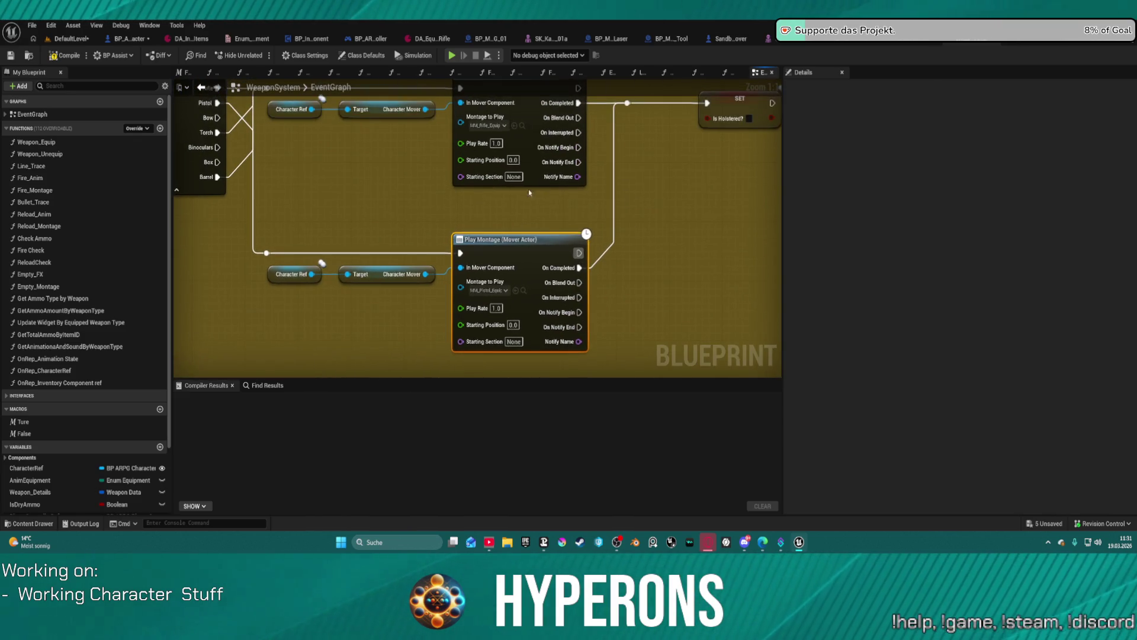
Delete an unequip Play Montage with its getters and the Sword_Holster Weapon Unequip node
{"action": "scroll", "coordinate": [686, 241], "scroll_direction": "down", "scroll_amount": 2}
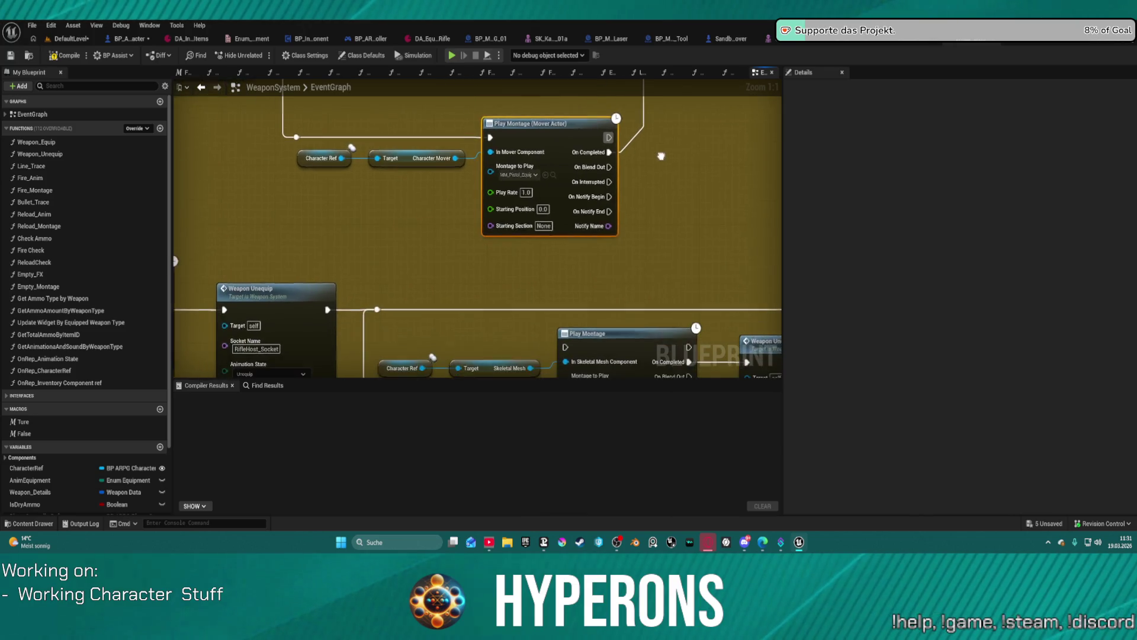
{"action": "mouse_move", "coordinate": [435, 268]}
{"action": "left_mouse_down"}
{"action": "mouse_move", "coordinate": [459, 198]}
{"action": "mouse_move", "coordinate": [324, 188]}
{"action": "left_mouse_up"}
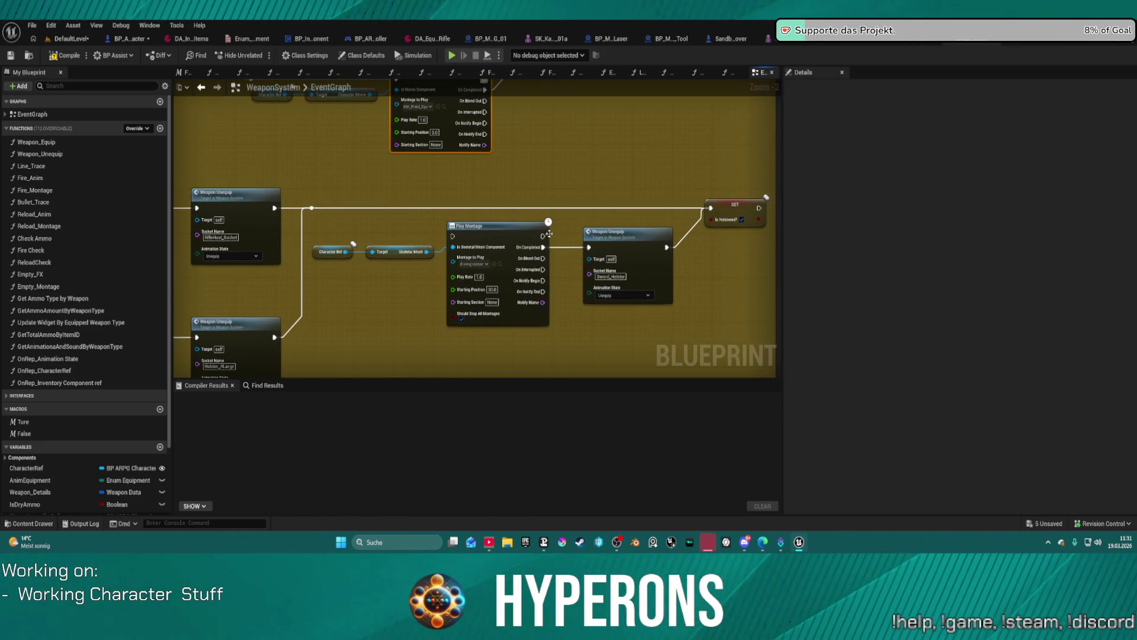
{"action": "left_click_drag", "start_coordinate": [548, 200], "coordinate": [500, 246]}
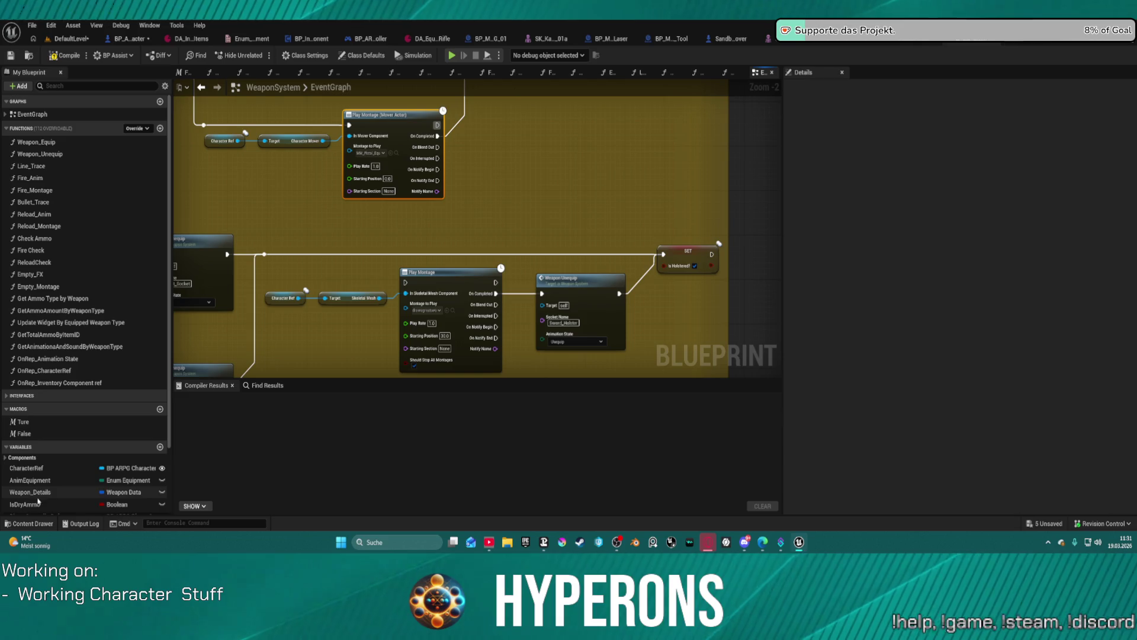
{"action": "mouse_move", "coordinate": [395, 154]}
{"action": "left_mouse_down"}
{"action": "mouse_move", "coordinate": [433, 316]}
{"action": "mouse_move", "coordinate": [428, 340]}
{"action": "mouse_move", "coordinate": [552, 257]}
{"action": "mouse_move", "coordinate": [719, 216]}
{"action": "mouse_move", "coordinate": [513, 215]}
{"action": "left_mouse_up"}
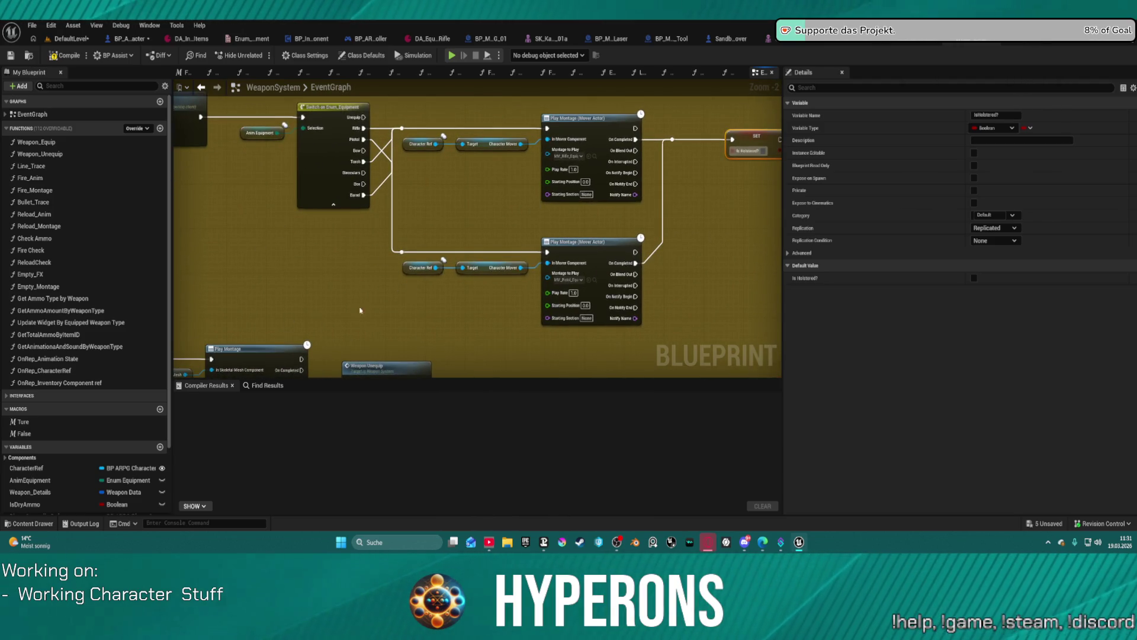
{"action": "scroll", "coordinate": [498, 286], "scroll_direction": "down", "scroll_amount": 1}
{"action": "mouse_move", "coordinate": [534, 277]}
{"action": "left_mouse_down"}
{"action": "mouse_move", "coordinate": [536, 265]}
{"action": "mouse_move", "coordinate": [365, 121]}
{"action": "left_mouse_up"}
{"action": "mouse_move", "coordinate": [363, 238]}
{"action": "left_mouse_down"}
{"action": "mouse_move", "coordinate": [350, 212]}
{"action": "mouse_move", "coordinate": [474, 148]}
{"action": "mouse_move", "coordinate": [587, 116]}
{"action": "mouse_move", "coordinate": [594, 92]}
{"action": "mouse_move", "coordinate": [609, 100]}
{"action": "left_mouse_up"}
{"action": "mouse_move", "coordinate": [512, 358]}
{"action": "left_mouse_down"}
{"action": "mouse_move", "coordinate": [429, 199]}
{"action": "mouse_move", "coordinate": [333, 210]}
{"action": "left_mouse_up"}
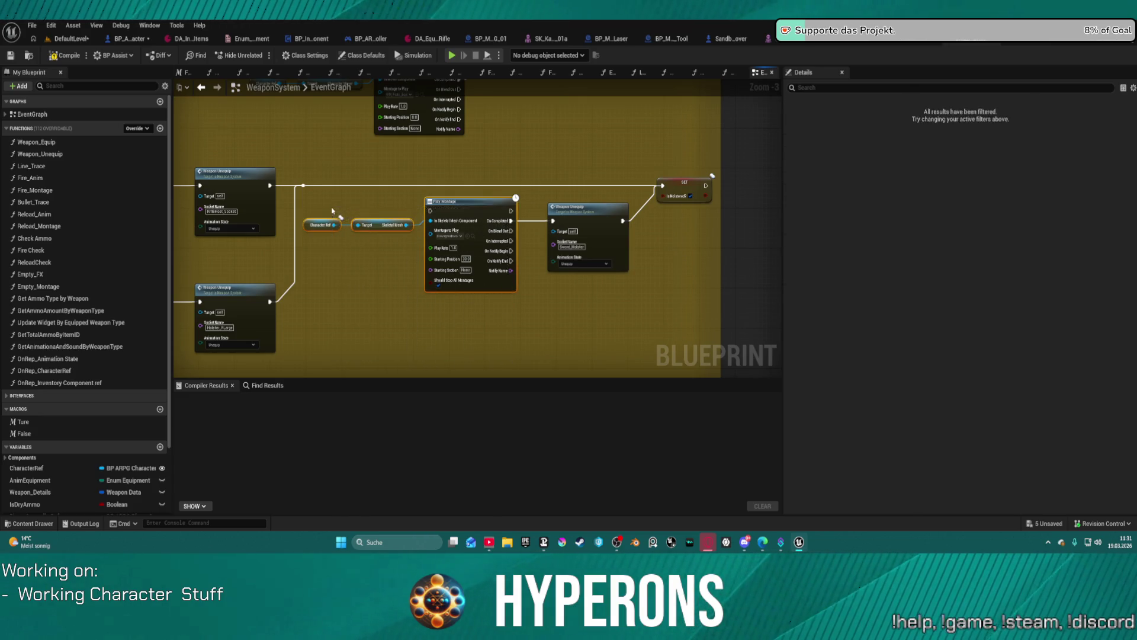
{"action": "key", "text": "Delete"}
{"action": "left_click", "coordinate": [600, 225]}
{"action": "key", "text": "Delete"}
Paste copies of the Mover montage nodes near the Weapon Unequip nodes
{"action": "left_click_drag", "start_coordinate": [439, 234], "coordinate": [443, 330]}
{"action": "mouse_move", "coordinate": [578, 210]}
{"action": "left_mouse_down"}
{"action": "mouse_move", "coordinate": [526, 277]}
{"action": "mouse_move", "coordinate": [652, 246]}
{"action": "left_mouse_up"}
{"action": "mouse_move", "coordinate": [411, 175]}
{"action": "left_mouse_down"}
{"action": "mouse_move", "coordinate": [502, 95]}
{"action": "mouse_move", "coordinate": [510, 60]}
{"action": "left_mouse_up"}
{"action": "mouse_move", "coordinate": [450, 249]}
{"action": "left_mouse_down"}
{"action": "mouse_move", "coordinate": [663, 237]}
{"action": "mouse_move", "coordinate": [622, 237]}
{"action": "mouse_move", "coordinate": [556, 177]}
{"action": "left_mouse_up"}
{"action": "scroll", "coordinate": [546, 326], "scroll_direction": "down", "scroll_amount": 2}
{"action": "left_click_drag", "start_coordinate": [380, 134], "coordinate": [485, 295]}
{"action": "left_click", "coordinate": [442, 167]}
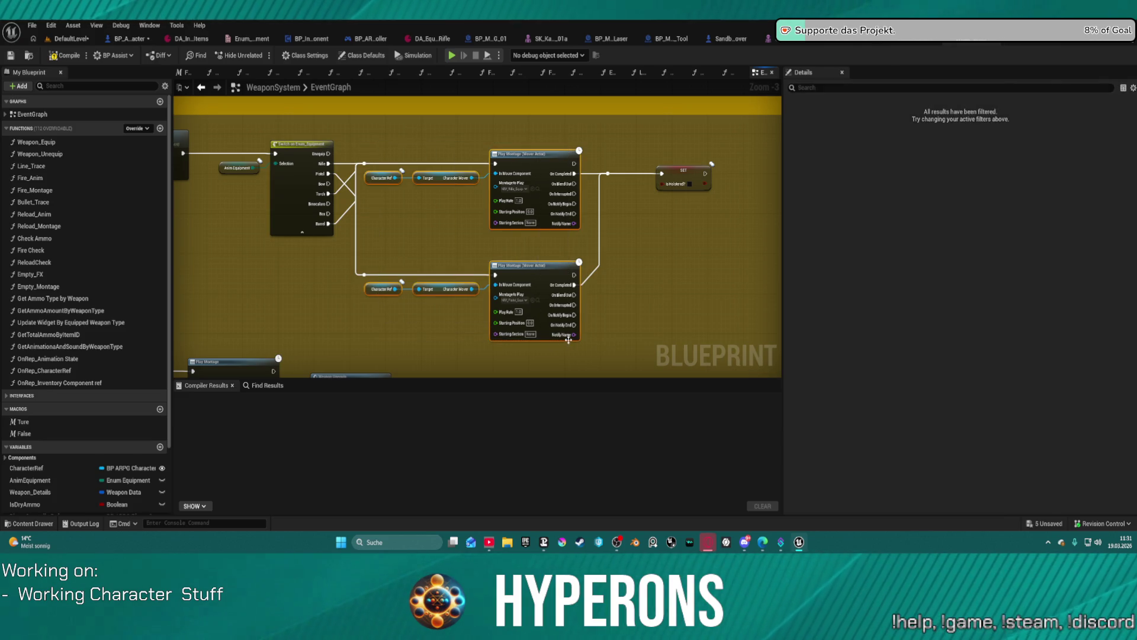
{"action": "left_click_drag", "start_coordinate": [566, 340], "coordinate": [498, 152]}
{"action": "key", "text": "ctrl+z"}
{"action": "key", "text": "ctrl+z"}
{"action": "key", "text": "ctrl+z"}
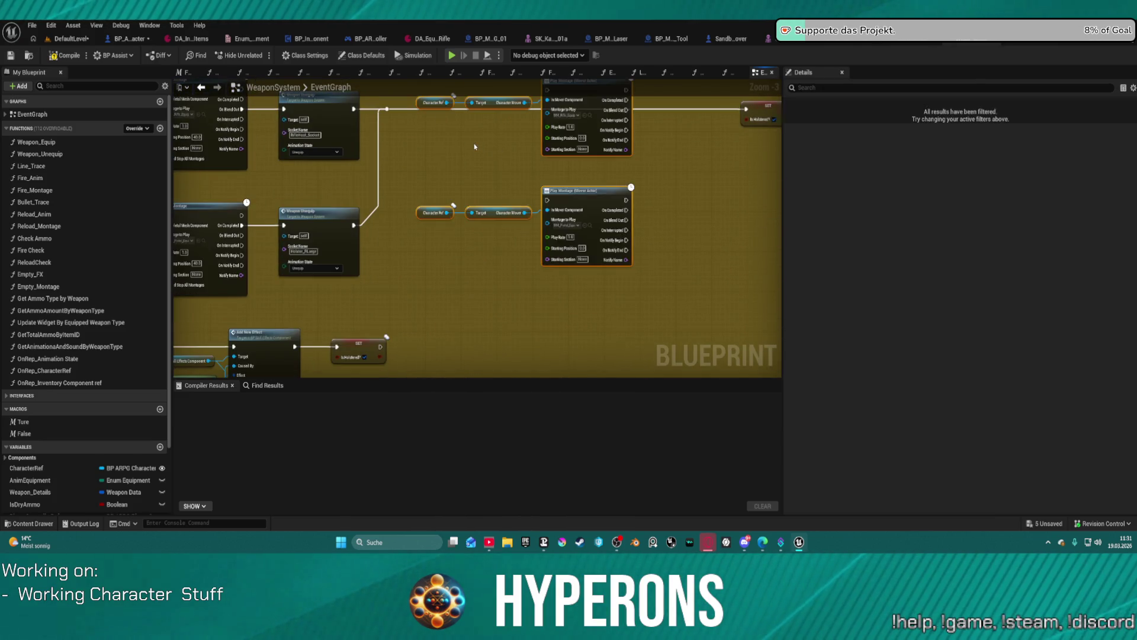
Position the pasted Mover nodes, straighten the reroute wires, and disconnect Weapon Unequip from the reroute
{"action": "left_click_drag", "start_coordinate": [574, 175], "coordinate": [567, 176]}
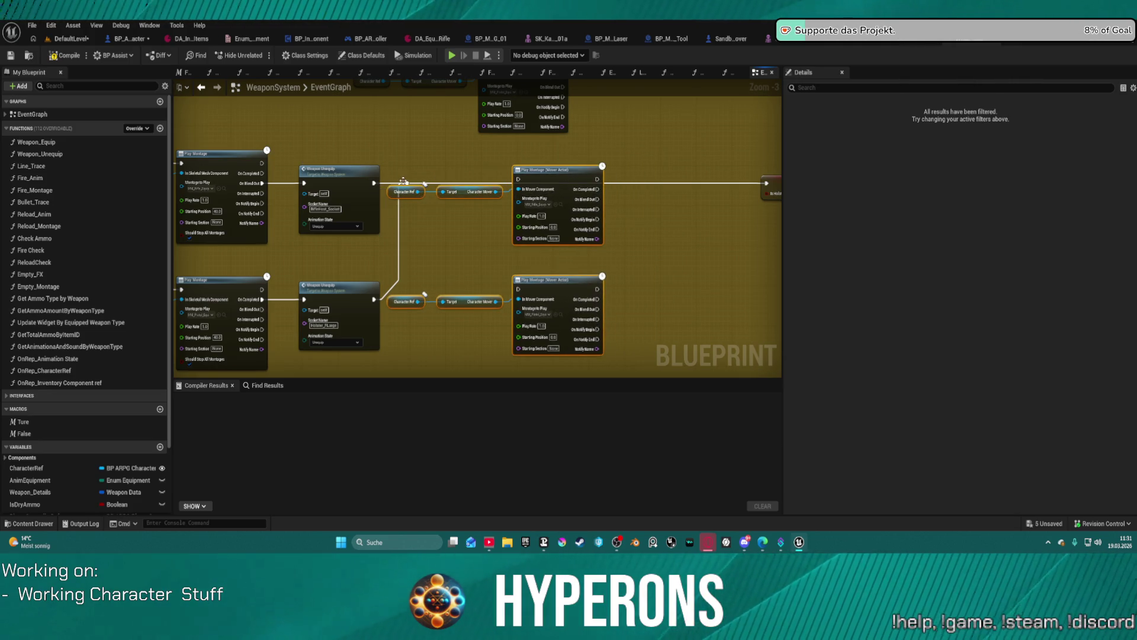
{"action": "mouse_move", "coordinate": [407, 180]}
{"action": "left_mouse_down"}
{"action": "mouse_move", "coordinate": [652, 179]}
{"action": "mouse_move", "coordinate": [597, 191]}
{"action": "left_mouse_up"}
{"action": "mouse_move", "coordinate": [597, 299]}
{"action": "left_mouse_down"}
{"action": "mouse_move", "coordinate": [655, 267]}
{"action": "mouse_move", "coordinate": [693, 184]}
{"action": "left_mouse_up"}
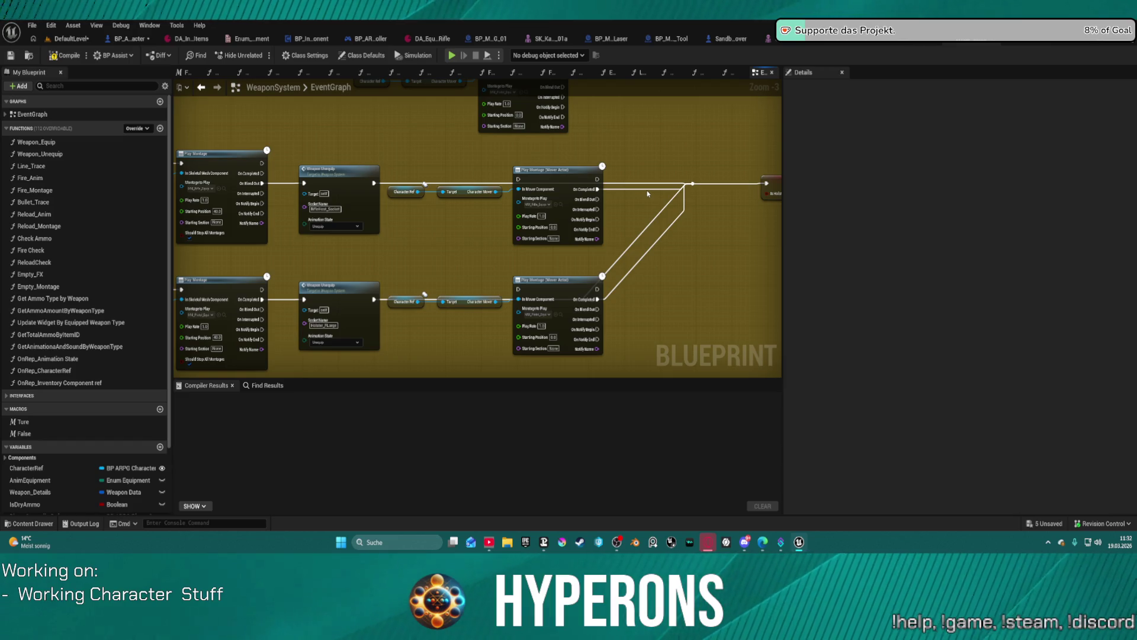
{"action": "left_click", "coordinate": [647, 232]}
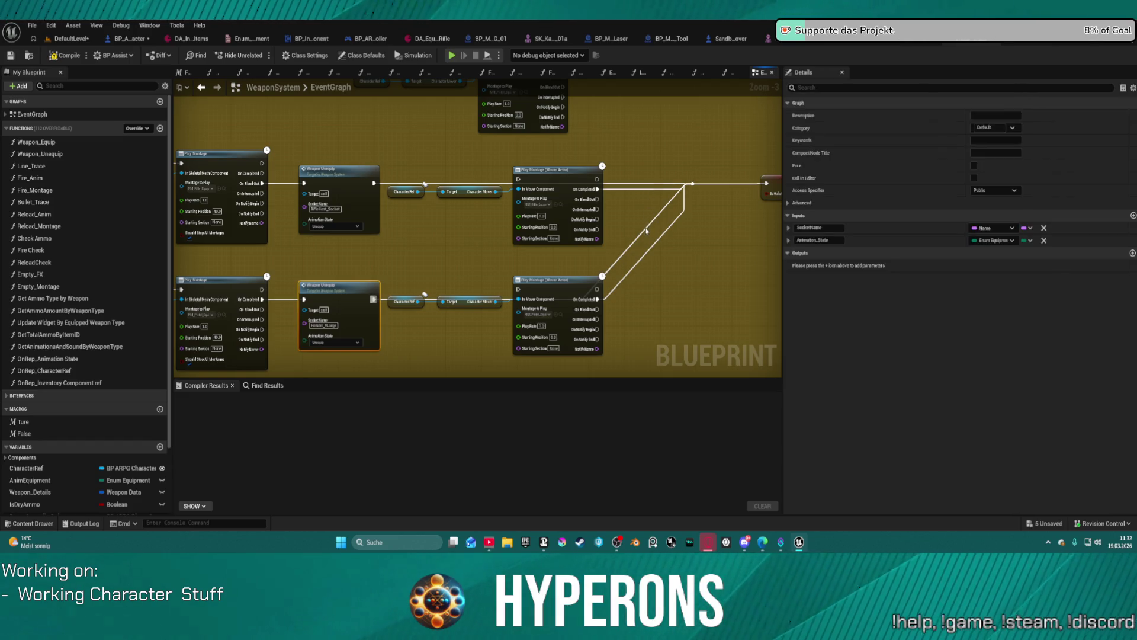
{"action": "left_click", "coordinate": [647, 185], "text": "alt"}
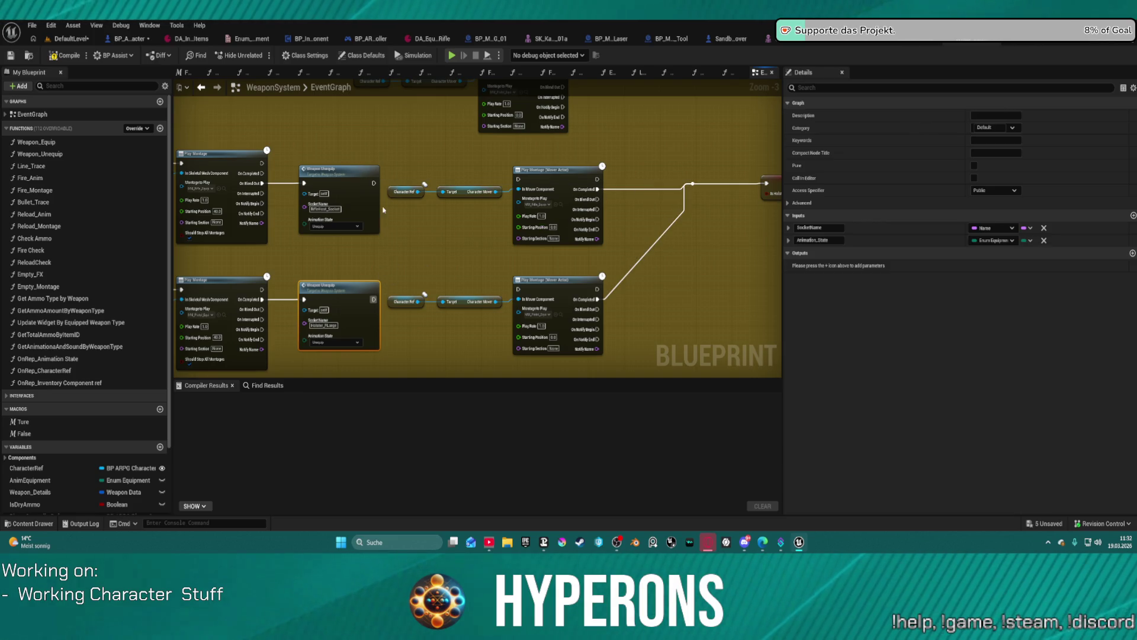
{"action": "left_click_drag", "start_coordinate": [414, 253], "coordinate": [429, 286]}
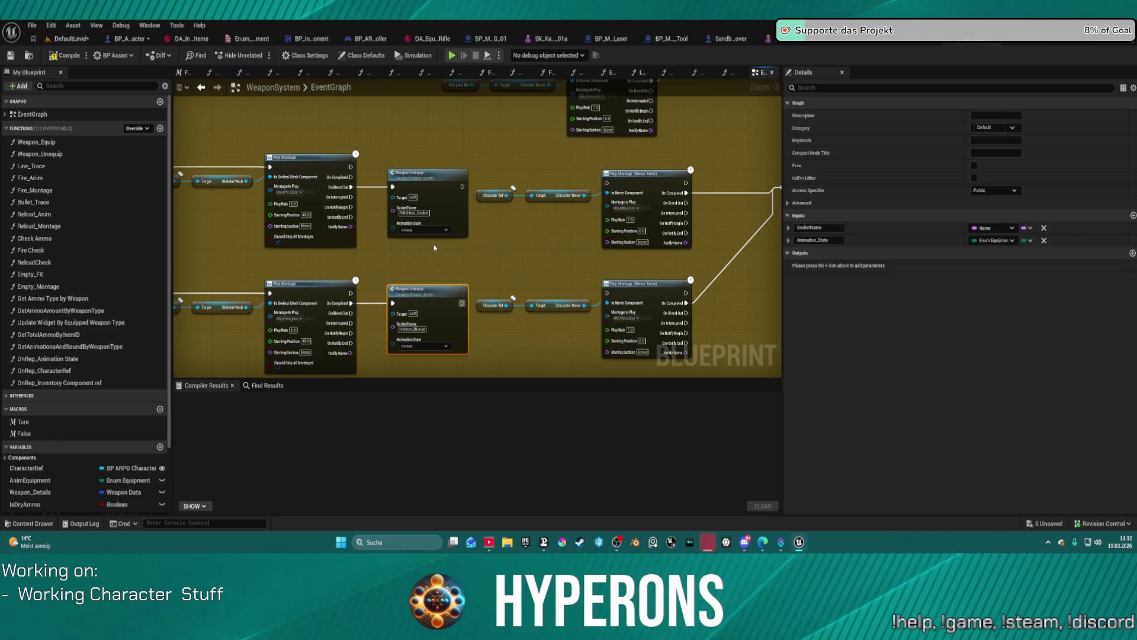
Place both Weapon Unequip nodes after their Mover montage nodes, running on montage completion
{"action": "left_click", "coordinate": [716, 193], "text": "alt"}
{"action": "left_click", "coordinate": [725, 270], "text": "alt"}
{"action": "left_click_drag", "start_coordinate": [463, 196], "coordinate": [754, 190]}
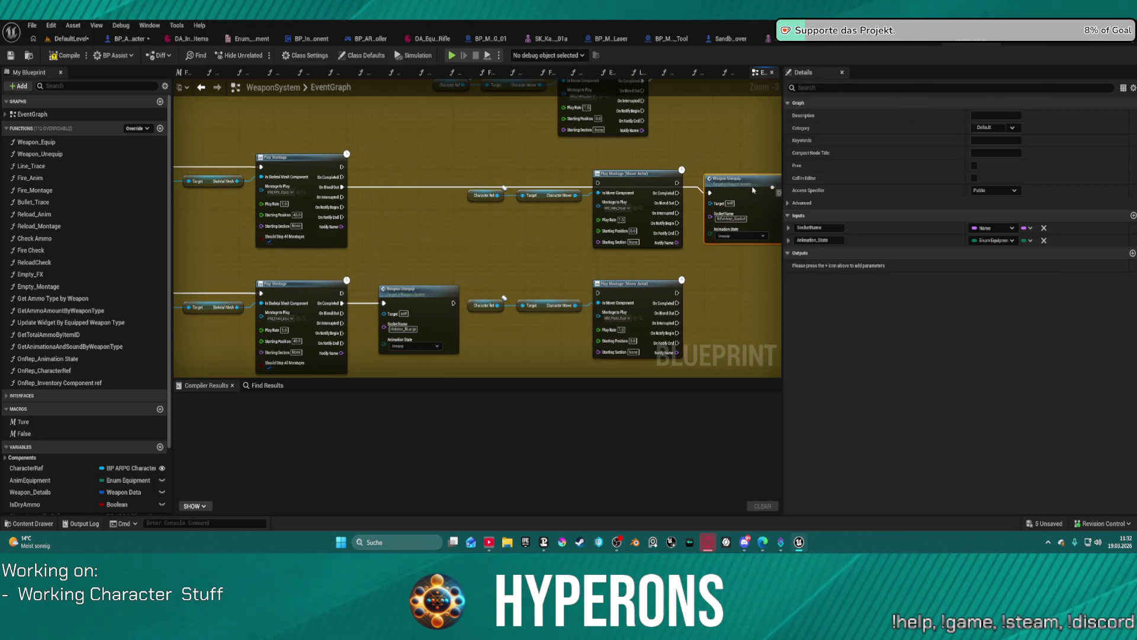
{"action": "left_click_drag", "start_coordinate": [677, 193], "coordinate": [703, 194]}
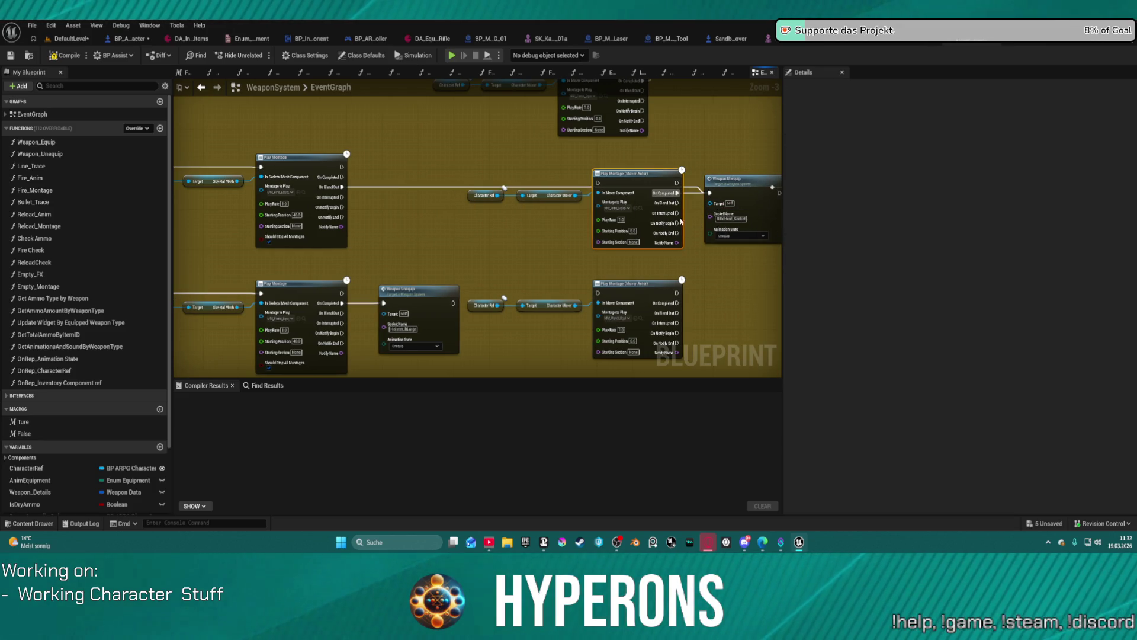
{"action": "mouse_move", "coordinate": [427, 298]}
{"action": "left_mouse_down"}
{"action": "mouse_move", "coordinate": [746, 278]}
{"action": "mouse_move", "coordinate": [749, 289]}
{"action": "left_mouse_up"}
{"action": "left_click_drag", "start_coordinate": [677, 299], "coordinate": [706, 293]}
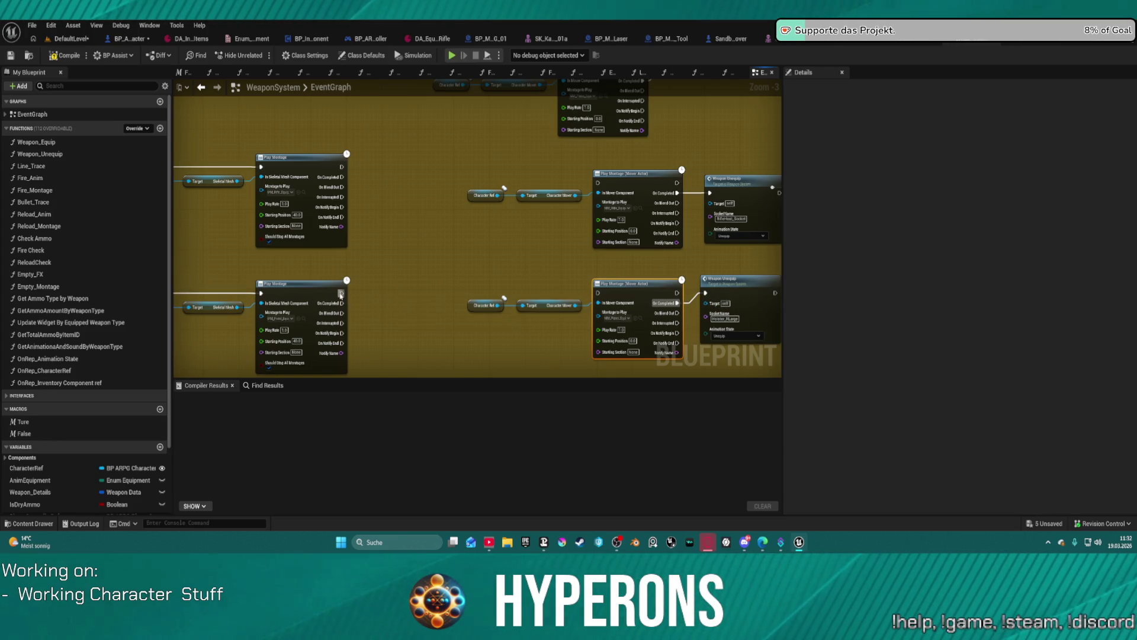
Copy MM_Pistol_Equip_reverse and MM_Rifle_Equip_reverse into the Mover montage nodes
{"action": "left_click_drag", "start_coordinate": [349, 293], "coordinate": [458, 264]}
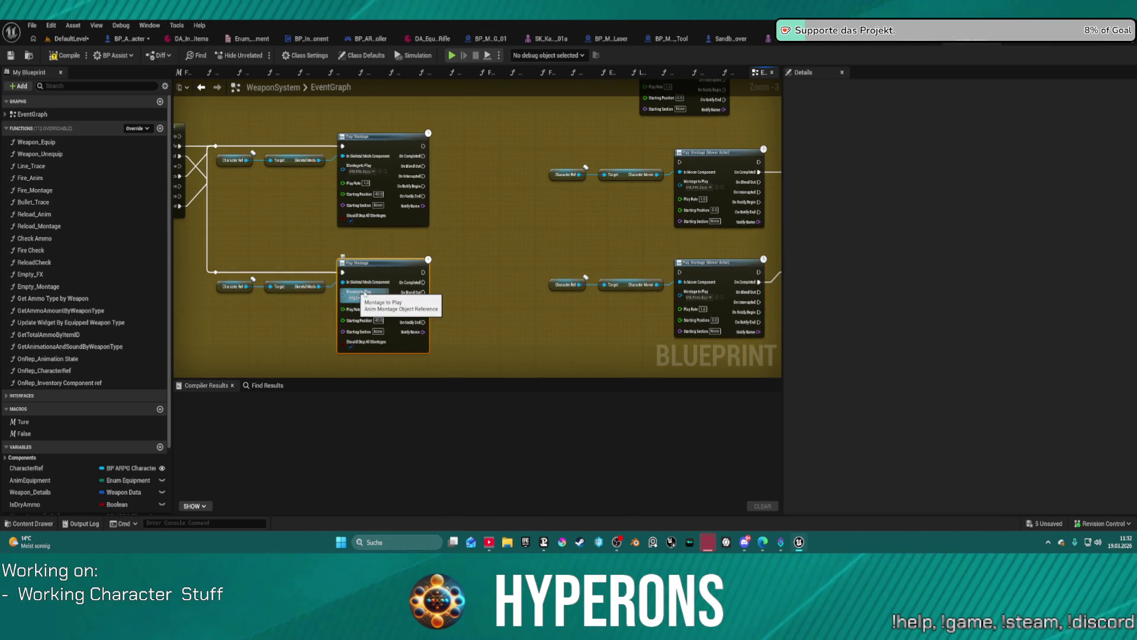
{"action": "key", "text": "ctrl+c"}
{"action": "key", "text": "ctrl+v"}
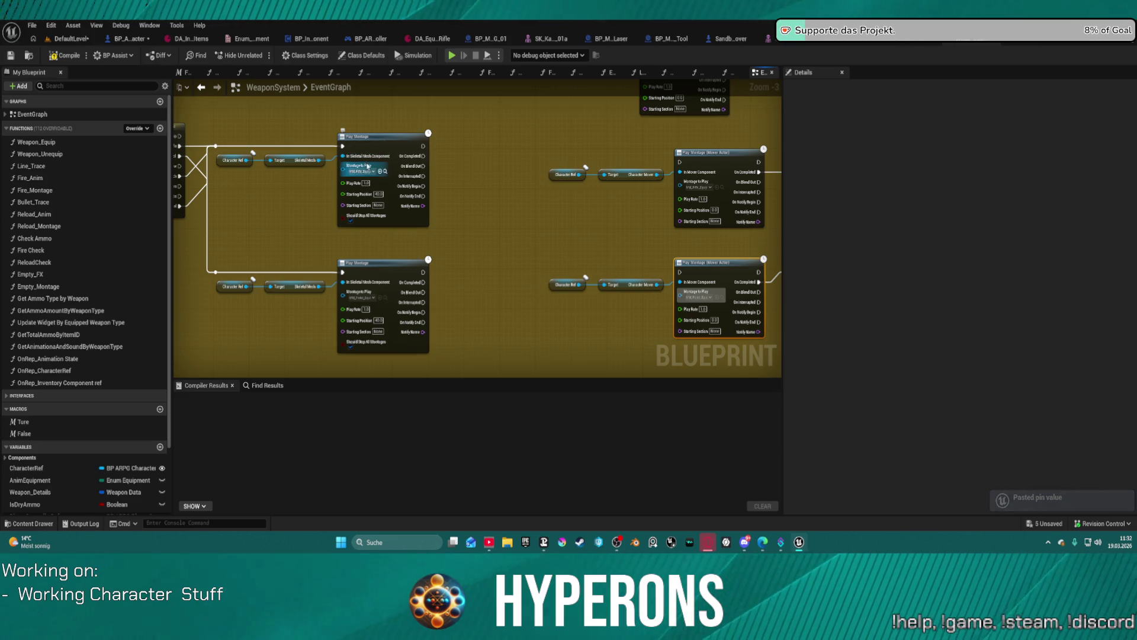
{"action": "key", "text": "ctrl+c"}
{"action": "left_click", "coordinate": [696, 183]}
{"action": "key", "text": "ctrl+v"}
Feed the reroute into the Mover montage node and delete the old Play Montage nodes and getters
{"action": "mouse_move", "coordinate": [610, 153]}
{"action": "left_mouse_down"}
{"action": "mouse_move", "coordinate": [567, 186]}
{"action": "mouse_move", "coordinate": [615, 203]}
{"action": "mouse_move", "coordinate": [941, 221]}
{"action": "mouse_move", "coordinate": [952, 209]}
{"action": "mouse_move", "coordinate": [898, 203]}
{"action": "left_mouse_up"}
{"action": "mouse_move", "coordinate": [654, 197]}
{"action": "left_mouse_down"}
{"action": "mouse_move", "coordinate": [321, 172]}
{"action": "mouse_move", "coordinate": [734, 179]}
{"action": "mouse_move", "coordinate": [746, 196]}
{"action": "left_mouse_up"}
{"action": "mouse_move", "coordinate": [297, 311]}
{"action": "left_mouse_down"}
{"action": "mouse_move", "coordinate": [249, 312]}
{"action": "mouse_move", "coordinate": [698, 306]}
{"action": "left_mouse_up"}
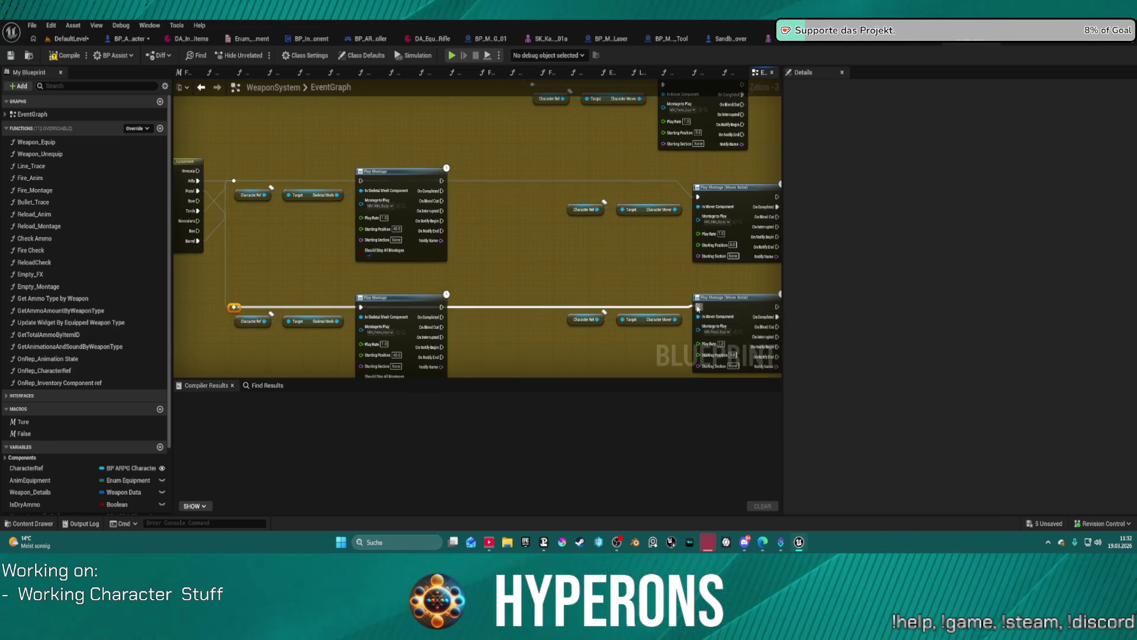
{"action": "key", "text": "Delete"}
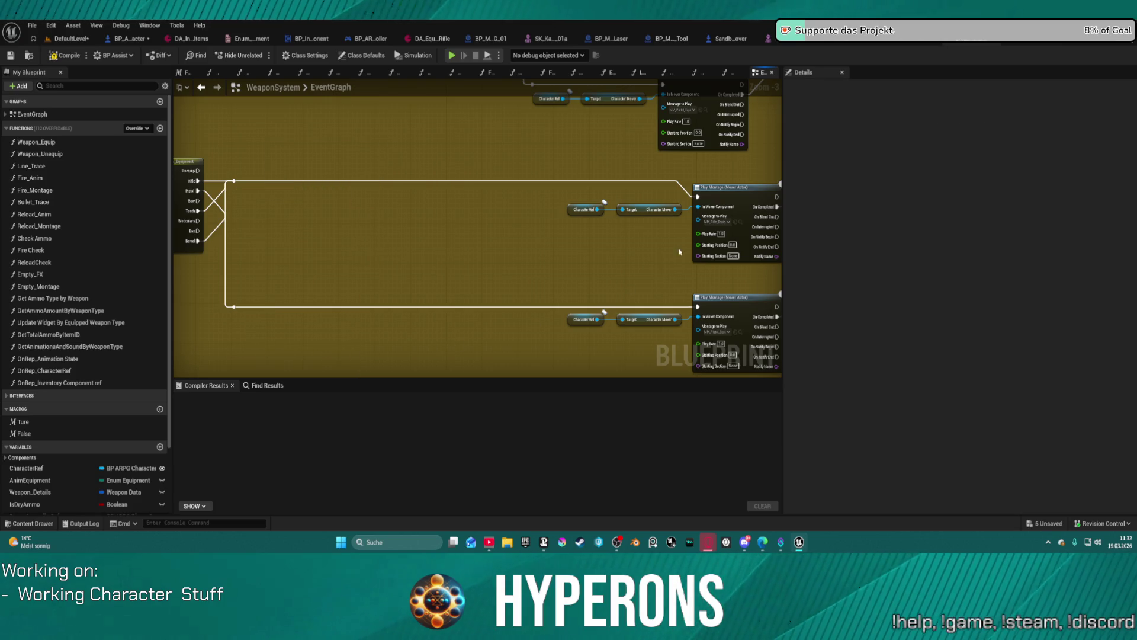
Arrange the Weapon Unequip nodes and connect the lower one's output to the SET node
{"action": "left_click", "coordinate": [741, 197]}
{"action": "mouse_move", "coordinate": [741, 197]}
{"action": "left_mouse_down"}
{"action": "mouse_move", "coordinate": [439, 198]}
{"action": "mouse_move", "coordinate": [427, 288]}
{"action": "left_mouse_up"}
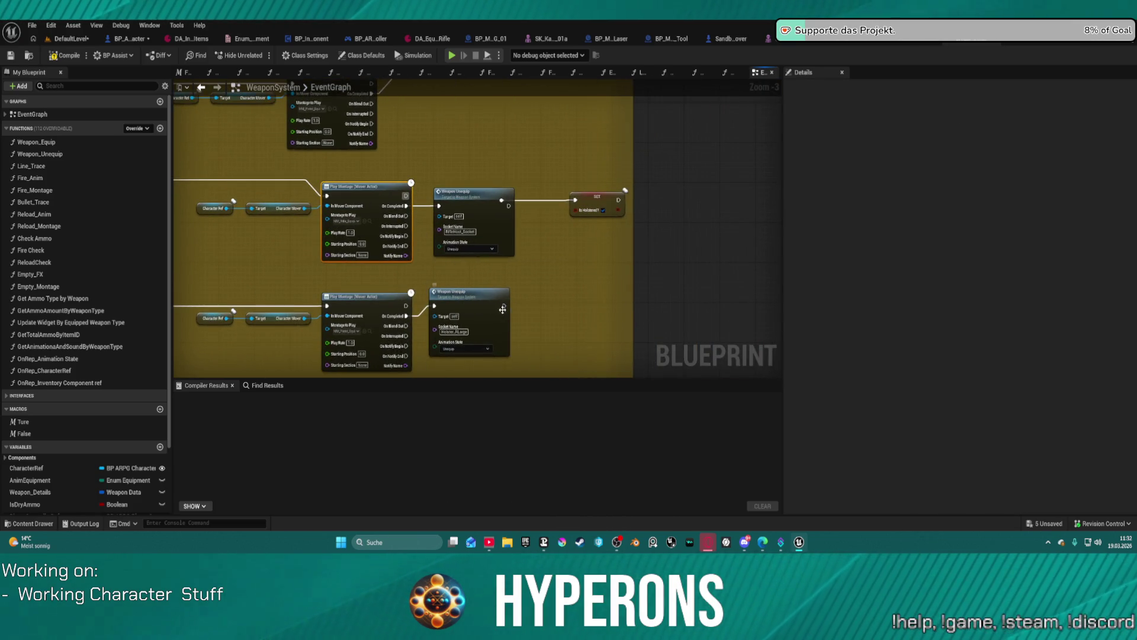
{"action": "left_click_drag", "start_coordinate": [497, 225], "coordinate": [483, 239]}
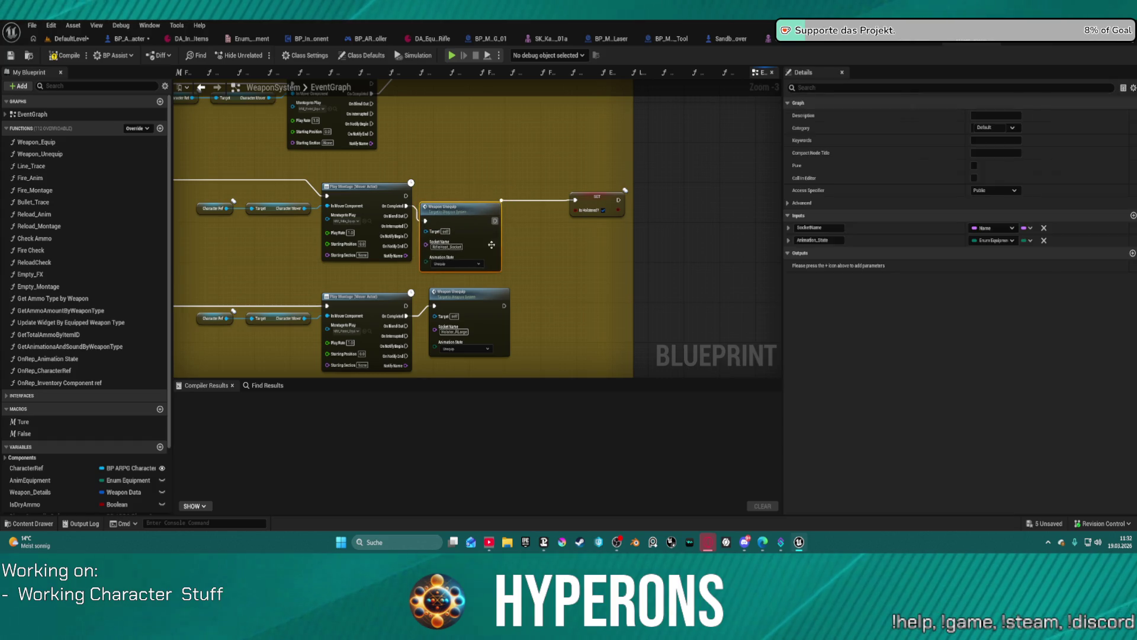
{"action": "left_click", "coordinate": [507, 304]}
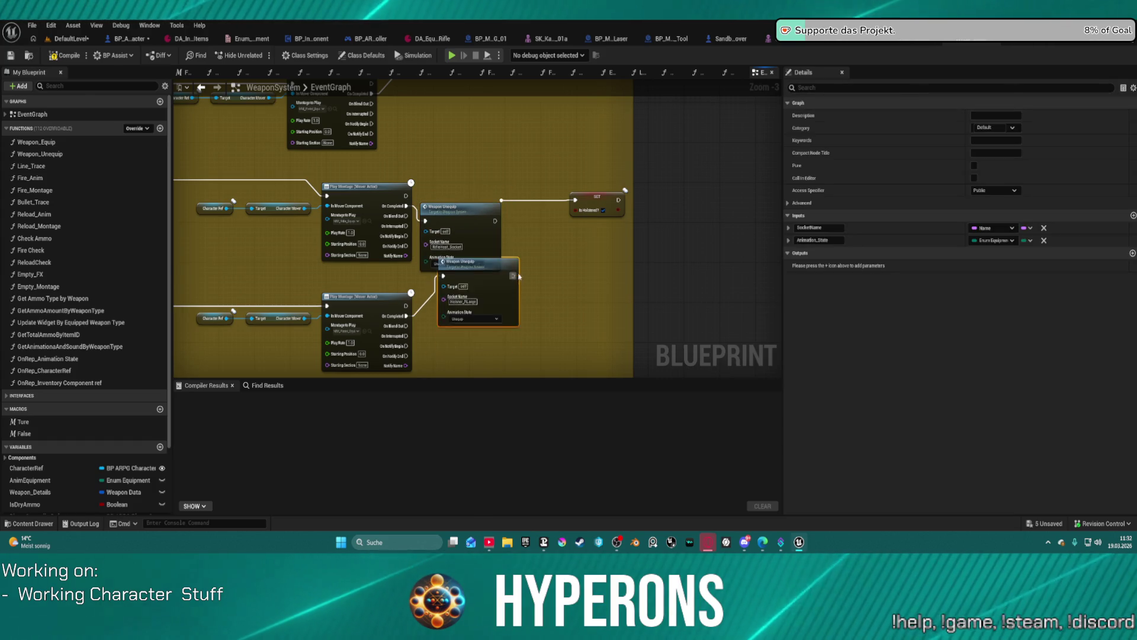
{"action": "left_click", "coordinate": [494, 224]}
{"action": "mouse_move", "coordinate": [504, 306]}
{"action": "left_mouse_down"}
{"action": "mouse_move", "coordinate": [521, 205]}
{"action": "mouse_move", "coordinate": [573, 200]}
{"action": "left_mouse_up"}
{"action": "scroll", "coordinate": [500, 235], "scroll_direction": "down", "scroll_amount": 3}
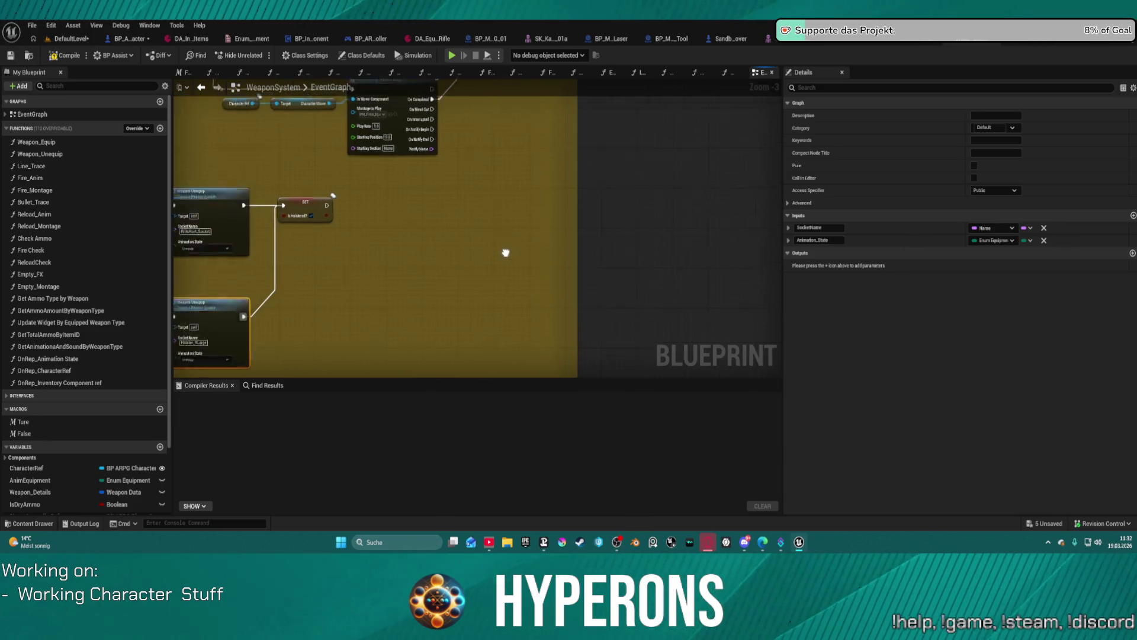
Duplicate a Mover montage node with its getters below the pickup Play Montage
{"action": "scroll", "coordinate": [431, 151], "scroll_direction": "up", "scroll_amount": 4}
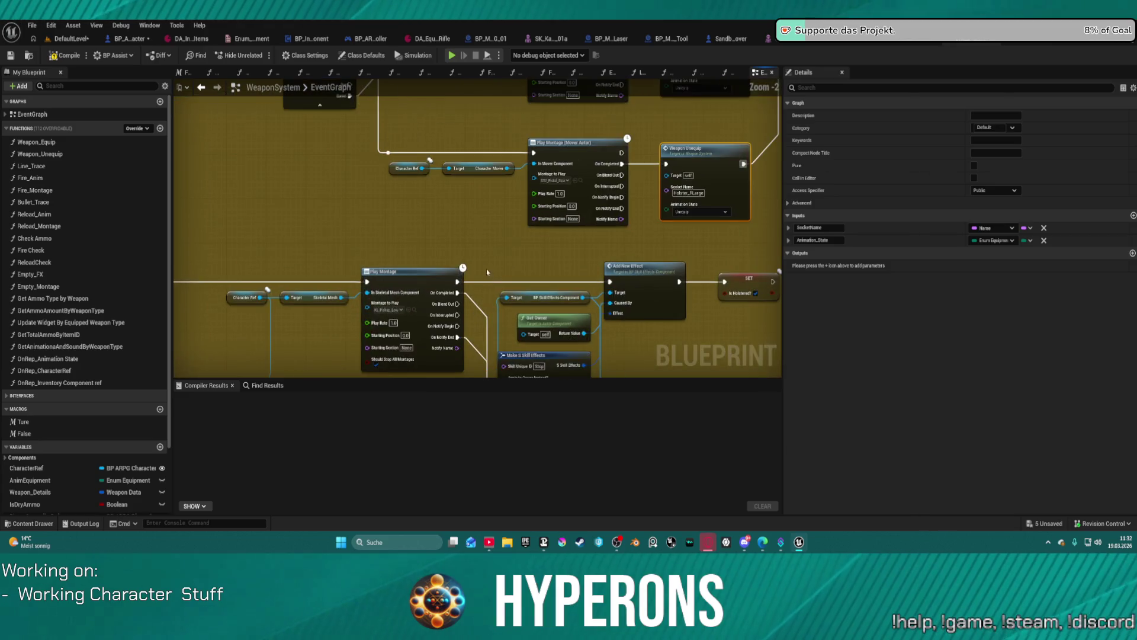
{"action": "left_click_drag", "start_coordinate": [490, 177], "coordinate": [584, 215]}
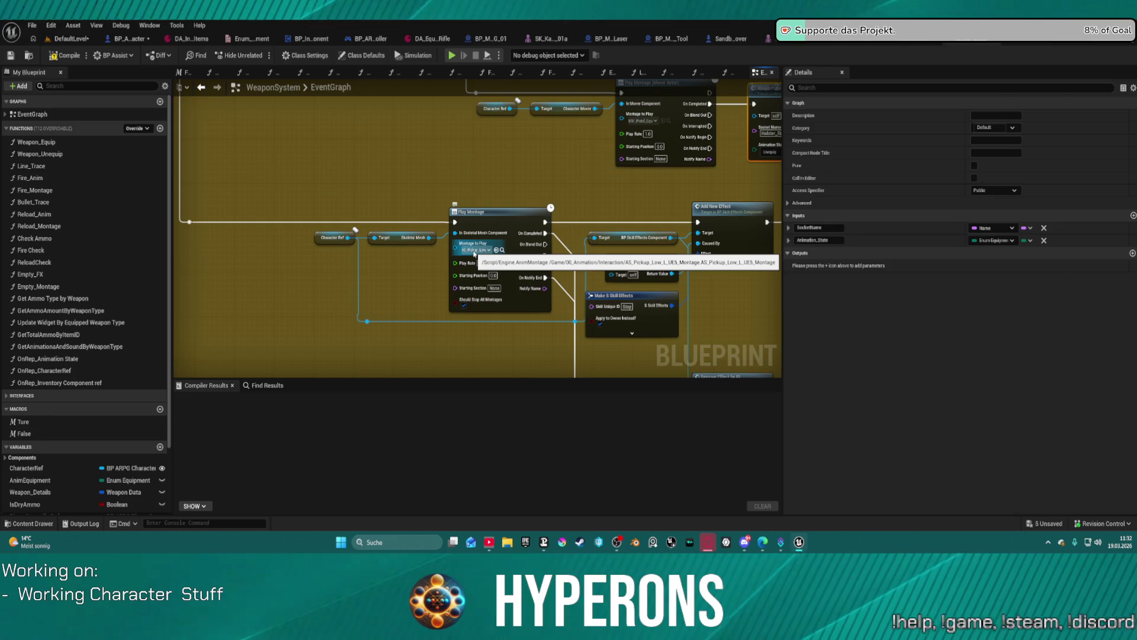
{"action": "scroll", "coordinate": [439, 175], "scroll_direction": "down", "scroll_amount": 2}
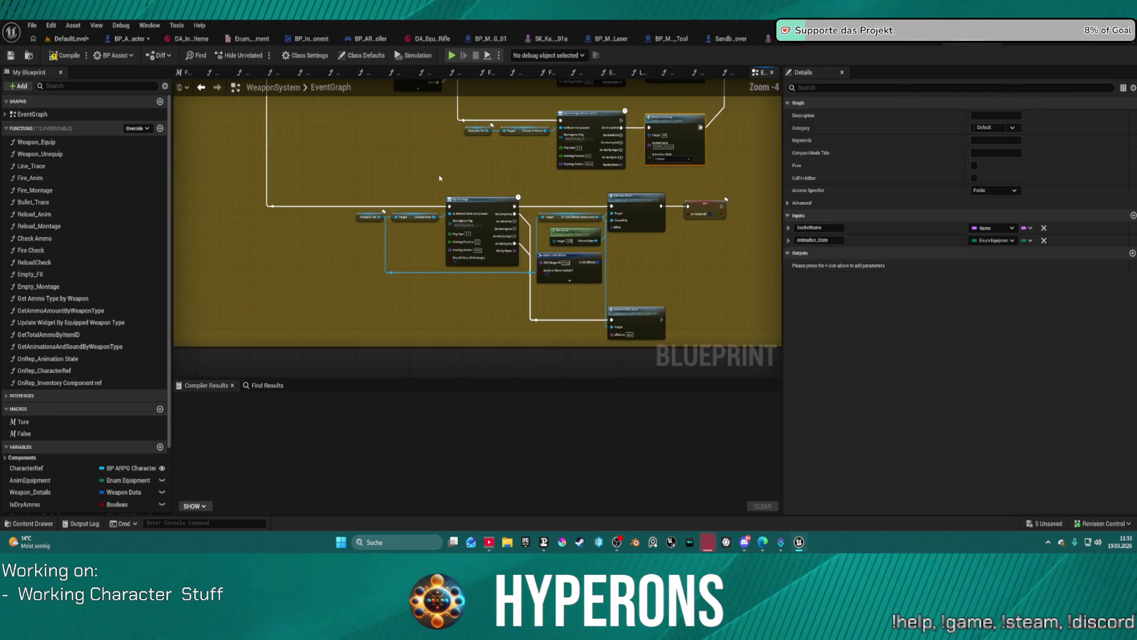
{"action": "left_click_drag", "start_coordinate": [384, 185], "coordinate": [394, 254]}
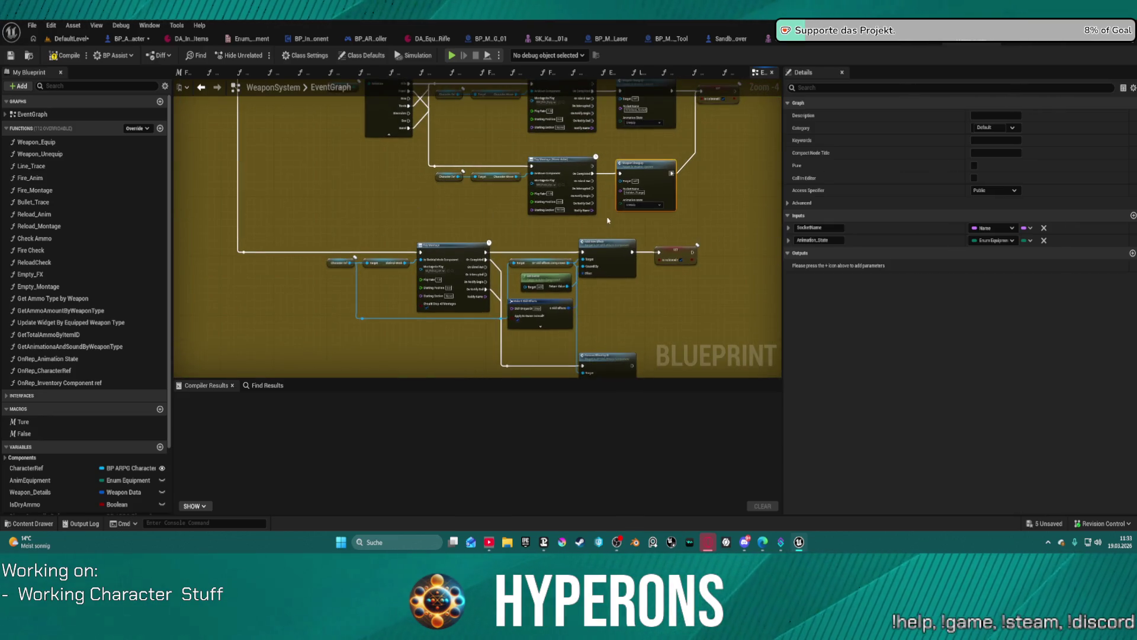
{"action": "left_click_drag", "start_coordinate": [469, 179], "coordinate": [454, 169]}
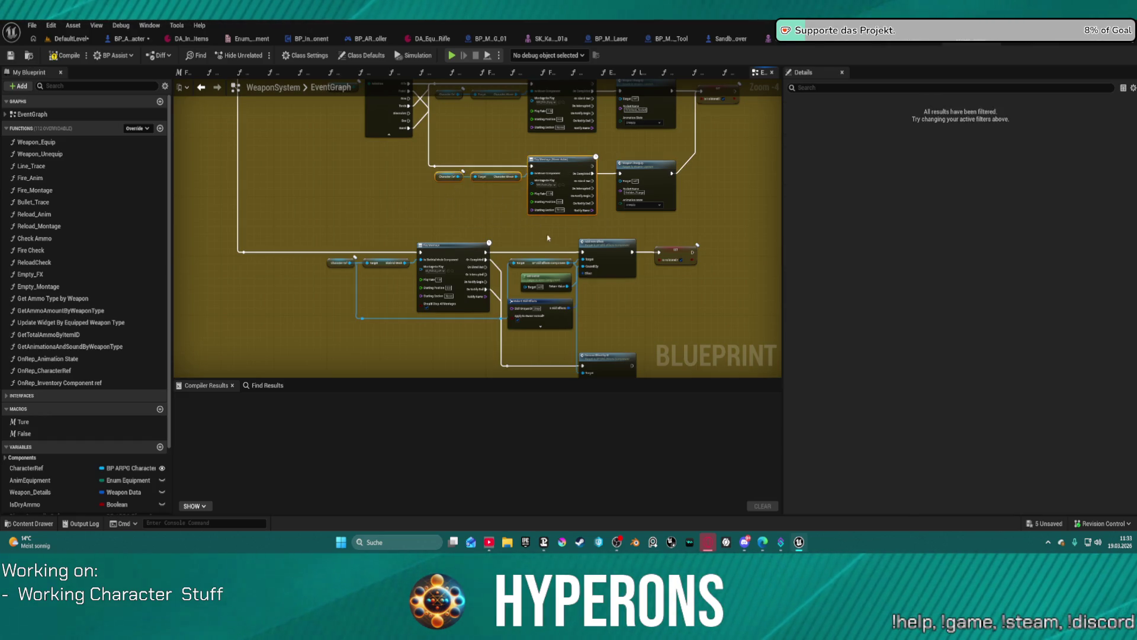
{"action": "left_click_drag", "start_coordinate": [346, 367], "coordinate": [446, 336]}
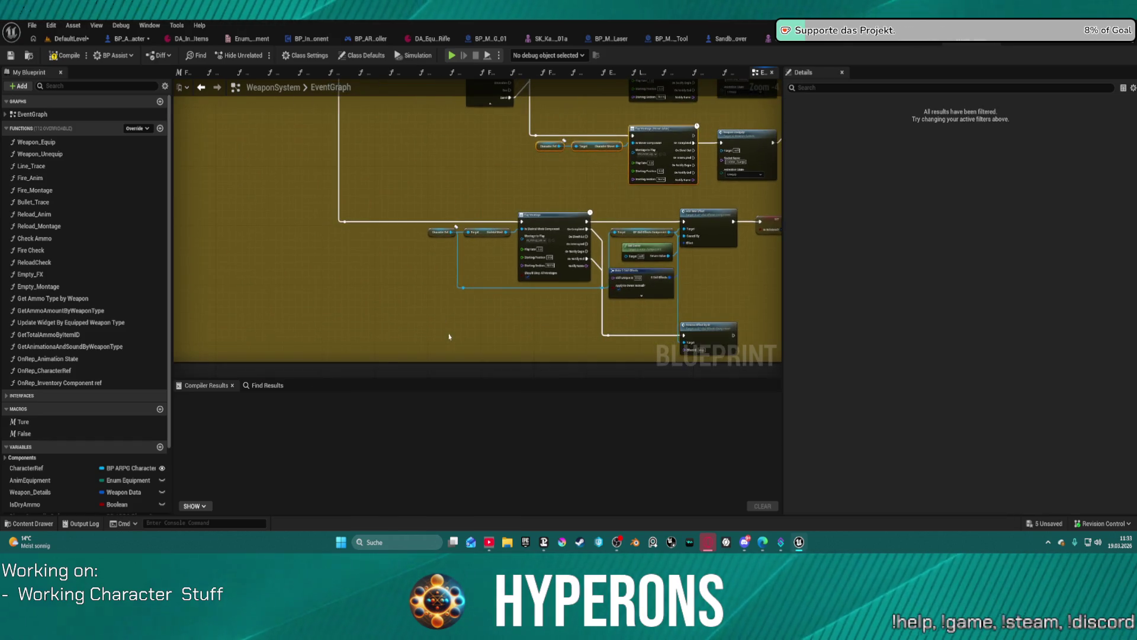
{"action": "key", "text": "ctrl+v"}
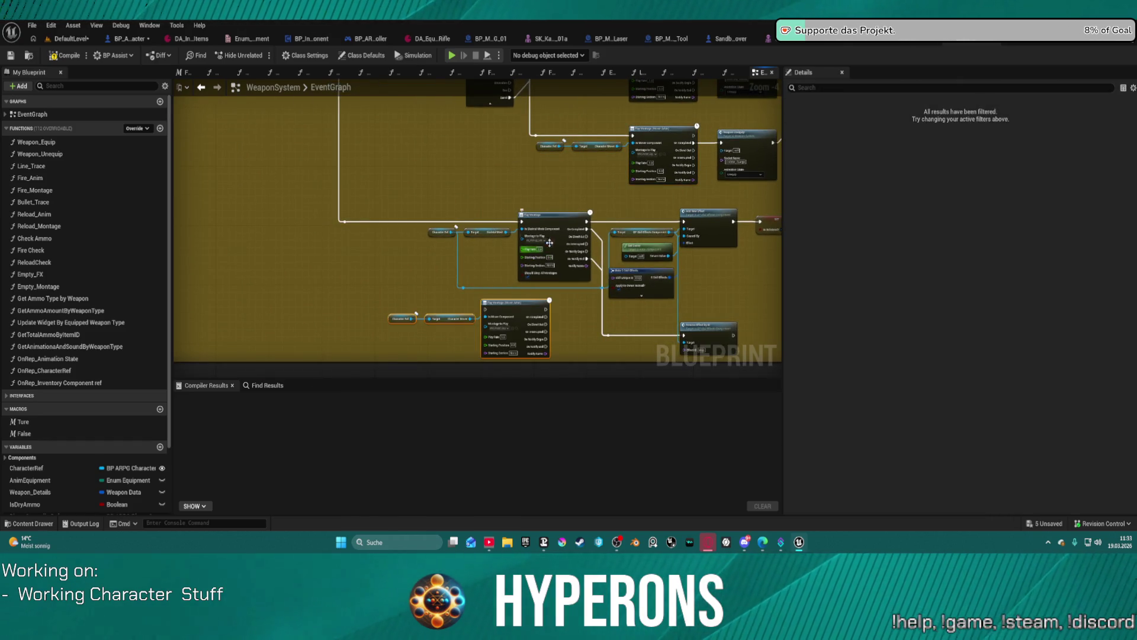
Copy the old node's pickup montage into the new Mover node's Montage to Play
{"action": "scroll", "coordinate": [544, 244], "scroll_direction": "up", "scroll_amount": 2}
{"action": "left_click", "coordinate": [527, 228]}
{"action": "key", "text": "ctrl+c"}
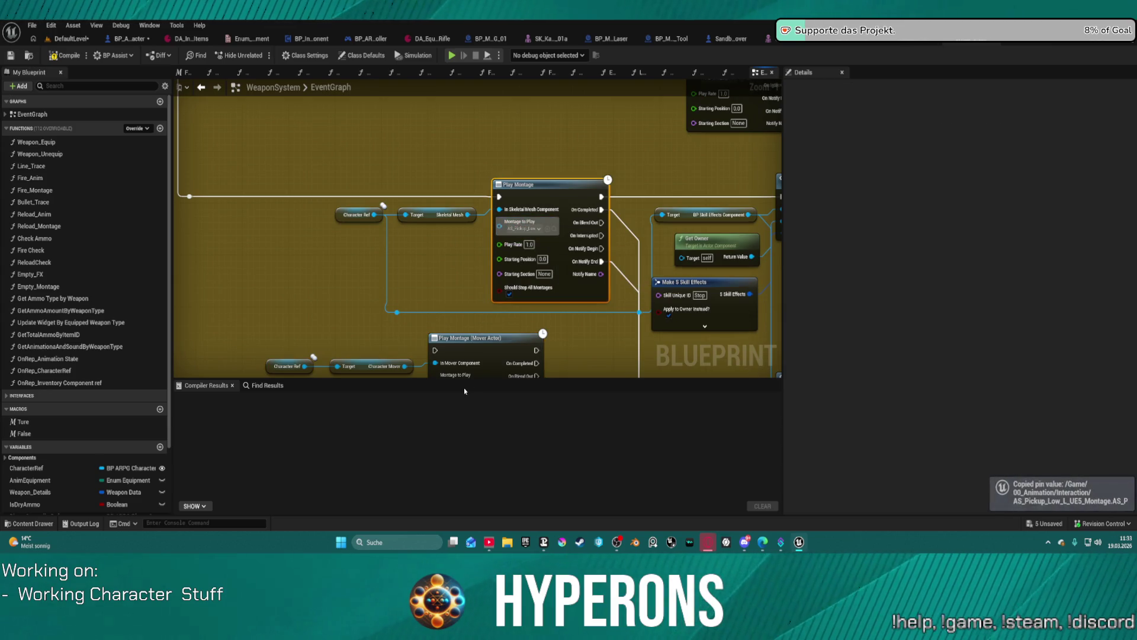
{"action": "scroll", "coordinate": [462, 349], "scroll_direction": "down", "scroll_amount": 1}
{"action": "mouse_move", "coordinate": [459, 363]}
{"action": "left_mouse_down"}
{"action": "mouse_move", "coordinate": [467, 240]}
{"action": "mouse_move", "coordinate": [342, 123]}
{"action": "mouse_move", "coordinate": [217, 108]}
{"action": "left_mouse_up"}
{"action": "key", "text": "ctrl+v"}
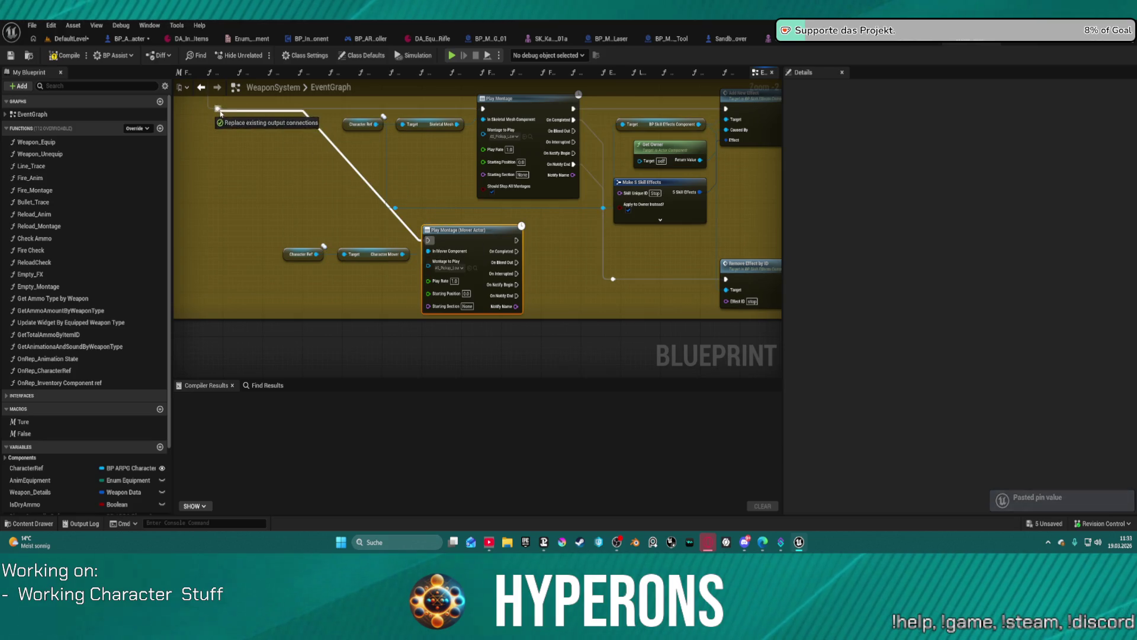
Wire the lower reroute into the new montage node and detach the old Play Montage from Add New Effect
{"action": "mouse_move", "coordinate": [430, 318]}
{"action": "left_mouse_down"}
{"action": "mouse_move", "coordinate": [464, 289]}
{"action": "mouse_move", "coordinate": [472, 296]}
{"action": "left_mouse_up"}
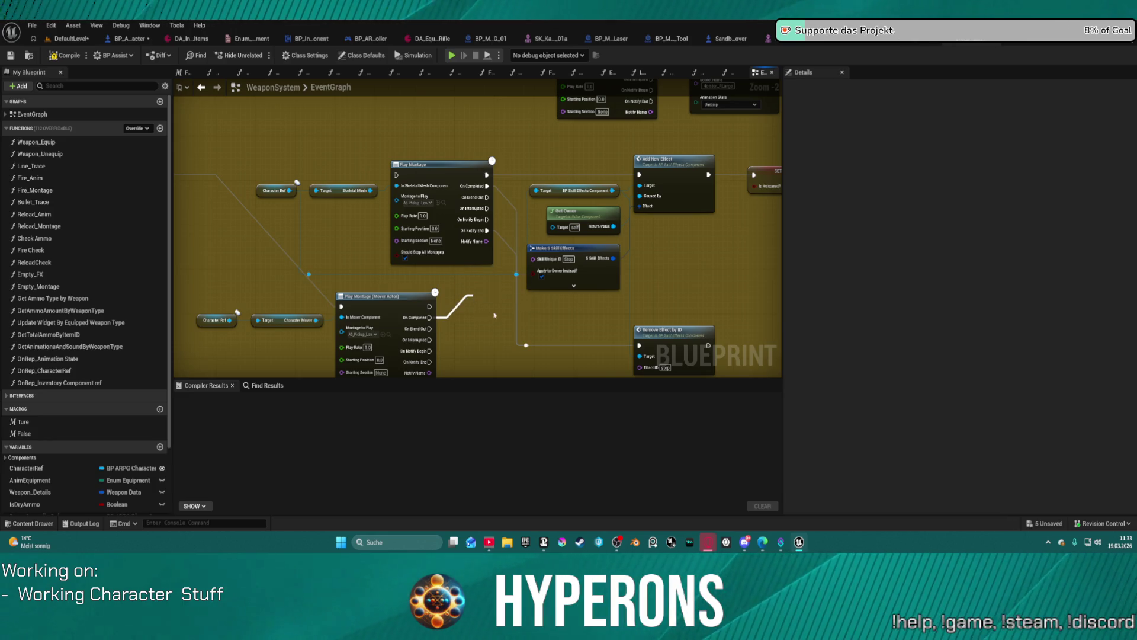
{"action": "mouse_move", "coordinate": [489, 187]}
{"action": "left_mouse_down"}
{"action": "mouse_move", "coordinate": [473, 270]}
{"action": "mouse_move", "coordinate": [438, 330]}
{"action": "left_mouse_up"}
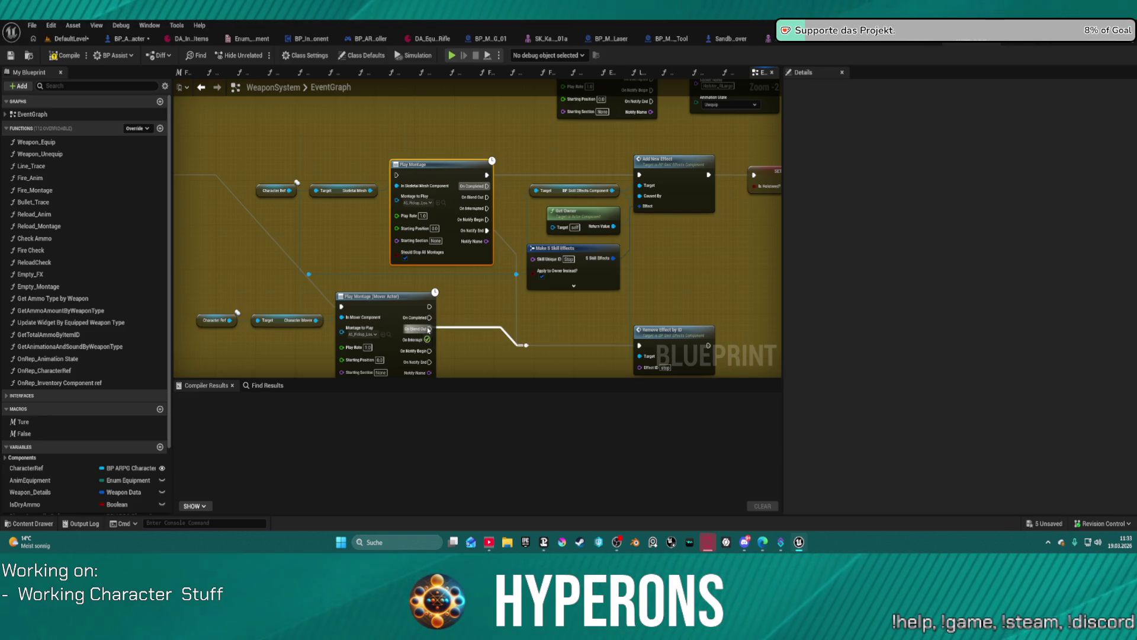
{"action": "mouse_move", "coordinate": [431, 330]}
{"action": "left_mouse_down"}
{"action": "mouse_move", "coordinate": [511, 220]}
{"action": "mouse_move", "coordinate": [430, 317]}
{"action": "left_mouse_up"}
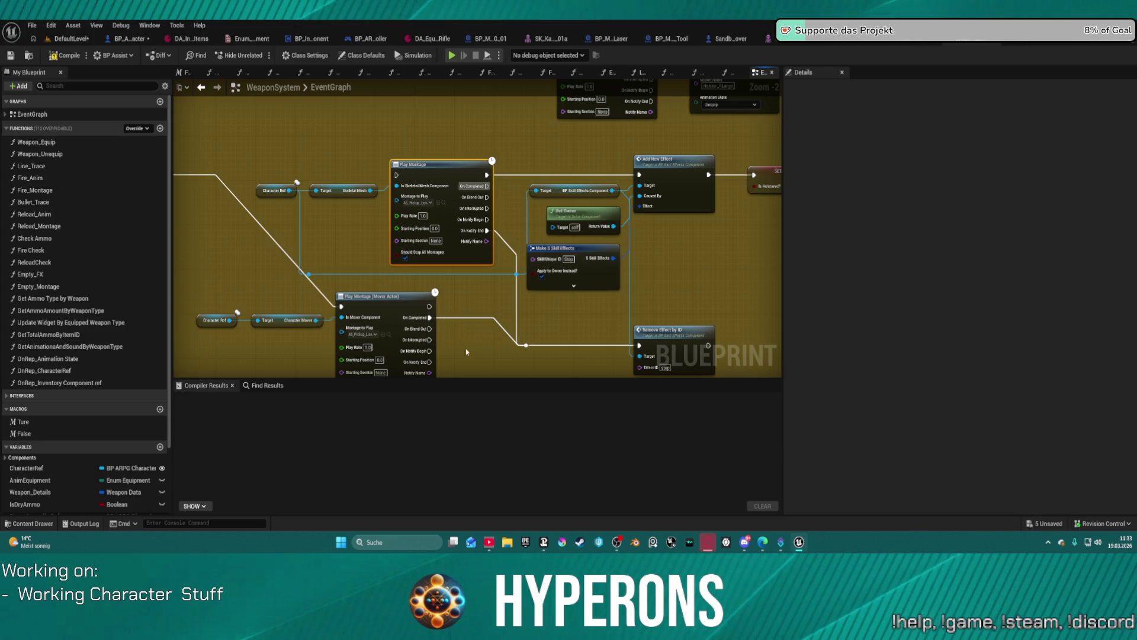
{"action": "mouse_move", "coordinate": [526, 345]}
{"action": "left_mouse_down"}
{"action": "mouse_move", "coordinate": [475, 360]}
{"action": "mouse_move", "coordinate": [505, 336]}
{"action": "mouse_move", "coordinate": [430, 352]}
{"action": "left_mouse_up"}
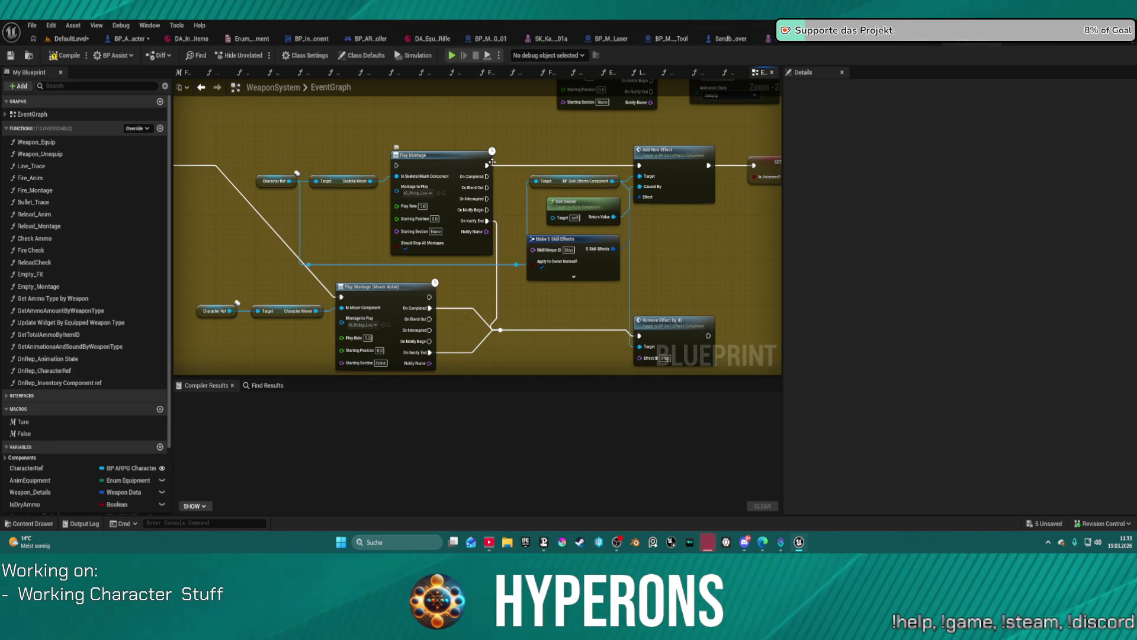
{"action": "mouse_move", "coordinate": [488, 168]}
{"action": "left_mouse_down"}
{"action": "mouse_move", "coordinate": [445, 298]}
{"action": "mouse_move", "coordinate": [429, 298]}
{"action": "left_mouse_up"}
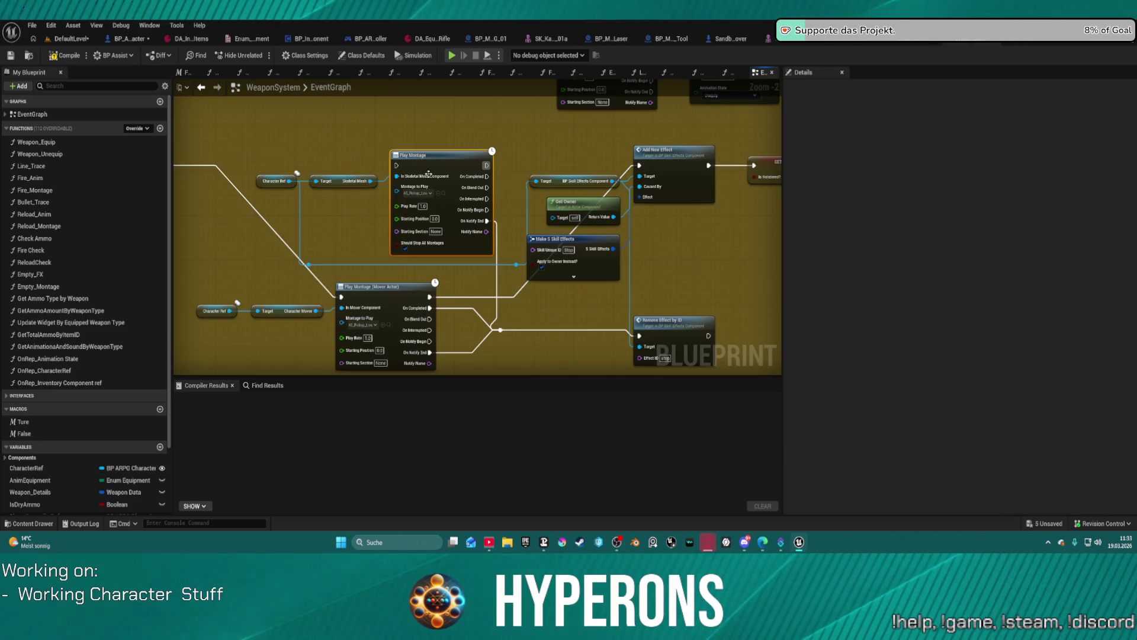
{"action": "mouse_move", "coordinate": [335, 193]}
{"action": "left_mouse_down"}
{"action": "mouse_move", "coordinate": [468, 245]}
{"action": "mouse_move", "coordinate": [458, 264]}
{"action": "left_mouse_up"}
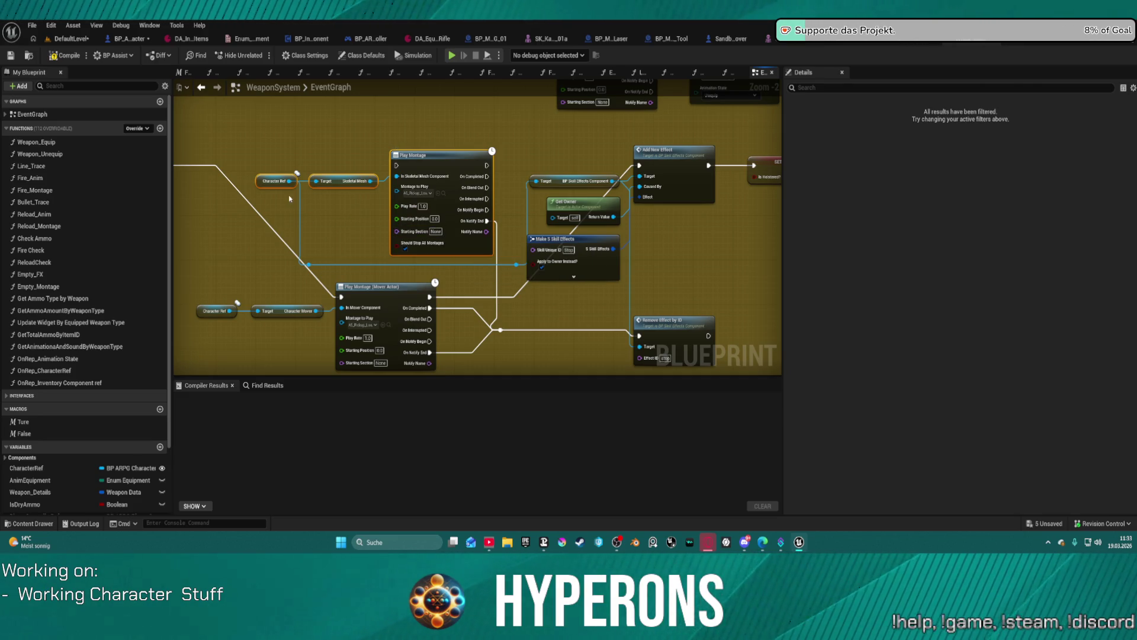
Delete and then restore the Play Montage, Skeletal Mesh and Character Ref nodes in the EventGraph
{"action": "left_click", "coordinate": [242, 319]}
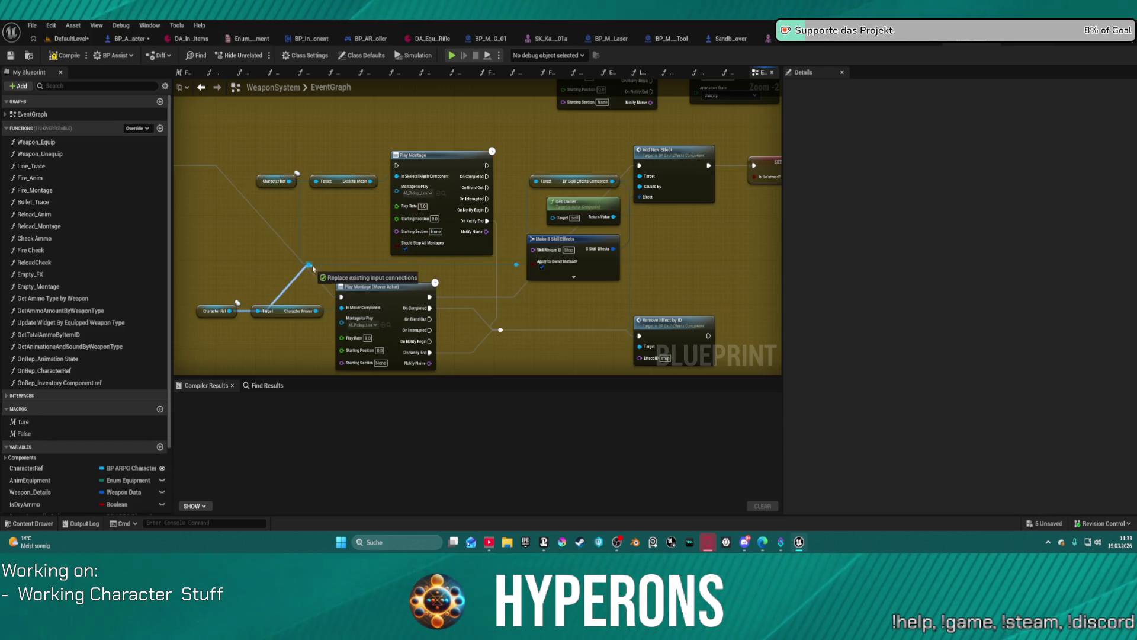
{"action": "left_click_drag", "start_coordinate": [335, 131], "coordinate": [451, 229]}
{"action": "key", "text": "Delete"}
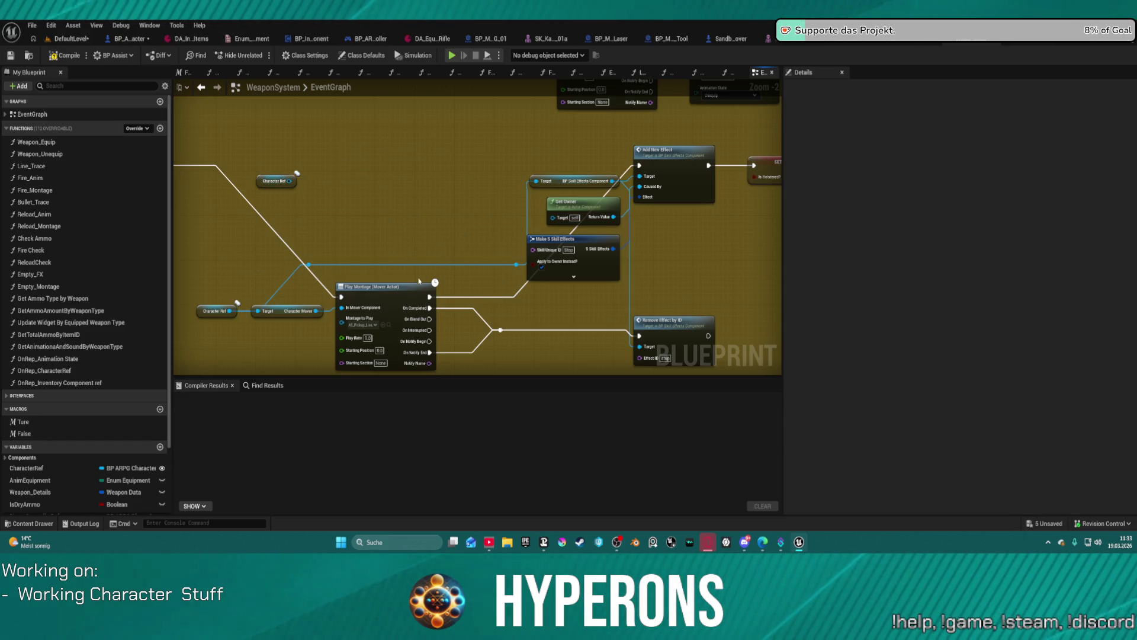
{"action": "left_click", "coordinate": [289, 181]}
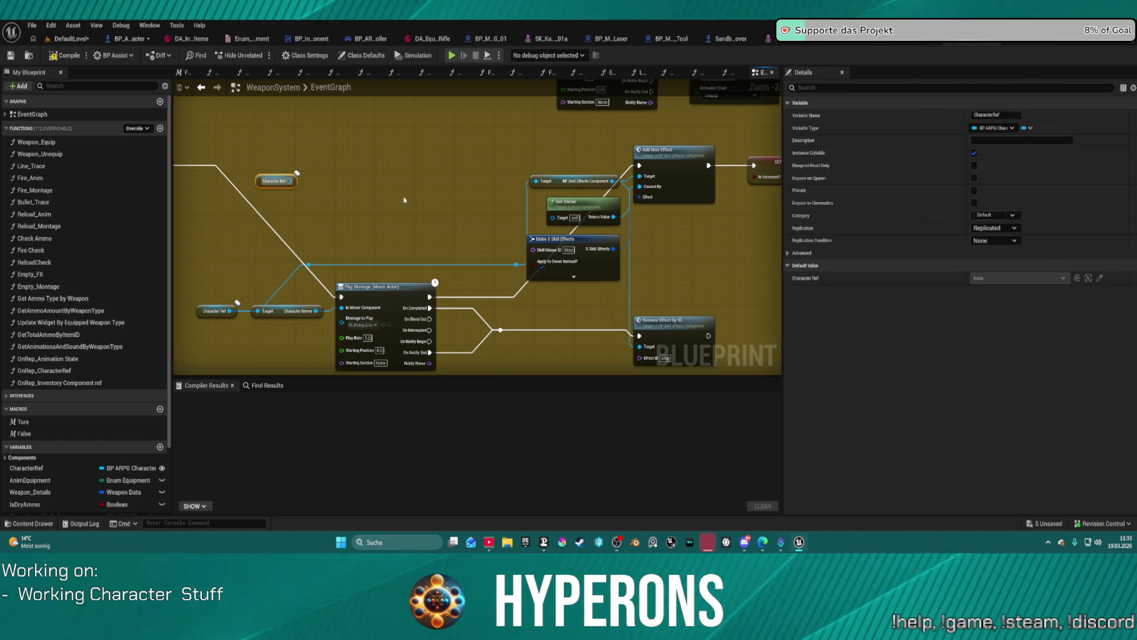
{"action": "key", "text": "Delete"}
{"action": "key", "text": "ctrl+z"}
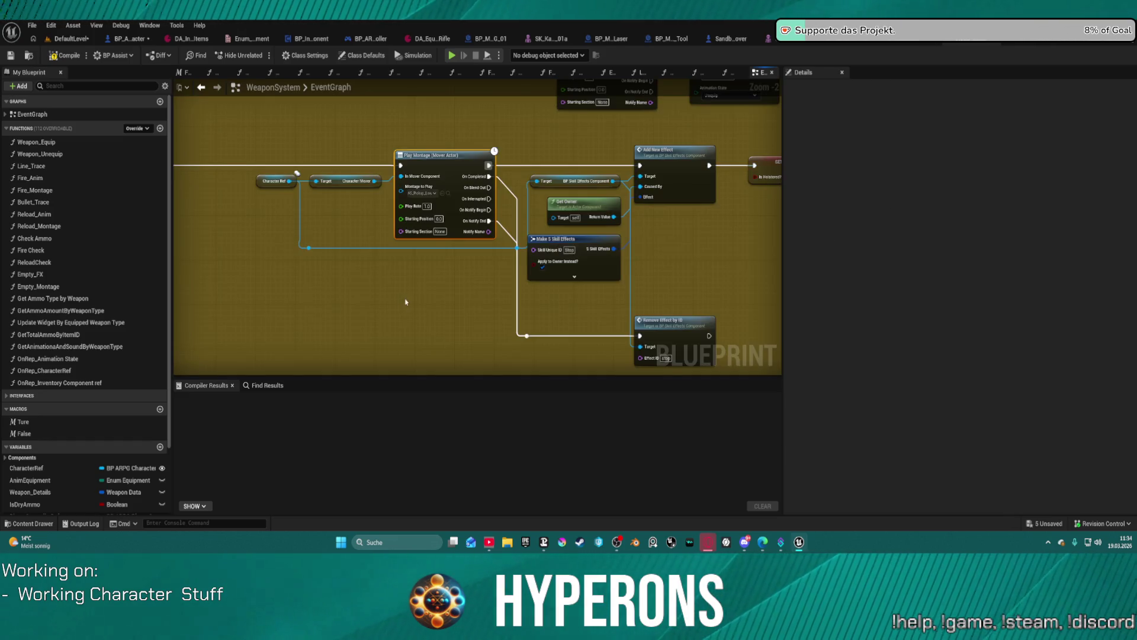
{"action": "scroll", "coordinate": [755, 261], "scroll_direction": "down", "scroll_amount": 6}
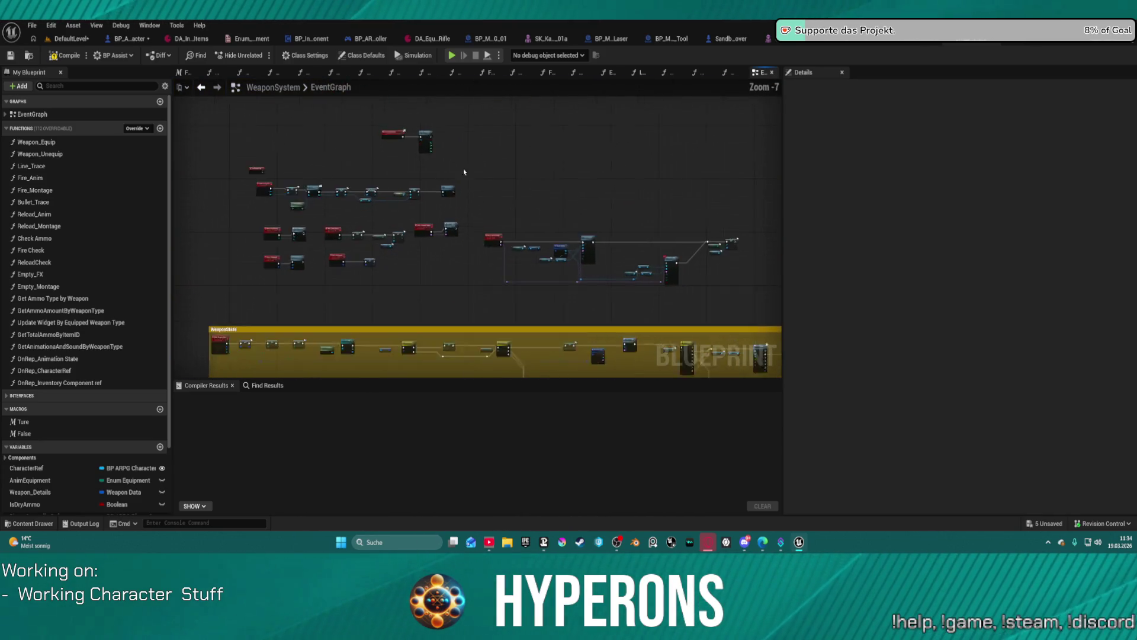
{"action": "scroll", "coordinate": [469, 172], "scroll_direction": "up", "scroll_amount": 4}
{"action": "mouse_move", "coordinate": [440, 155]}
{"action": "left_mouse_down"}
{"action": "mouse_move", "coordinate": [436, 180]}
{"action": "mouse_move", "coordinate": [469, 261]}
{"action": "mouse_move", "coordinate": [705, 152]}
{"action": "left_mouse_up"}
{"action": "scroll", "coordinate": [437, 180], "scroll_direction": "up", "scroll_amount": 1}
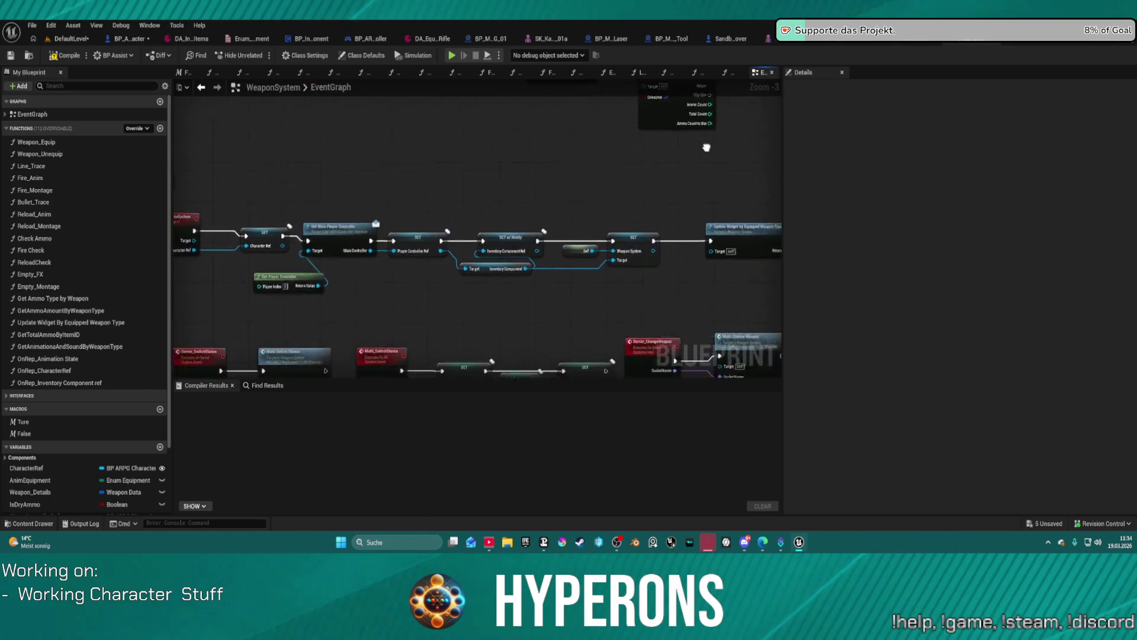
{"action": "scroll", "coordinate": [584, 217], "scroll_direction": "down", "scroll_amount": 5}
{"action": "mouse_move", "coordinate": [548, 229]}
{"action": "left_mouse_down"}
{"action": "mouse_move", "coordinate": [403, 166]}
{"action": "mouse_move", "coordinate": [282, 160]}
{"action": "left_mouse_up"}
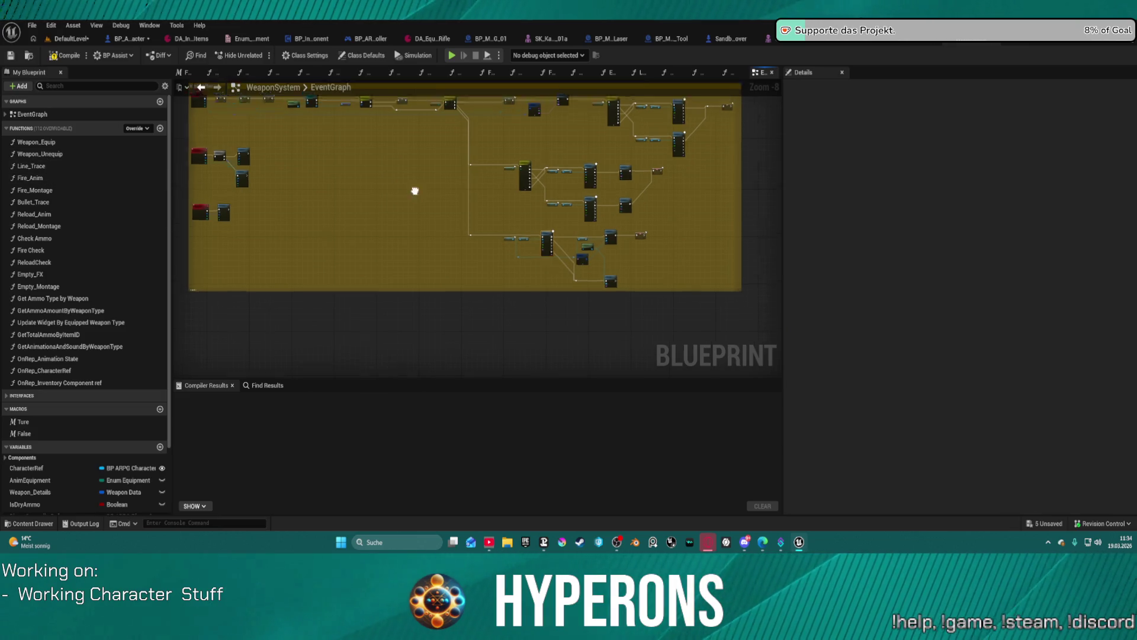
In Fire_Montage, straighten the Character Ref and Skeletal Mesh nodes into one row
{"action": "double_click", "coordinate": [35, 190]}
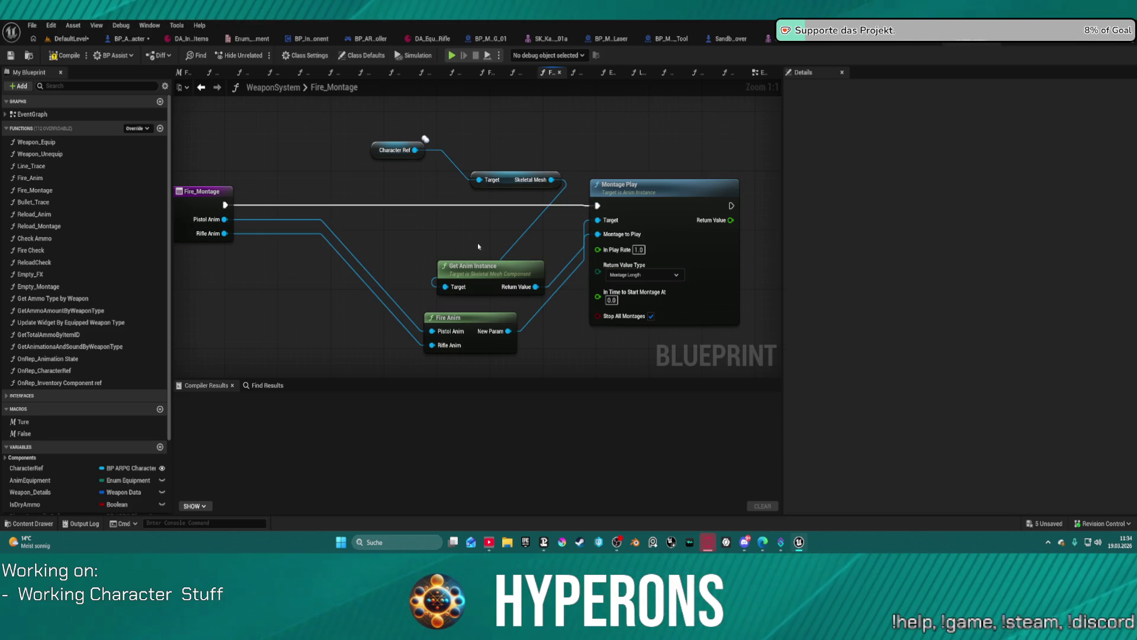
{"action": "left_click_drag", "start_coordinate": [455, 155], "coordinate": [517, 188]}
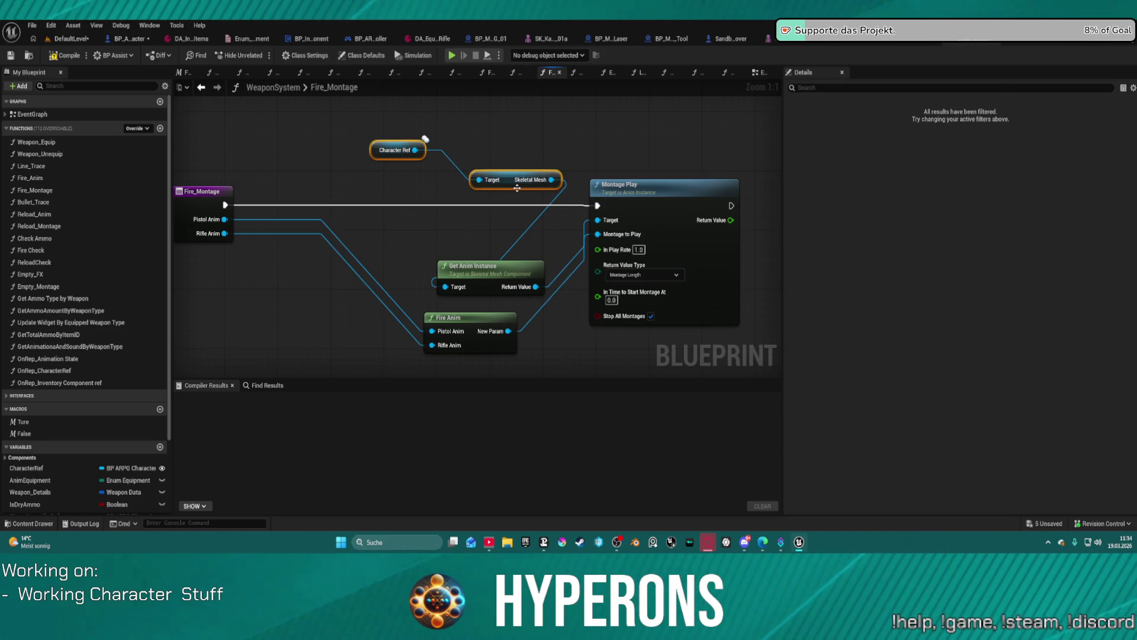
{"action": "key", "text": "f"}
{"action": "left_click", "coordinate": [386, 57]}
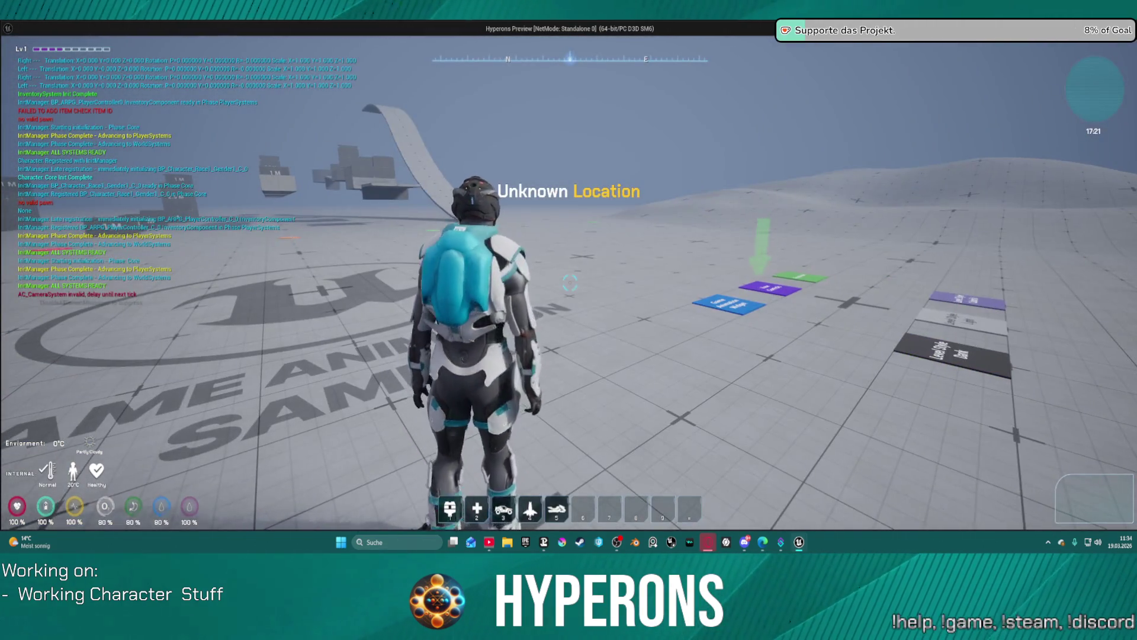
{"action": "key", "text": "i"}
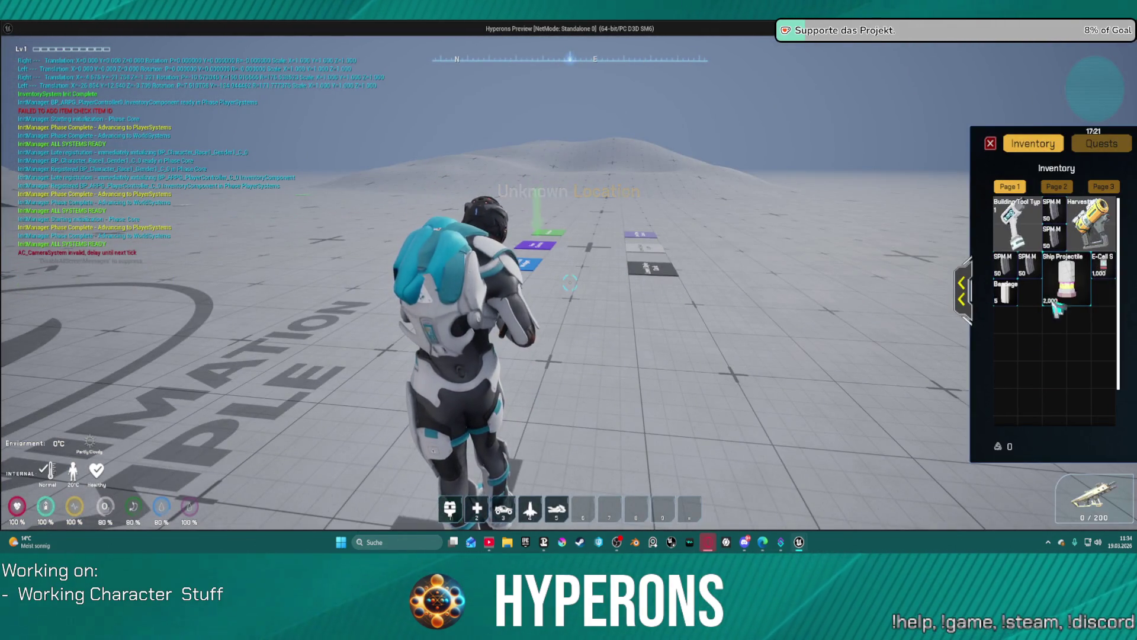
{"action": "right_click", "coordinate": [1090, 225]}
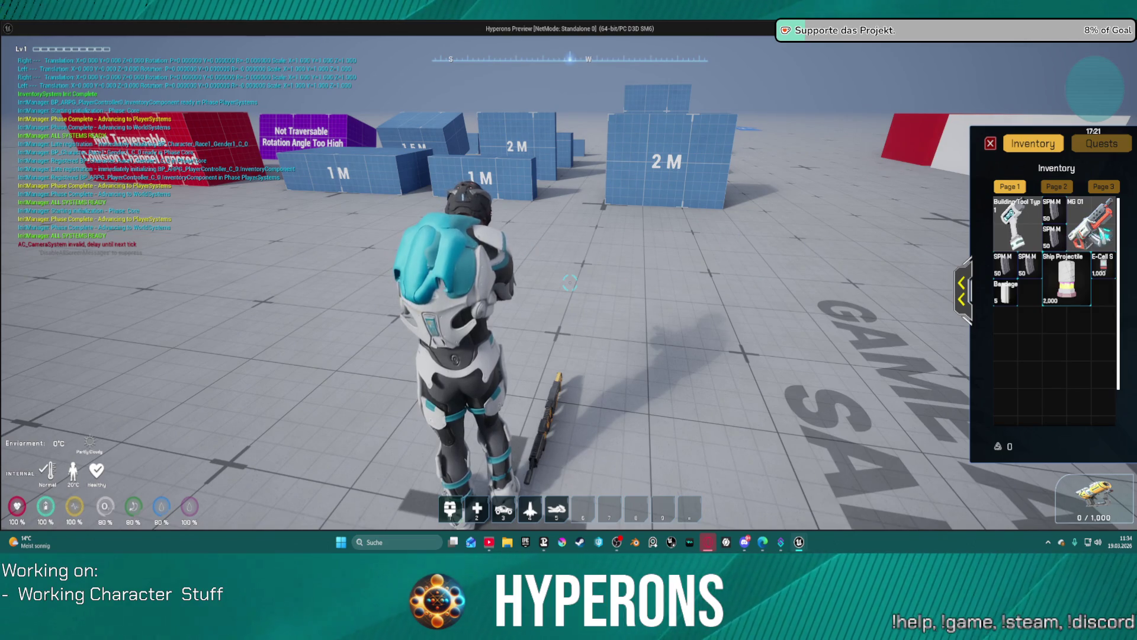
{"action": "right_click", "coordinate": [1092, 225]}
{"action": "right_click", "coordinate": [1102, 233]}
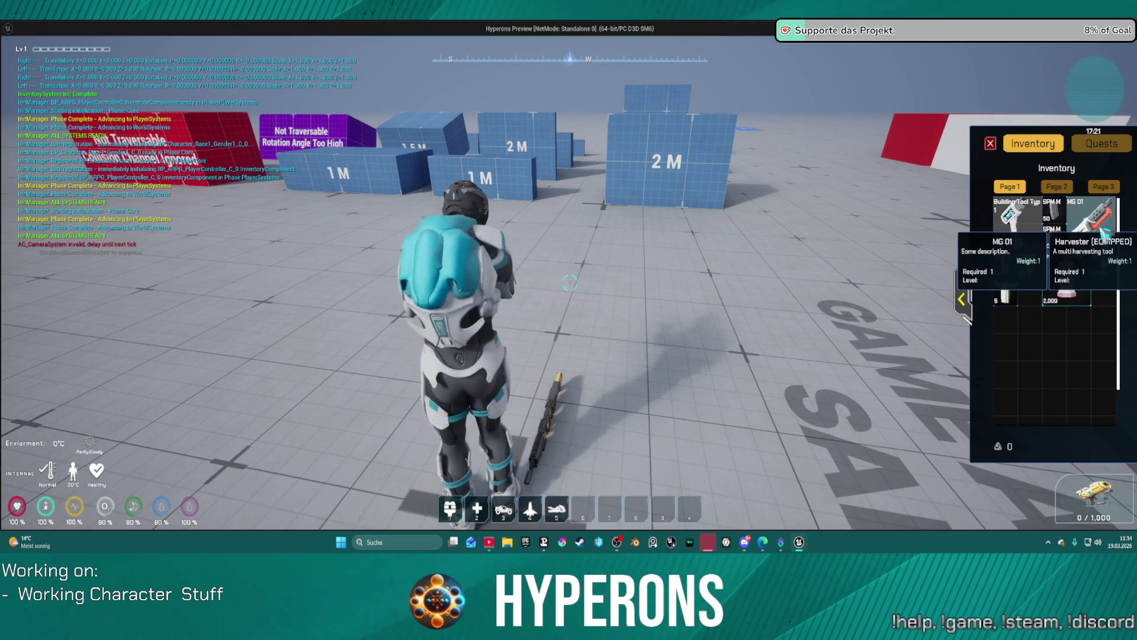
{"action": "right_click", "coordinate": [1103, 233]}
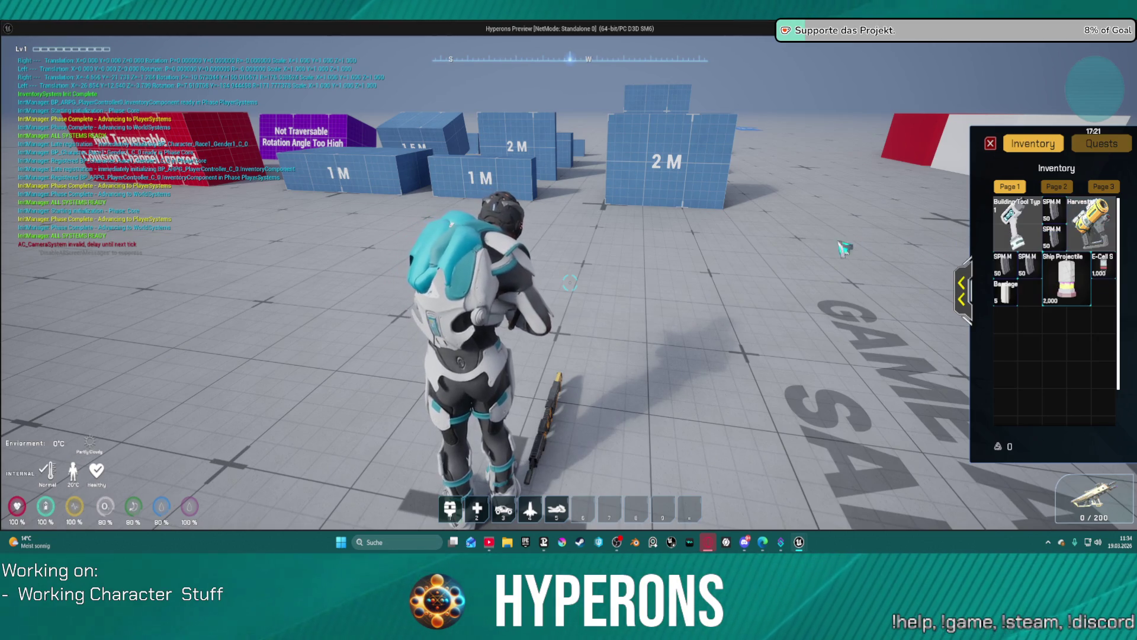
{"action": "key", "text": "Escape"}
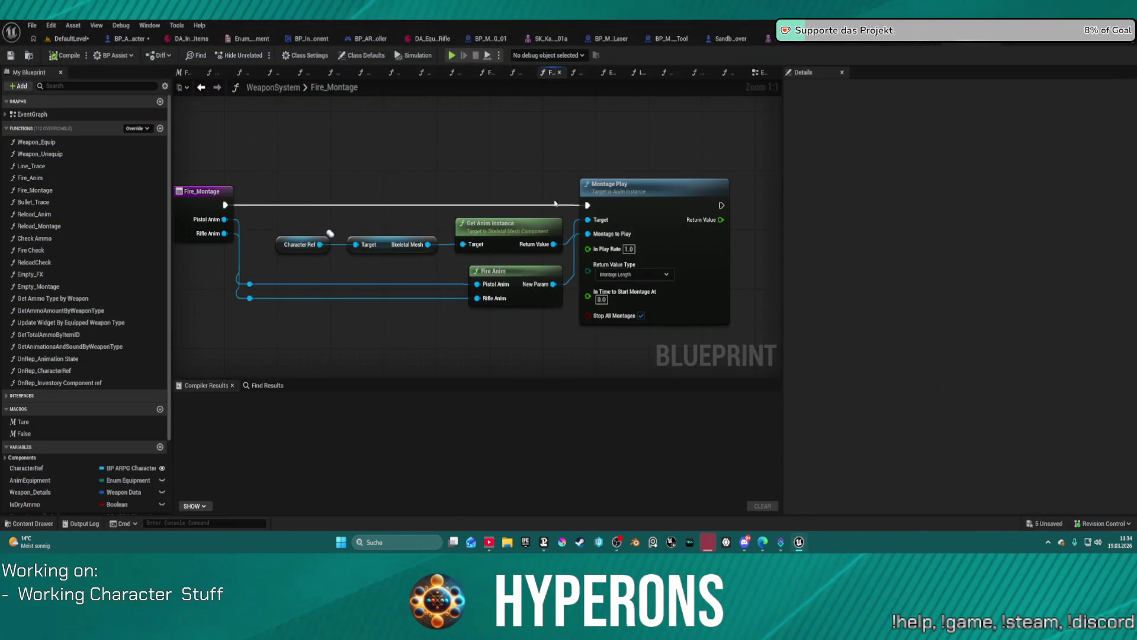
{"action": "left_click", "coordinate": [71, 38]}
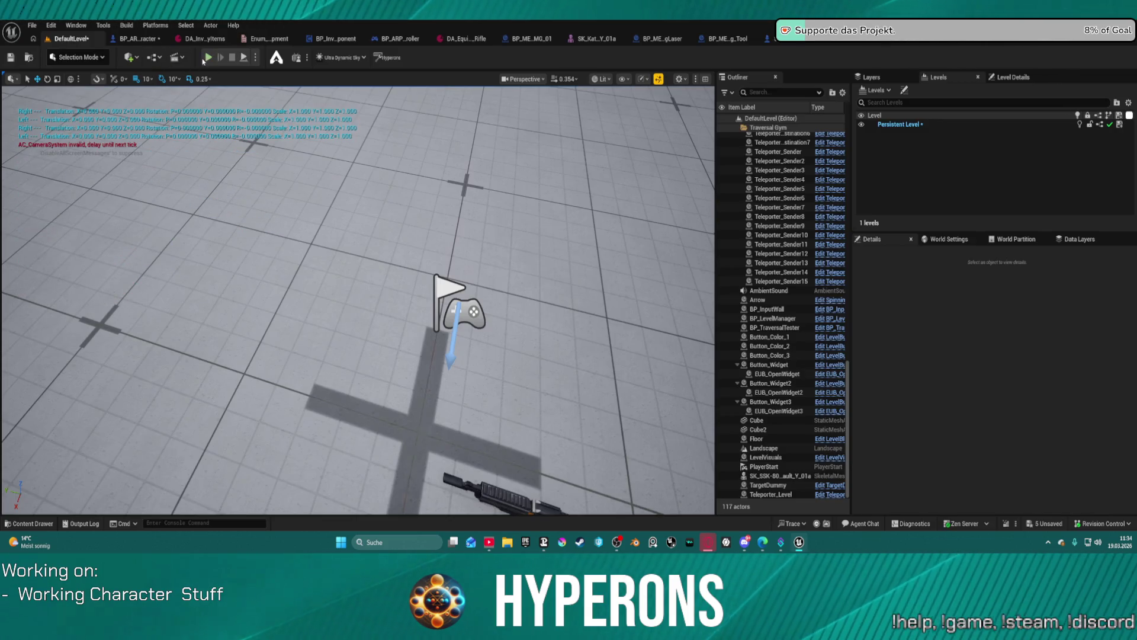
{"action": "key", "text": "alt+p"}
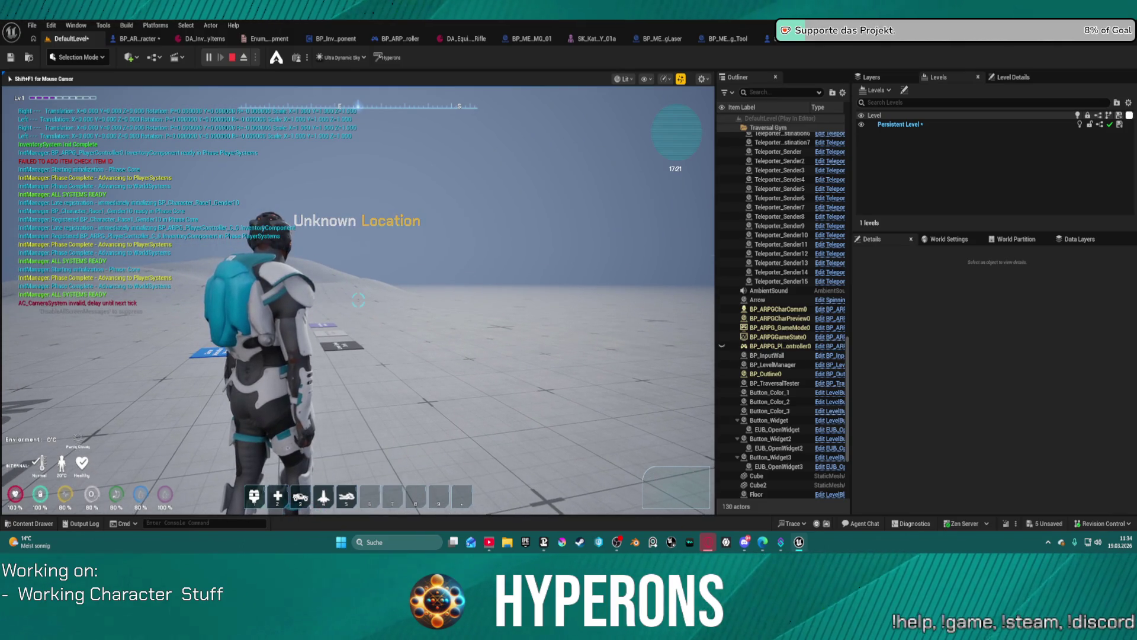
{"action": "key", "text": "i"}
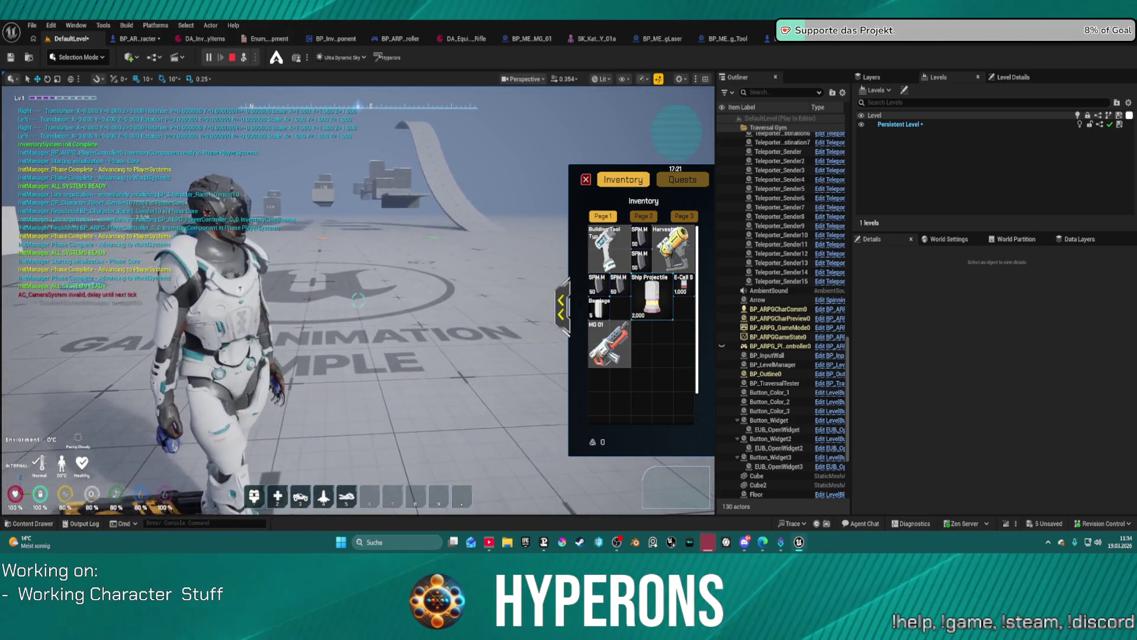
{"action": "right_click", "coordinate": [610, 346]}
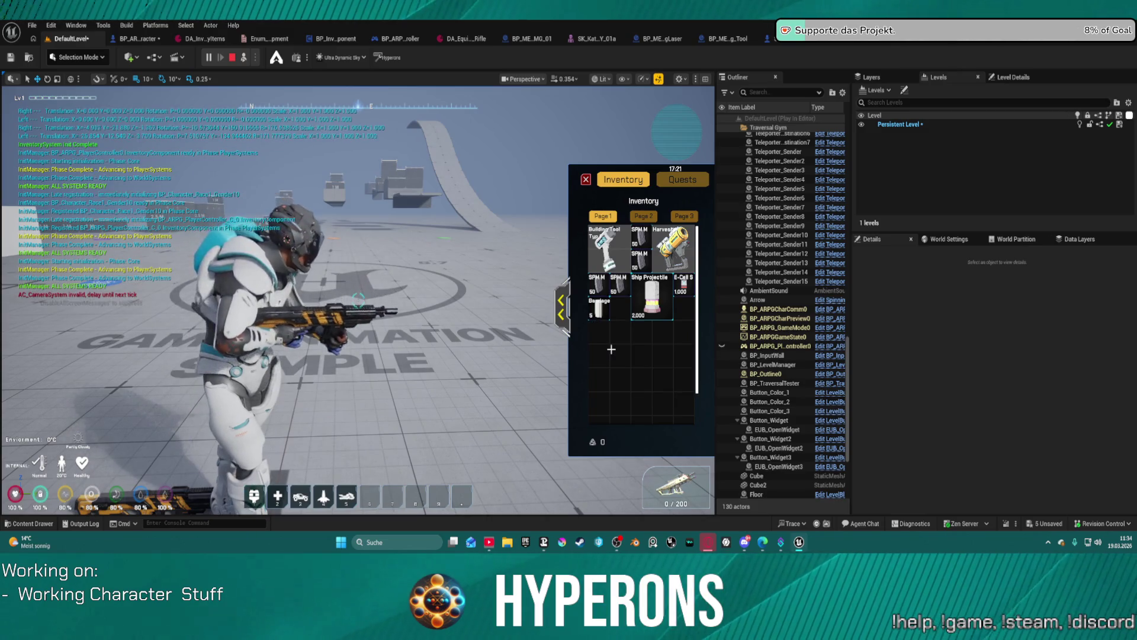
{"action": "right_click", "coordinate": [675, 248]}
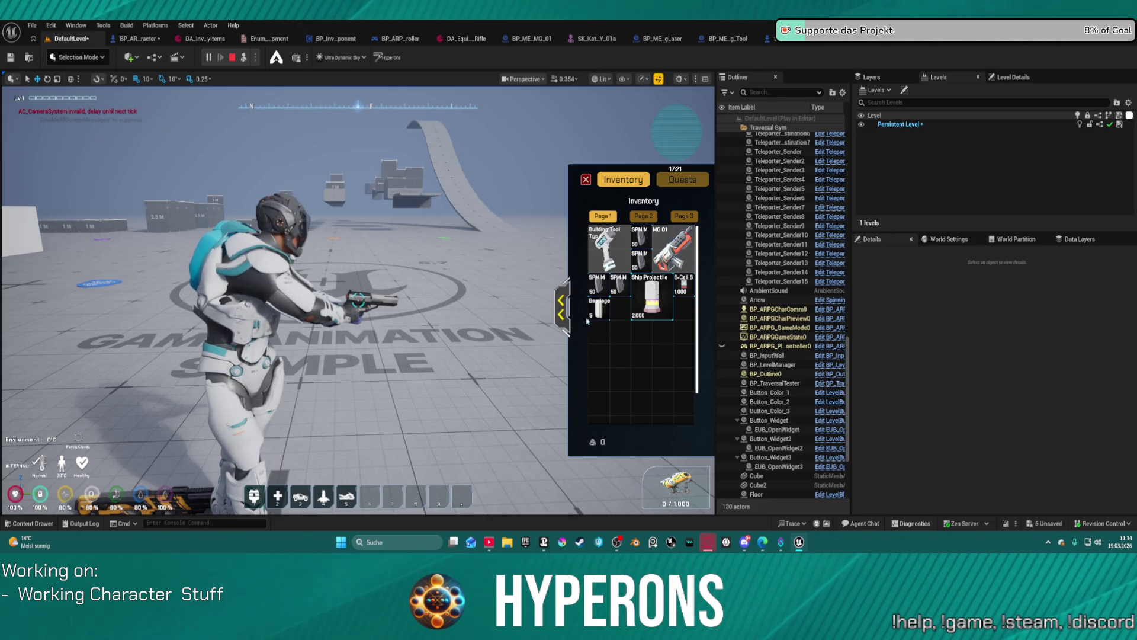
{"action": "key", "text": "Escape"}
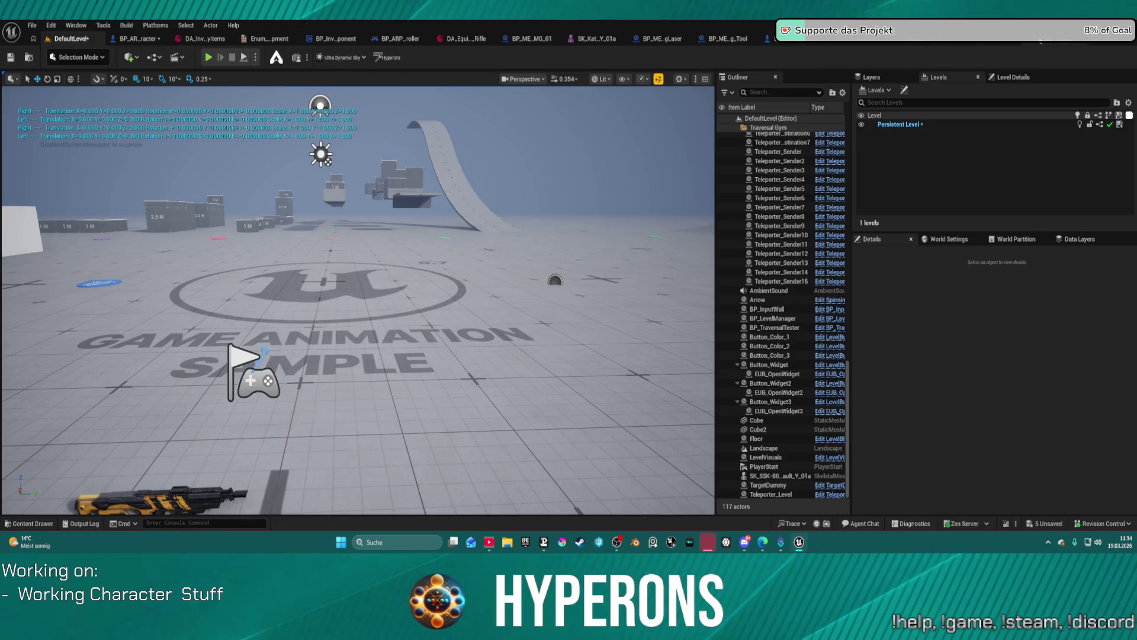
{"action": "left_click", "coordinate": [1040, 40]}
{"action": "scroll", "coordinate": [650, 221], "scroll_direction": "down", "scroll_amount": 4}
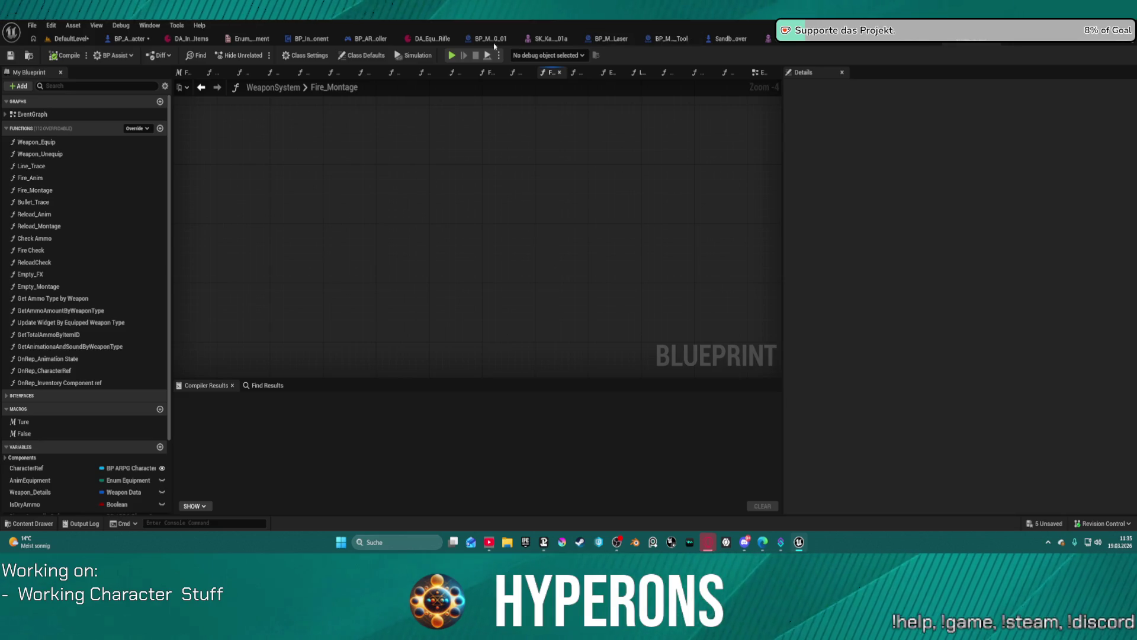
Set the first two Play Montage nodes' Play Rate to 0.5 in the EventGraph
{"action": "left_click", "coordinate": [757, 72]}
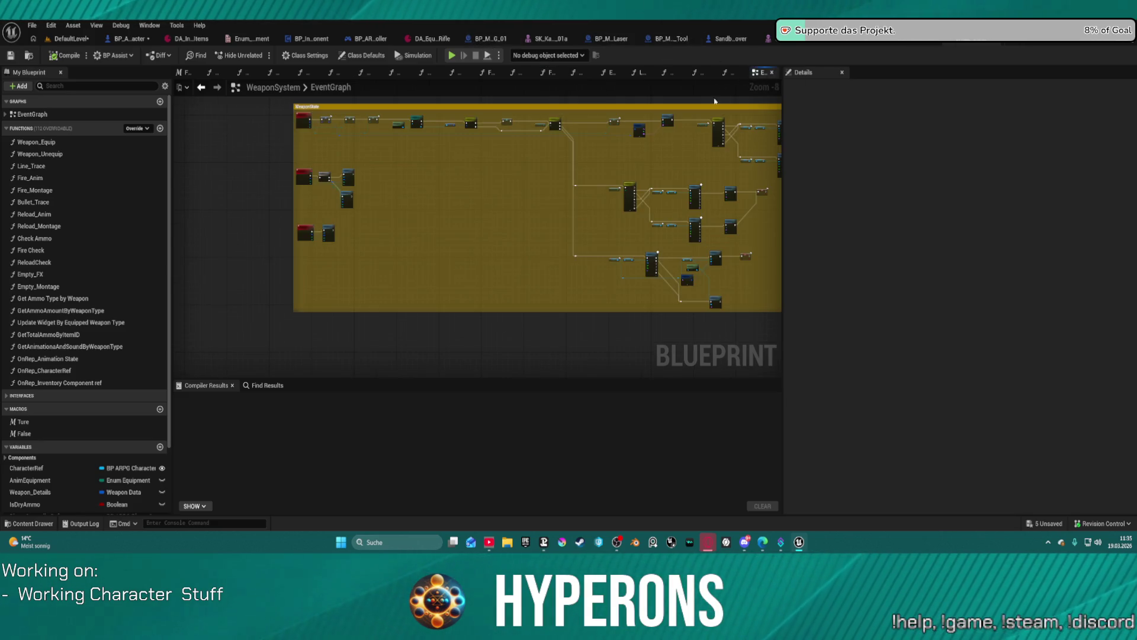
{"action": "scroll", "coordinate": [519, 151], "scroll_direction": "up", "scroll_amount": 5}
{"action": "scroll", "coordinate": [519, 152], "scroll_direction": "up", "scroll_amount": 2}
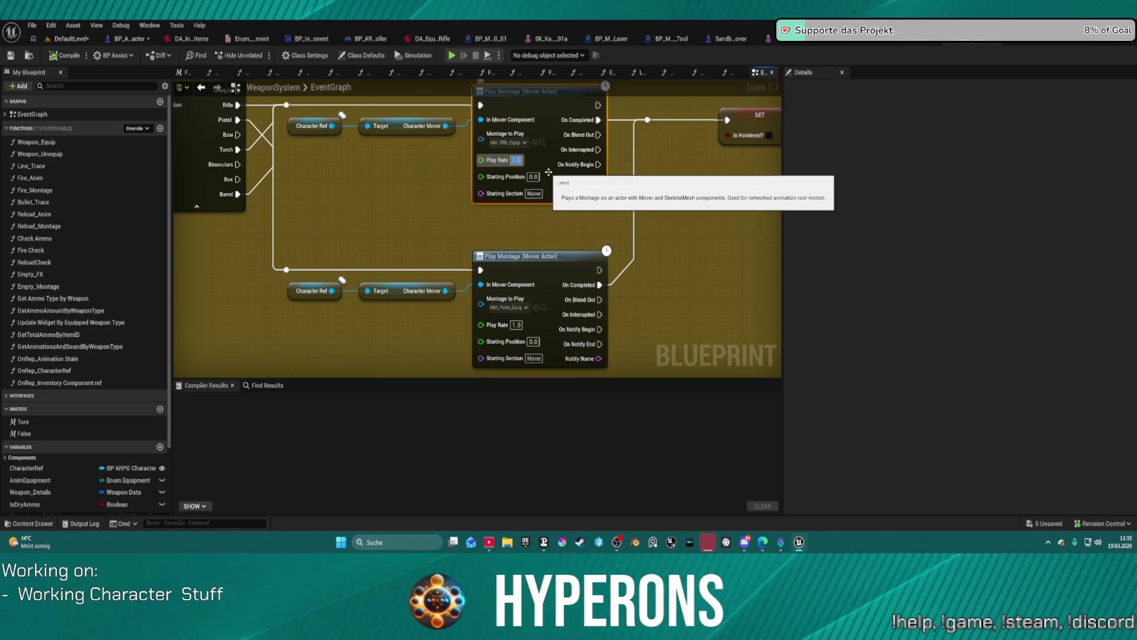
{"action": "type", "text": "0.5"}
{"action": "key", "text": "Return"}
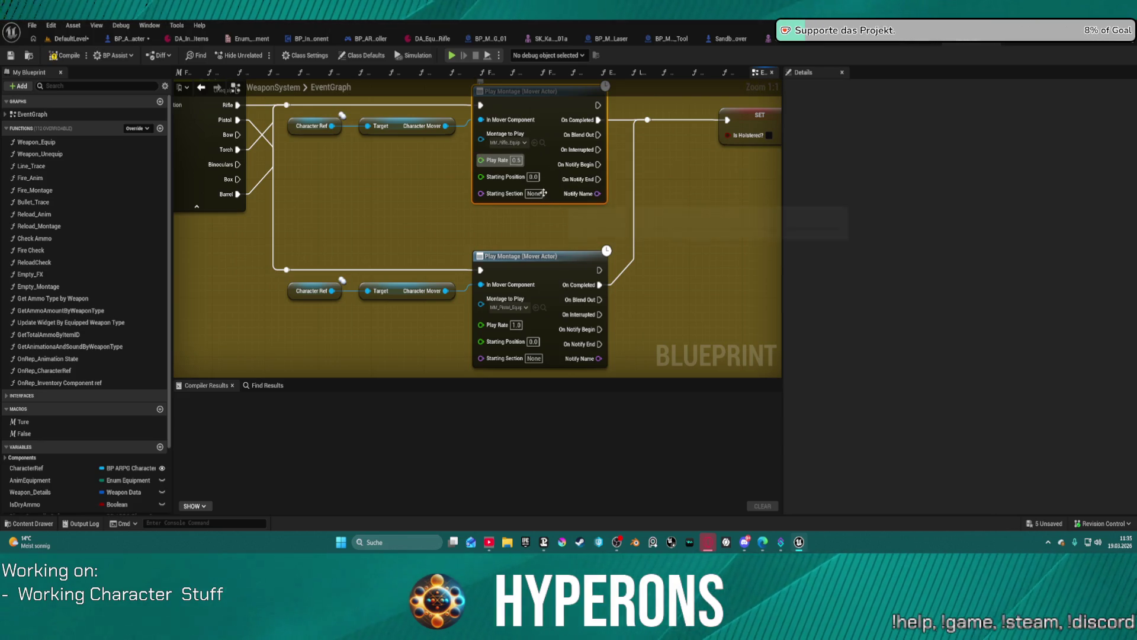
{"action": "key", "text": "ctrl+c"}
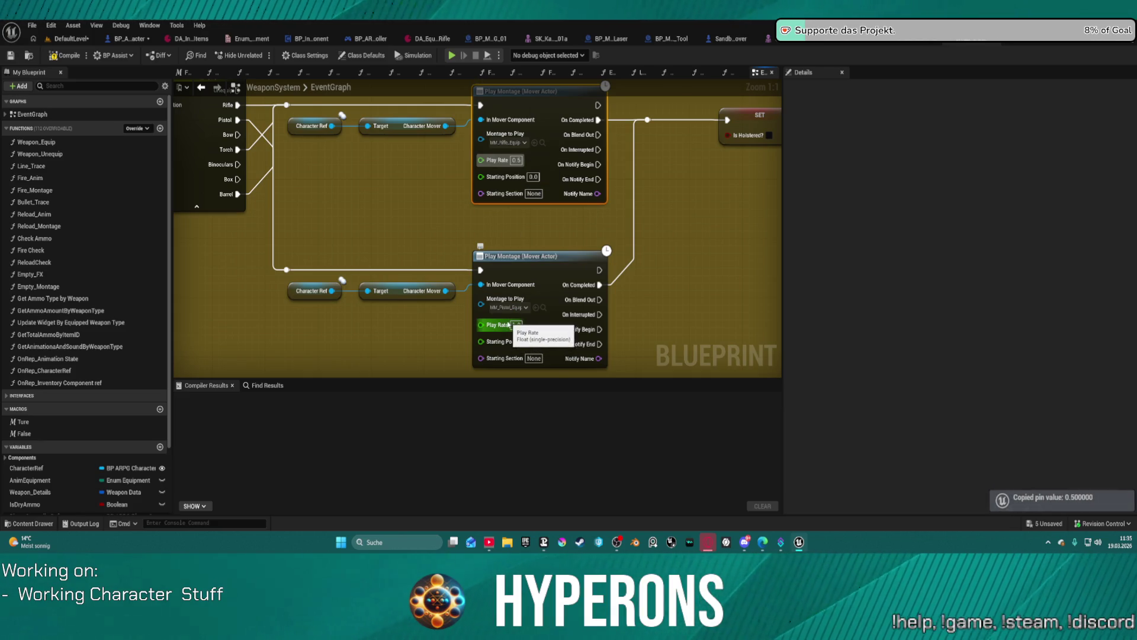
{"action": "key", "text": "ctrl+v"}
Give the unequip montage a 0.5 Play Rate and launch the standalone game
{"action": "mouse_move", "coordinate": [447, 323]}
{"action": "left_mouse_down"}
{"action": "mouse_move", "coordinate": [309, 319]}
{"action": "mouse_move", "coordinate": [379, 266]}
{"action": "mouse_move", "coordinate": [573, 200]}
{"action": "left_mouse_up"}
{"action": "key", "text": "ctrl+v"}
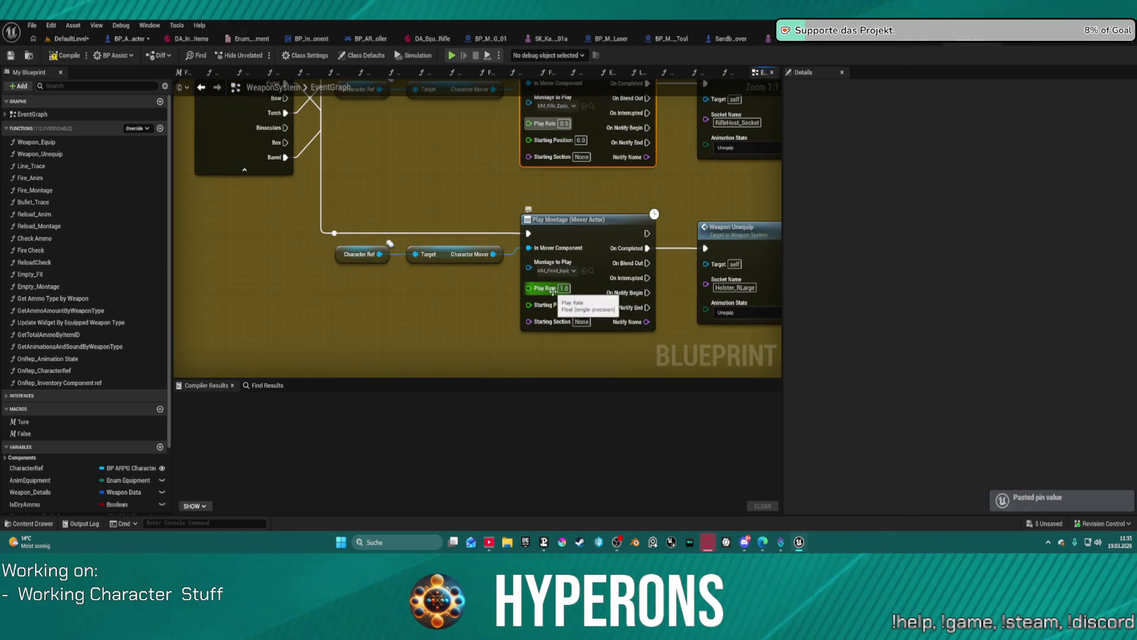
{"action": "key", "text": "ctrl+v"}
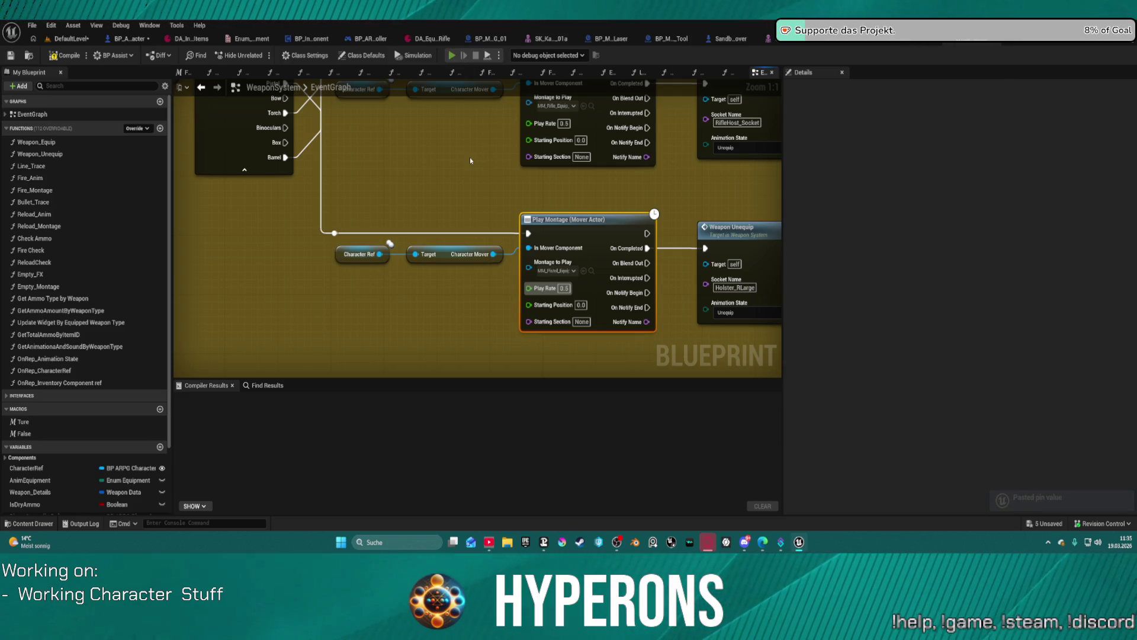
{"action": "key", "text": "alt+Tab"}
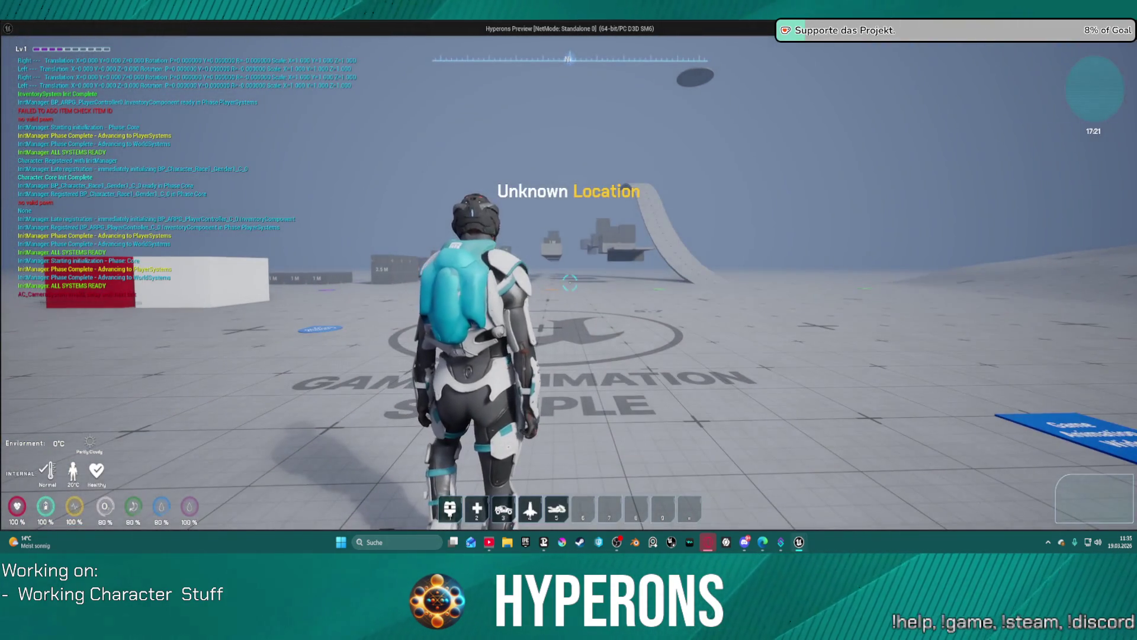
Close the standalone game and start a Play-in-Editor session instead
{"action": "key", "text": "i"}
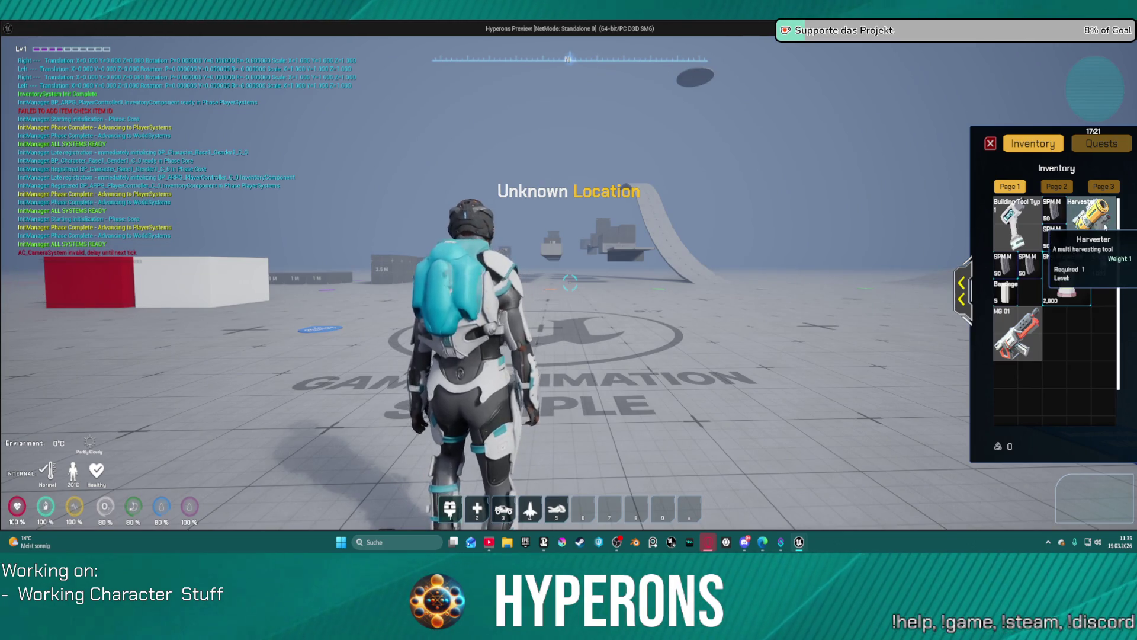
{"action": "key", "text": "alt+Tab"}
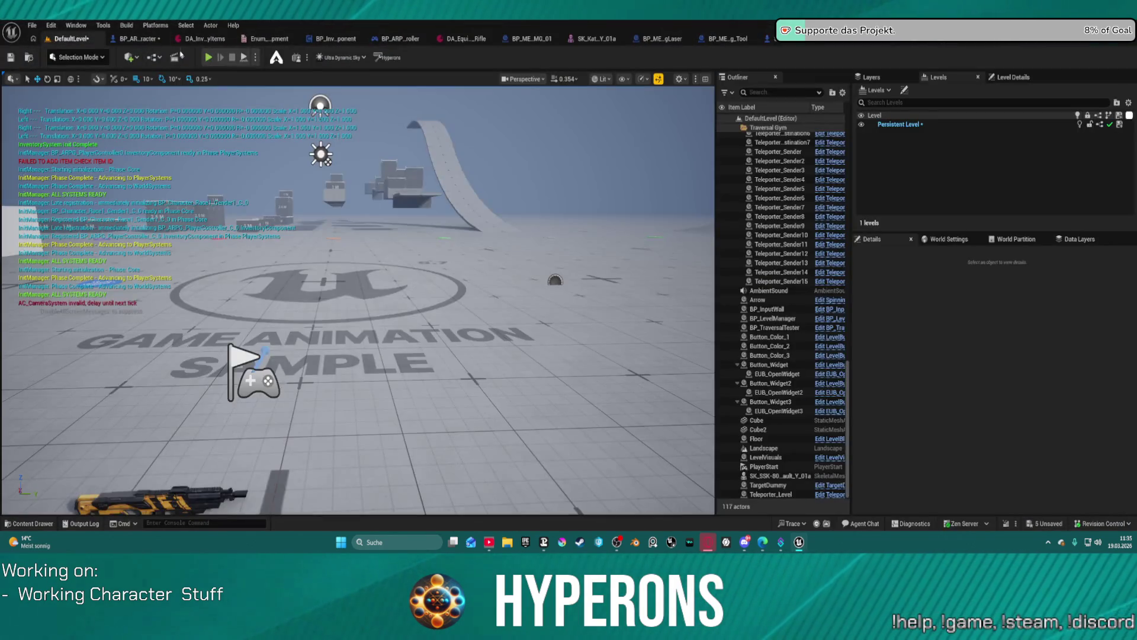
{"action": "left_click", "coordinate": [209, 58]}
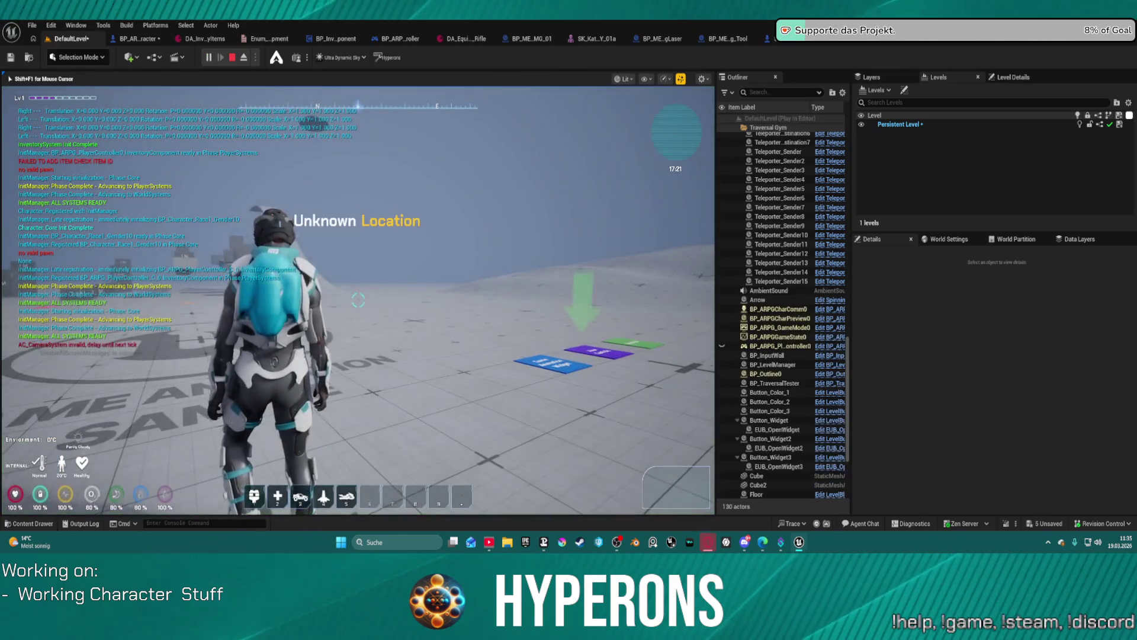
{"action": "left_click", "coordinate": [511, 279]}
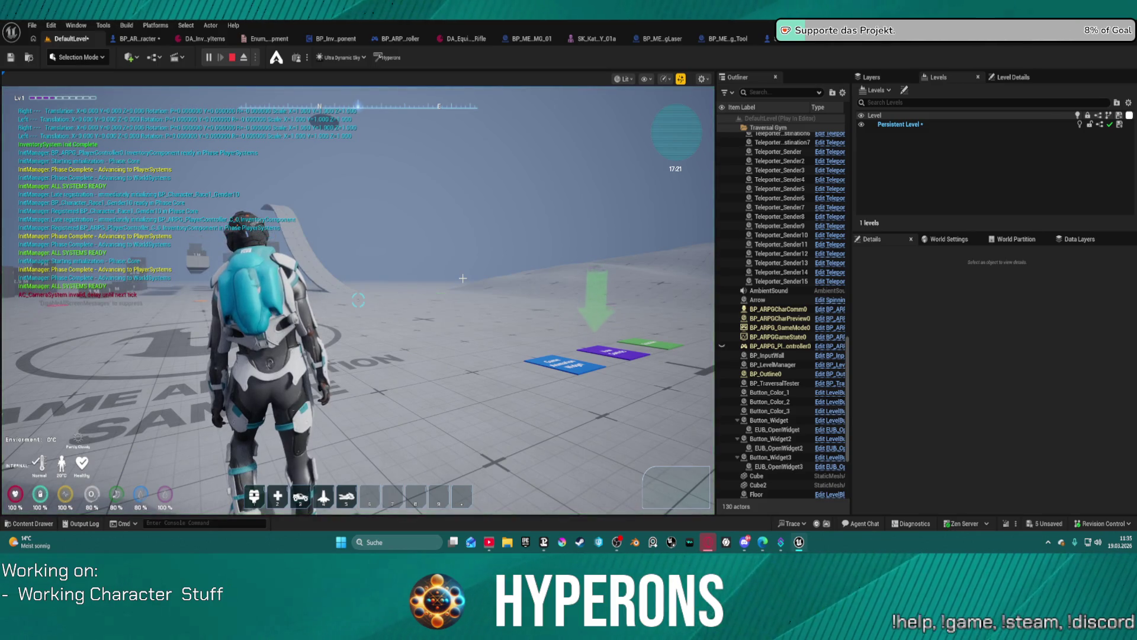
From the inventory, equip MG 01, swap to the Harvester, then stop play
{"action": "key", "text": "i"}
{"action": "left_click", "coordinate": [473, 287]}
{"action": "key", "text": "d"}
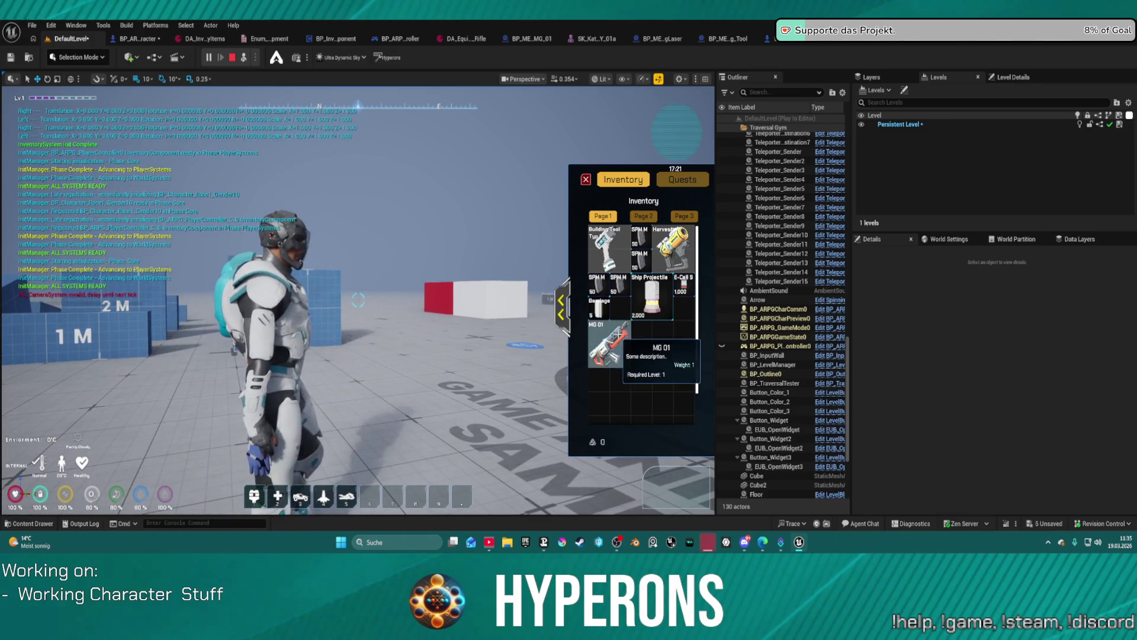
{"action": "double_click", "coordinate": [616, 344]}
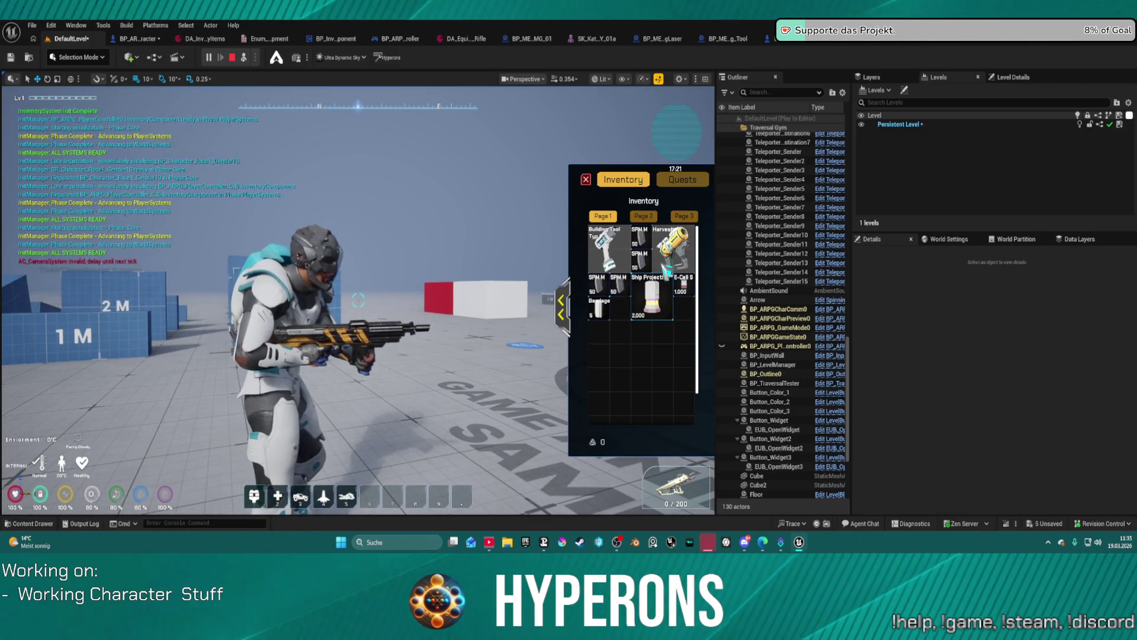
{"action": "double_click", "coordinate": [668, 260]}
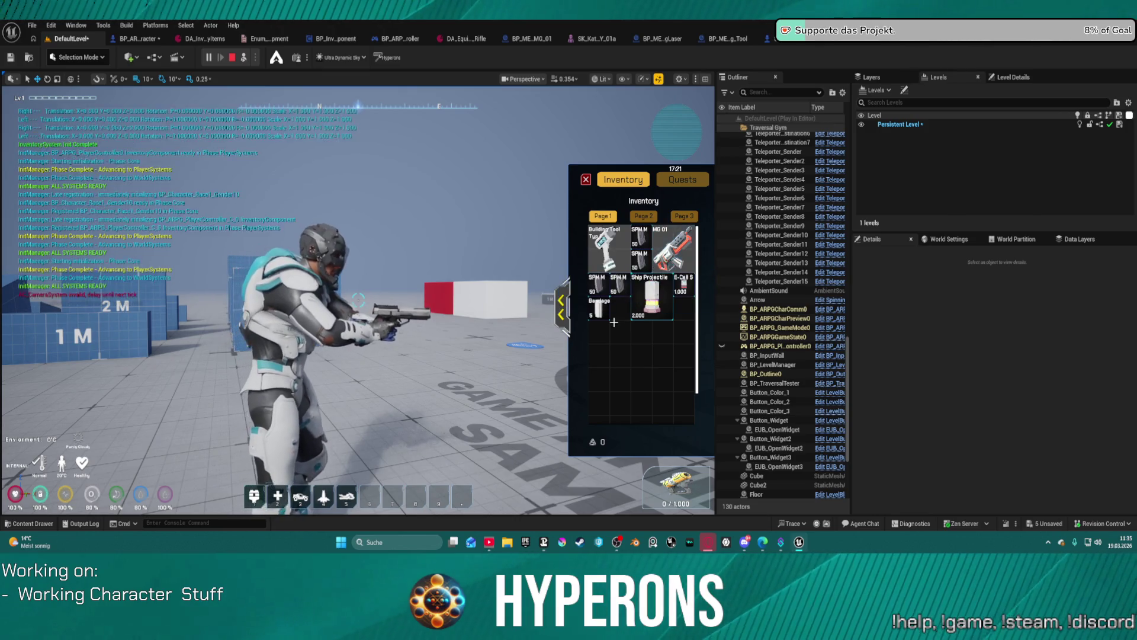
{"action": "key", "text": "Escape"}
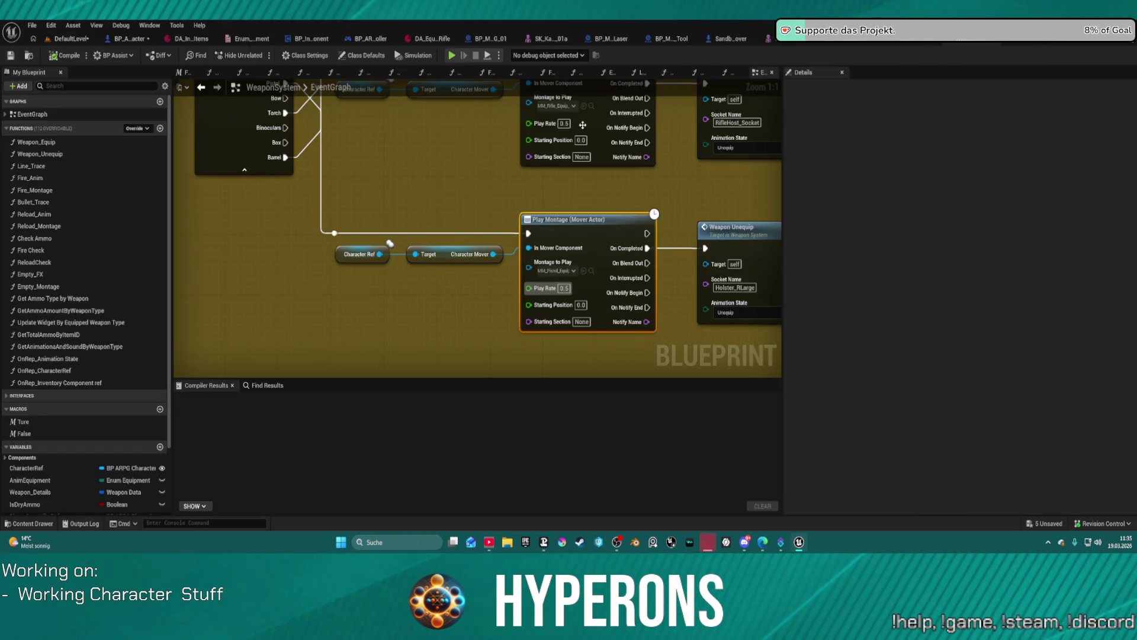
Change both Play Montage nodes' Play Rate to 0.1, compile, and return to DefaultLevel
{"action": "left_click", "coordinate": [563, 123]}
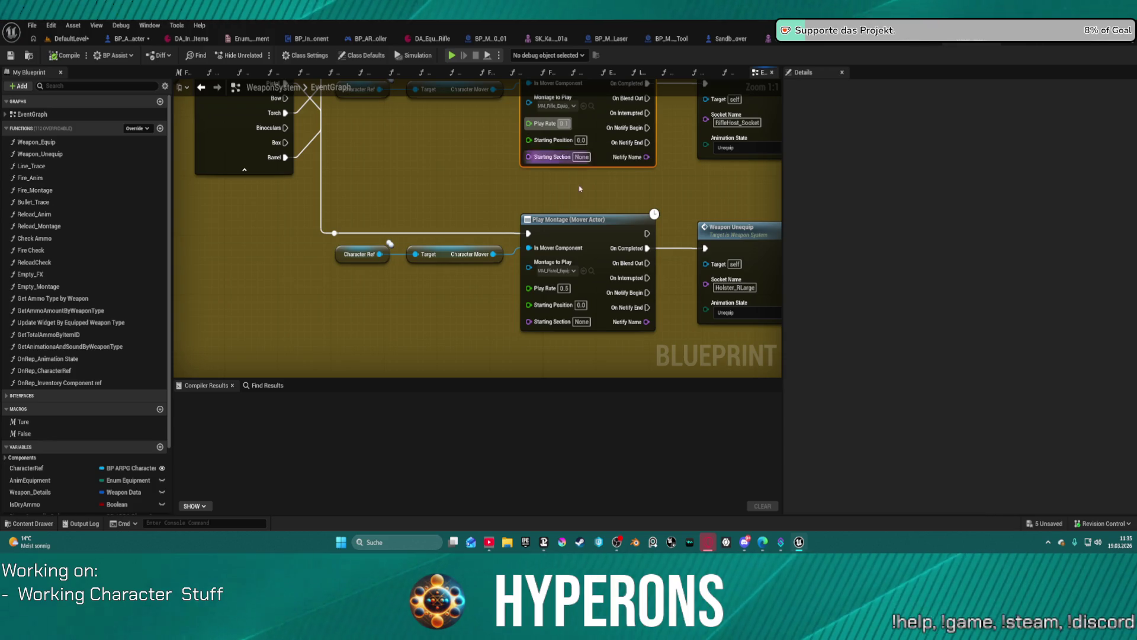
{"action": "left_click", "coordinate": [564, 288]}
{"action": "mouse_move", "coordinate": [573, 289]}
{"action": "left_mouse_down"}
{"action": "mouse_move", "coordinate": [652, 261]}
{"action": "mouse_move", "coordinate": [598, 219]}
{"action": "mouse_move", "coordinate": [457, 286]}
{"action": "left_mouse_up"}
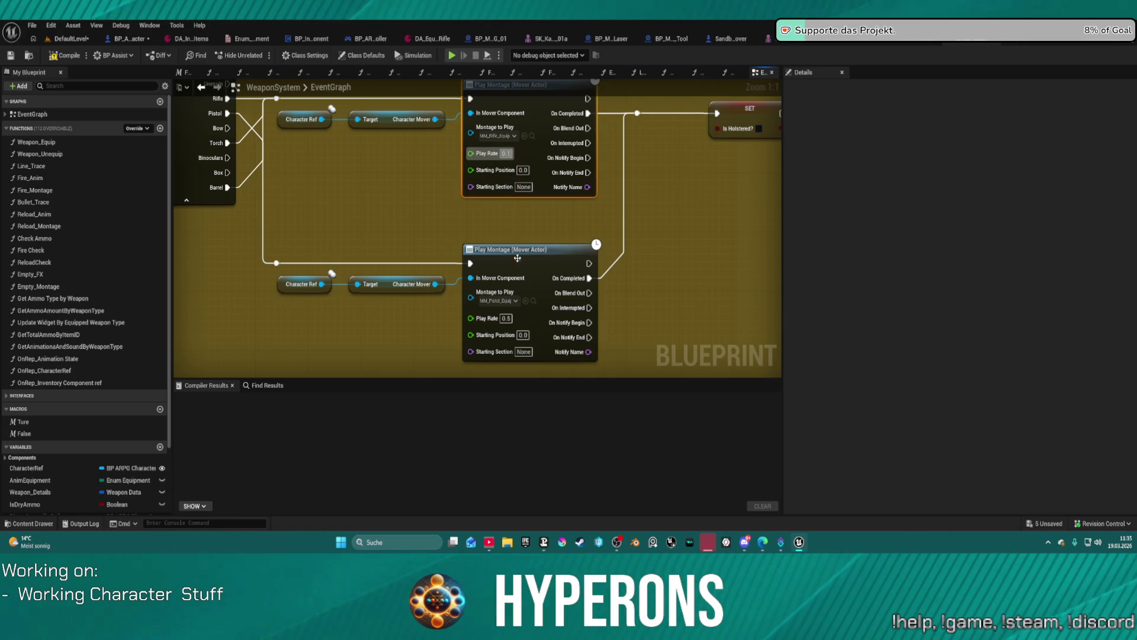
{"action": "left_click", "coordinate": [507, 319]}
{"action": "type", "text": "0.1"}
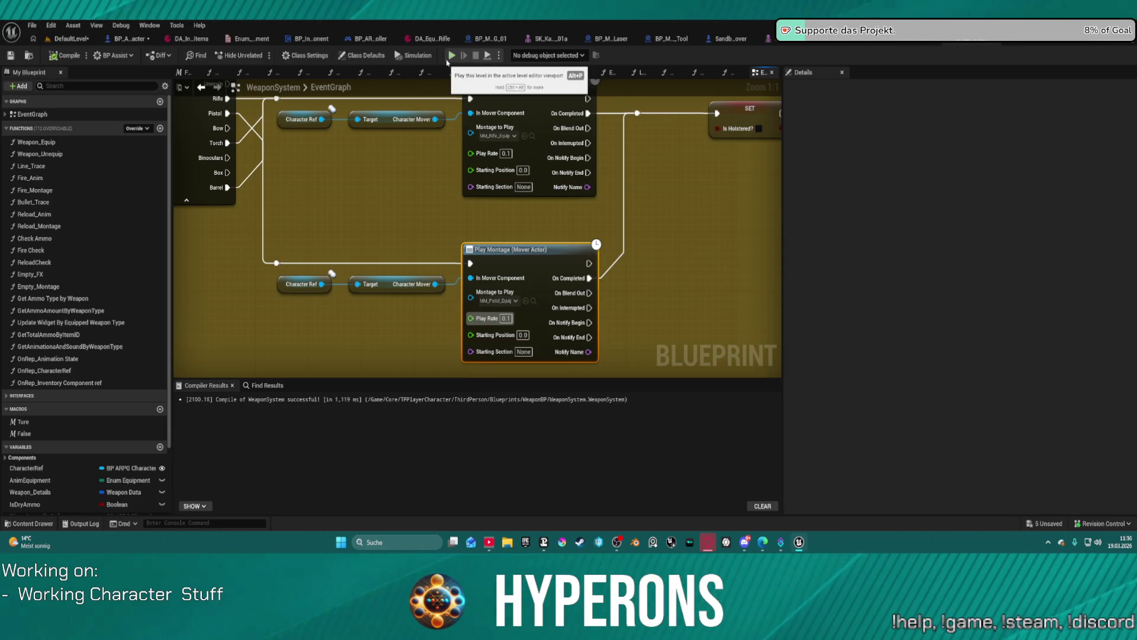
{"action": "left_click", "coordinate": [78, 39]}
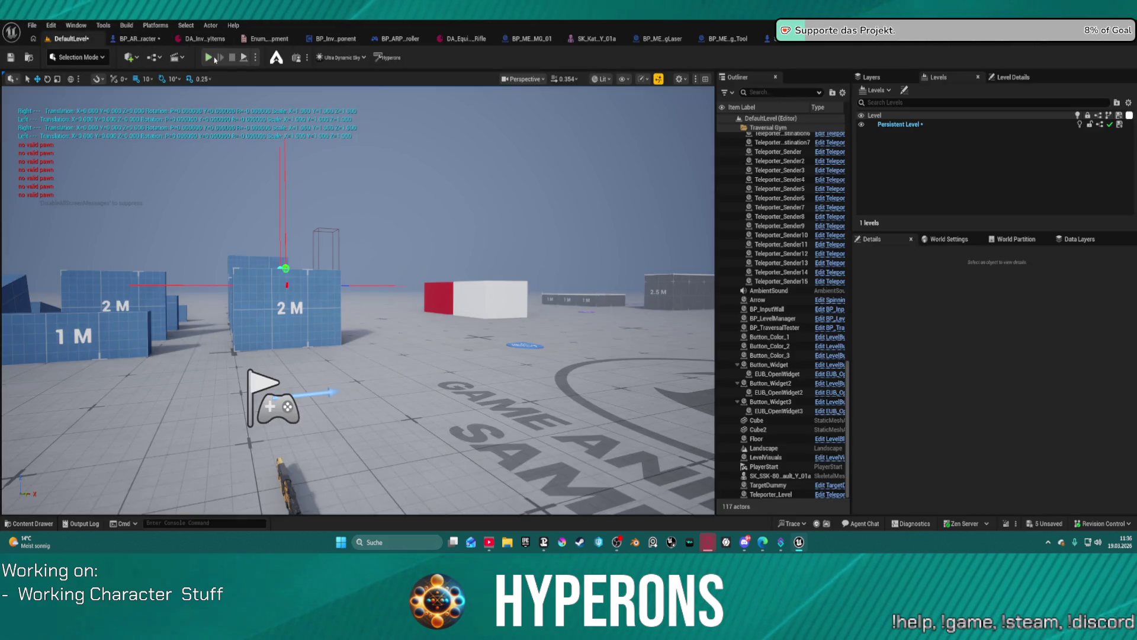
Play-test swapping MG 01, Harvester, then MG 01 again, and fly the view to the teleporters
{"action": "key", "text": "alt+p"}
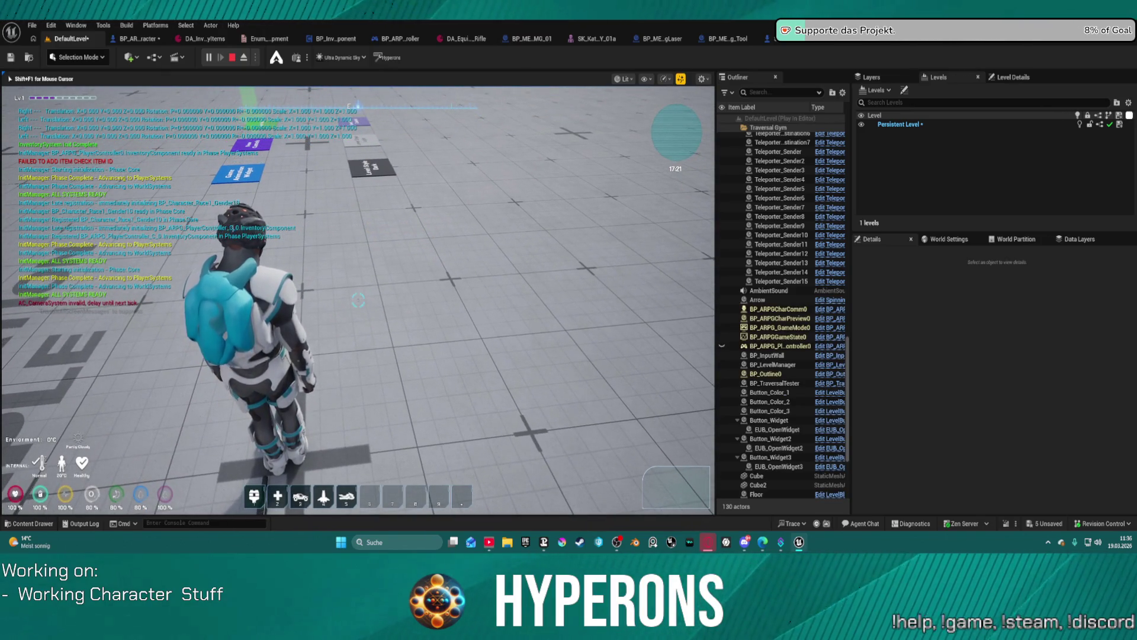
{"action": "key", "text": "i"}
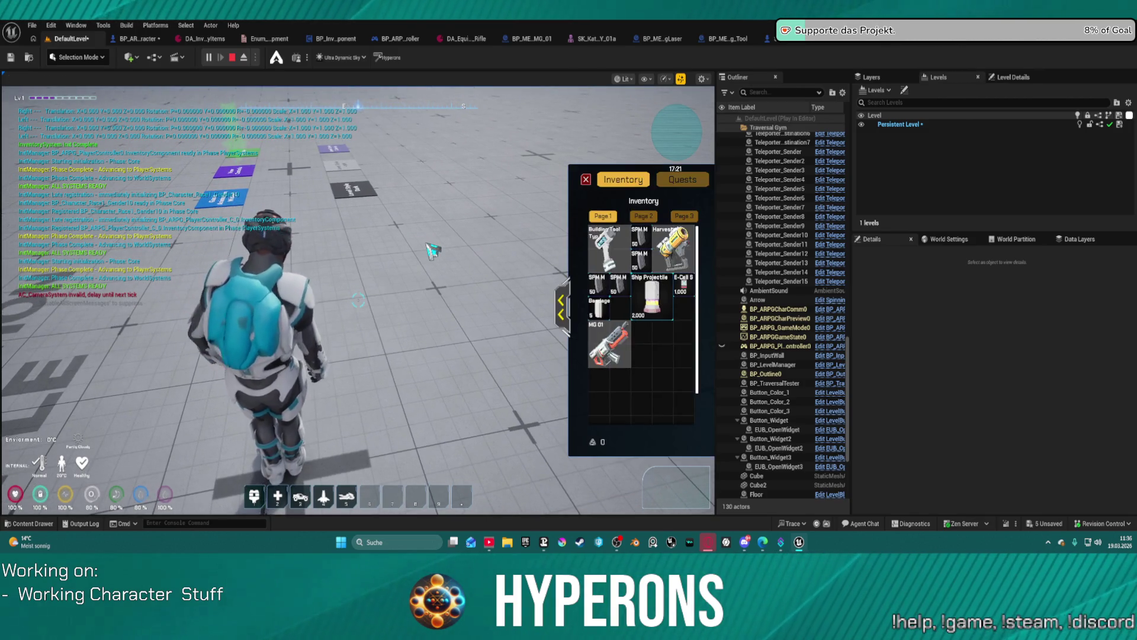
{"action": "key", "text": "F8"}
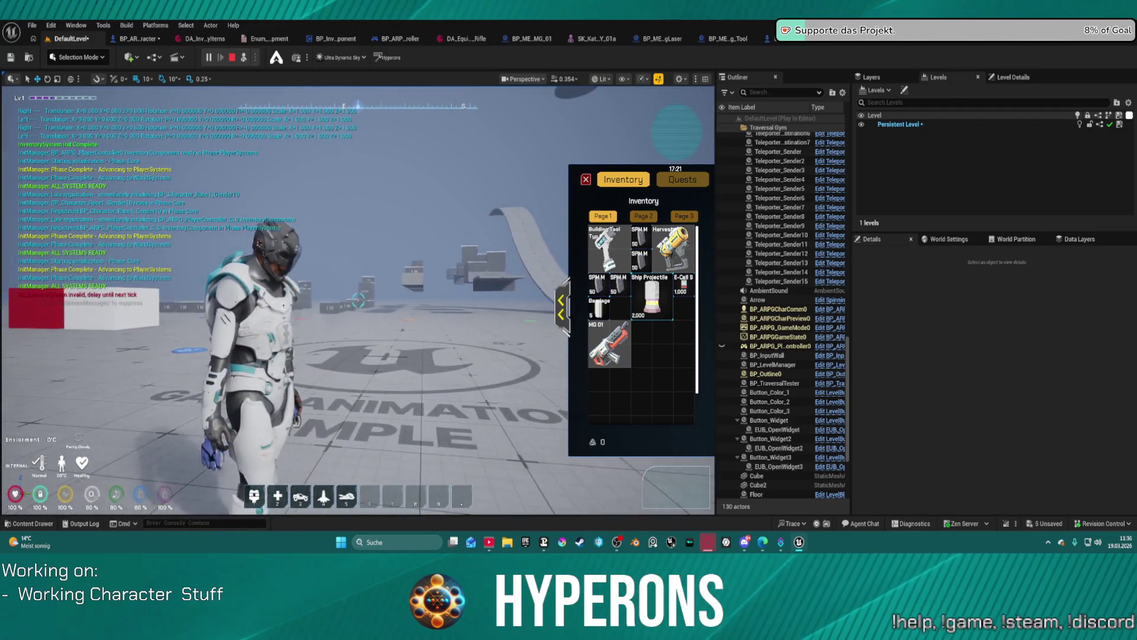
{"action": "scroll", "coordinate": [284, 296], "scroll_direction": "up", "scroll_amount": 3}
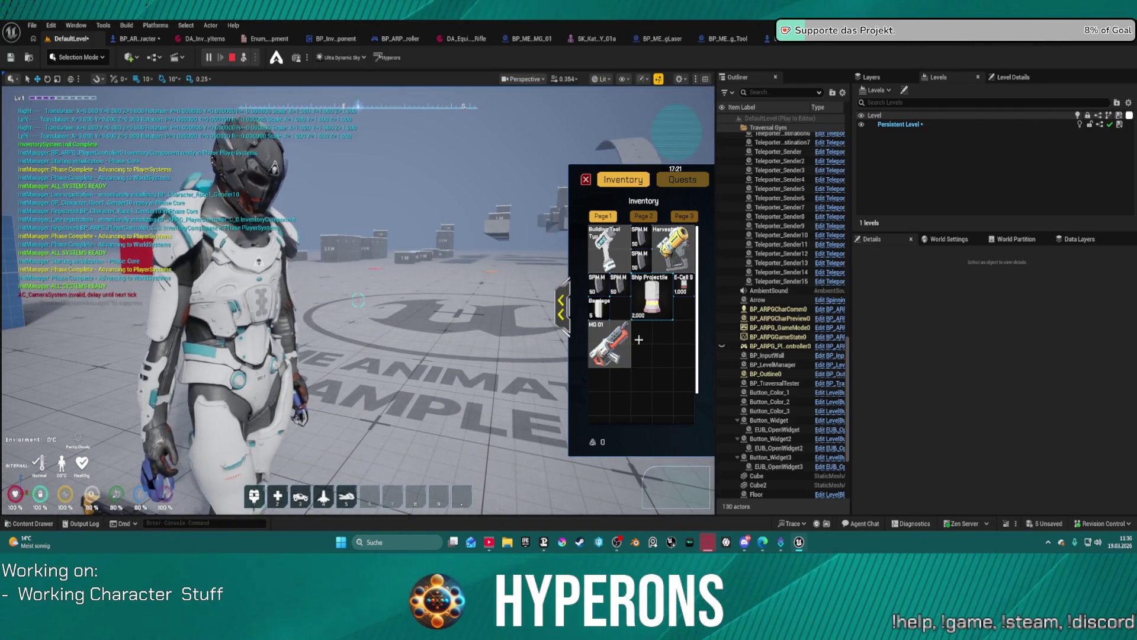
{"action": "double_click", "coordinate": [610, 344]}
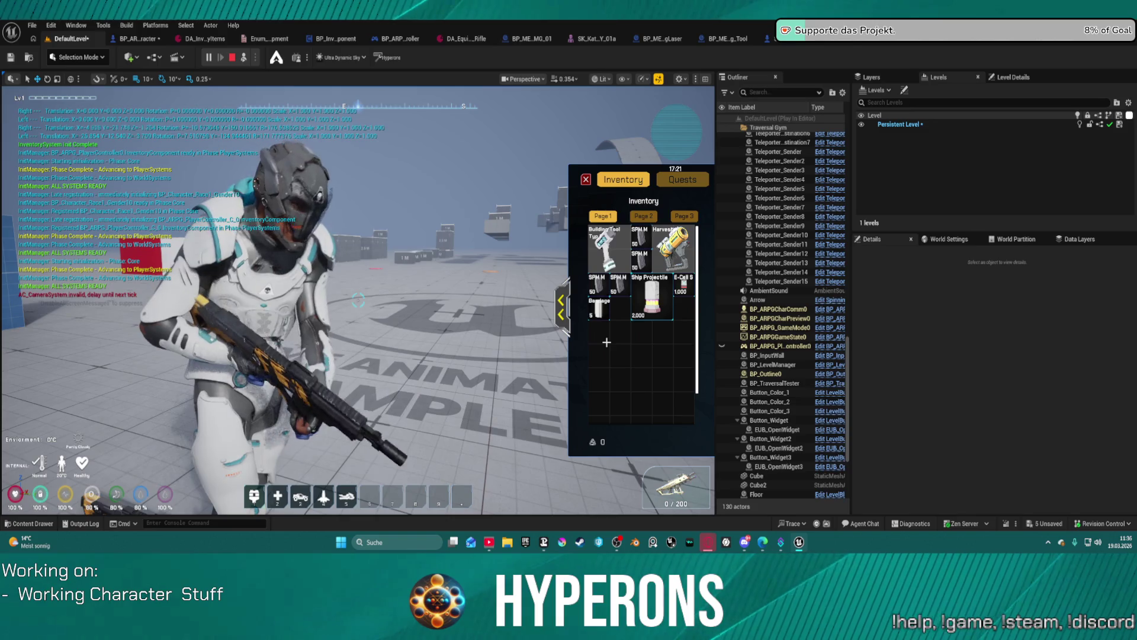
{"action": "double_click", "coordinate": [673, 249]}
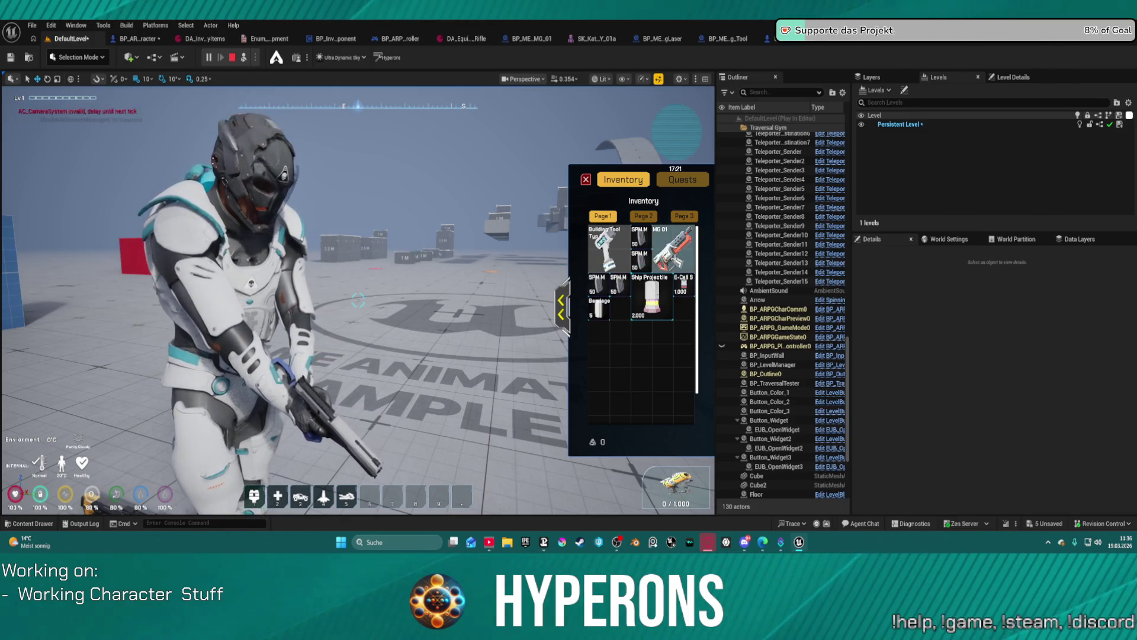
{"action": "double_click", "coordinate": [675, 249]}
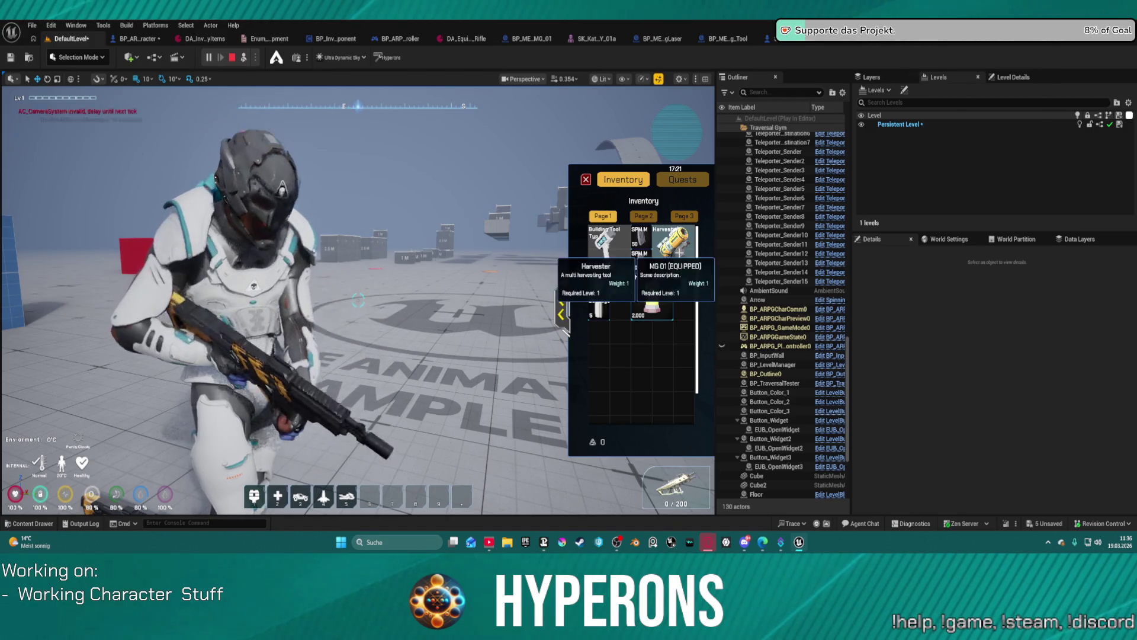
{"action": "key", "text": "Escape"}
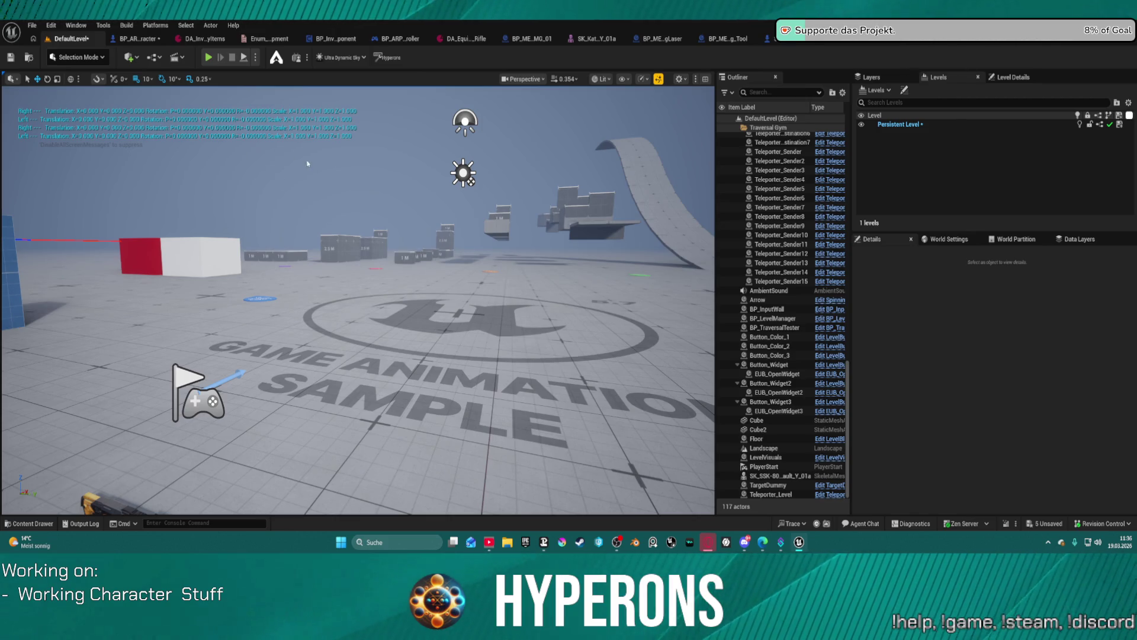
{"action": "mouse_move", "coordinate": [428, 157]}
{"action": "left_mouse_down"}
{"action": "mouse_move", "coordinate": [456, 124]}
{"action": "mouse_move", "coordinate": [438, 126]}
{"action": "left_mouse_up"}
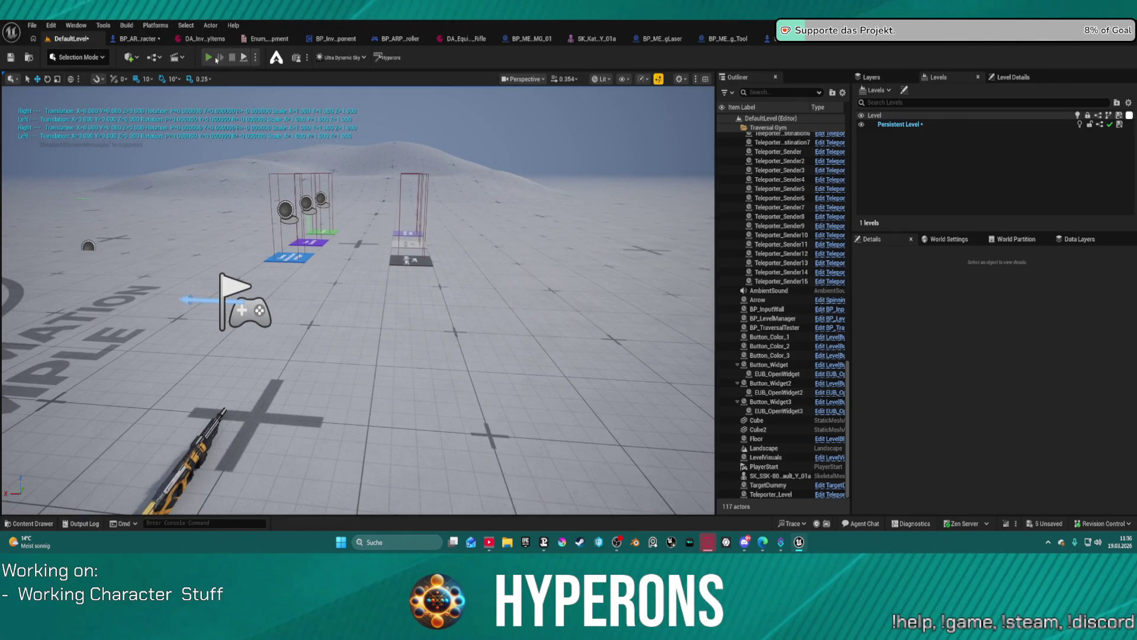
Run a play test equipping MG 01 then swapping to the Harvester, and stop the session
{"action": "left_click", "coordinate": [216, 58]}
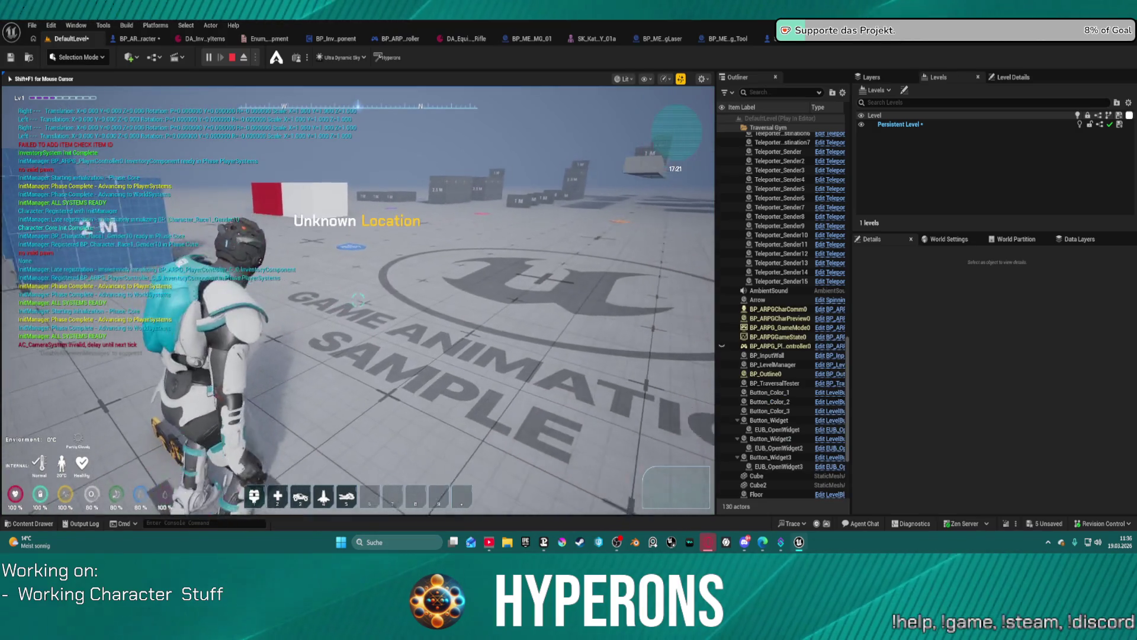
{"action": "key", "text": "i"}
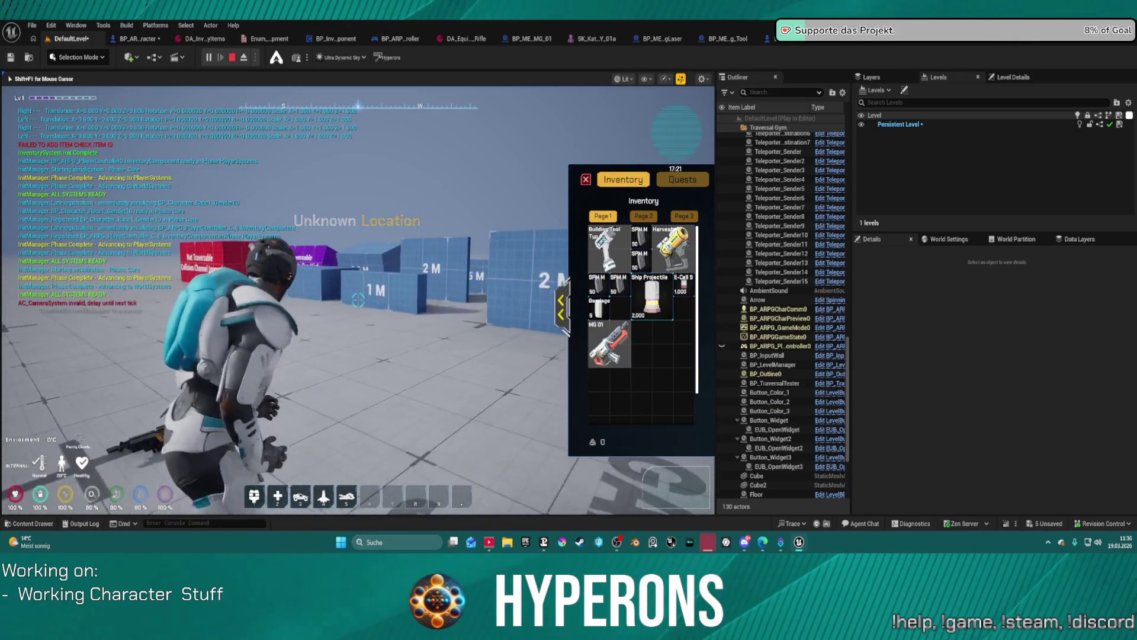
{"action": "left_click_drag", "start_coordinate": [390, 265], "coordinate": [237, 267]}
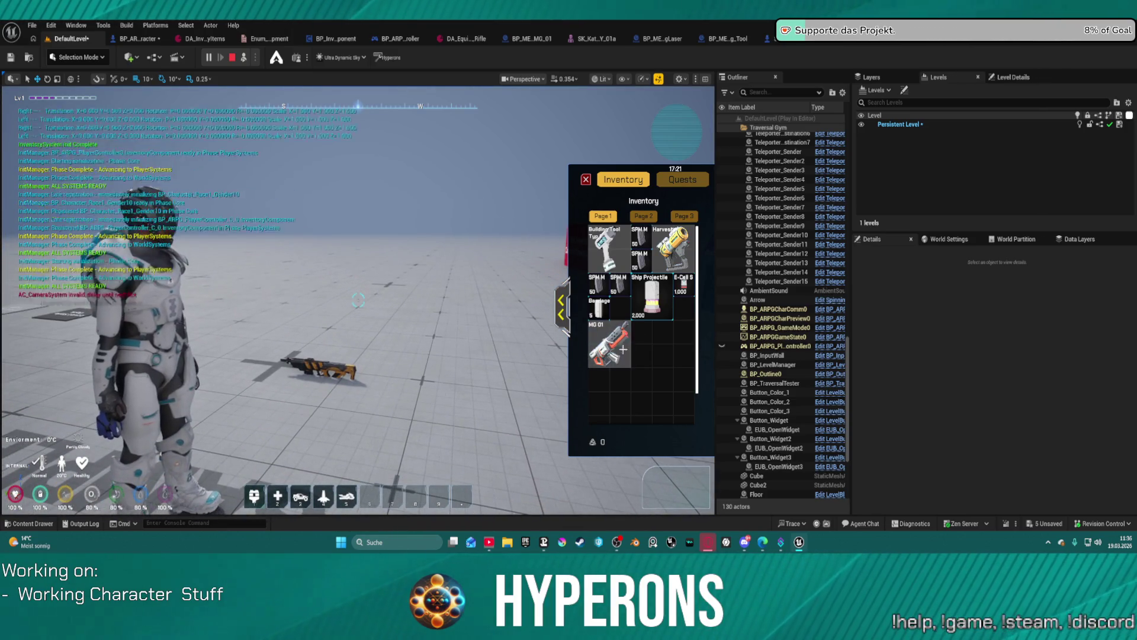
{"action": "double_click", "coordinate": [610, 344]}
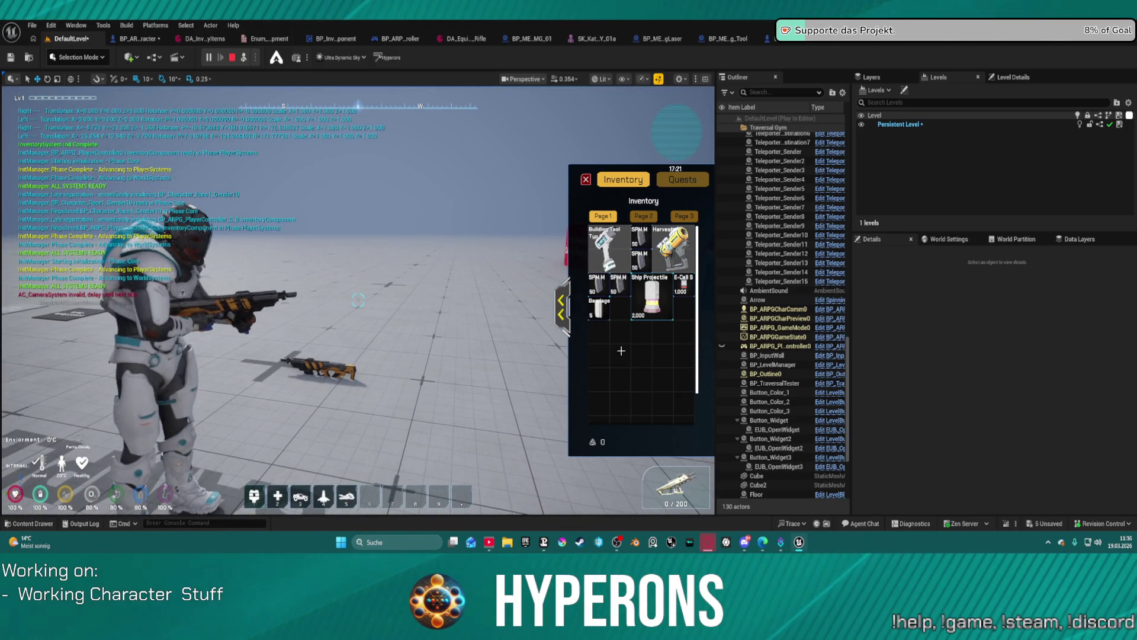
{"action": "double_click", "coordinate": [673, 249]}
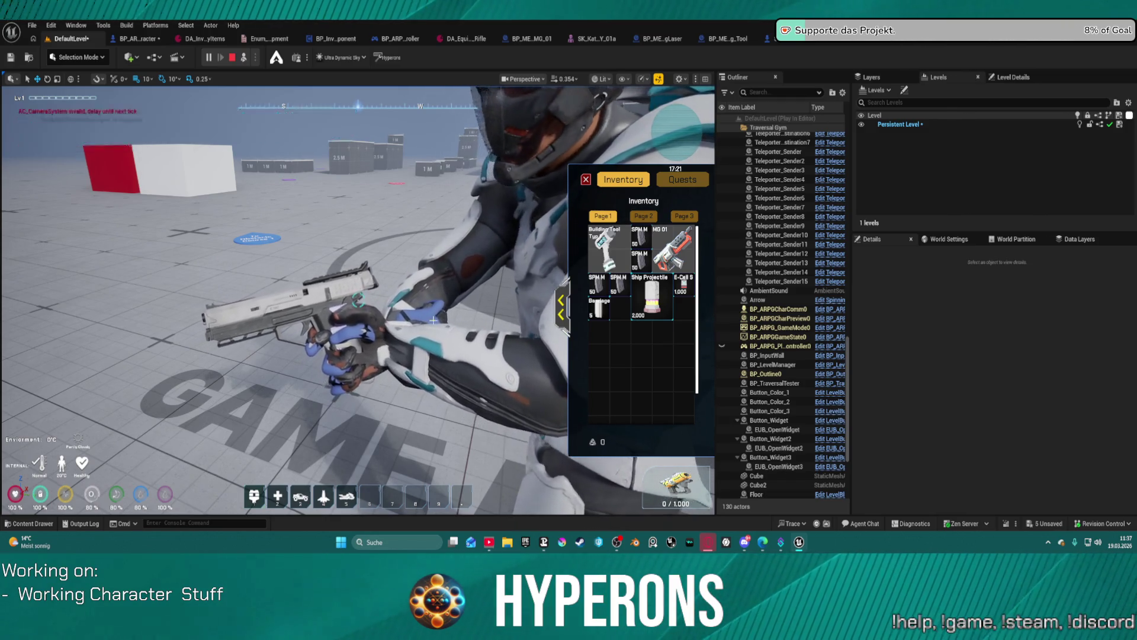
{"action": "left_click", "coordinate": [431, 318]}
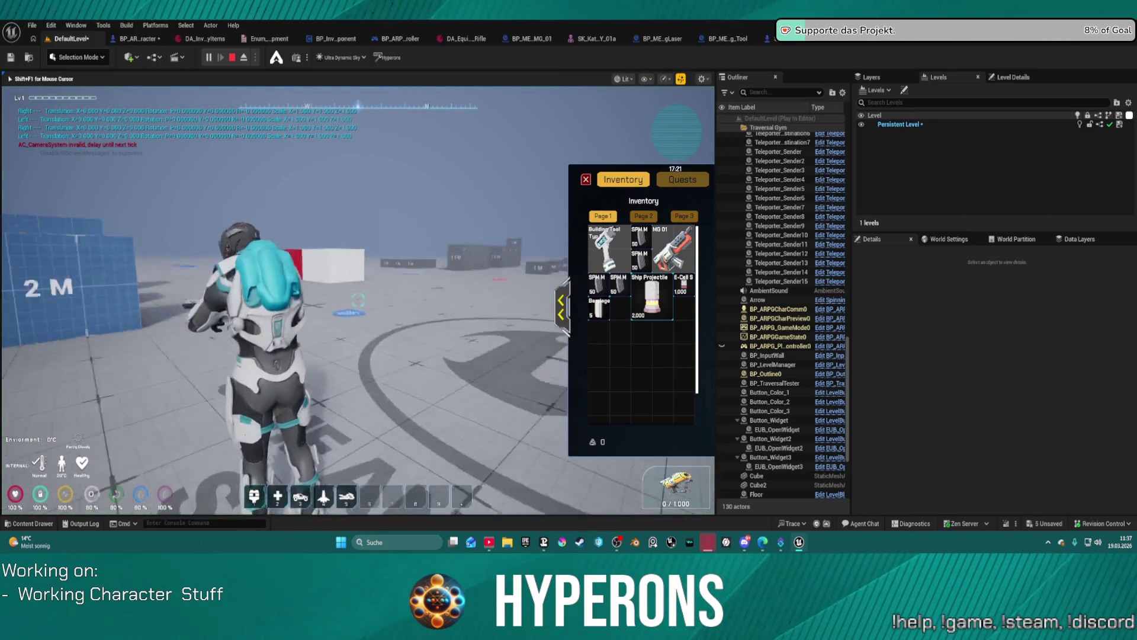
{"action": "key", "text": "Escape"}
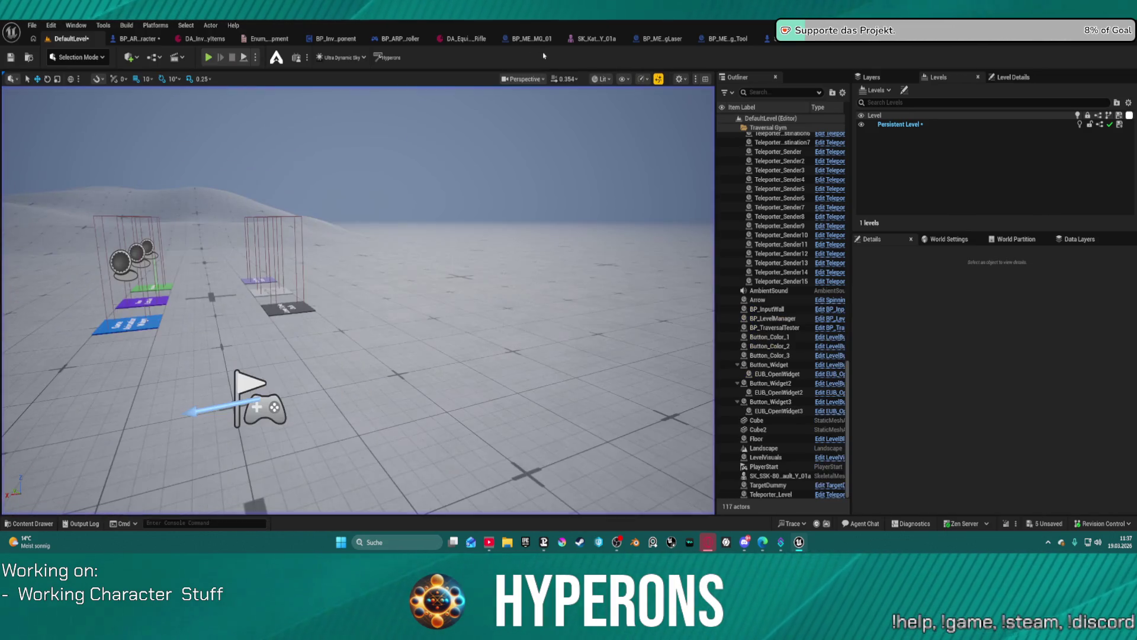
{"action": "left_click", "coordinate": [581, 40]}
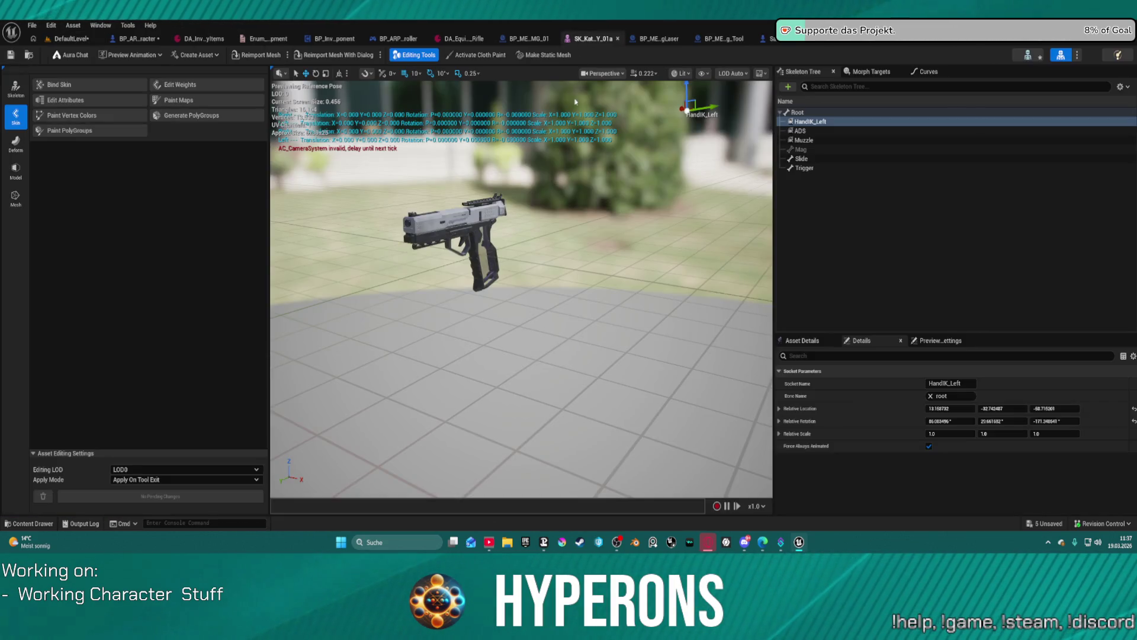
Drag the pistol's ADS socket to a new location, then start play in DefaultLevel
{"action": "left_click", "coordinate": [806, 140]}
{"action": "left_click", "coordinate": [810, 123]}
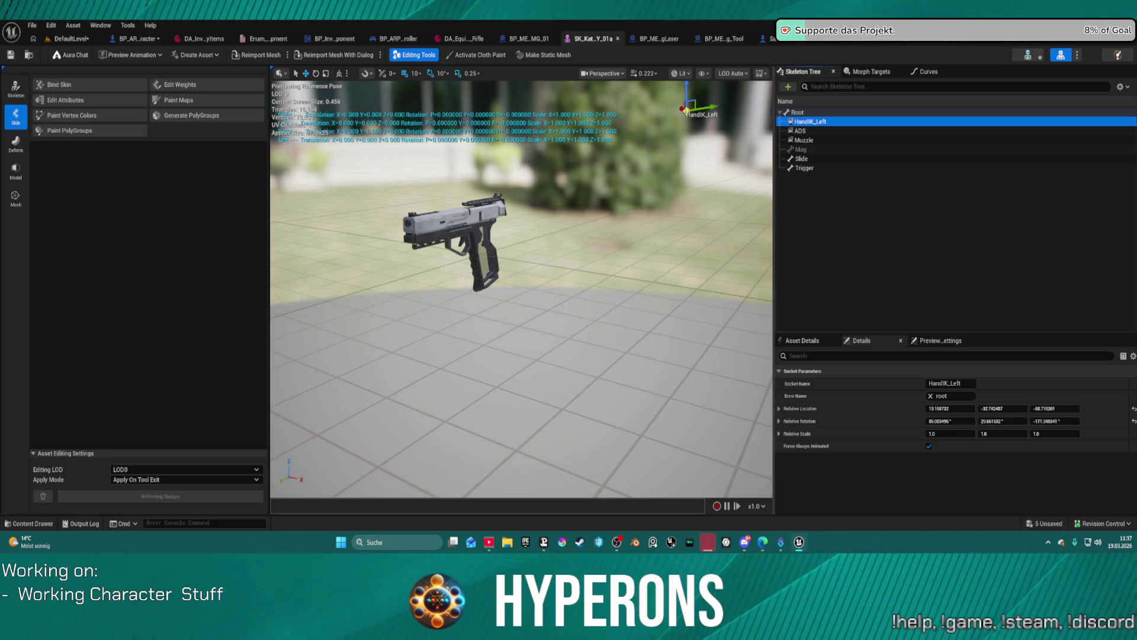
{"action": "left_click", "coordinate": [798, 130]}
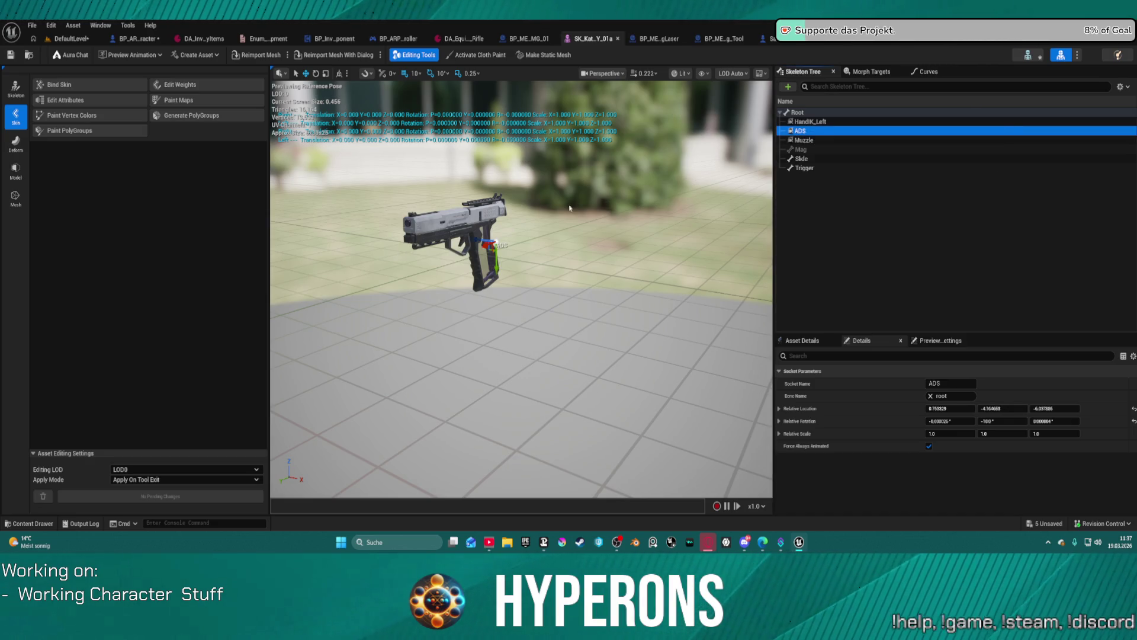
{"action": "mouse_move", "coordinate": [482, 239]}
{"action": "left_mouse_down"}
{"action": "mouse_move", "coordinate": [456, 254]}
{"action": "mouse_move", "coordinate": [437, 314]}
{"action": "mouse_move", "coordinate": [452, 309]}
{"action": "mouse_move", "coordinate": [435, 329]}
{"action": "mouse_move", "coordinate": [540, 362]}
{"action": "left_mouse_up"}
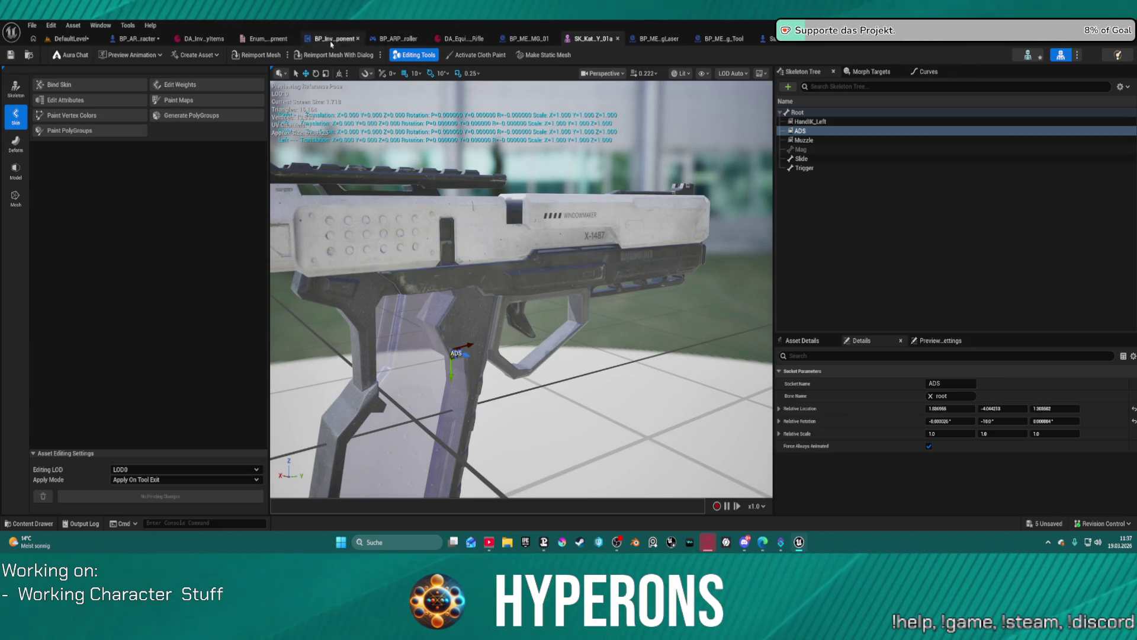
{"action": "left_click", "coordinate": [69, 40]}
{"action": "key", "text": "alt+p"}
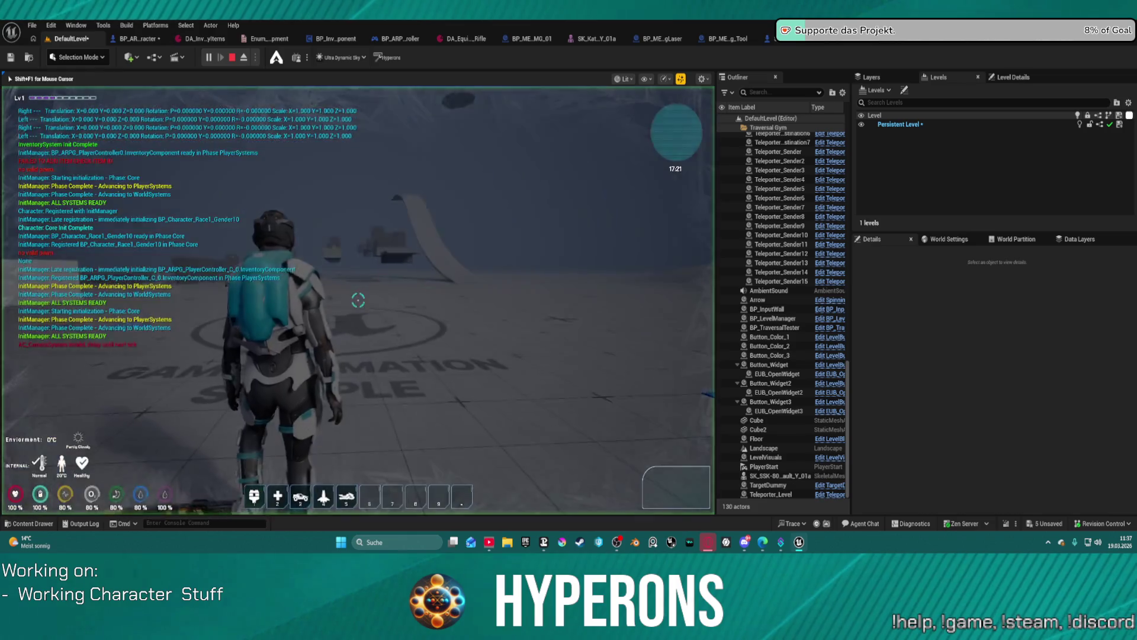
Equip the Harvester, aim the pistol, end play, and reopen the SK_Kat_Y_01a mesh editor
{"action": "key", "text": "i"}
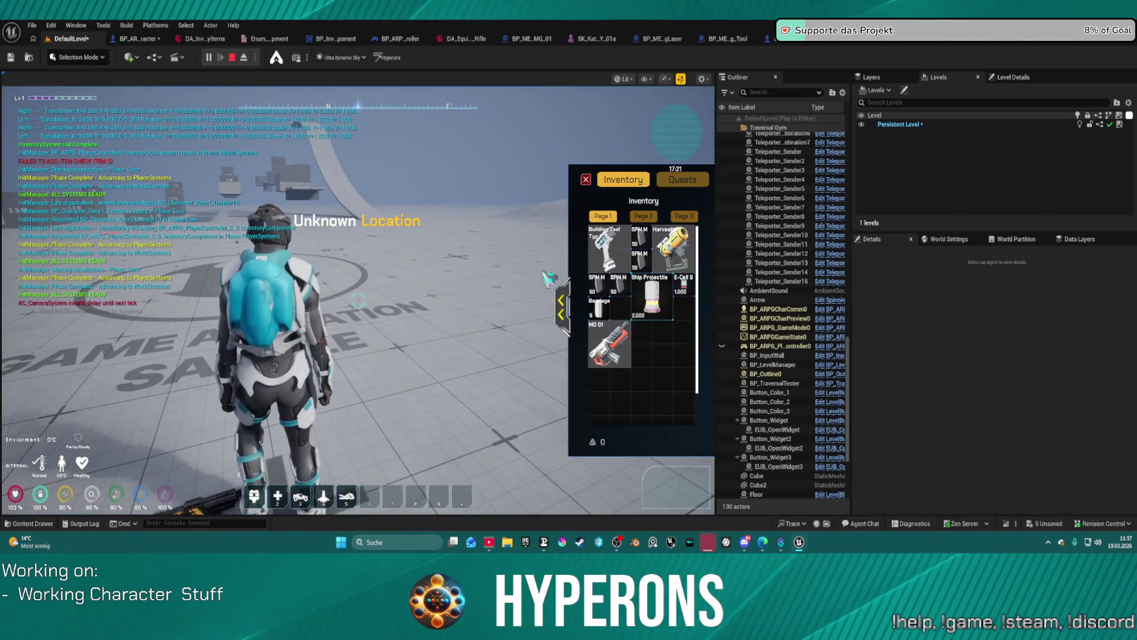
{"action": "mouse_move", "coordinate": [679, 251]}
{"action": "left_mouse_down"}
{"action": "mouse_move", "coordinate": [651, 350]}
{"action": "mouse_move", "coordinate": [675, 483]}
{"action": "left_mouse_up"}
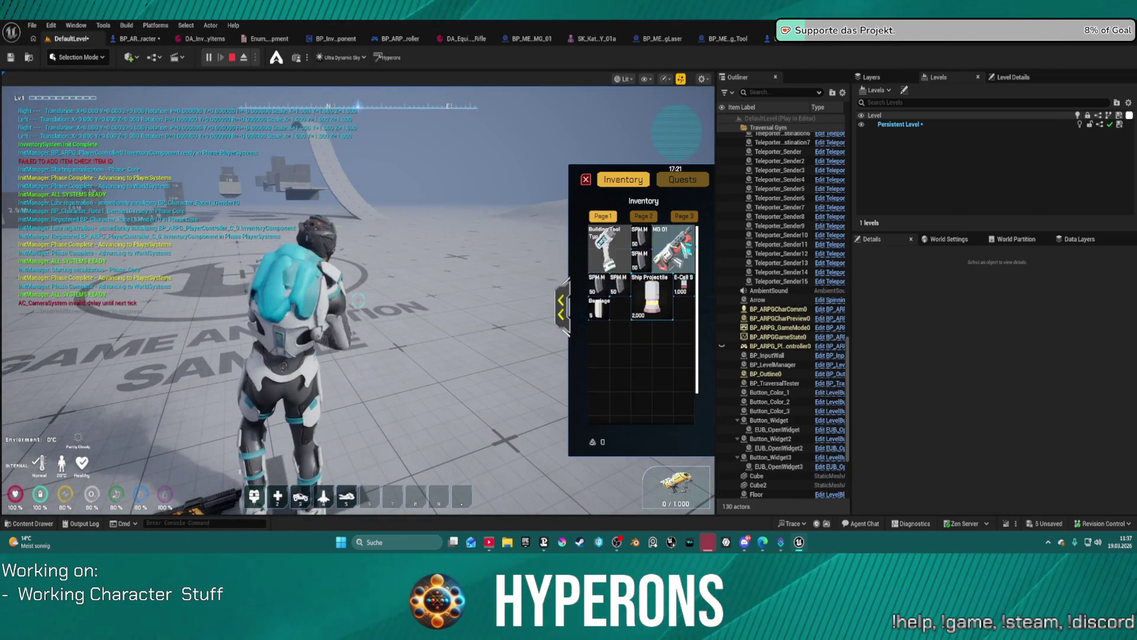
{"action": "right_click", "coordinate": [523, 290]}
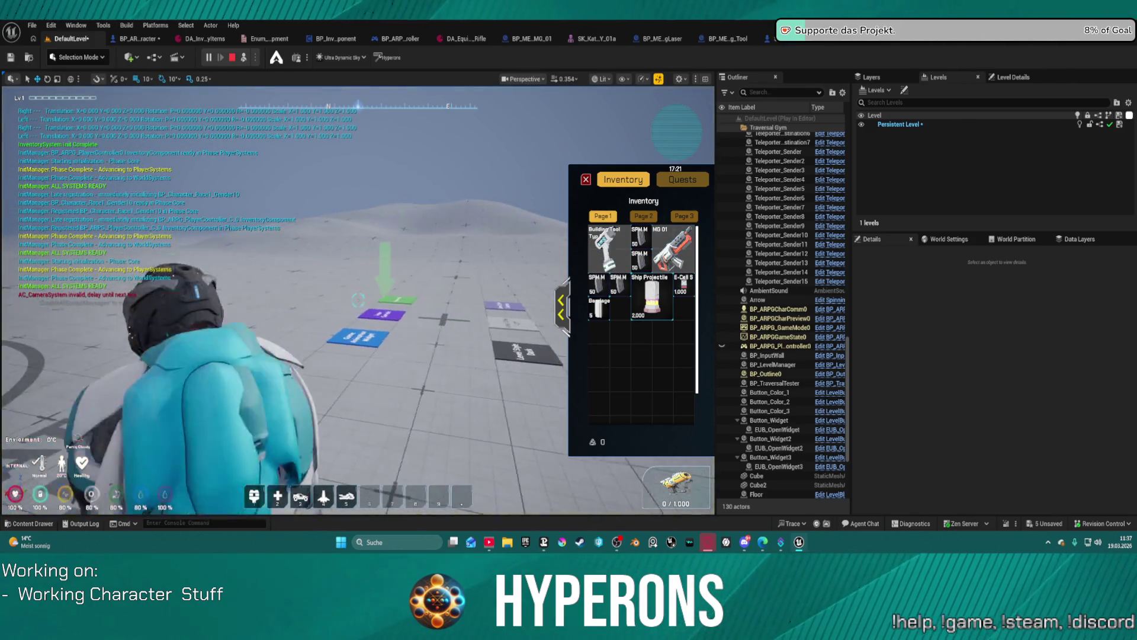
{"action": "mouse_move", "coordinate": [610, 311]}
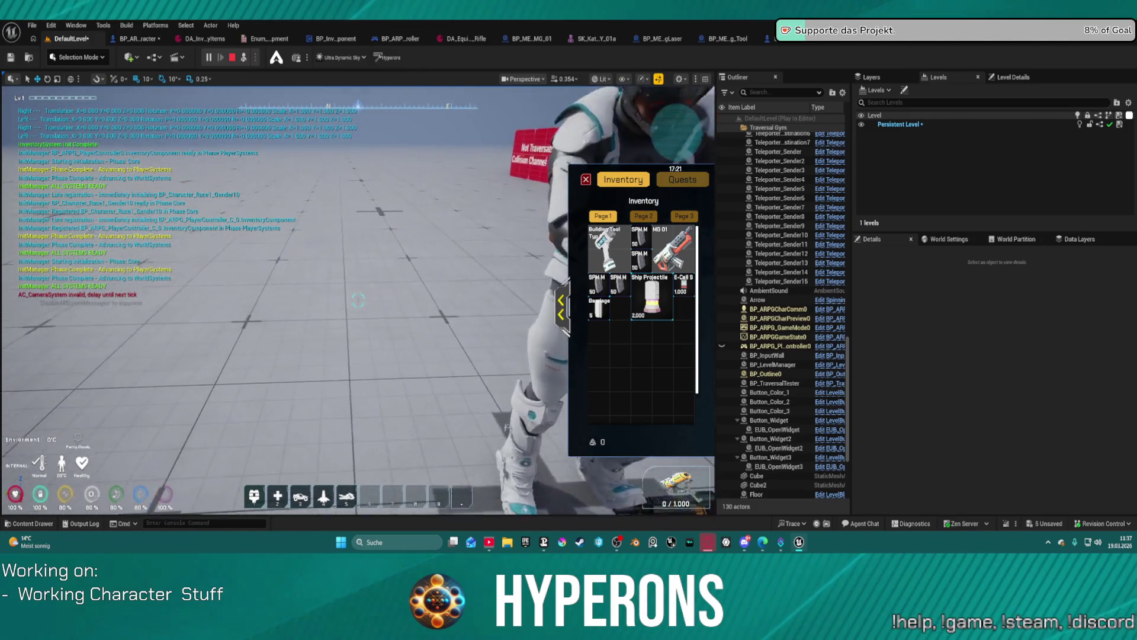
{"action": "right_click", "coordinate": [205, 142]}
{"action": "key", "text": "Escape"}
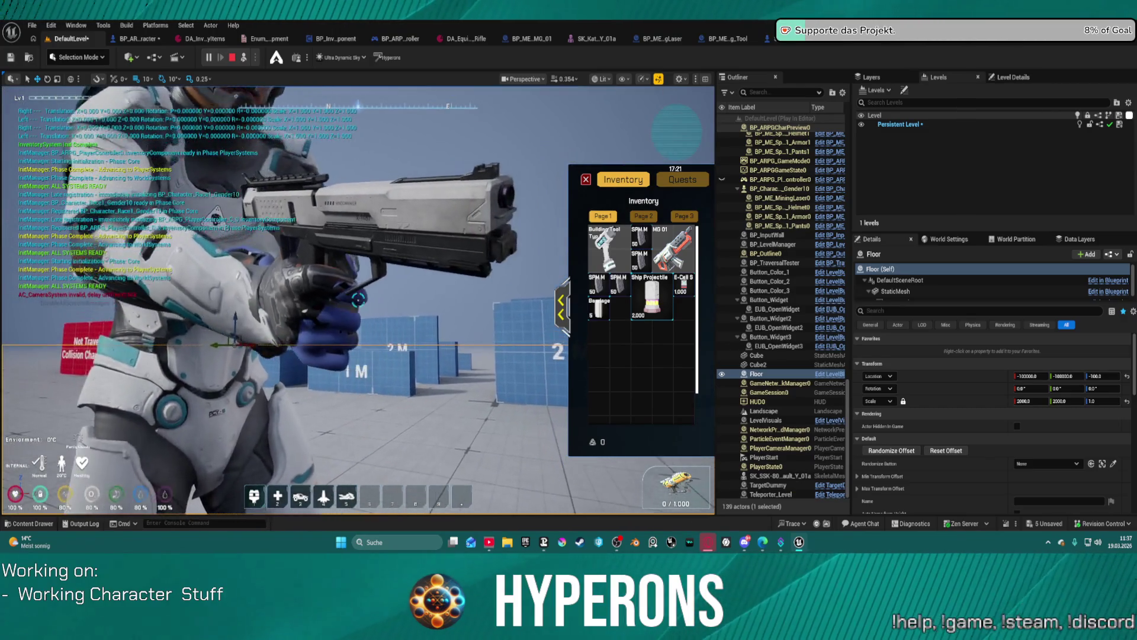
{"action": "key", "text": "Escape"}
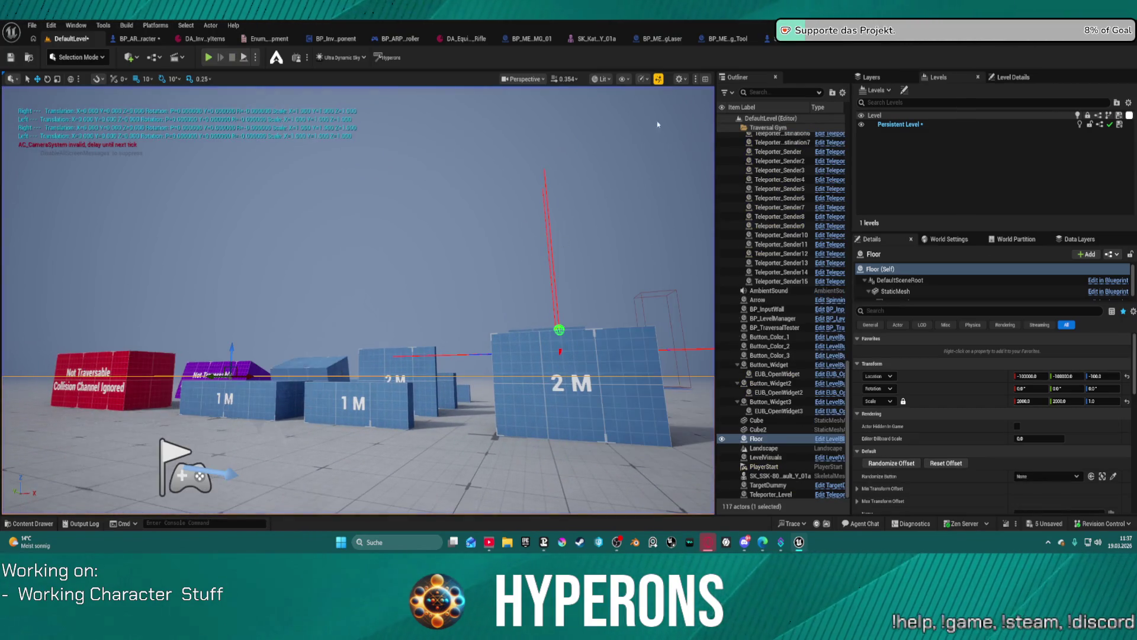
{"action": "left_click", "coordinate": [591, 42]}
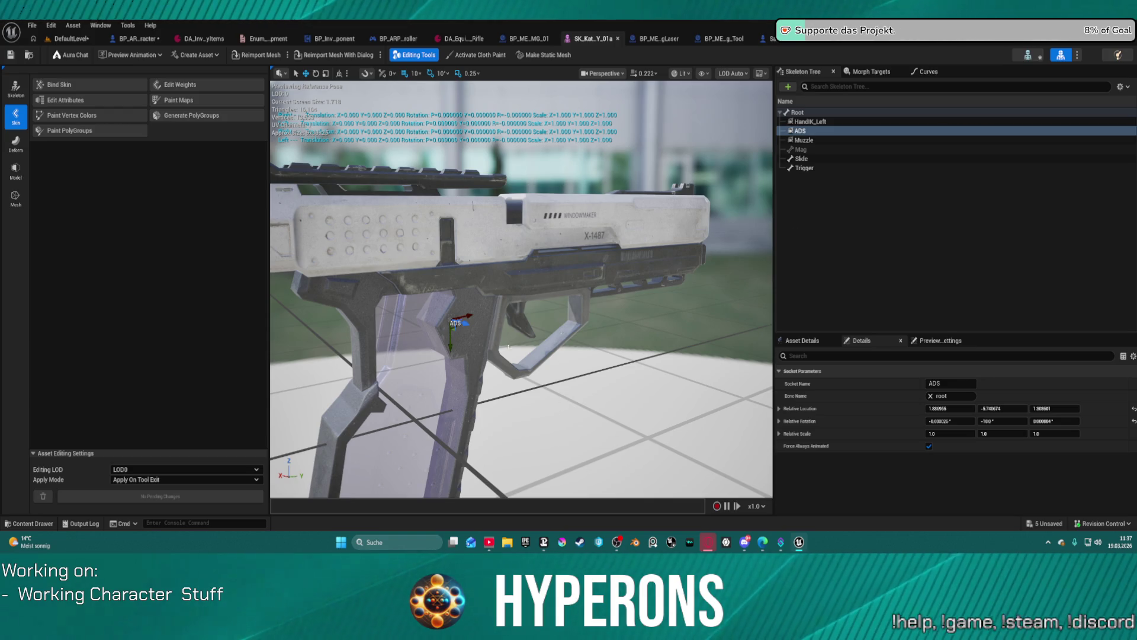
Start play in DefaultLevel and equip then unequip MG 01 from the inventory
{"action": "left_click", "coordinate": [80, 42]}
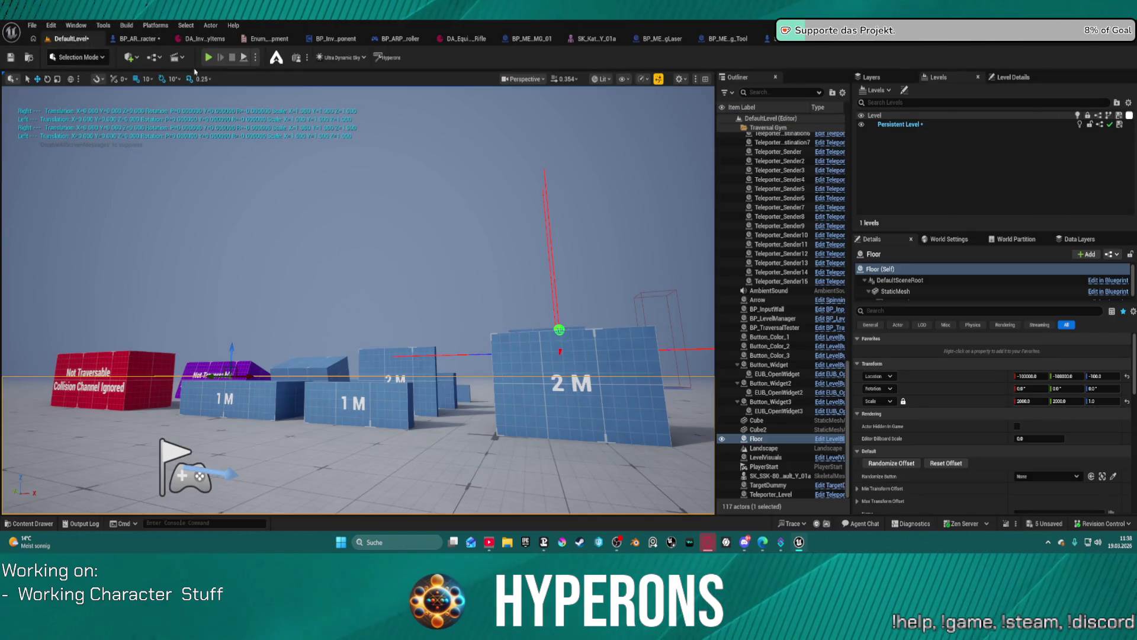
{"action": "key", "text": "alt+p"}
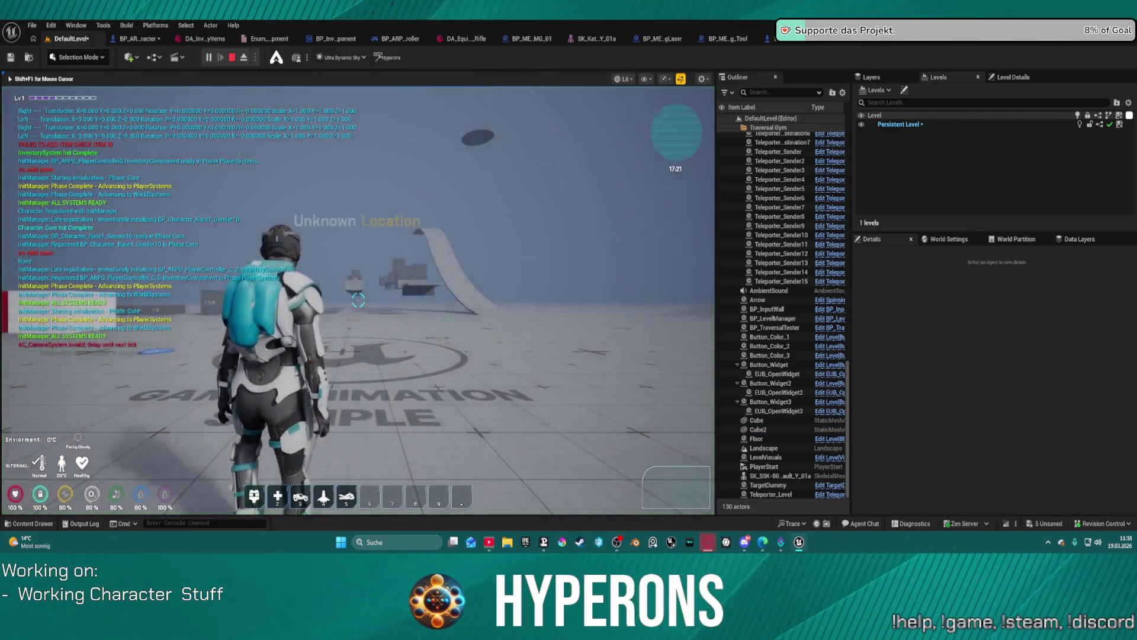
{"action": "key", "text": "i"}
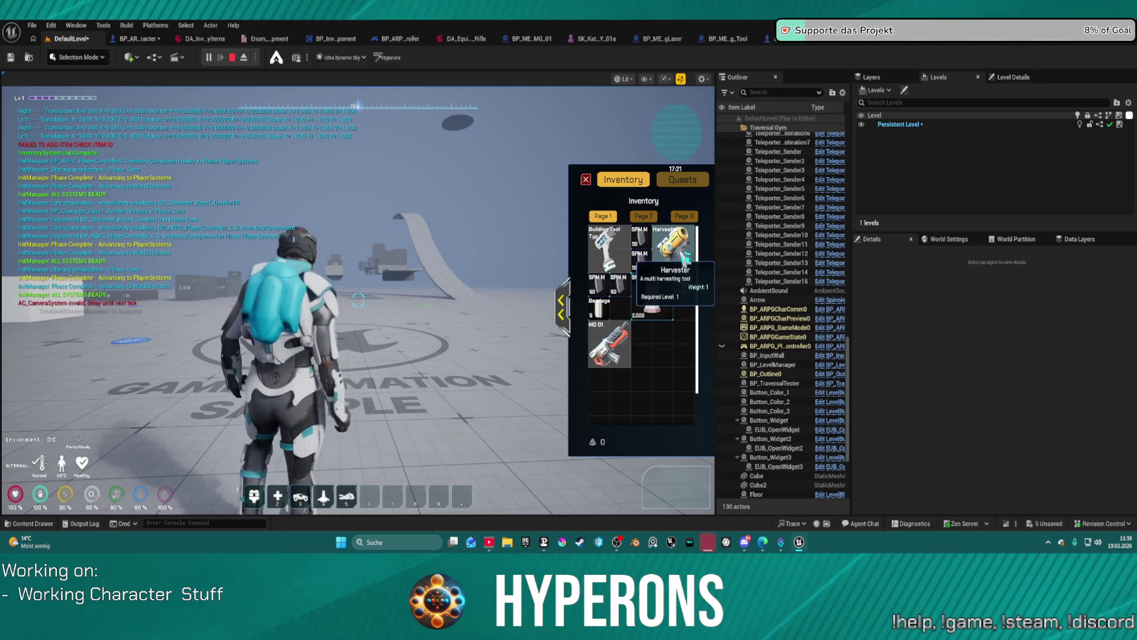
{"action": "right_click", "coordinate": [609, 343]}
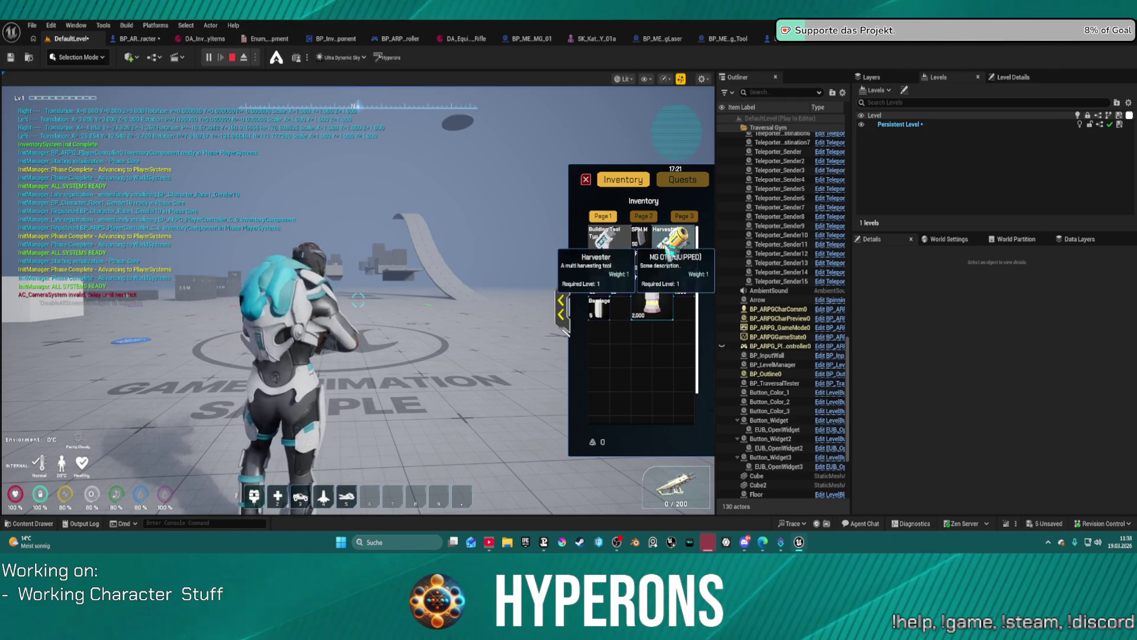
{"action": "right_click", "coordinate": [669, 251]}
{"action": "key", "text": "i"}
{"action": "key", "text": "i"}
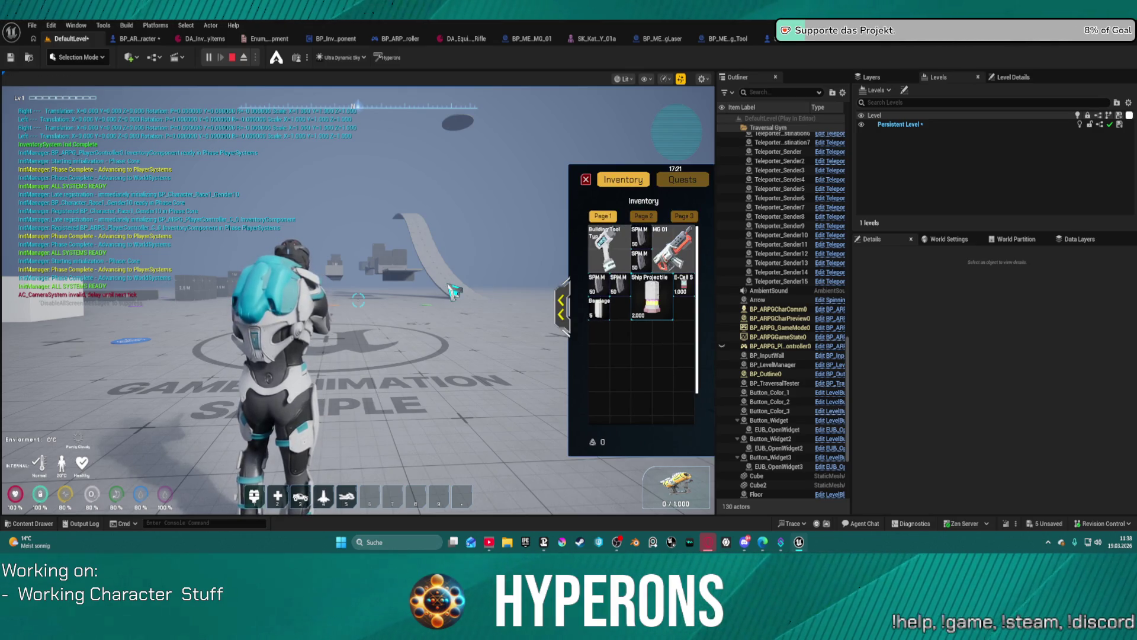
Eject from the player, inspect the held pistol and character, then stop play
{"action": "key", "text": "F8"}
{"action": "left_click", "coordinate": [453, 291]}
{"action": "mouse_move", "coordinate": [453, 290]}
{"action": "left_mouse_down"}
{"action": "mouse_move", "coordinate": [431, 220]}
{"action": "mouse_move", "coordinate": [403, 237]}
{"action": "mouse_move", "coordinate": [438, 225]}
{"action": "left_mouse_up"}
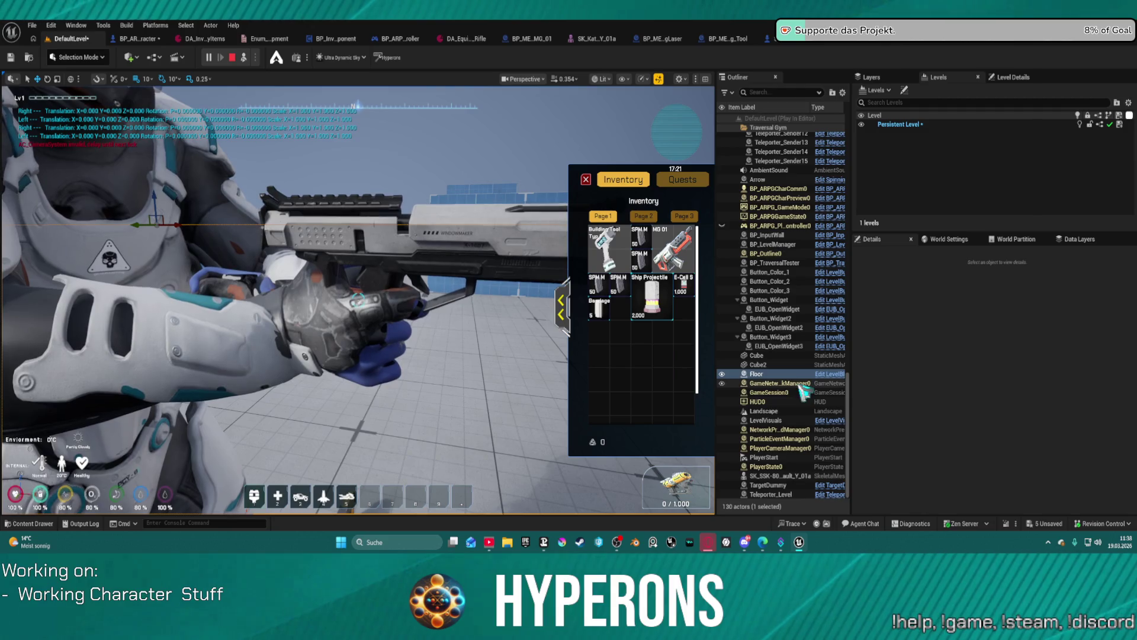
{"action": "scroll", "coordinate": [812, 342], "scroll_direction": "up", "scroll_amount": 10}
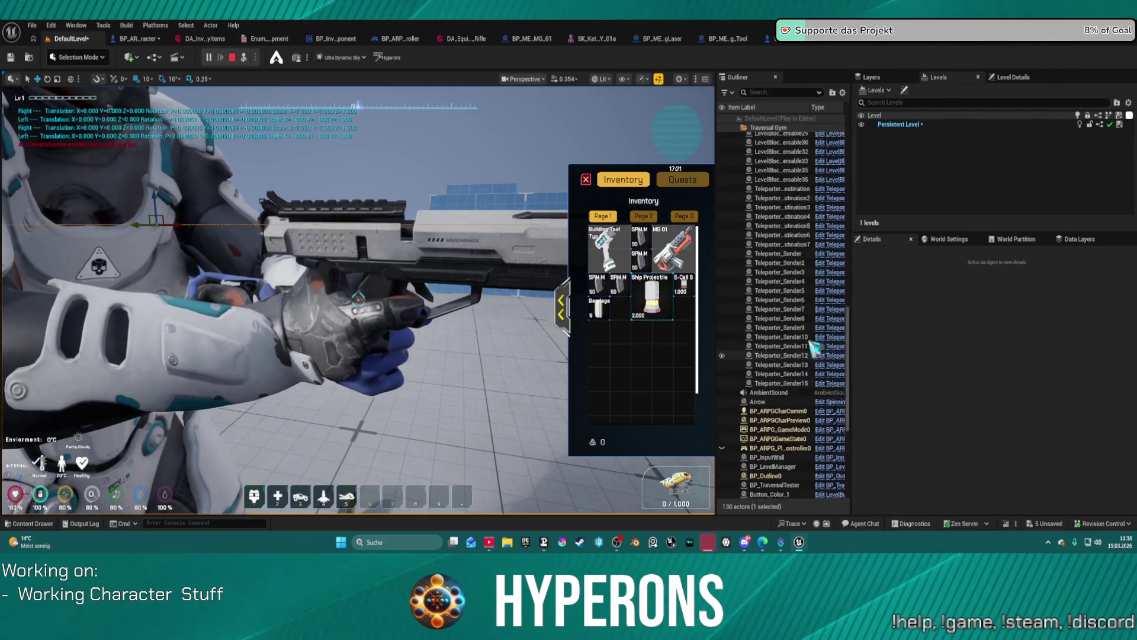
{"action": "left_click", "coordinate": [205, 188]}
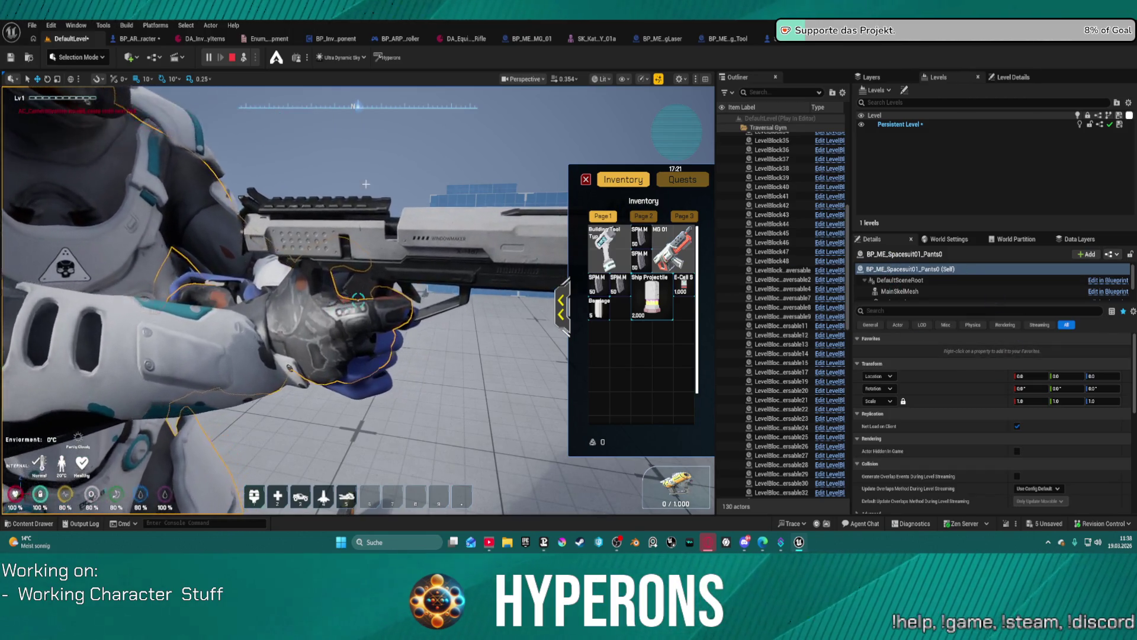
{"action": "left_click", "coordinate": [232, 58]}
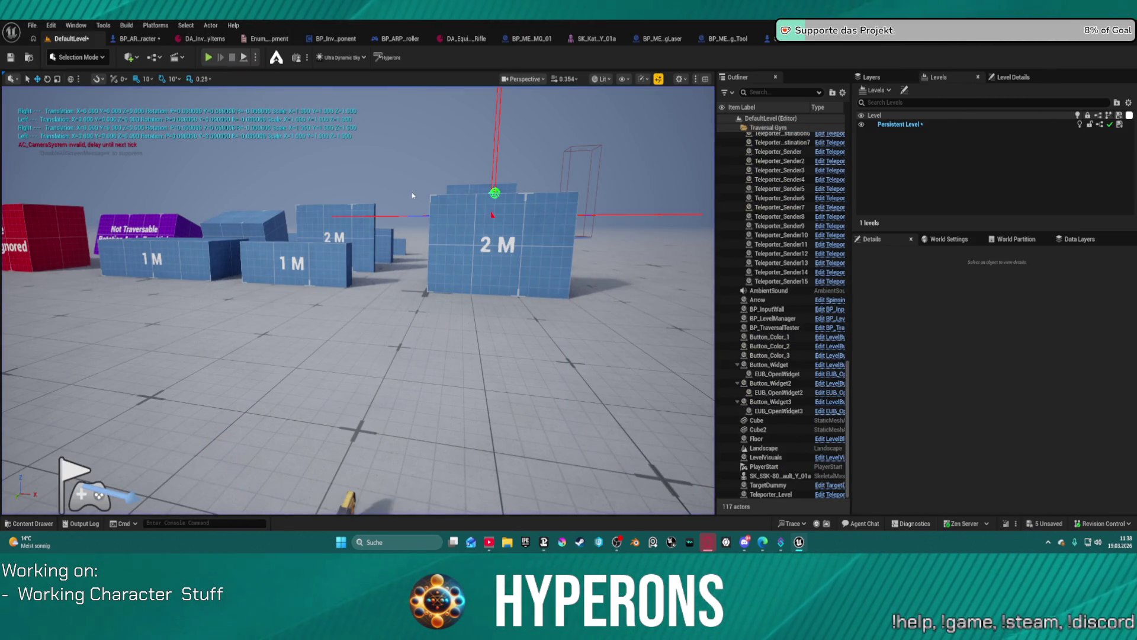
Save all, then review BP_ARPG_Character's SkeletalMesh_FP, SkeletalMesh and SkeletalMesh_TP component settings
{"action": "key", "text": "ctrl+shift+s"}
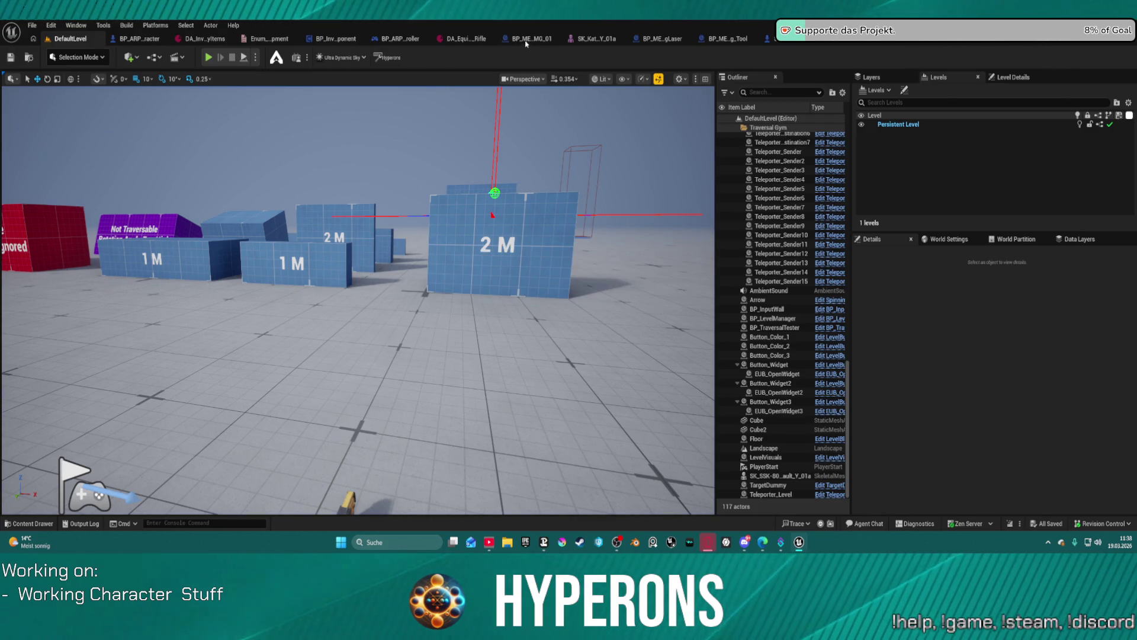
{"action": "left_click", "coordinate": [138, 39]}
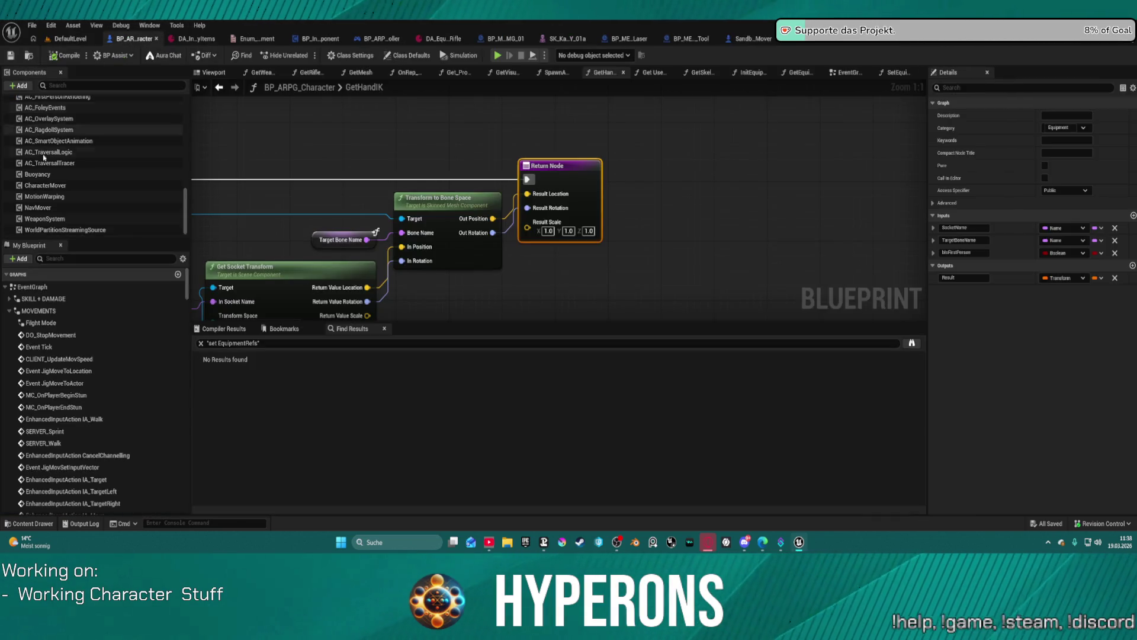
{"action": "scroll", "coordinate": [38, 144], "scroll_direction": "up", "scroll_amount": 10}
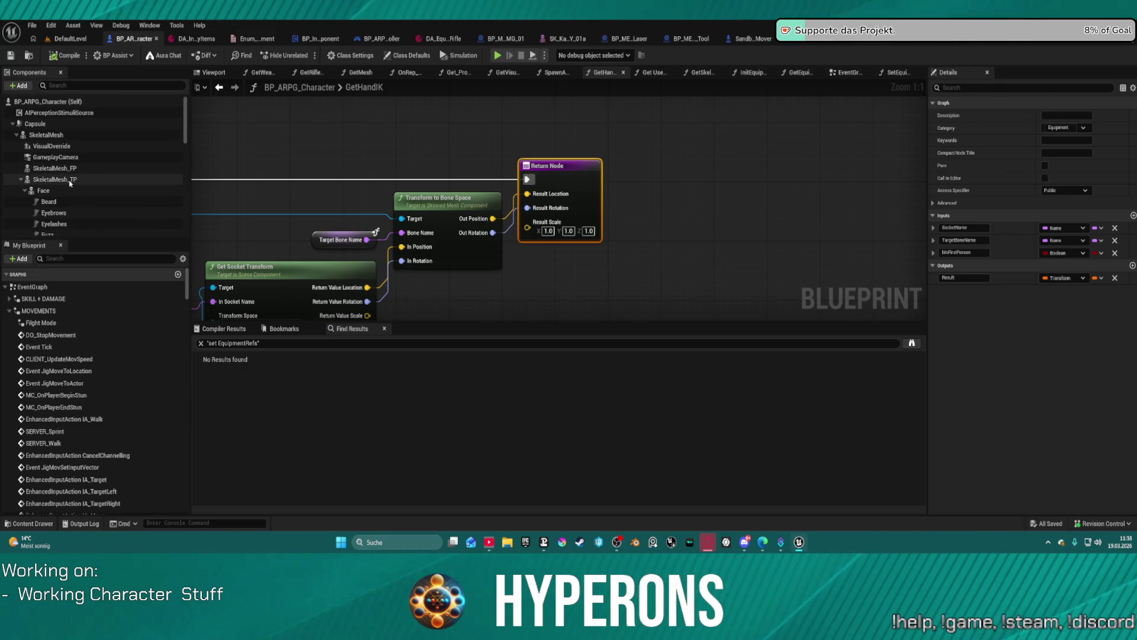
{"action": "left_click", "coordinate": [72, 170]}
{"action": "scroll", "coordinate": [1015, 287], "scroll_direction": "down", "scroll_amount": 15}
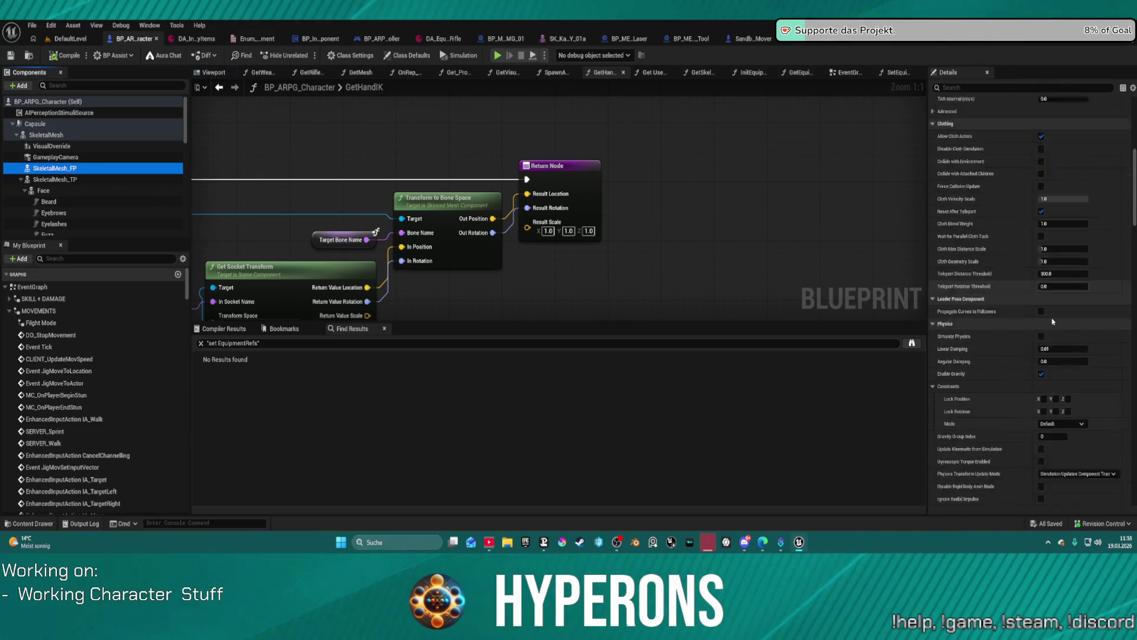
{"action": "scroll", "coordinate": [1053, 319], "scroll_direction": "down", "scroll_amount": 10}
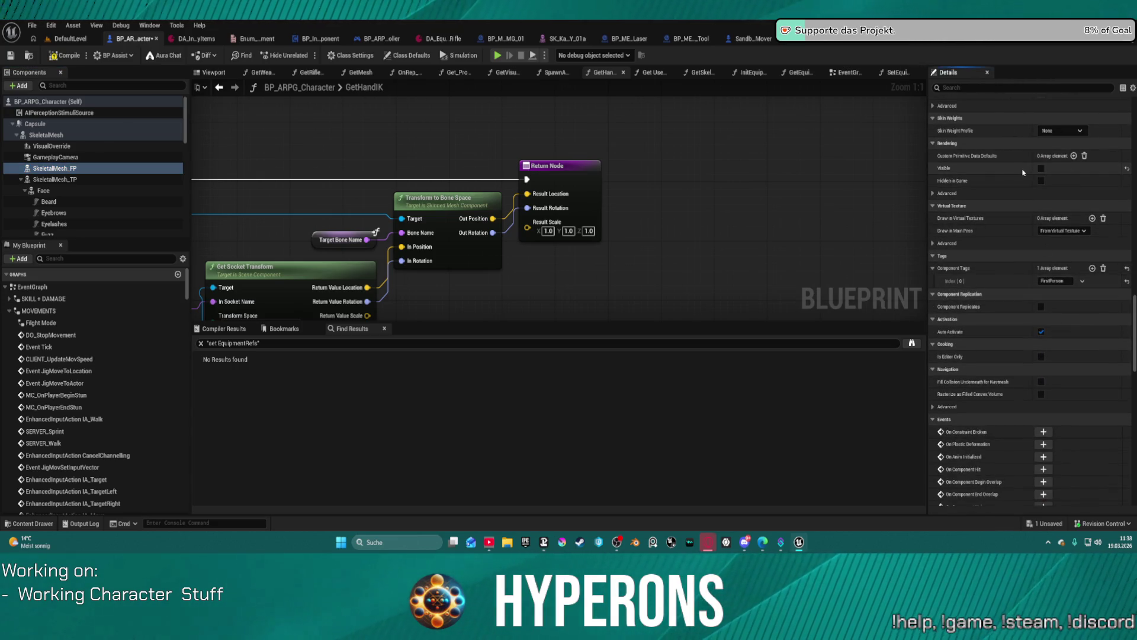
{"action": "left_click", "coordinate": [46, 135]}
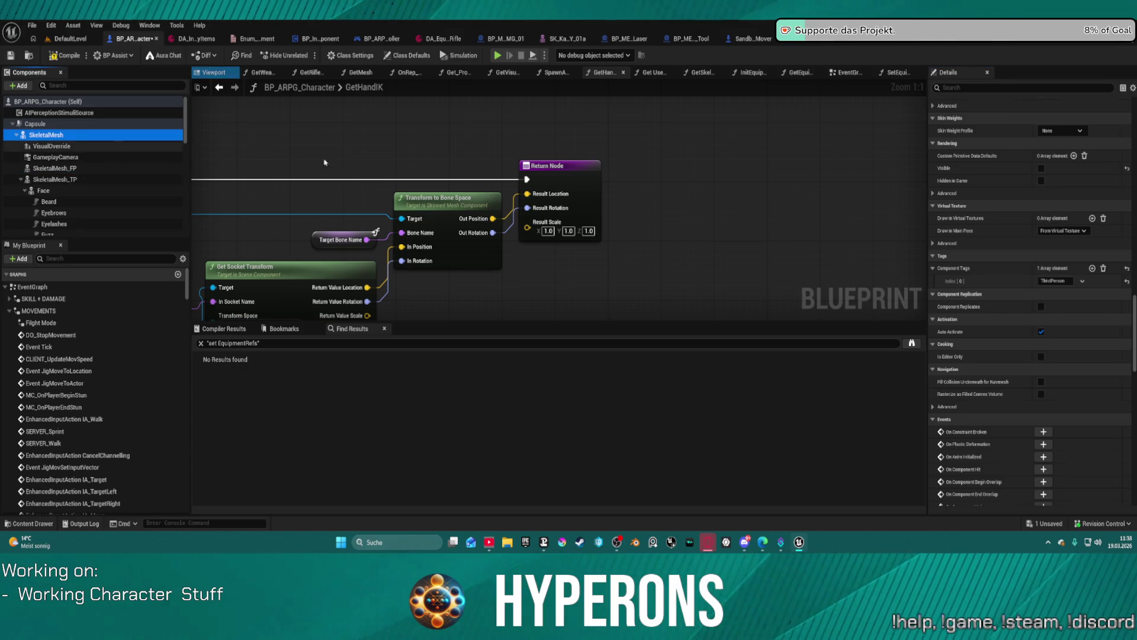
{"action": "left_click", "coordinate": [70, 180]}
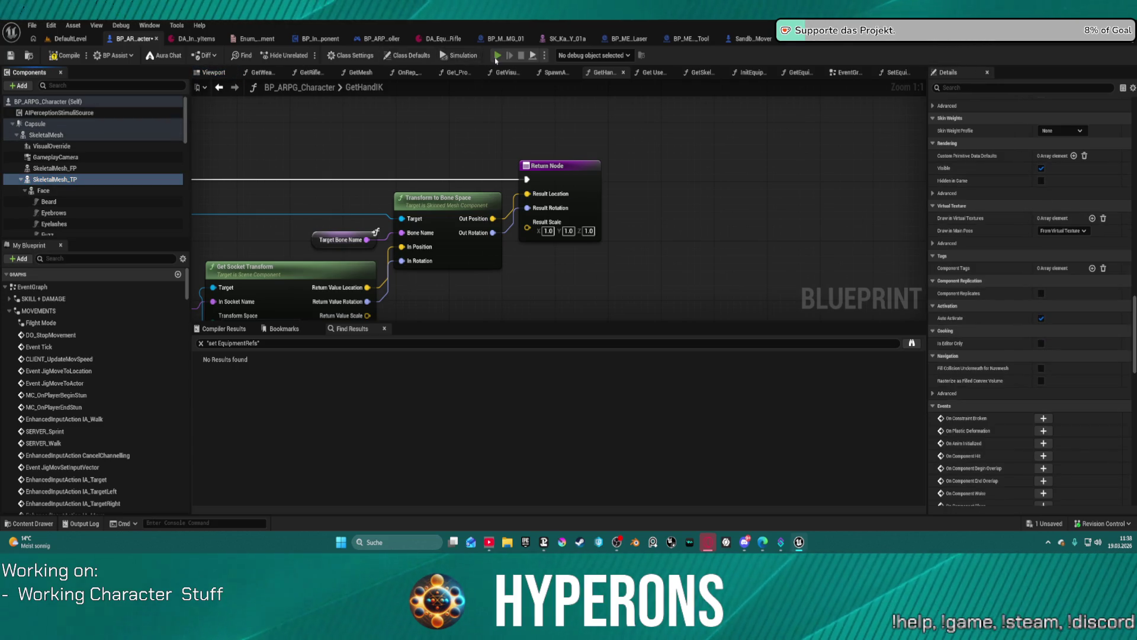
Compile the character blueprint and equip the Harvester in a standalone game run
{"action": "key", "text": "F7"}
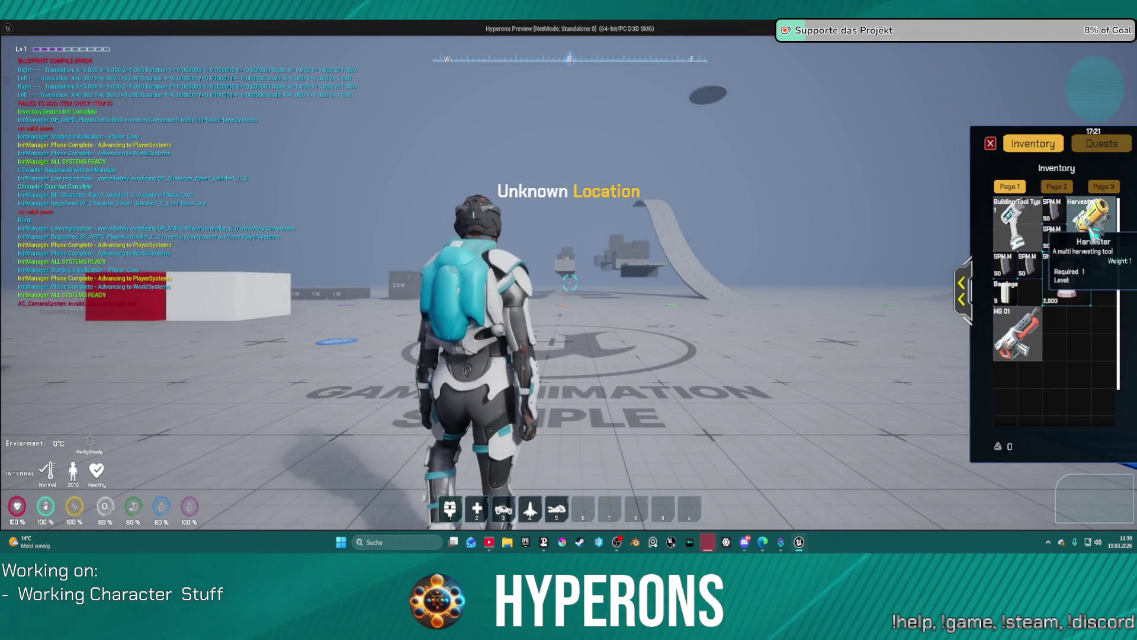
{"action": "left_click", "coordinate": [1089, 235]}
{"action": "left_click_drag", "start_coordinate": [687, 321], "coordinate": [716, 426]}
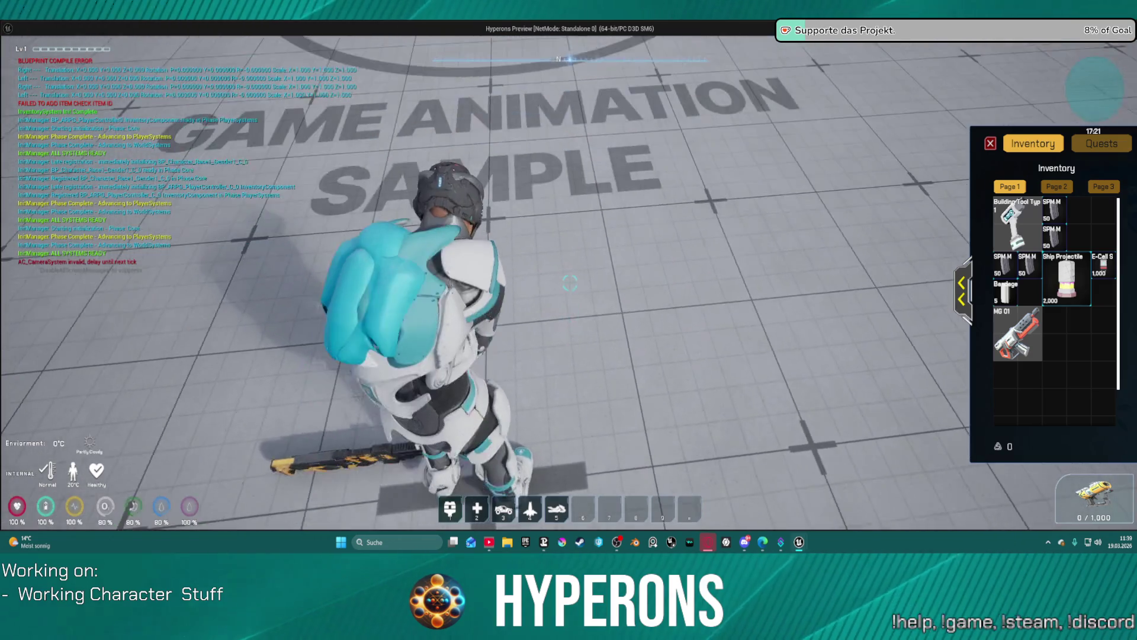
{"action": "key", "text": "Escape"}
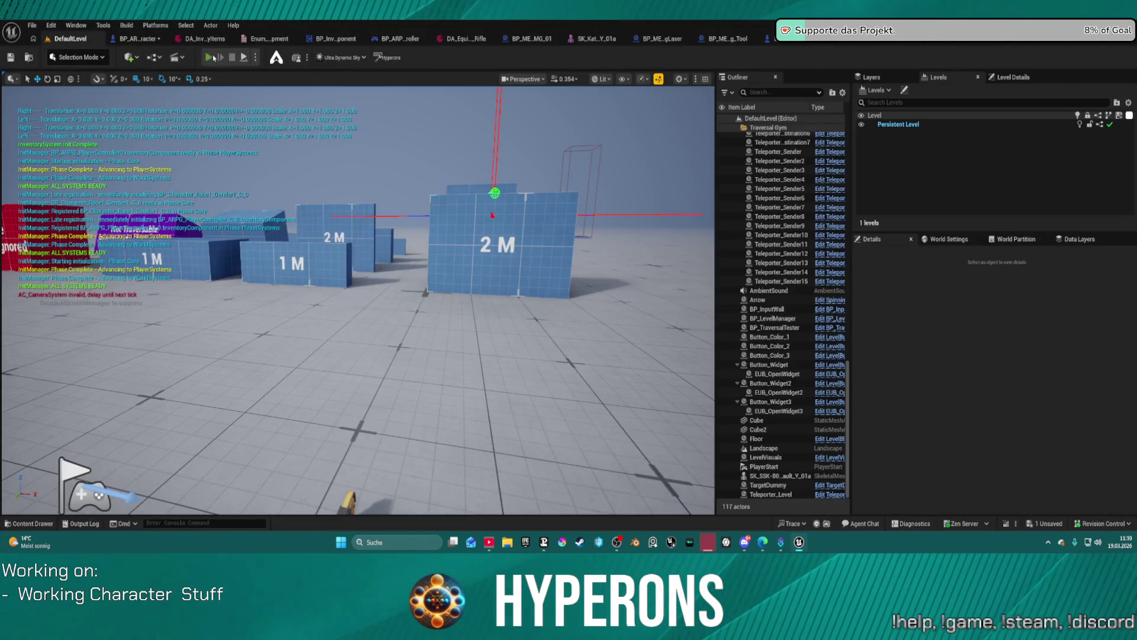
Play in editor, equip the Harvester, eject to inspect the held pistol, then reopen its skeletal mesh
{"action": "key", "text": "alt+p"}
{"action": "key", "text": "i"}
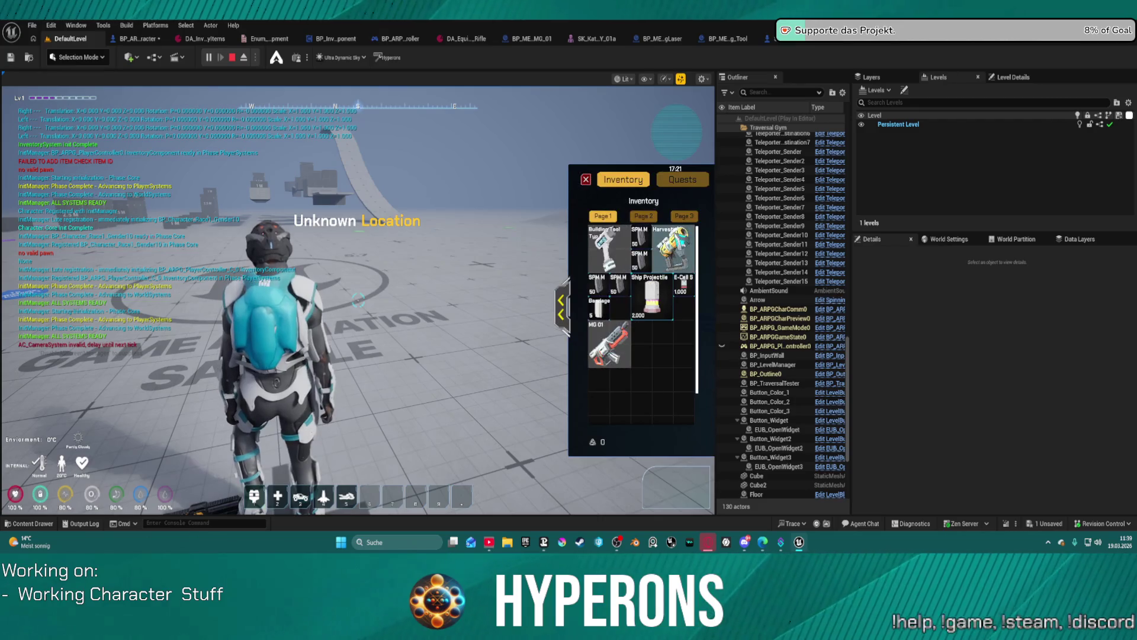
{"action": "left_click", "coordinate": [688, 240]}
{"action": "key", "text": "F8"}
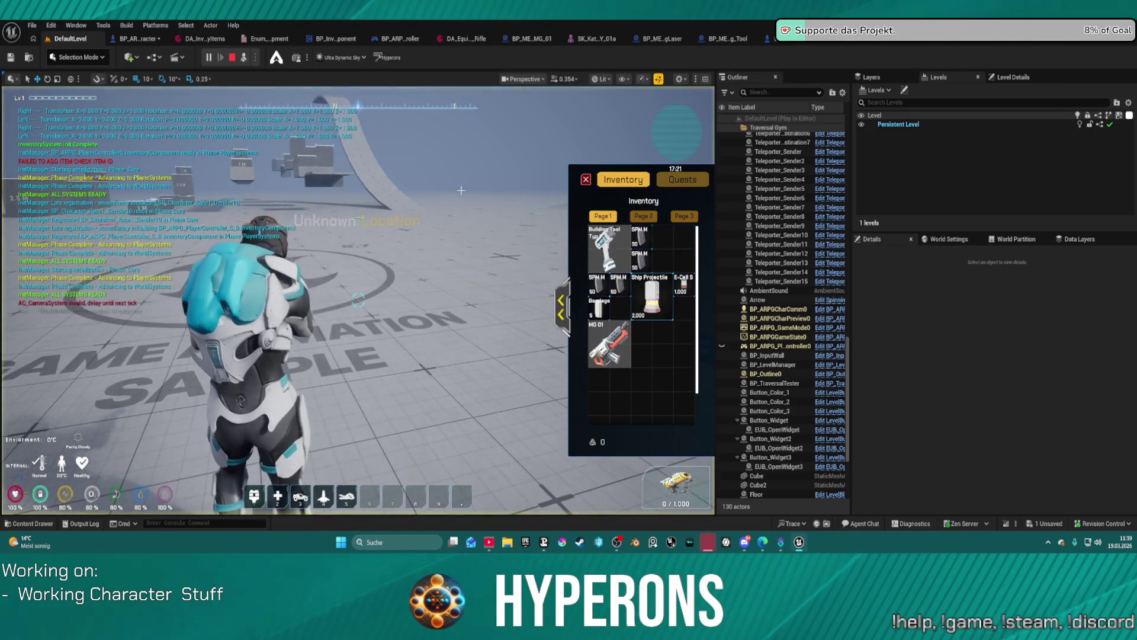
{"action": "key", "text": "w"}
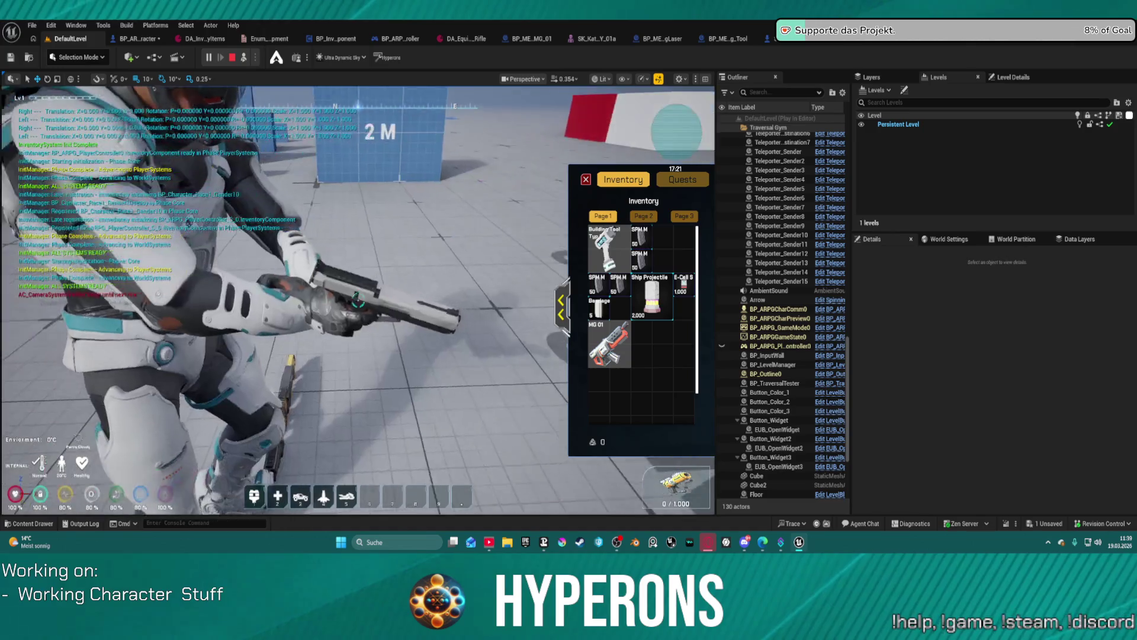
{"action": "key", "text": "s"}
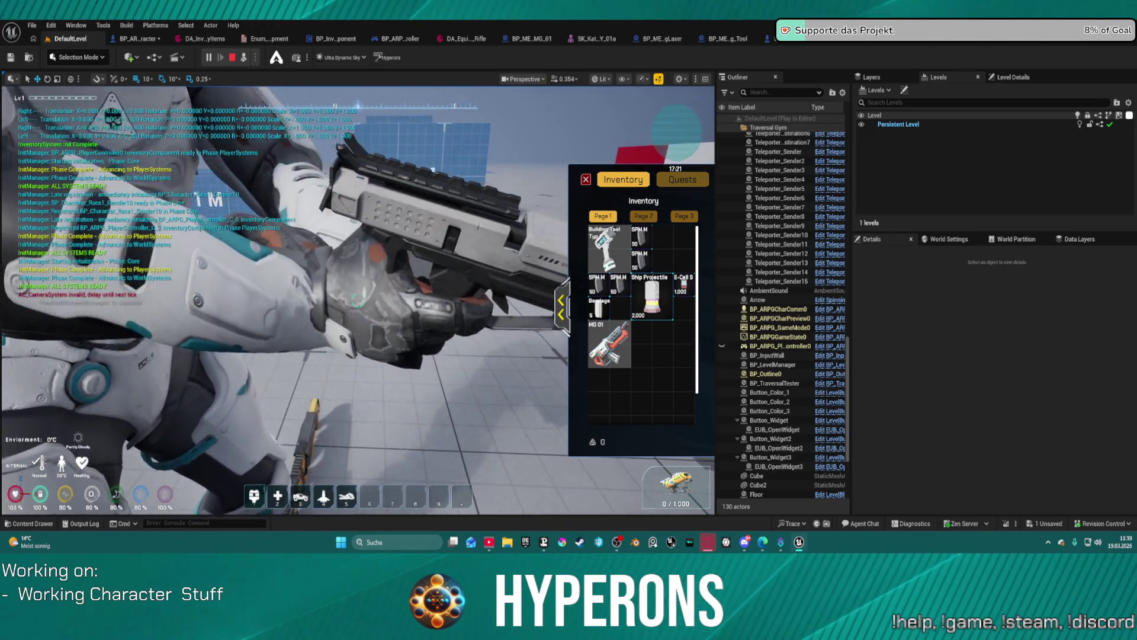
{"action": "key", "text": "w"}
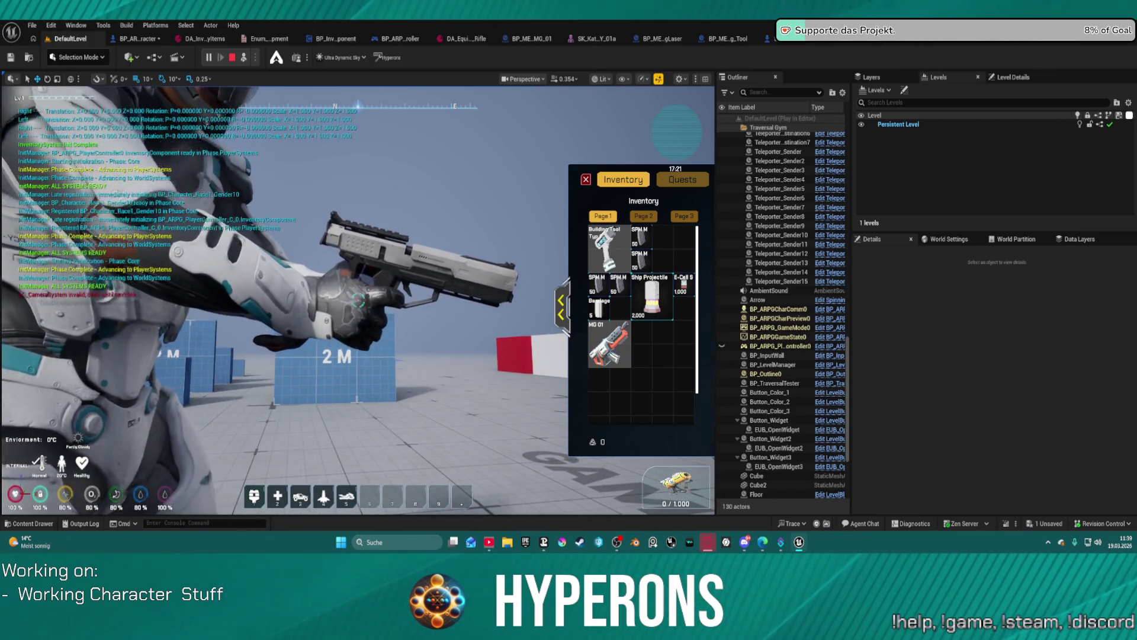
{"action": "key", "text": "w"}
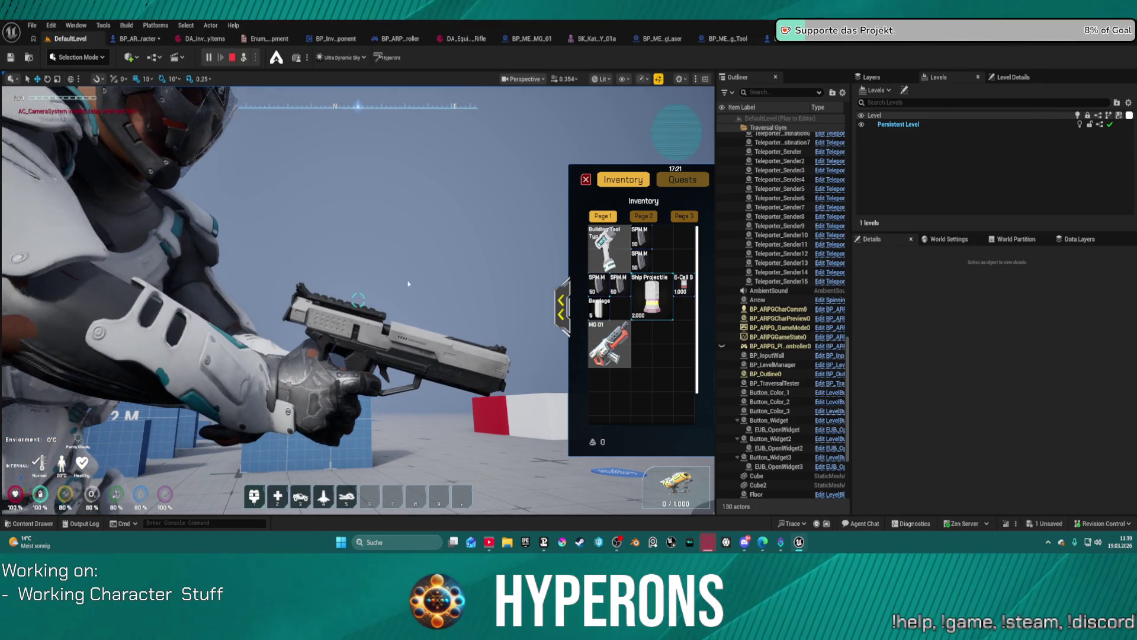
{"action": "key", "text": "Escape"}
{"action": "left_click", "coordinate": [596, 38]}
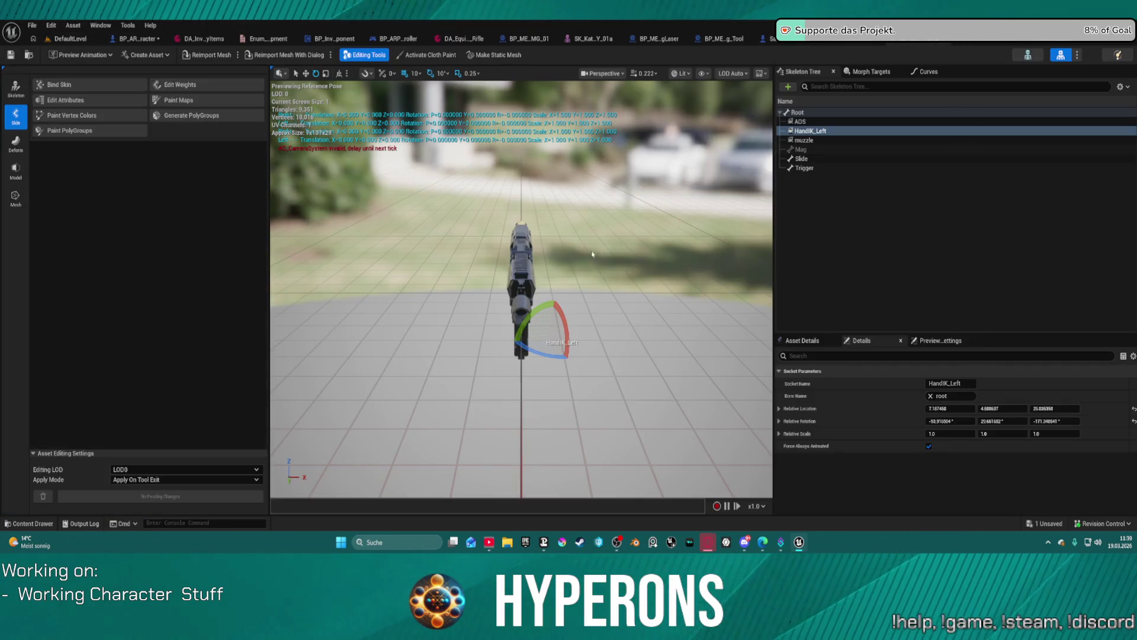
Select the pistol's ADS socket and compare it against the mannequin skeletal mesh
{"action": "left_click", "coordinate": [817, 123]}
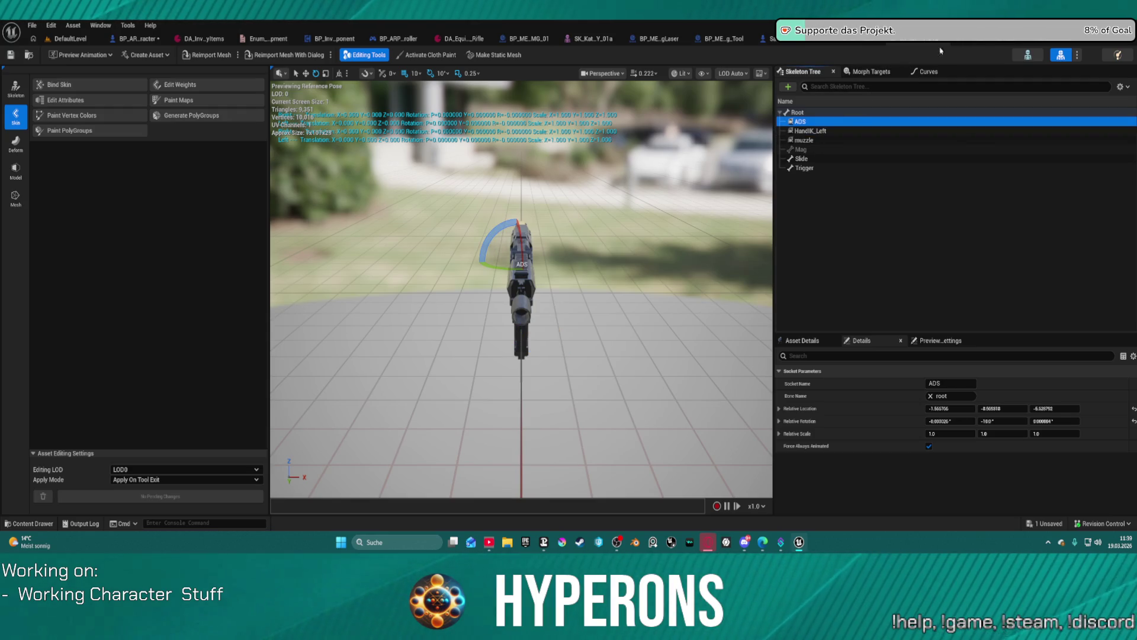
{"action": "left_click", "coordinate": [877, 38]}
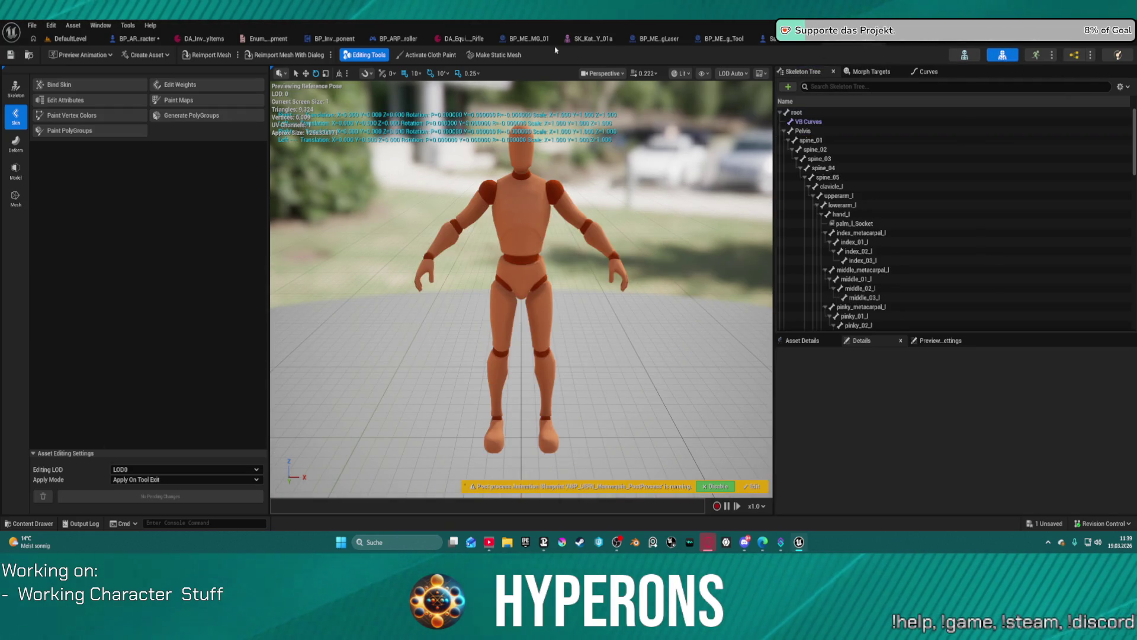
{"action": "left_click", "coordinate": [602, 39]}
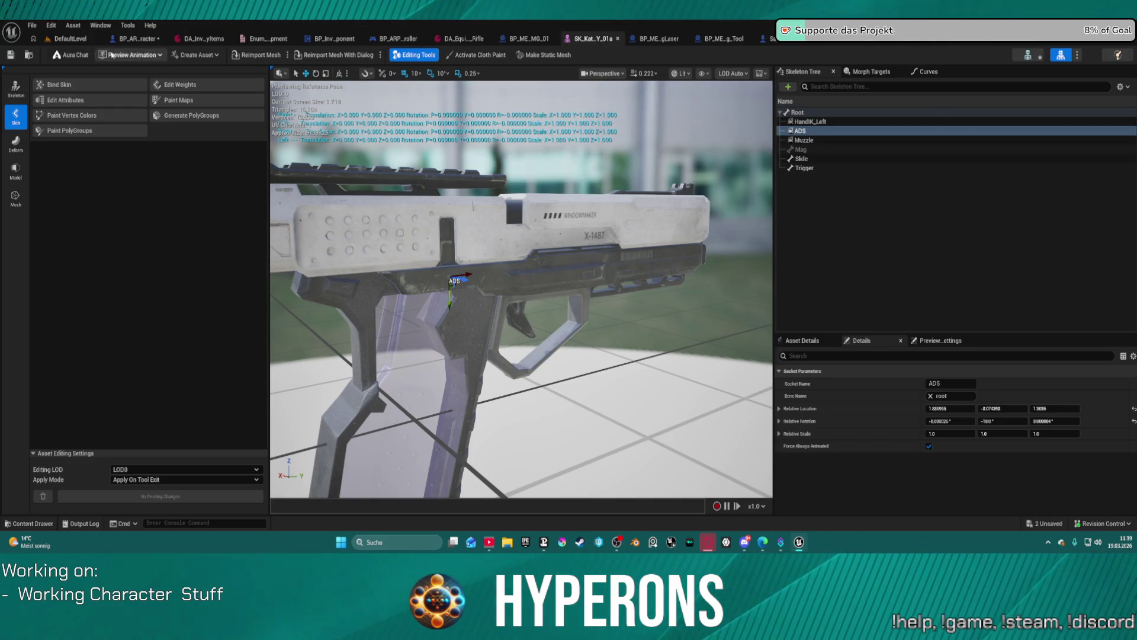
Play DefaultLevel, open the inventory, have the character draw and aim the pistol, then stop
{"action": "left_click", "coordinate": [71, 39]}
{"action": "key", "text": "alt+p"}
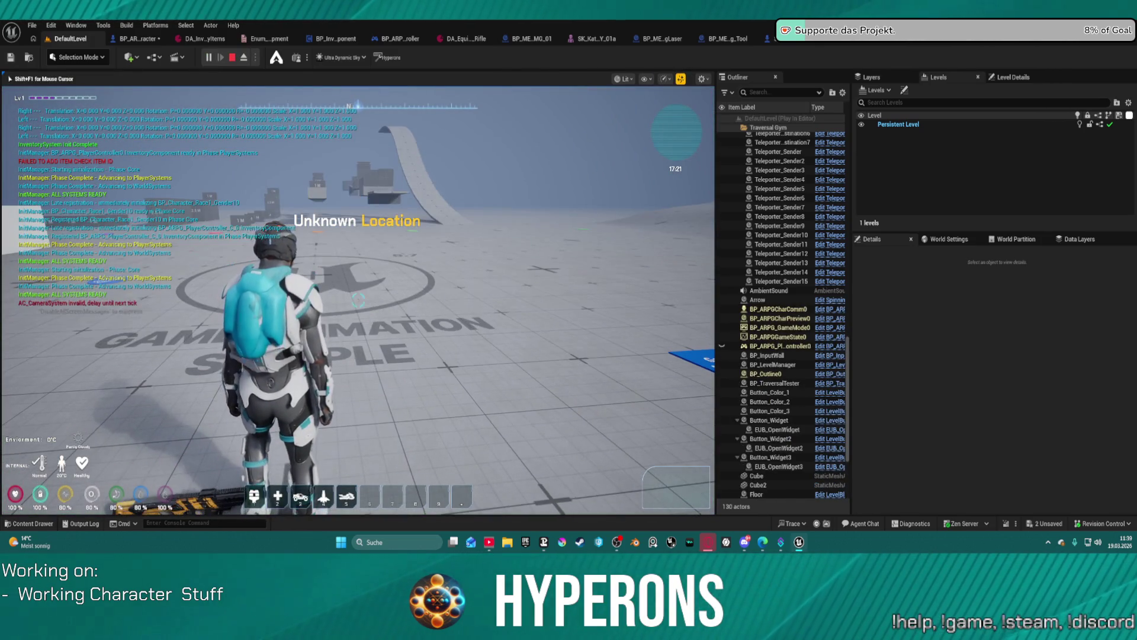
{"action": "key", "text": "i"}
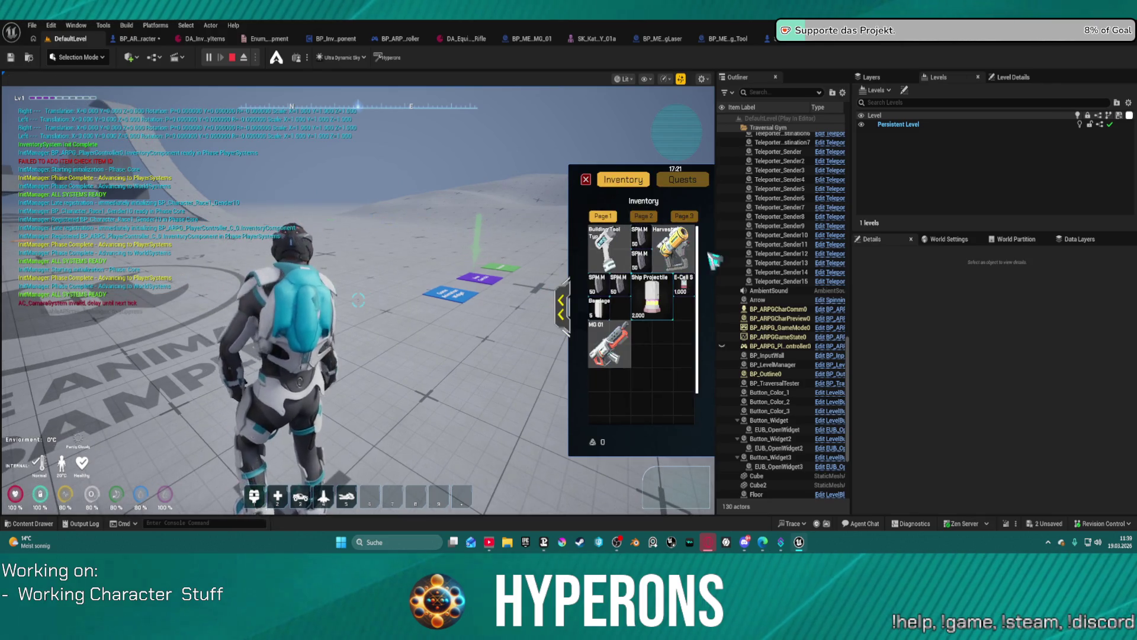
{"action": "left_click", "coordinate": [358, 301]}
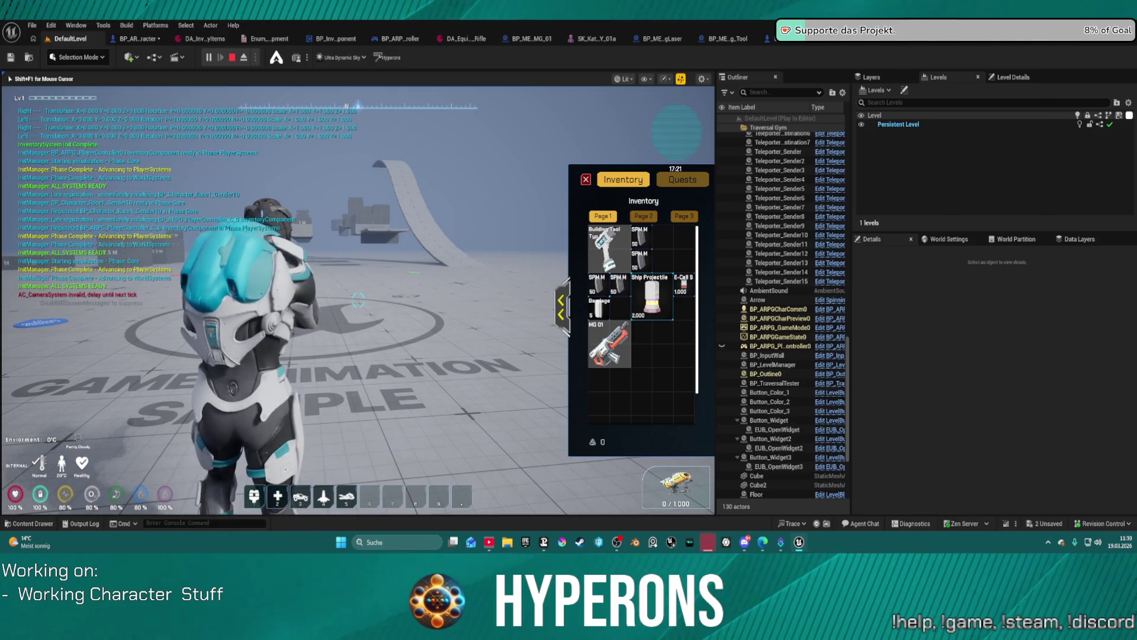
{"action": "key", "text": "shift+F1"}
{"action": "left_click", "coordinate": [461, 263]}
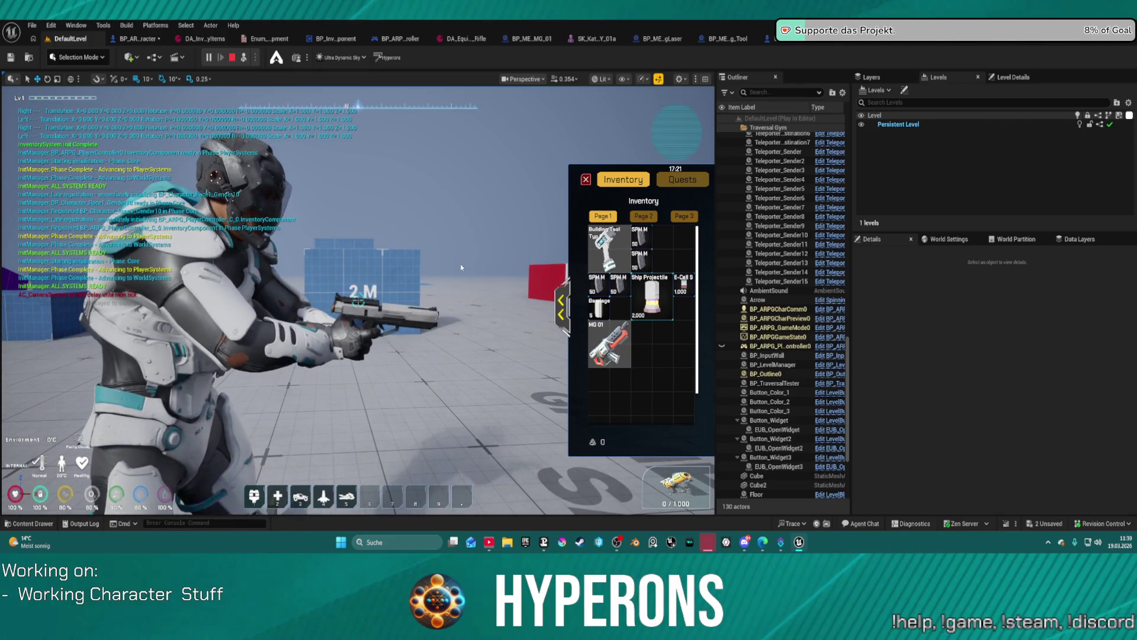
{"action": "key", "text": "Escape"}
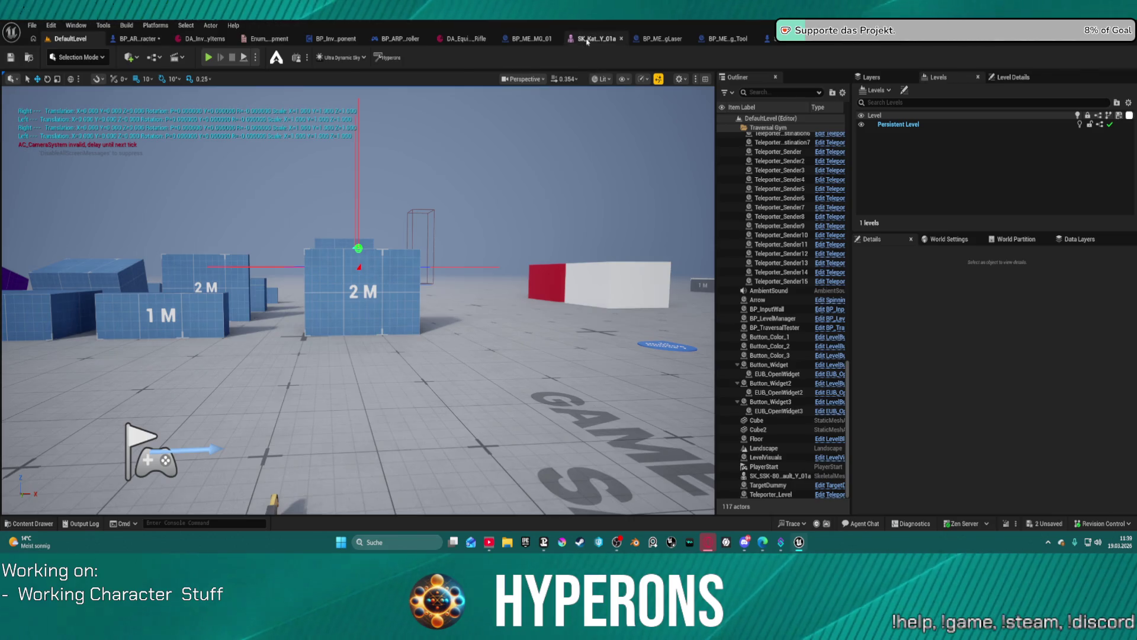
{"action": "left_click", "coordinate": [587, 39]}
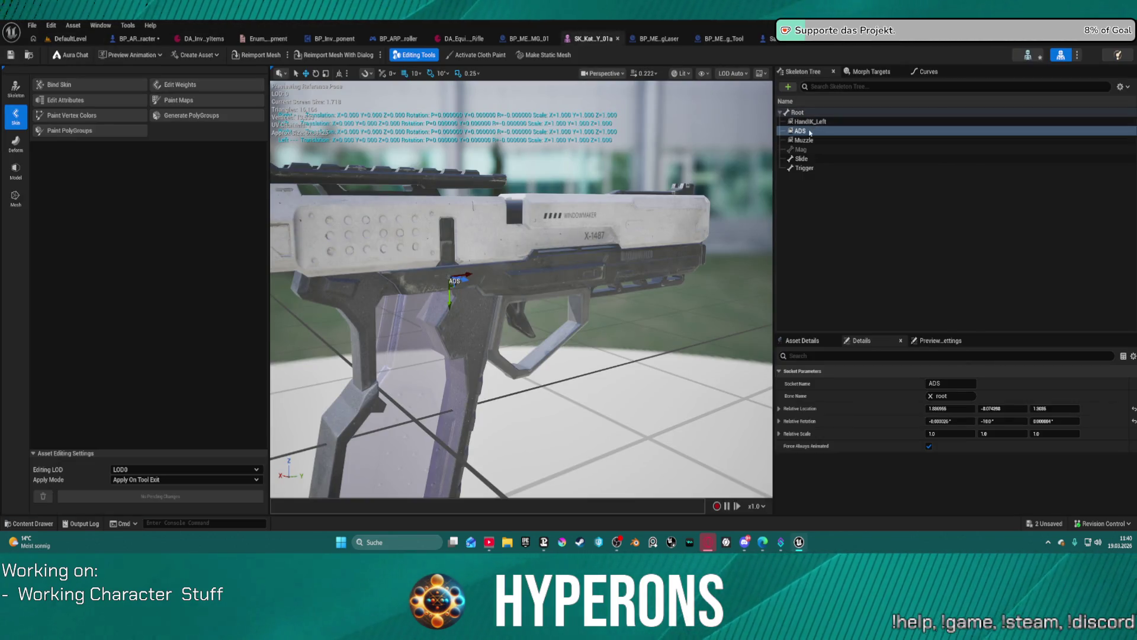
{"action": "scroll", "coordinate": [521, 290], "scroll_direction": "down", "scroll_amount": 5}
{"action": "scroll", "coordinate": [521, 290], "scroll_direction": "up", "scroll_amount": 8}
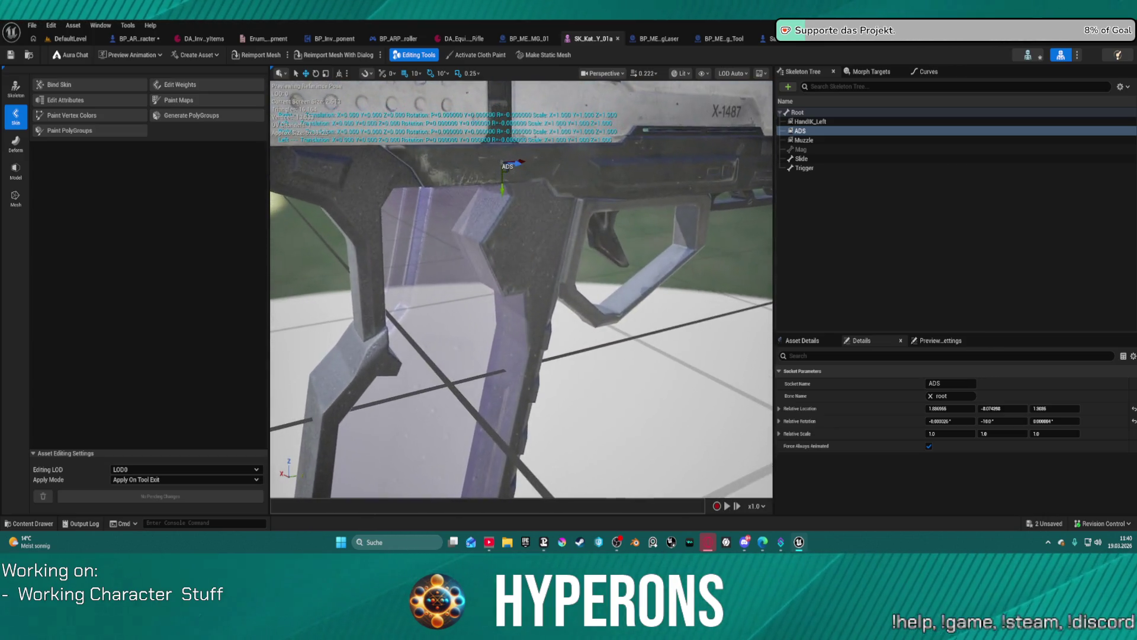
{"action": "scroll", "coordinate": [521, 290], "scroll_direction": "down", "scroll_amount": 5}
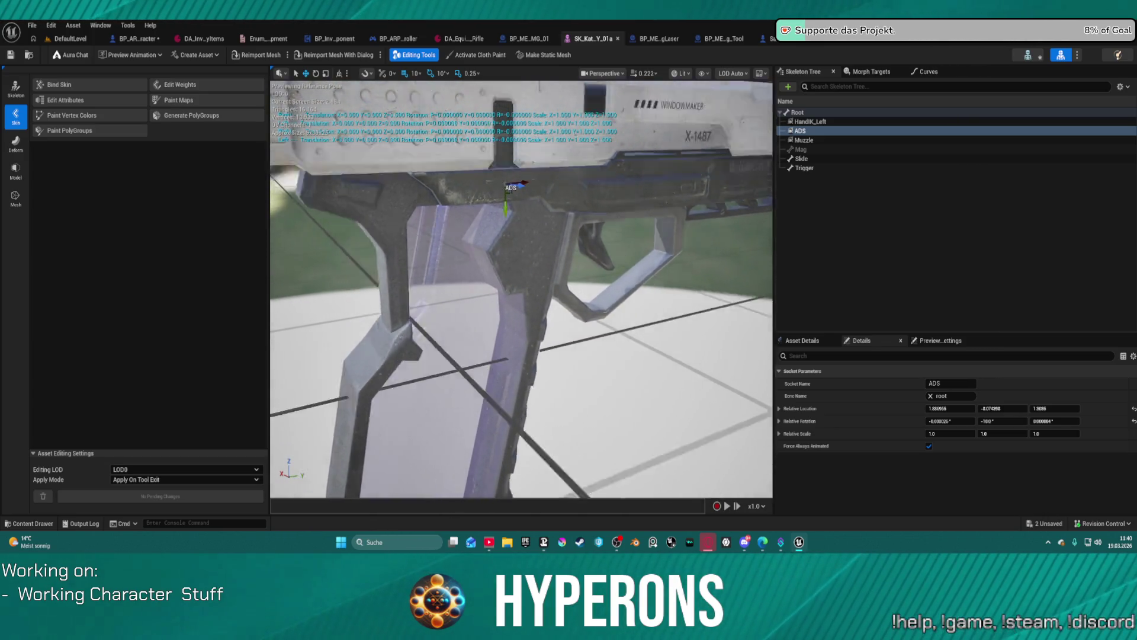
{"action": "scroll", "coordinate": [521, 290], "scroll_direction": "up", "scroll_amount": 7}
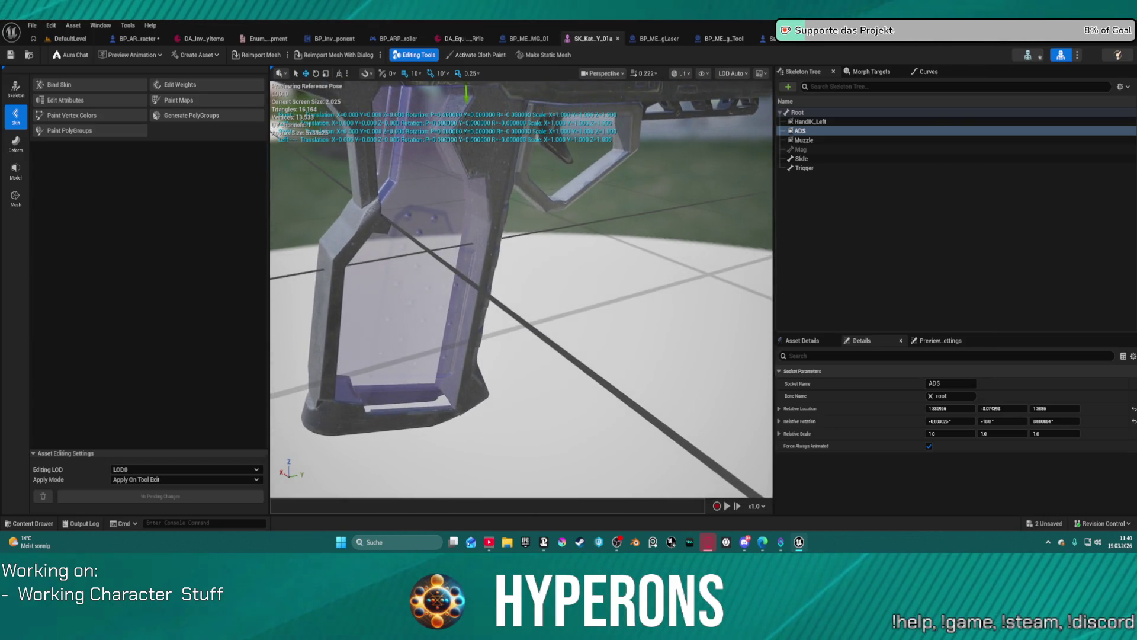
{"action": "left_click_drag", "start_coordinate": [521, 291], "coordinate": [426, 269]}
{"action": "scroll", "coordinate": [521, 290], "scroll_direction": "down", "scroll_amount": 6}
{"action": "scroll", "coordinate": [521, 291], "scroll_direction": "up", "scroll_amount": 3}
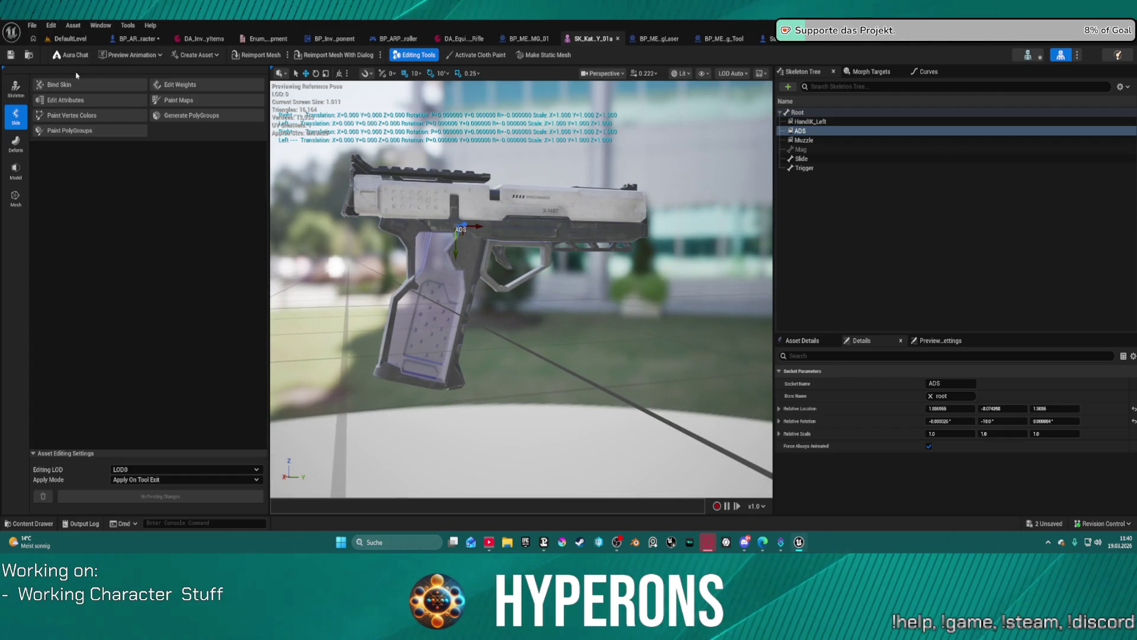
{"action": "left_click", "coordinate": [92, 40]}
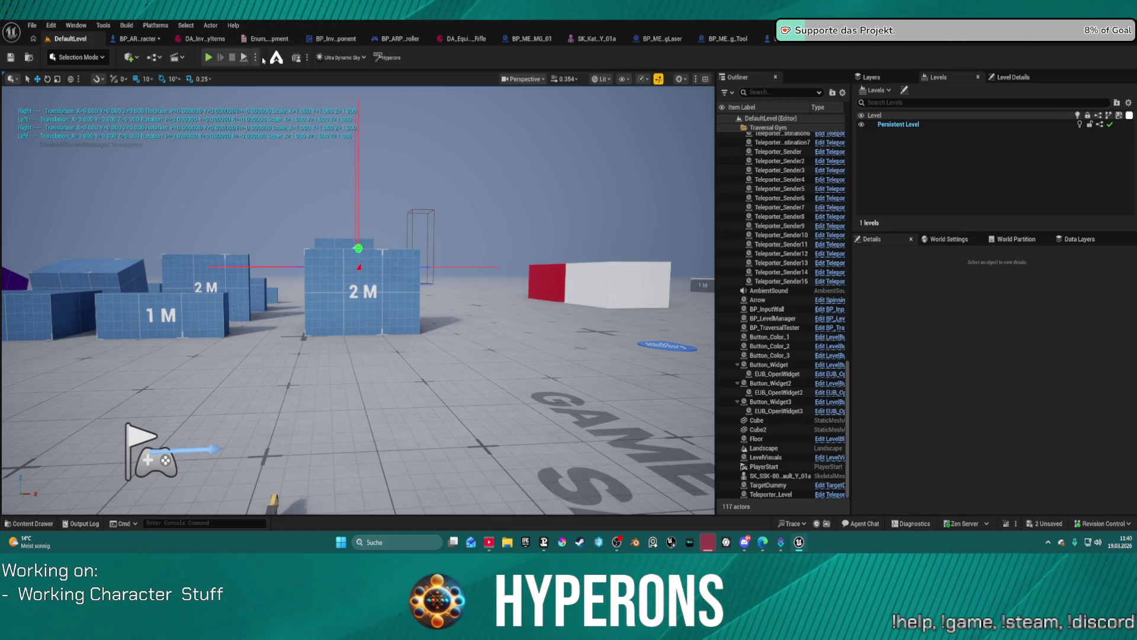
{"action": "left_click", "coordinate": [209, 57]}
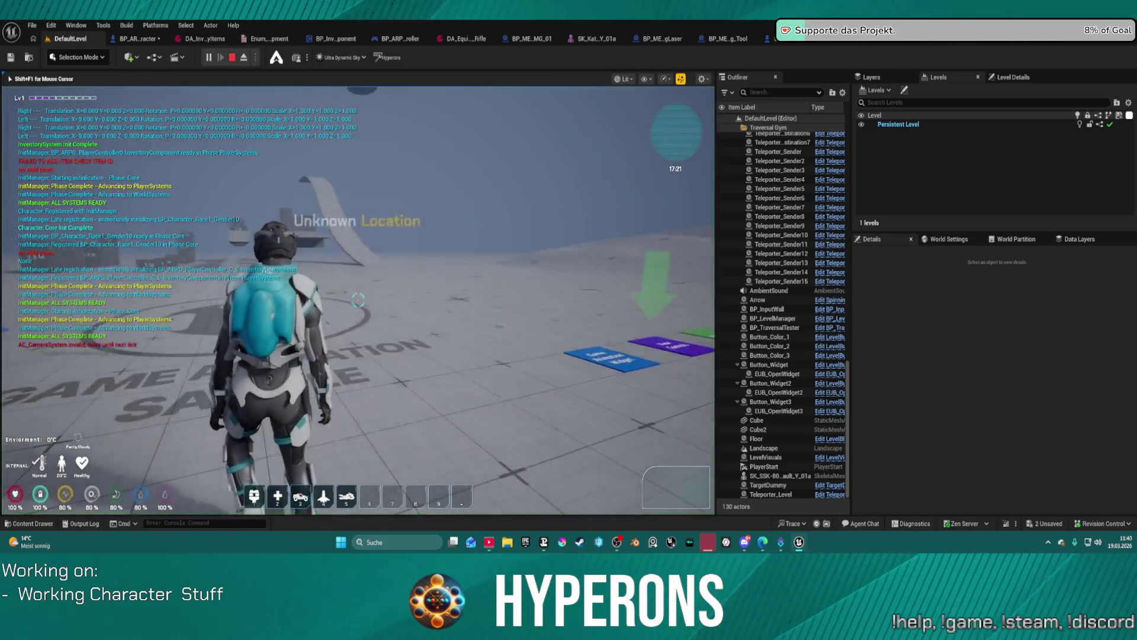
{"action": "key", "text": "i"}
{"action": "left_click", "coordinate": [655, 253]}
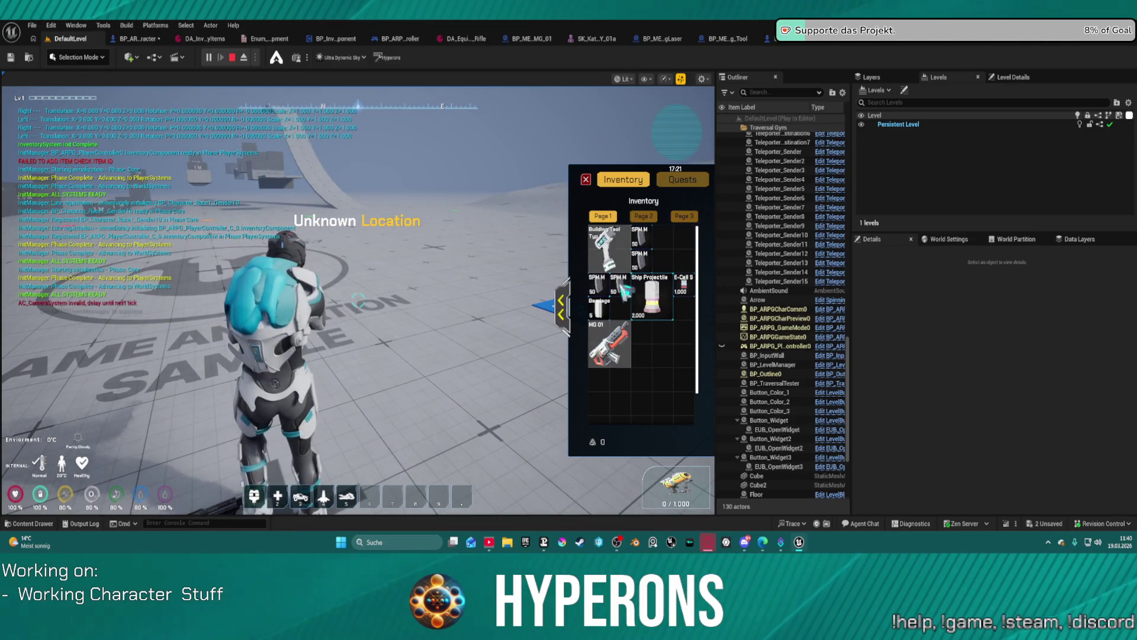
{"action": "left_click", "coordinate": [608, 342]}
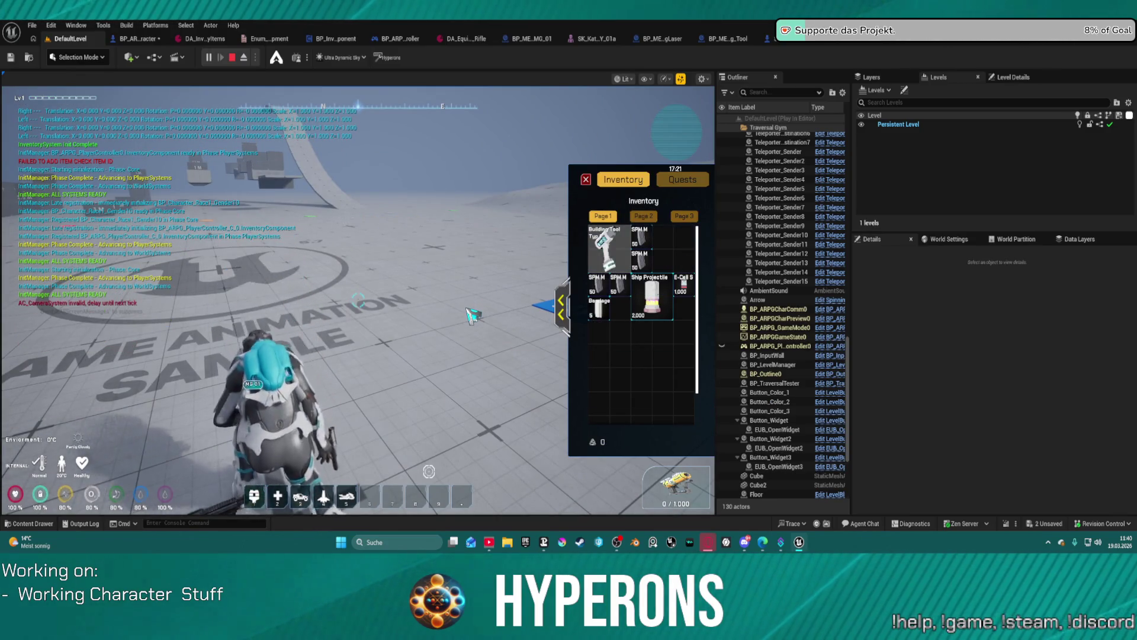
{"action": "left_click", "coordinate": [561, 307]}
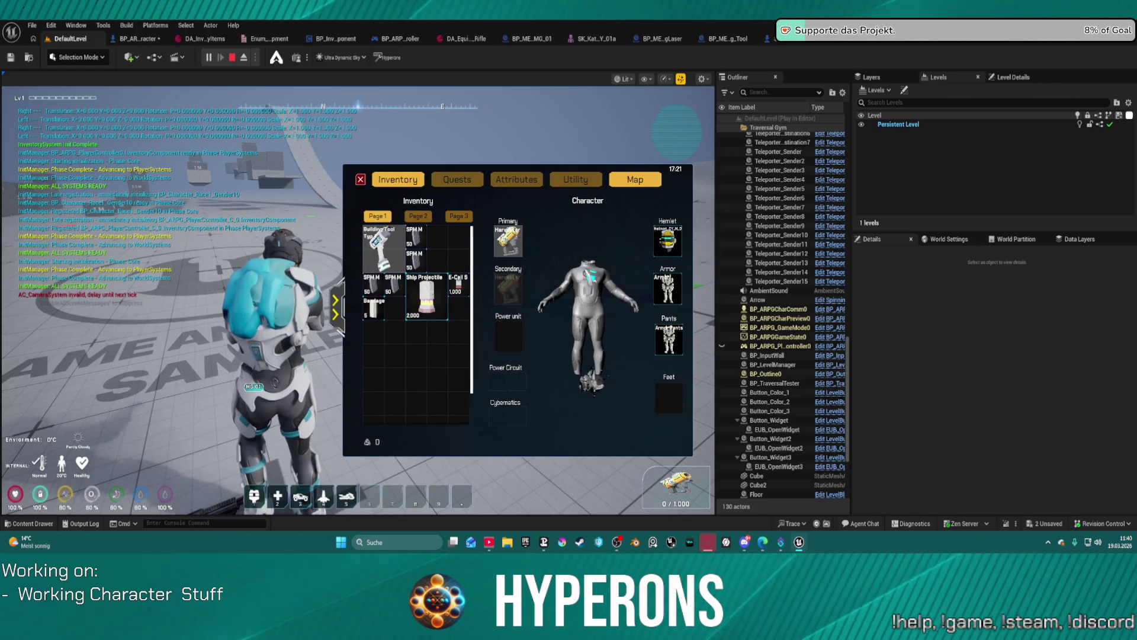
{"action": "left_click", "coordinate": [447, 249]}
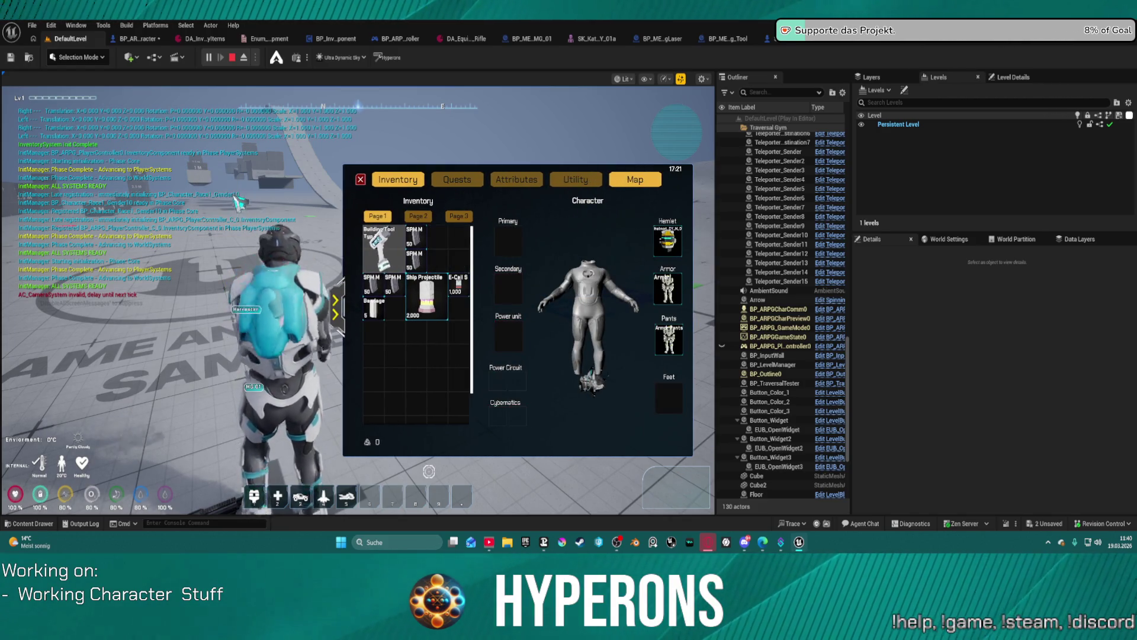
{"action": "left_click", "coordinate": [360, 179]}
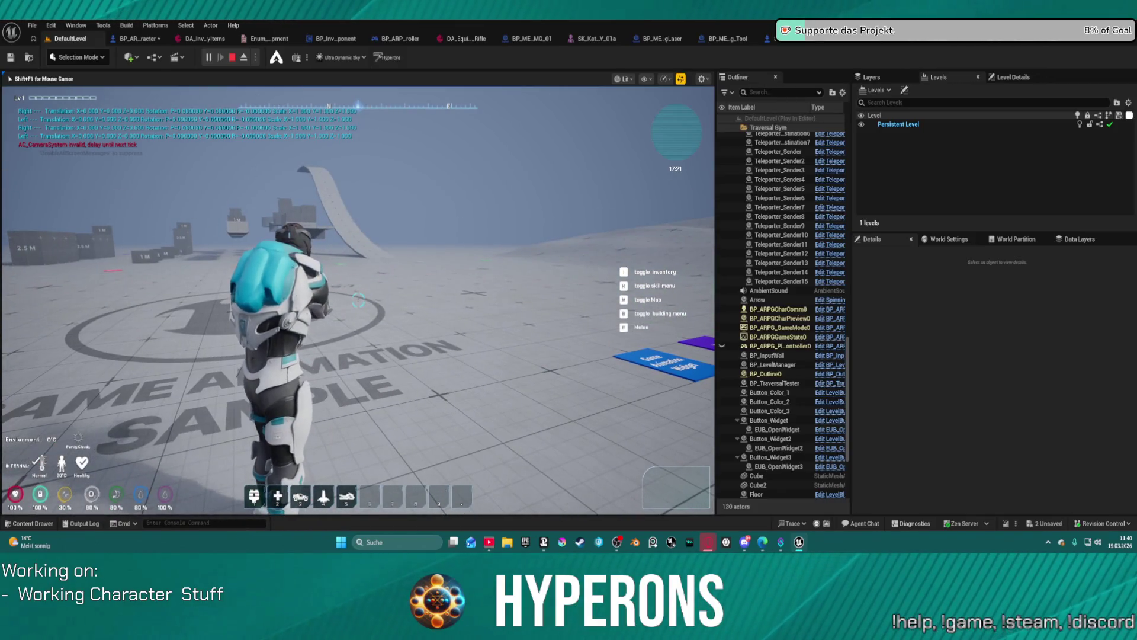
{"action": "key", "text": "Escape"}
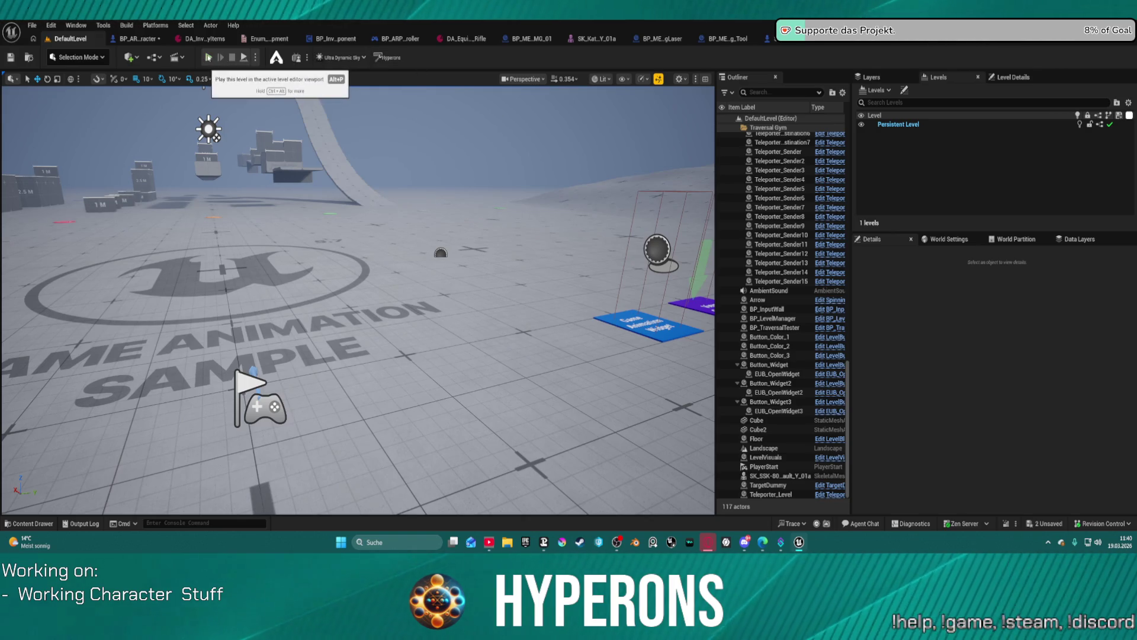
In BP_ARPG_Character, look over the GetSkelMesh and GetHandIK graphs, including the socket transform node
{"action": "left_click", "coordinate": [144, 40]}
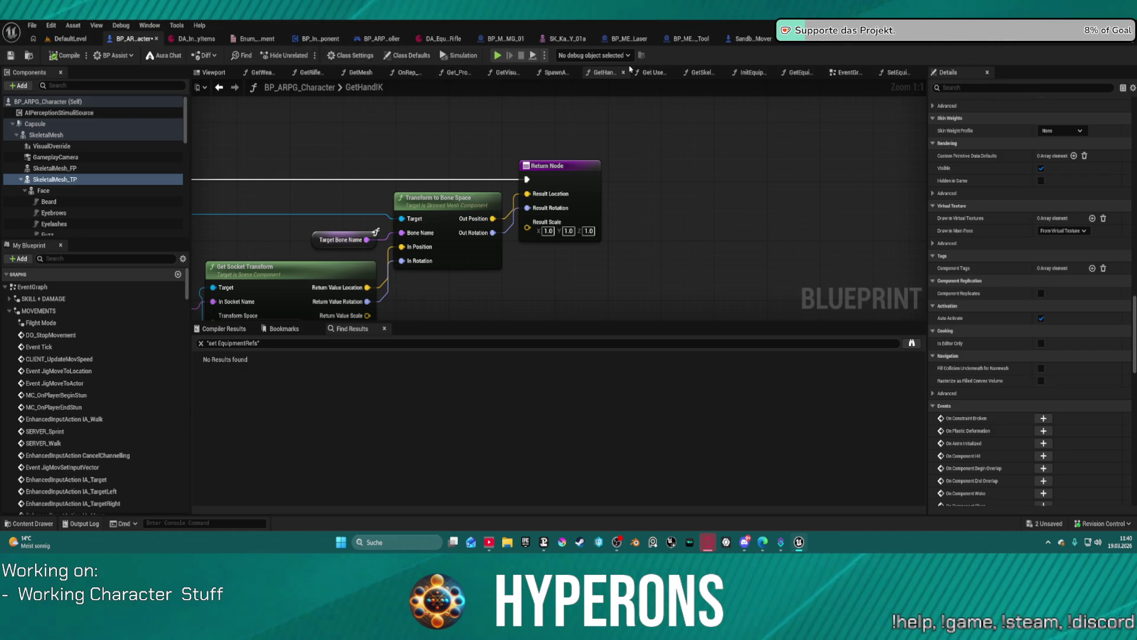
{"action": "left_click", "coordinate": [699, 73]}
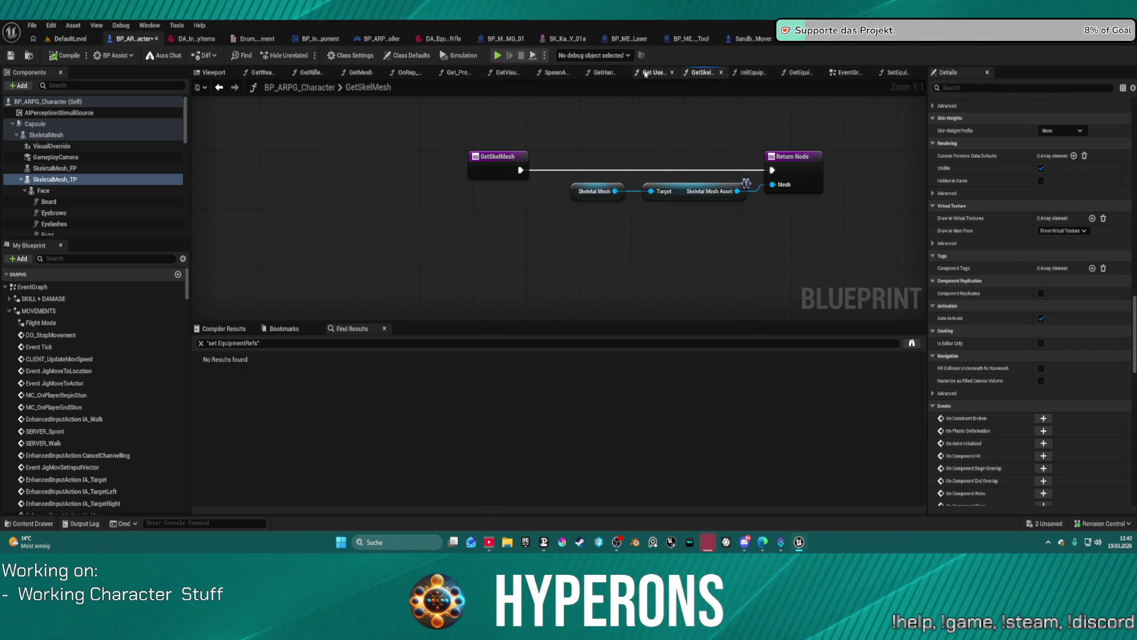
{"action": "left_click", "coordinate": [612, 73]}
{"action": "scroll", "coordinate": [475, 134], "scroll_direction": "down", "scroll_amount": 3}
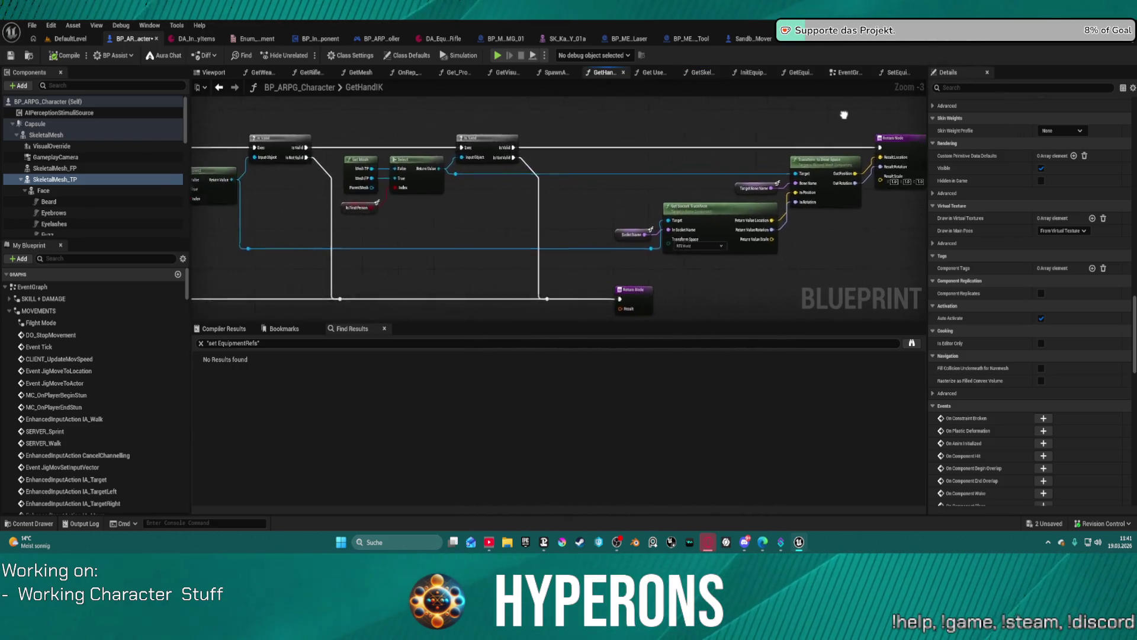
{"action": "left_click_drag", "start_coordinate": [663, 95], "coordinate": [613, 99]}
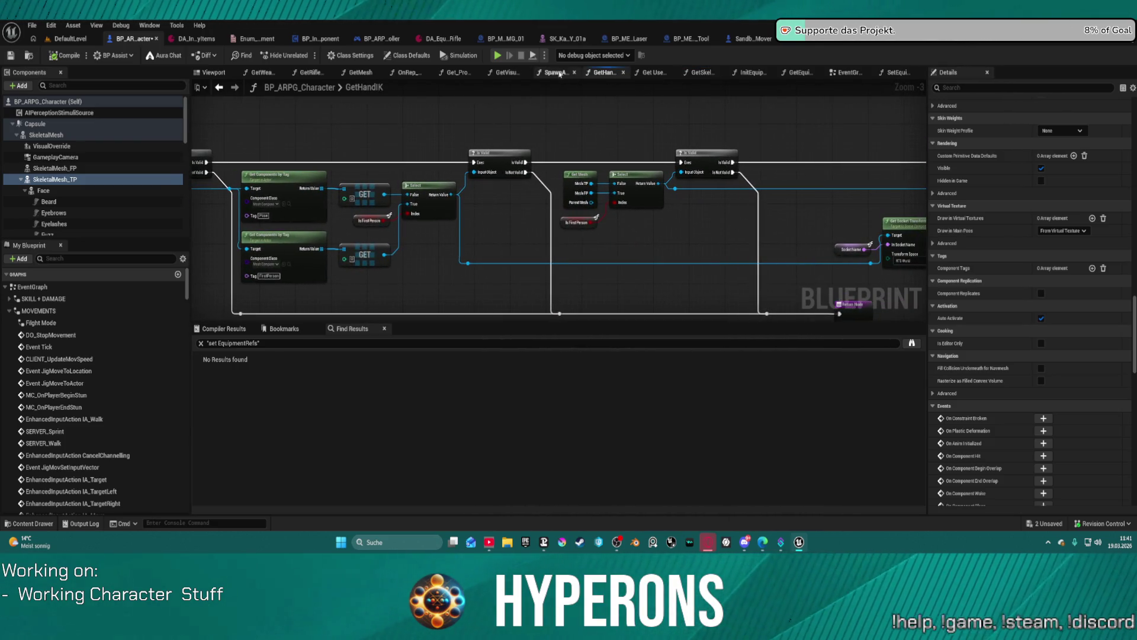
Review SpawnAndEquipItem's anim layer linking and mesh nodes, then filter members by 'equip'
{"action": "left_click", "coordinate": [560, 74]}
{"action": "scroll", "coordinate": [622, 248], "scroll_direction": "down", "scroll_amount": 4}
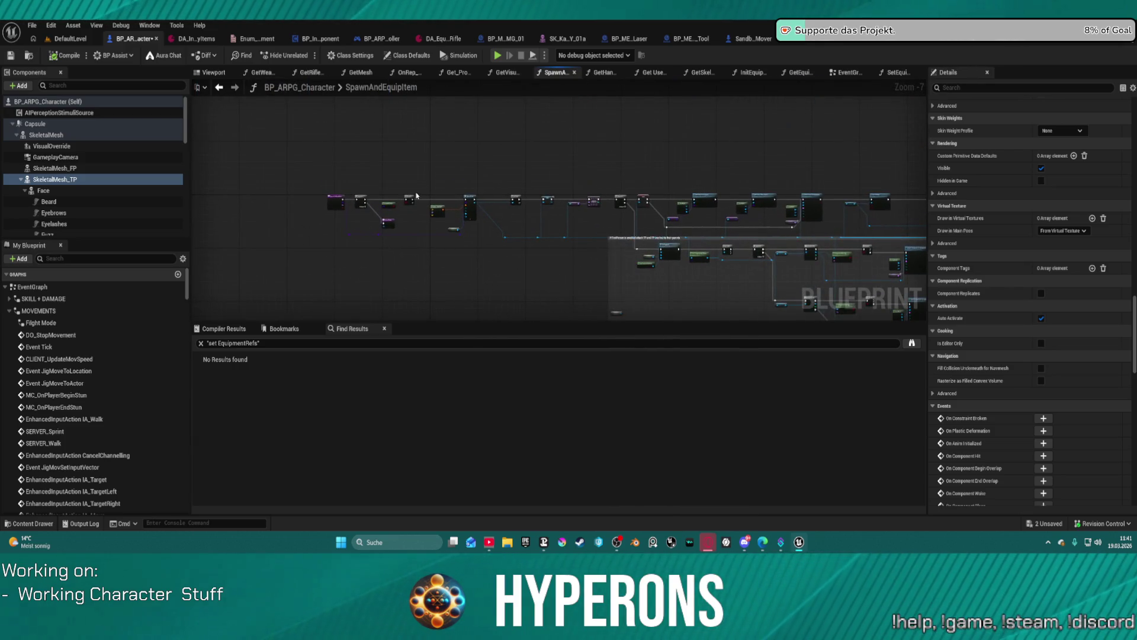
{"action": "scroll", "coordinate": [670, 194], "scroll_direction": "up", "scroll_amount": 6}
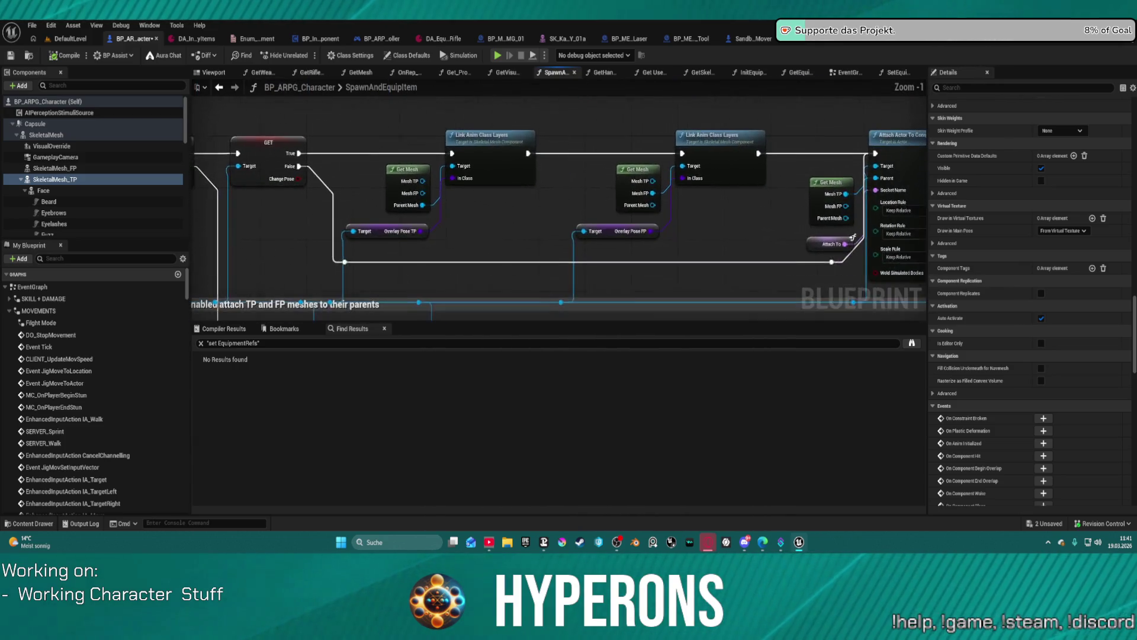
{"action": "left_click_drag", "start_coordinate": [363, 112], "coordinate": [714, 241]}
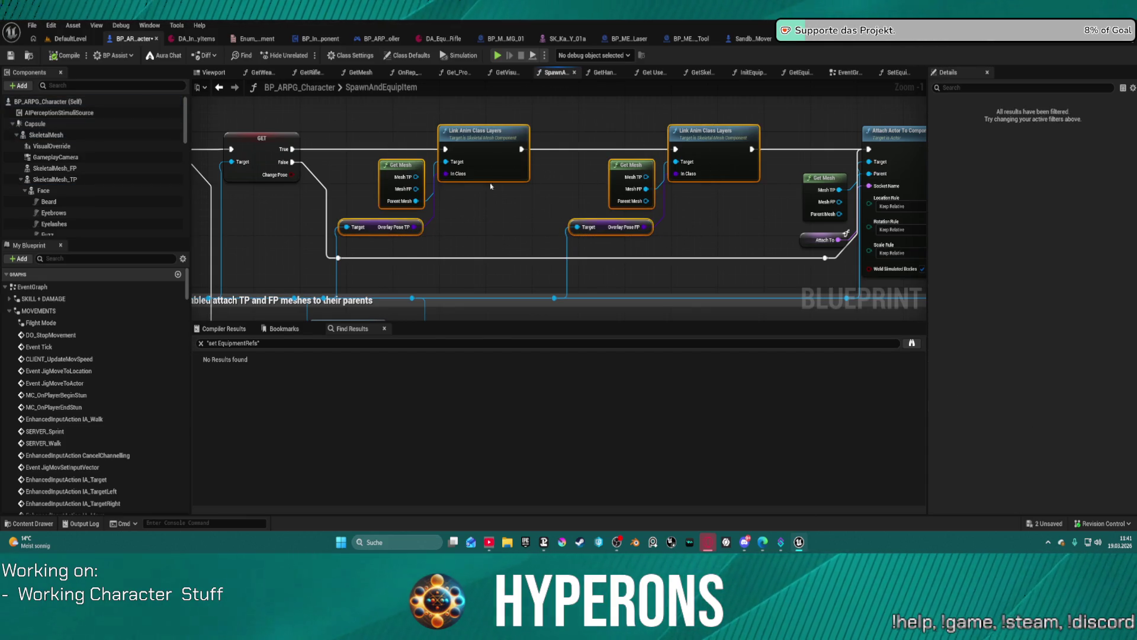
{"action": "scroll", "coordinate": [497, 187], "scroll_direction": "down", "scroll_amount": 3}
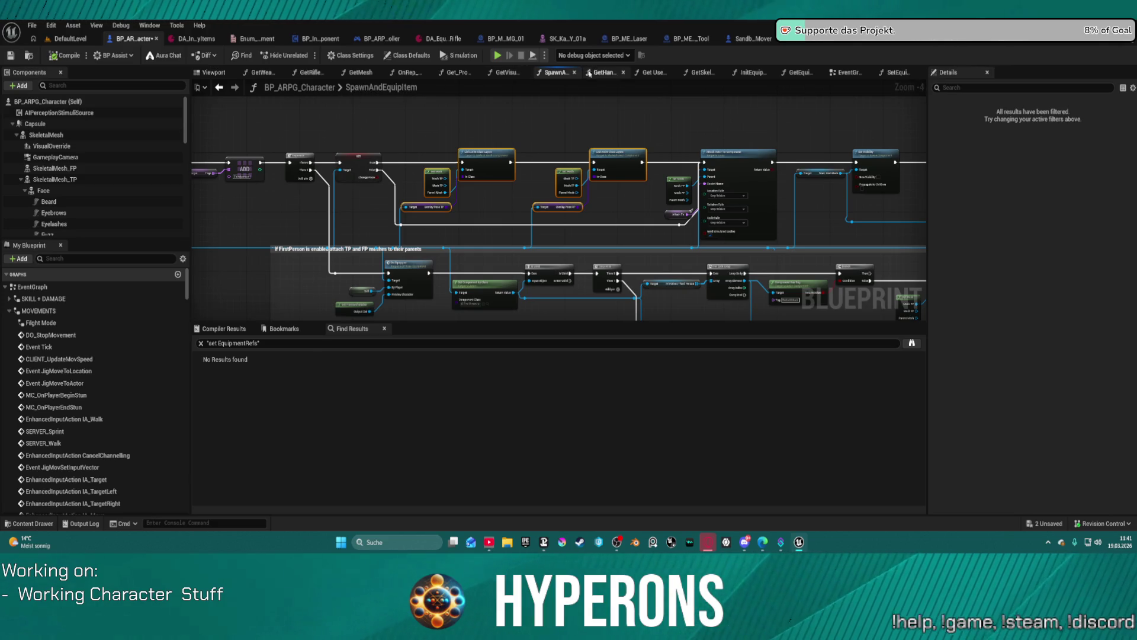
{"action": "left_click_drag", "start_coordinate": [516, 120], "coordinate": [483, 118]}
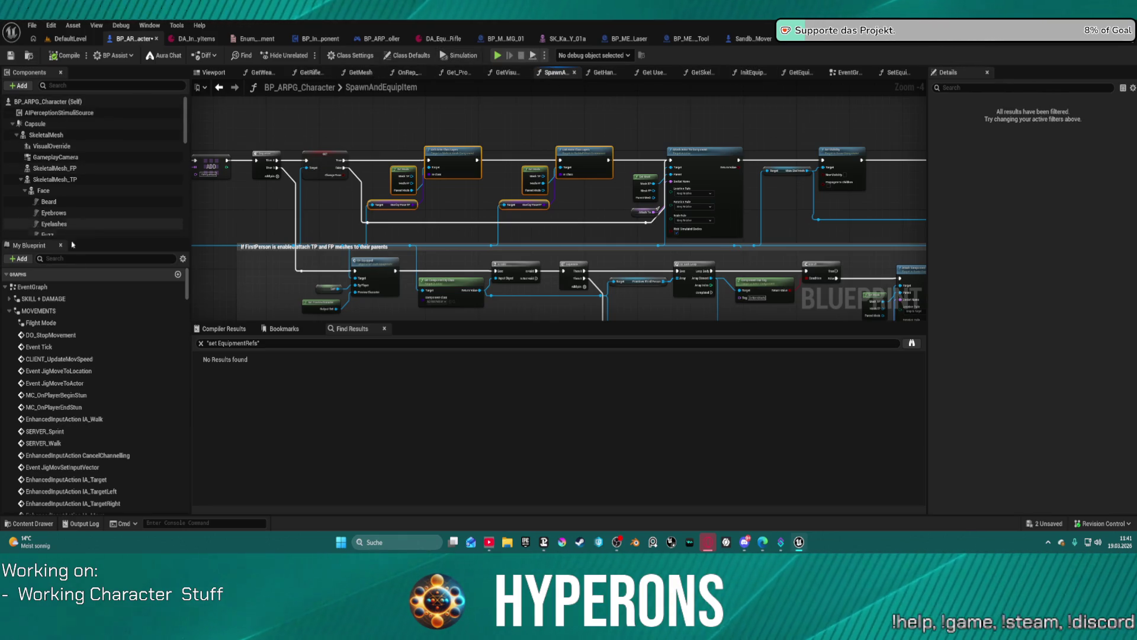
{"action": "type", "text": "unequip"}
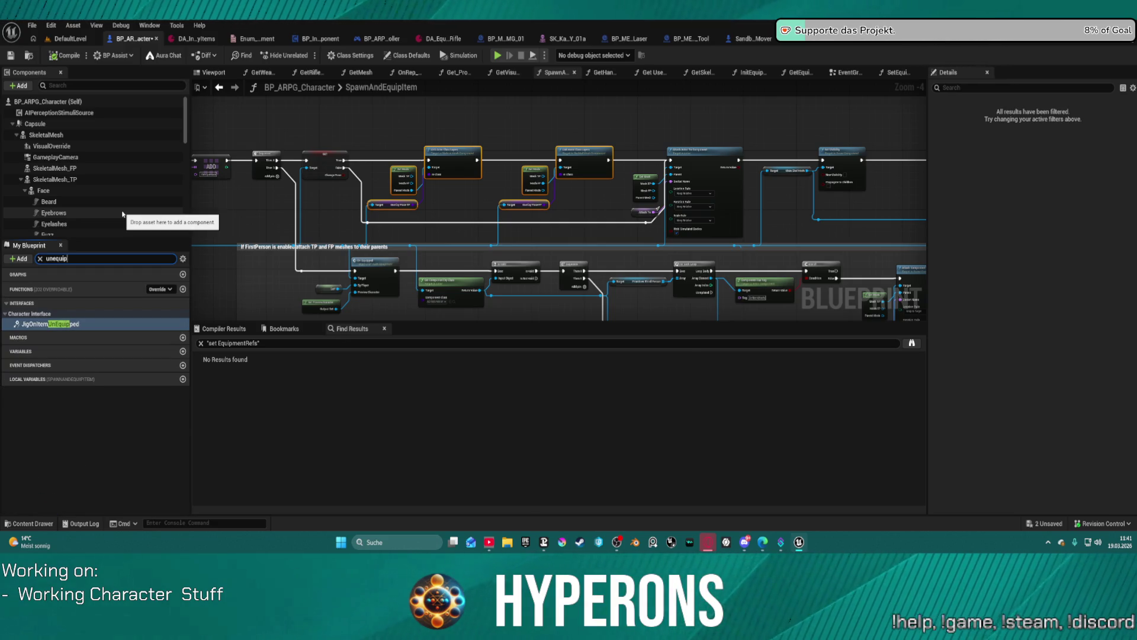
Select JigOnItemUnEquipped and pan along the SpawnAndEquipItem spawn-and-equip chain
{"action": "left_click", "coordinate": [52, 324]}
{"action": "left_click_drag", "start_coordinate": [444, 166], "coordinate": [864, 203]}
{"action": "scroll", "coordinate": [494, 161], "scroll_direction": "up", "scroll_amount": 2}
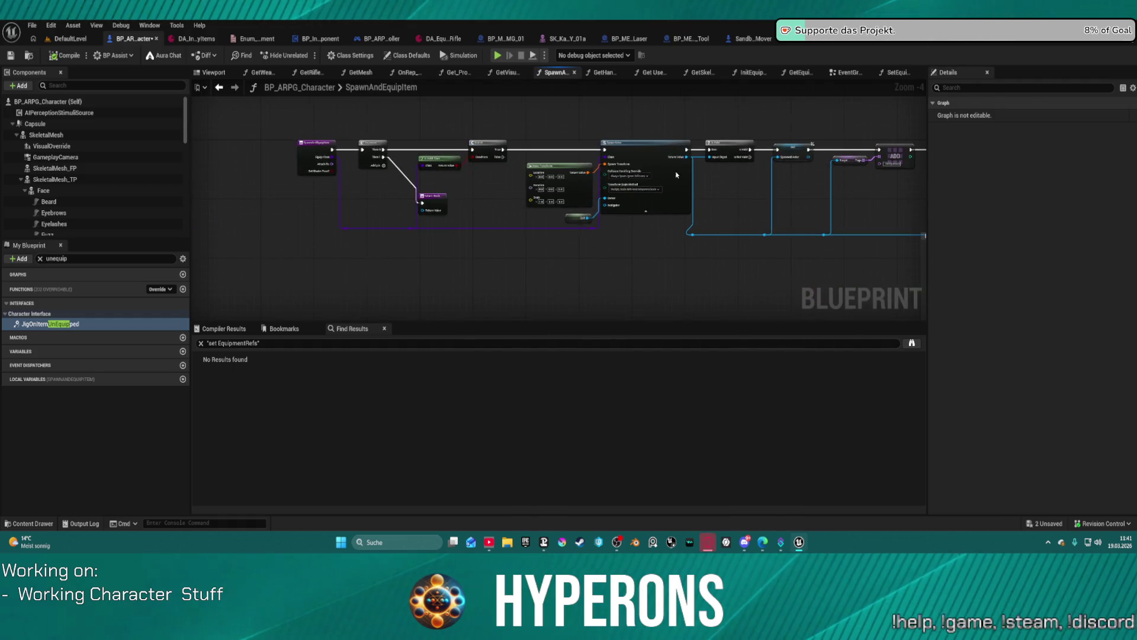
{"action": "left_click_drag", "start_coordinate": [402, 196], "coordinate": [575, 196]}
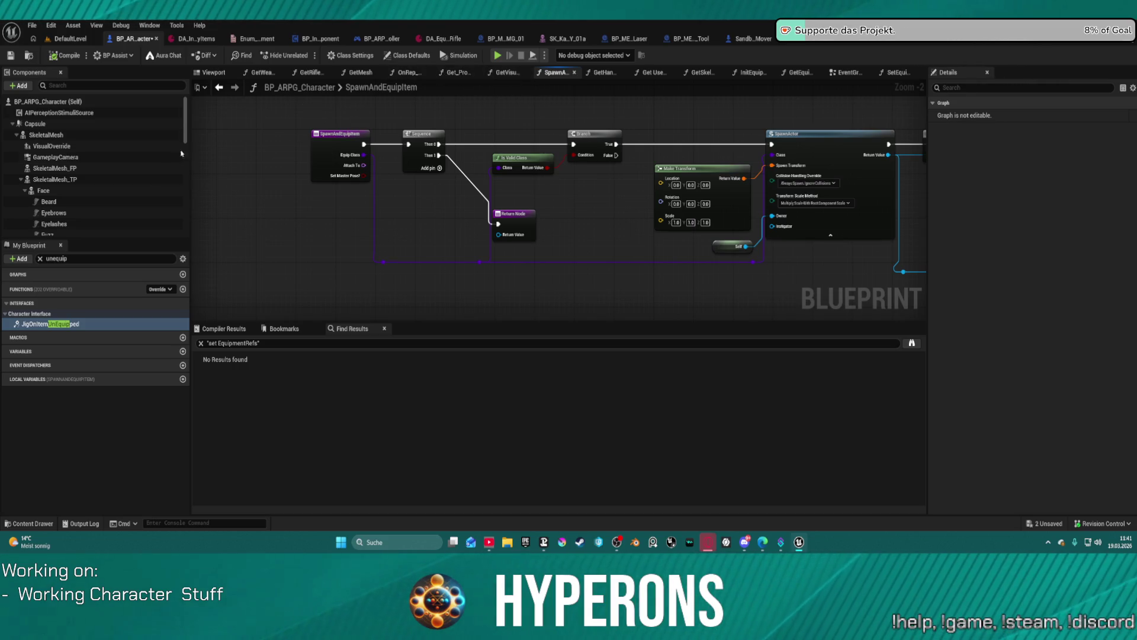
Widen the member search and open the JigOnItemUnEquipped graph in its own tab
{"action": "left_click", "coordinate": [53, 258]}
{"action": "key", "text": "BackSpace"}
{"action": "key", "text": "BackSpace"}
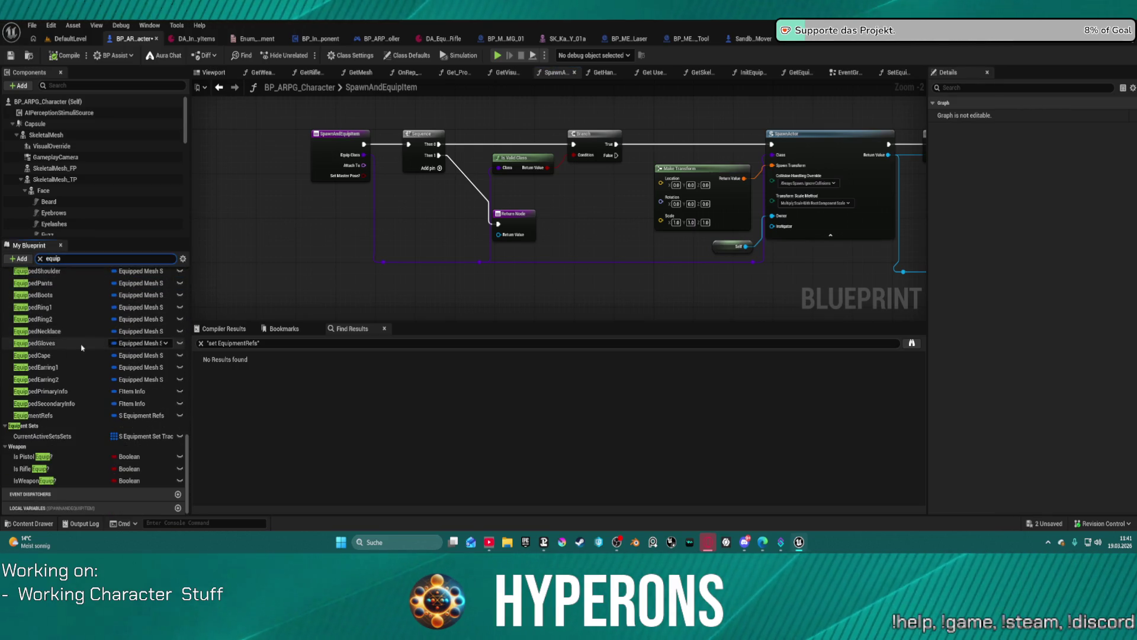
{"action": "scroll", "coordinate": [80, 345], "scroll_direction": "down", "scroll_amount": 10}
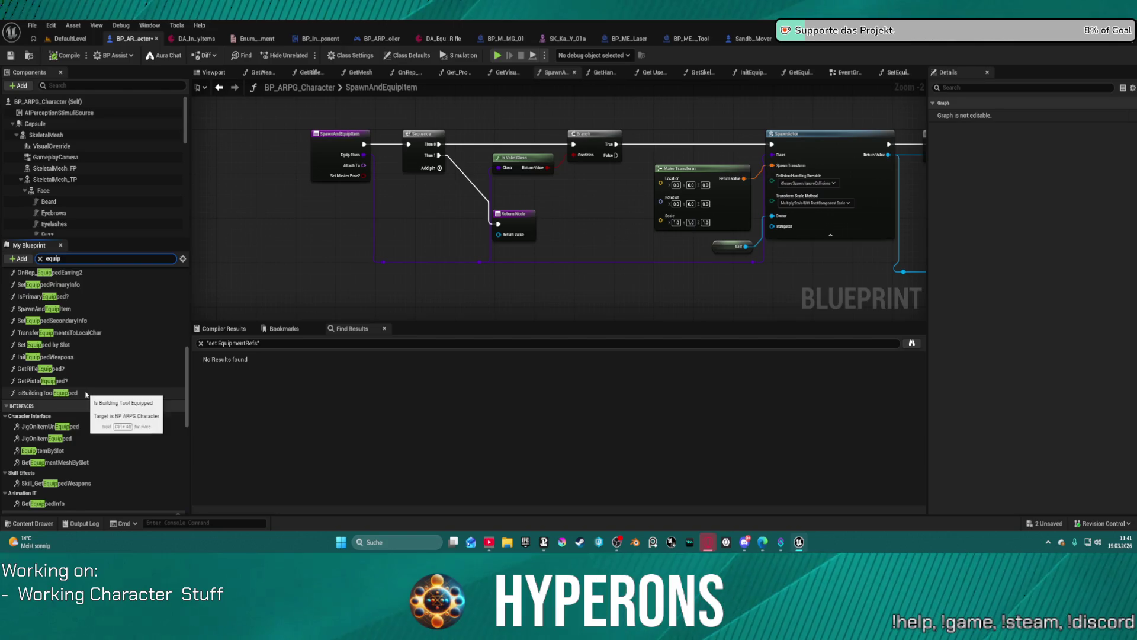
{"action": "double_click", "coordinate": [70, 426]}
{"action": "scroll", "coordinate": [455, 213], "scroll_direction": "up", "scroll_amount": 8}
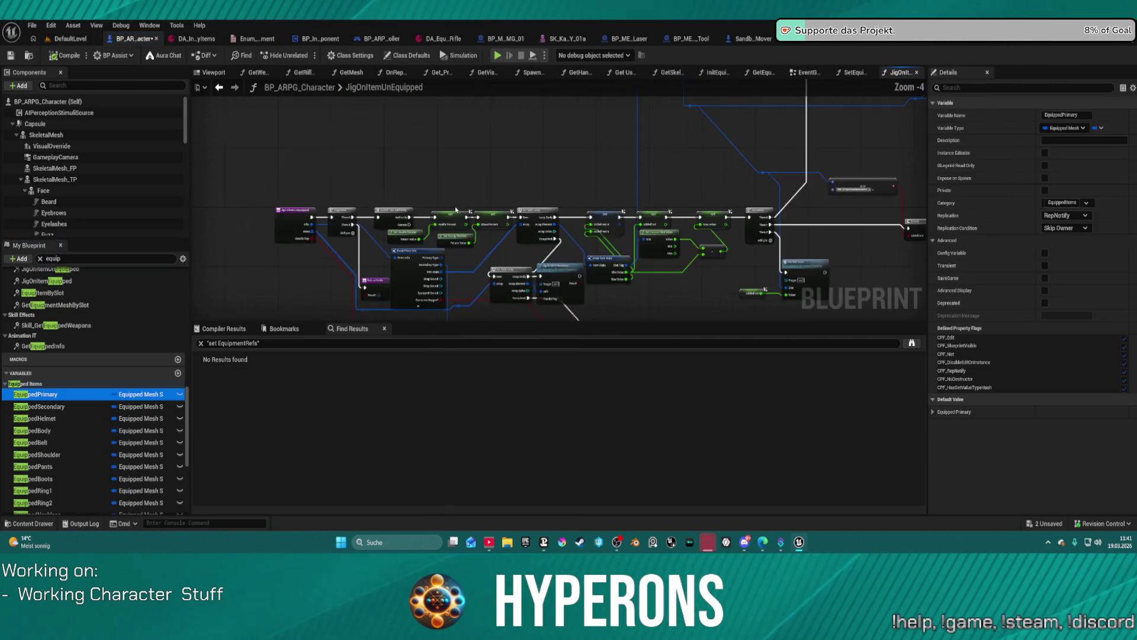
{"action": "scroll", "coordinate": [72, 376], "scroll_direction": "up", "scroll_amount": 3}
{"action": "scroll", "coordinate": [72, 377], "scroll_direction": "up", "scroll_amount": 1}
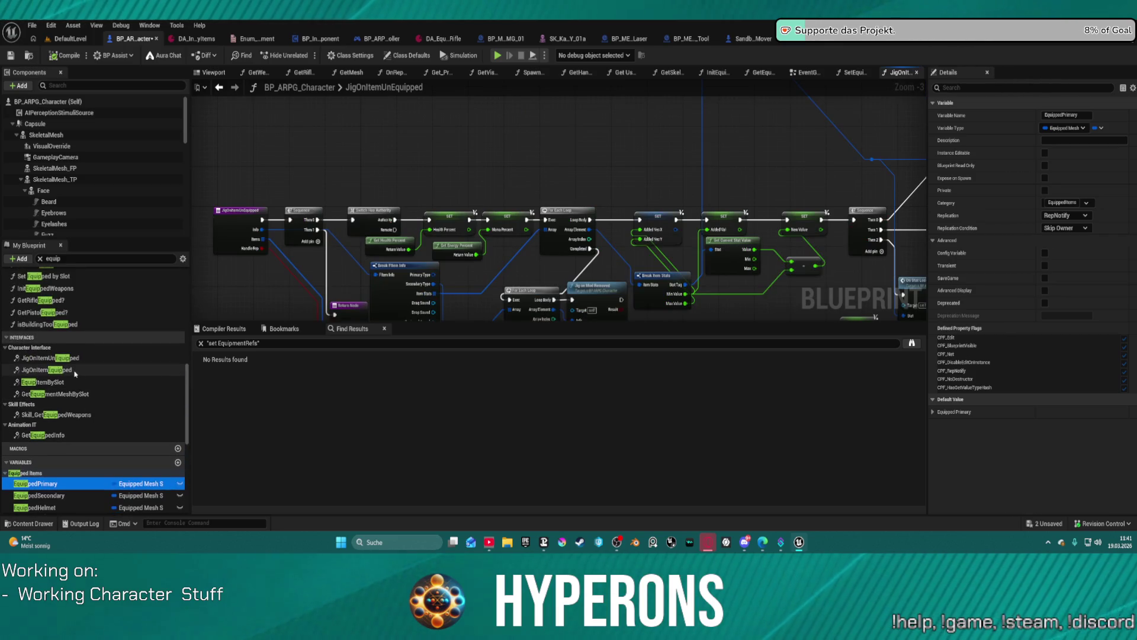
Open GetEquipmentMeshBySlot and inspect its slot-to-mesh selection logic
{"action": "double_click", "coordinate": [105, 397]}
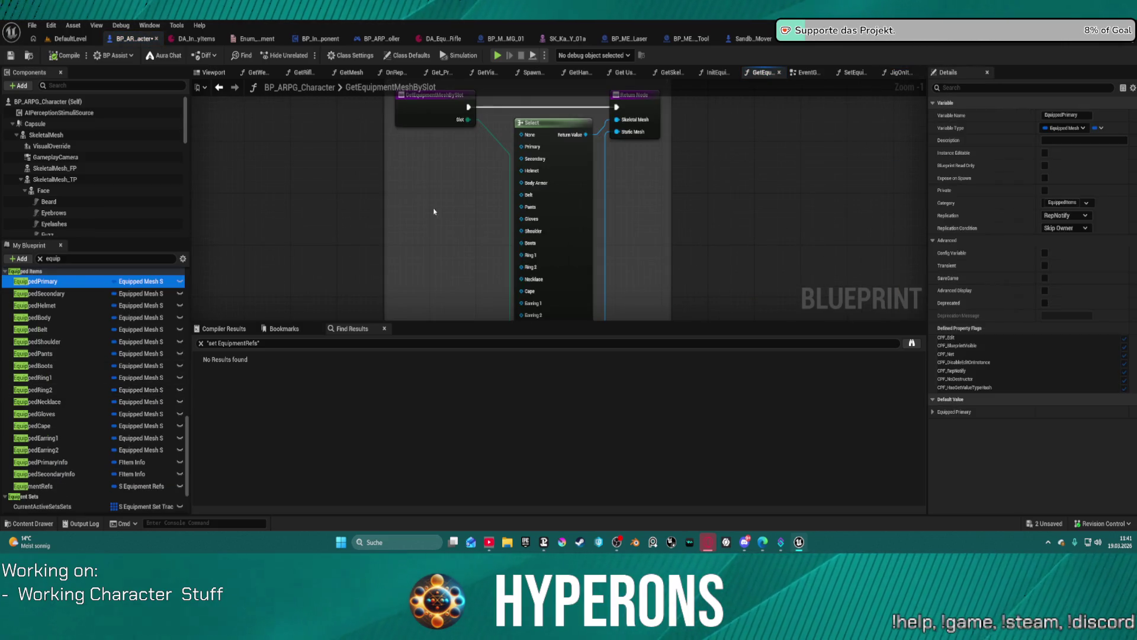
{"action": "mouse_move", "coordinate": [417, 226]}
{"action": "left_mouse_down"}
{"action": "mouse_move", "coordinate": [393, 114]}
{"action": "mouse_move", "coordinate": [410, 285]}
{"action": "left_mouse_up"}
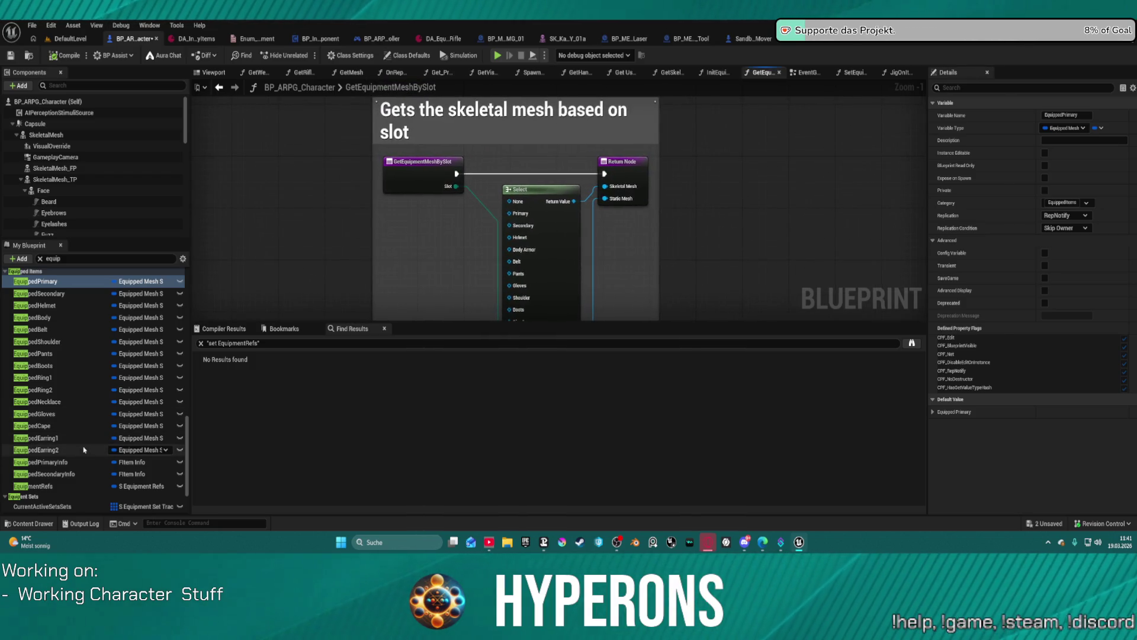
{"action": "scroll", "coordinate": [84, 450], "scroll_direction": "up", "scroll_amount": 3}
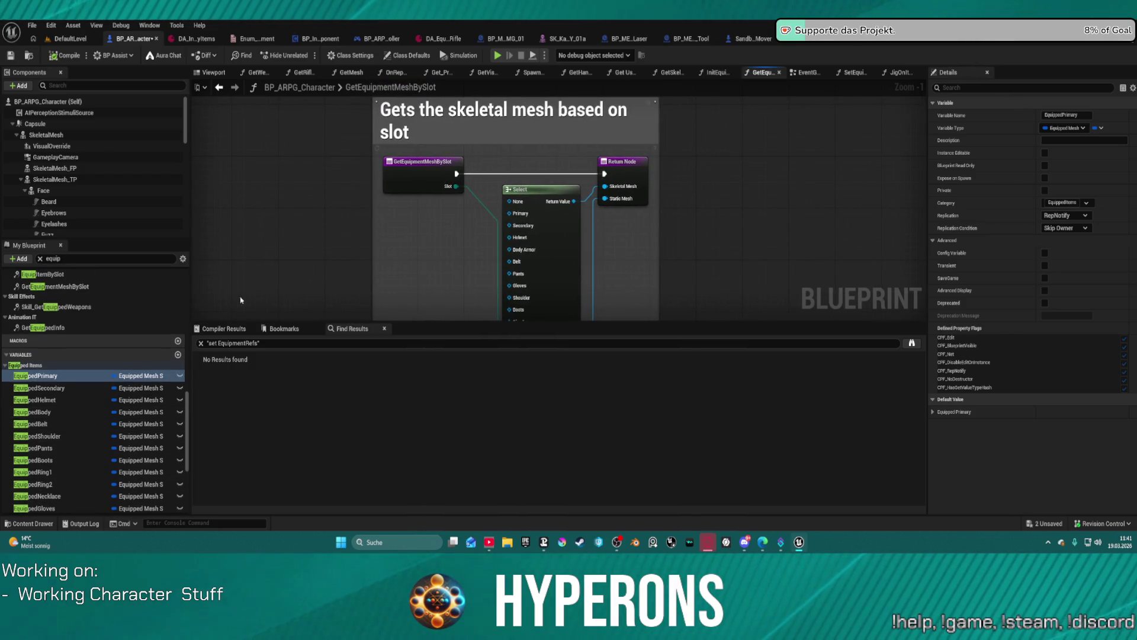
{"action": "scroll", "coordinate": [91, 340], "scroll_direction": "up", "scroll_amount": 1}
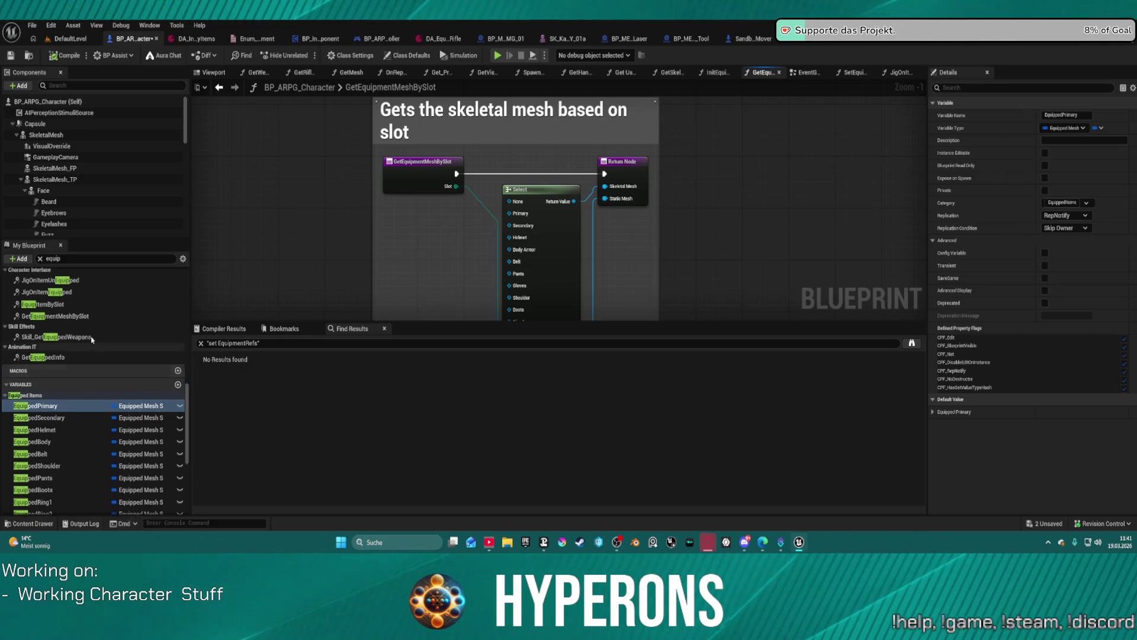
{"action": "scroll", "coordinate": [89, 355], "scroll_direction": "up", "scroll_amount": 5}
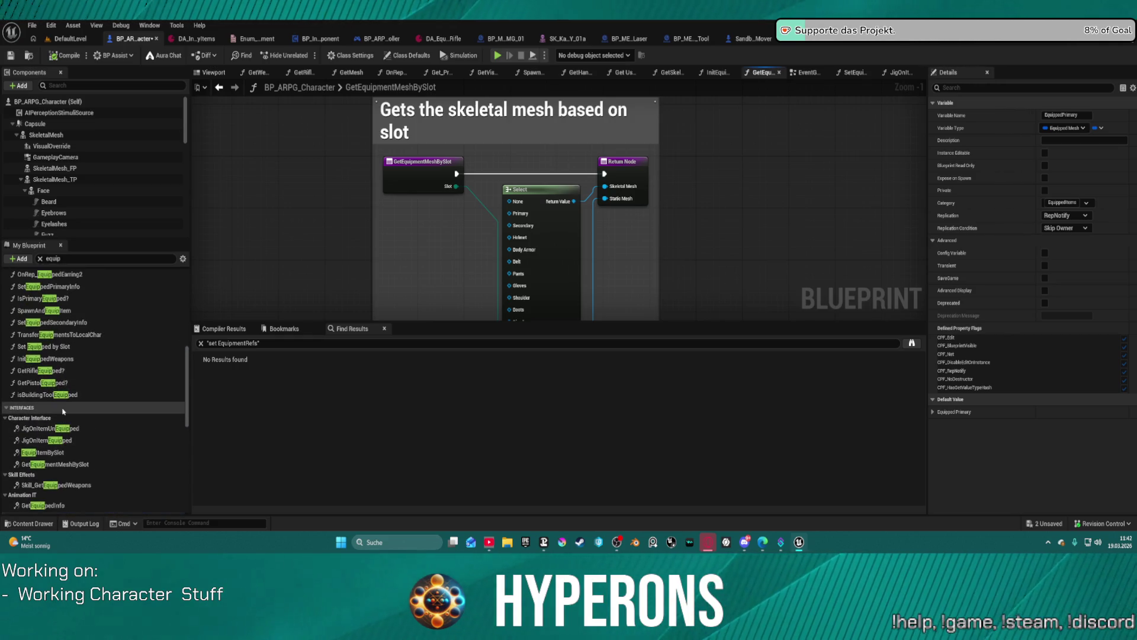
Open the InitEquippedWeapons function graph and zoom through it
{"action": "left_click", "coordinate": [56, 360]}
{"action": "double_click", "coordinate": [56, 360]}
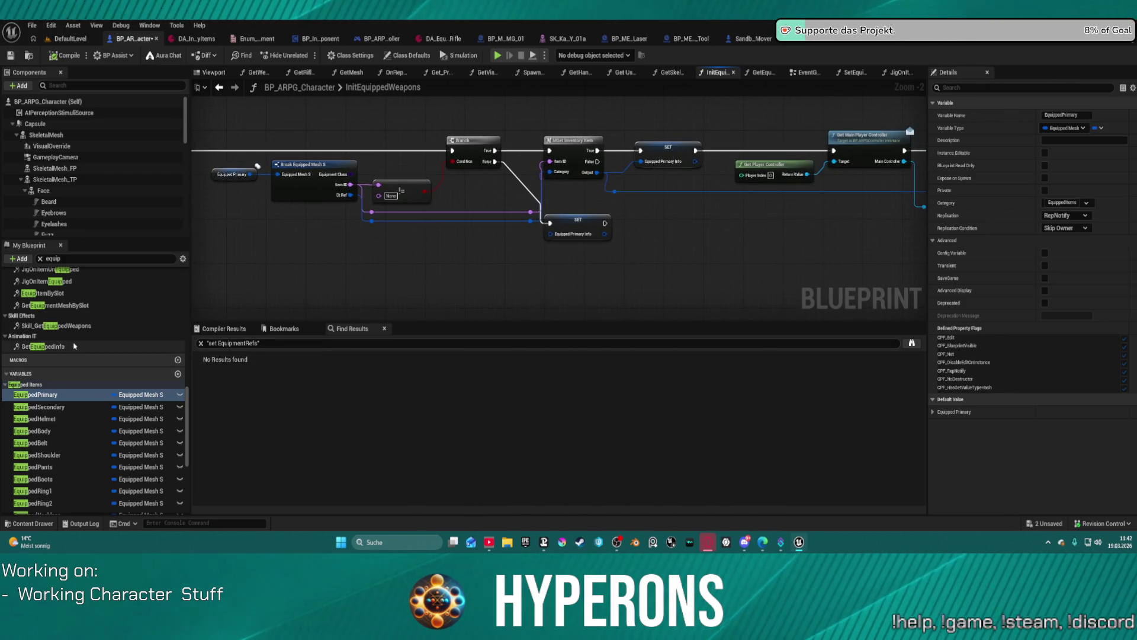
{"action": "scroll", "coordinate": [77, 343], "scroll_direction": "up", "scroll_amount": 3}
{"action": "scroll", "coordinate": [57, 332], "scroll_direction": "up", "scroll_amount": 6}
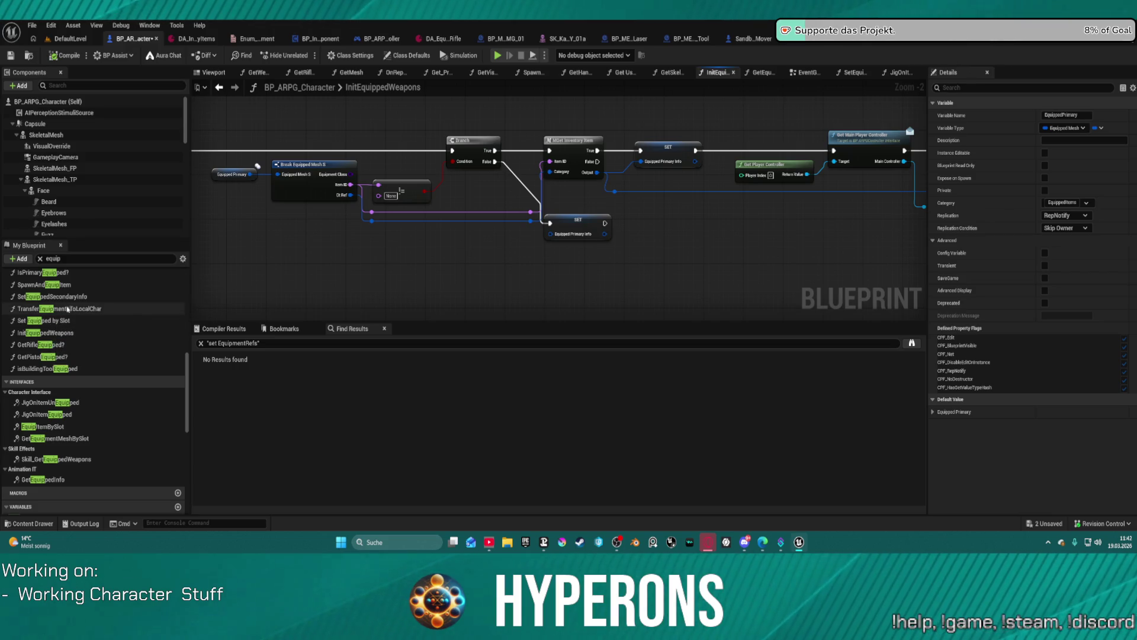
{"action": "scroll", "coordinate": [68, 310], "scroll_direction": "up", "scroll_amount": 1}
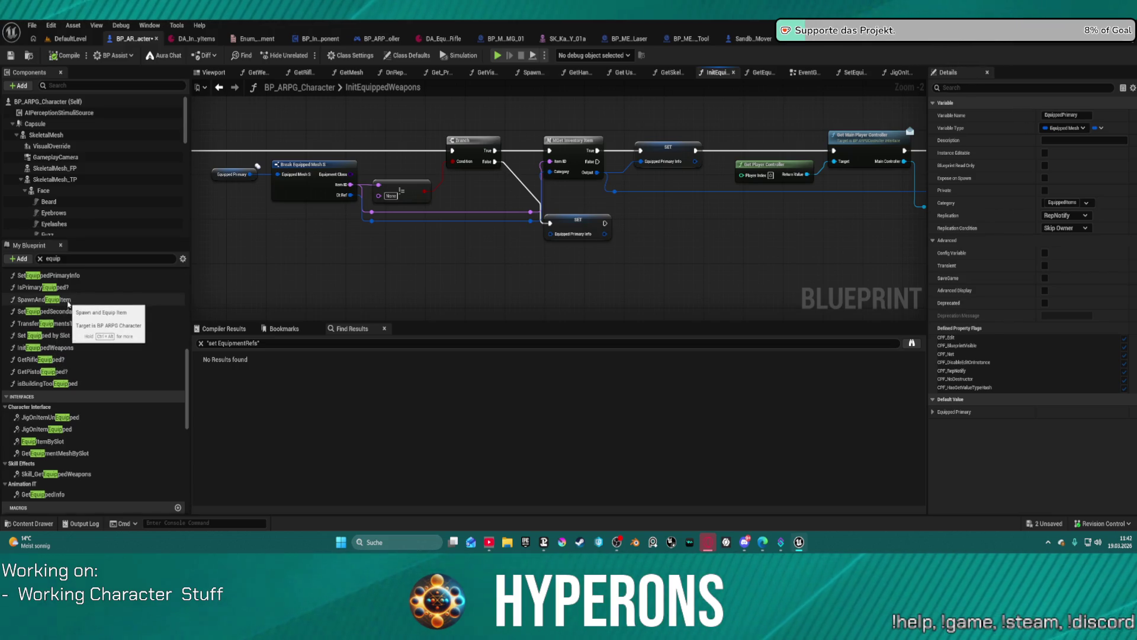
{"action": "scroll", "coordinate": [54, 300], "scroll_direction": "up", "scroll_amount": 5}
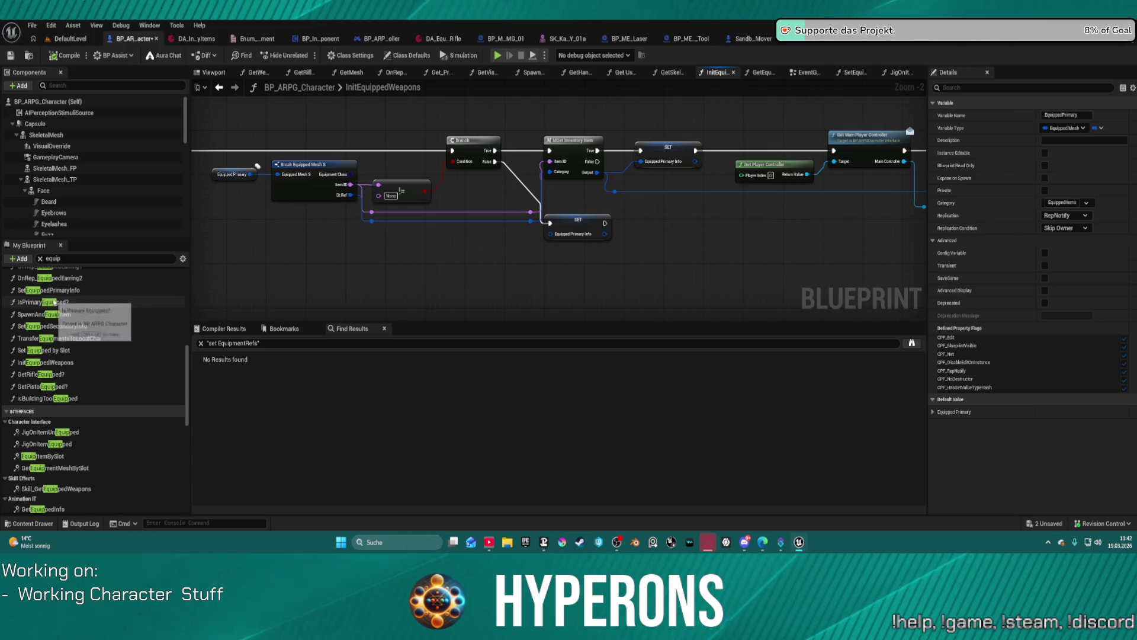
{"action": "scroll", "coordinate": [68, 335], "scroll_direction": "up", "scroll_amount": 10}
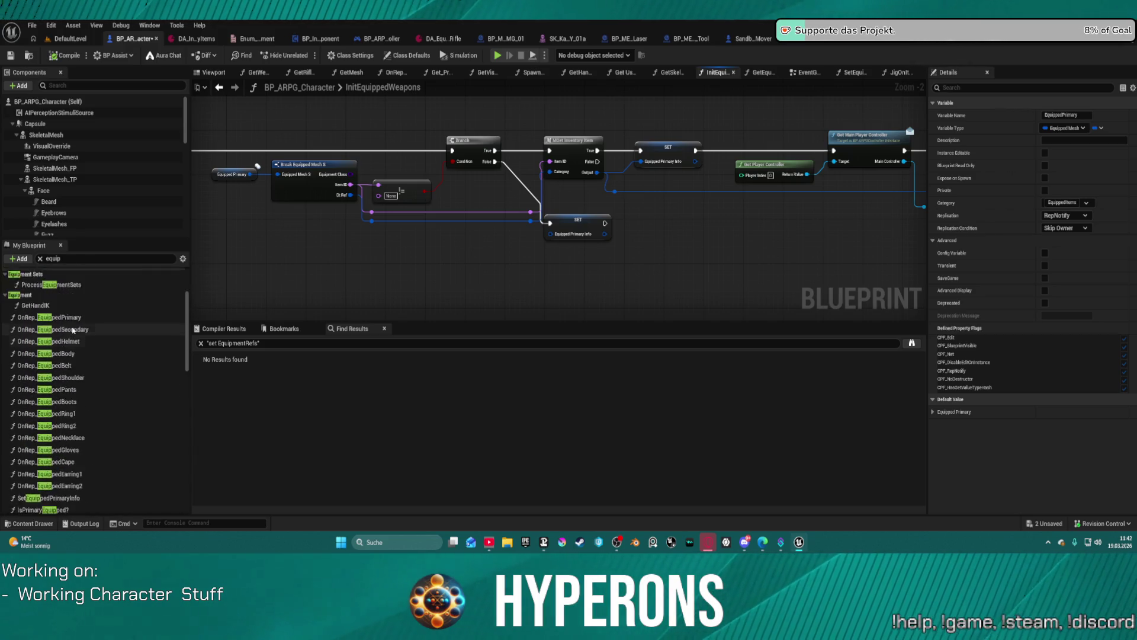
{"action": "scroll", "coordinate": [71, 334], "scroll_direction": "up", "scroll_amount": 3}
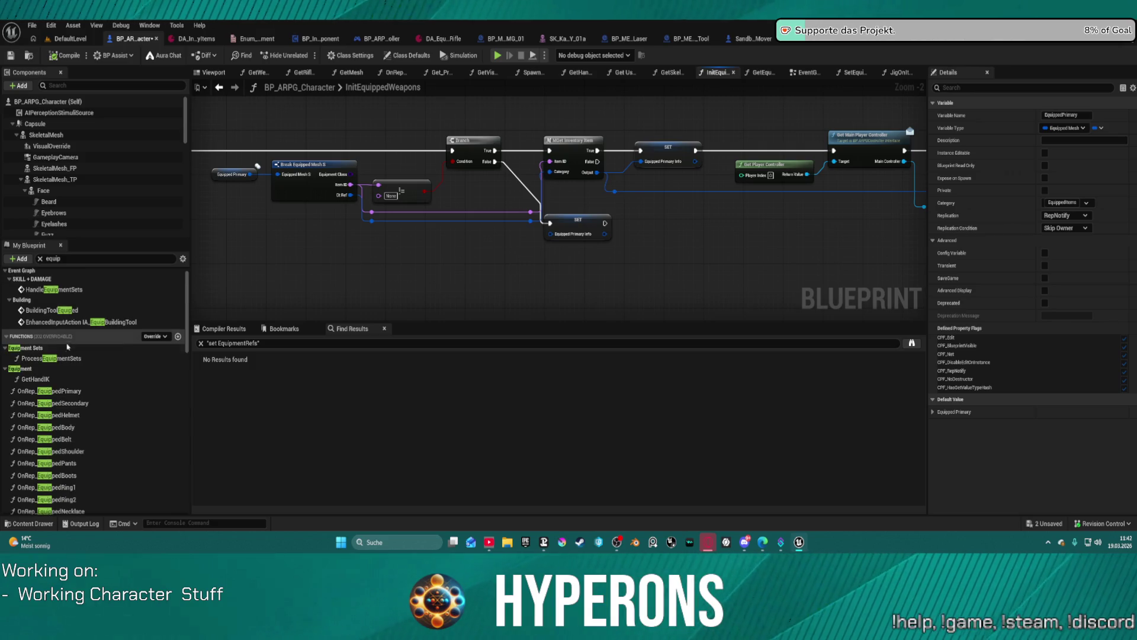
{"action": "scroll", "coordinate": [72, 326], "scroll_direction": "down", "scroll_amount": 1}
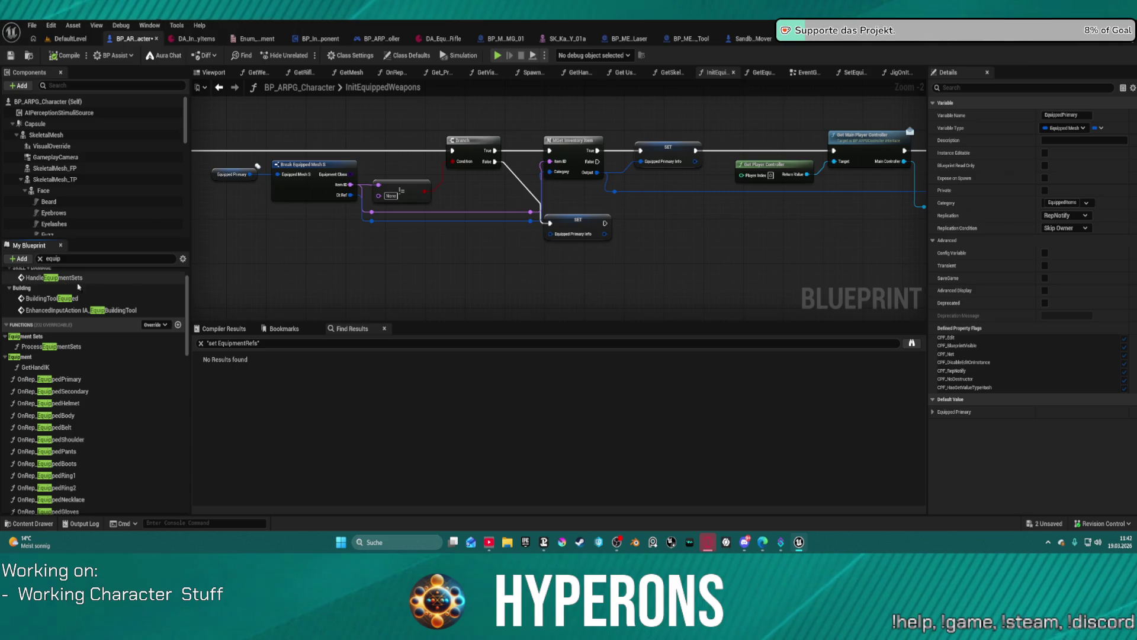
{"action": "scroll", "coordinate": [93, 381], "scroll_direction": "down", "scroll_amount": 4}
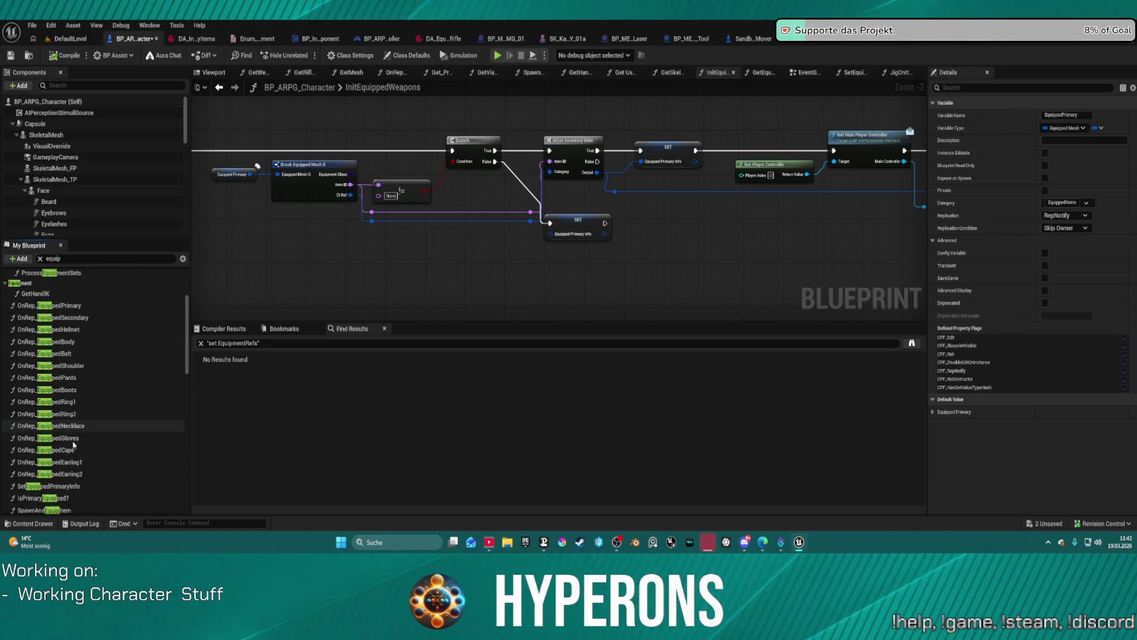
{"action": "scroll", "coordinate": [47, 467], "scroll_direction": "down", "scroll_amount": 1}
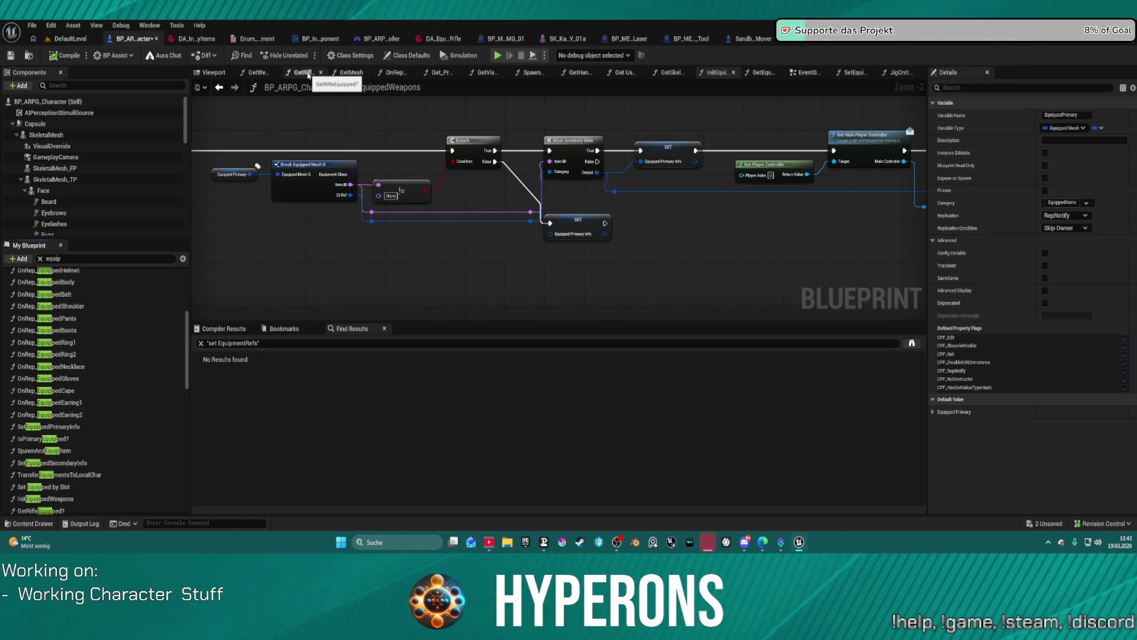
Review GetWeaponSkillAndState's Equip Skill and Server Weapon State nodes, then jump into WeaponSystem's event
{"action": "left_click", "coordinate": [259, 72]}
{"action": "scroll", "coordinate": [707, 156], "scroll_direction": "up", "scroll_amount": 5}
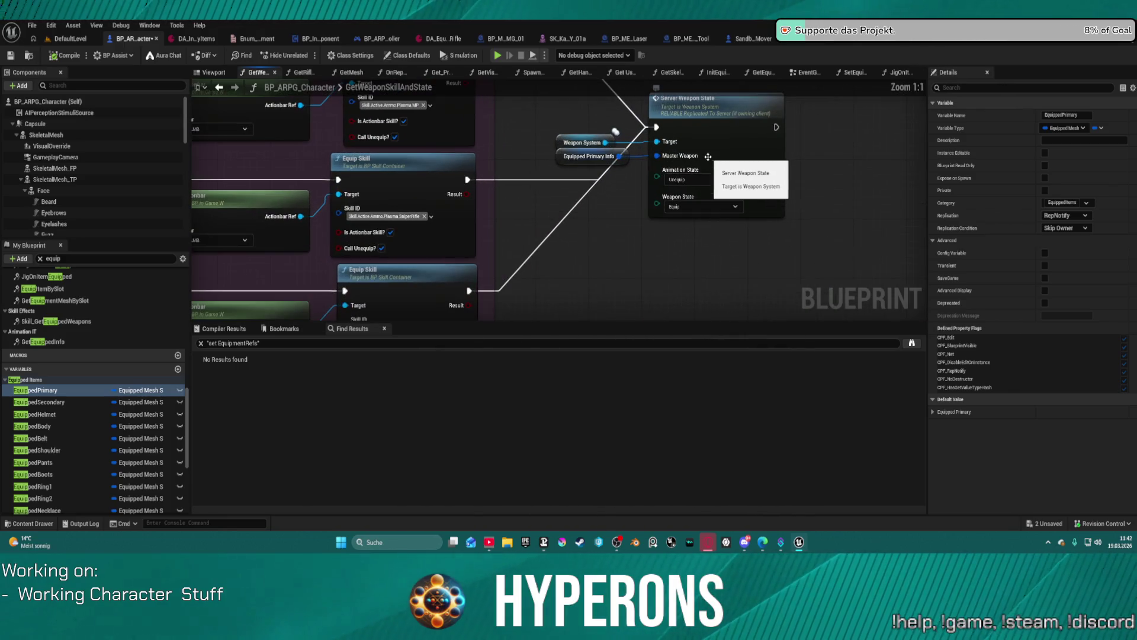
{"action": "mouse_move", "coordinate": [633, 250]}
{"action": "left_mouse_down"}
{"action": "mouse_move", "coordinate": [640, 271]}
{"action": "mouse_move", "coordinate": [626, 278]}
{"action": "mouse_move", "coordinate": [321, 270]}
{"action": "mouse_move", "coordinate": [421, 274]}
{"action": "mouse_move", "coordinate": [568, 313]}
{"action": "mouse_move", "coordinate": [554, 316]}
{"action": "mouse_move", "coordinate": [758, 321]}
{"action": "mouse_move", "coordinate": [602, 249]}
{"action": "left_mouse_up"}
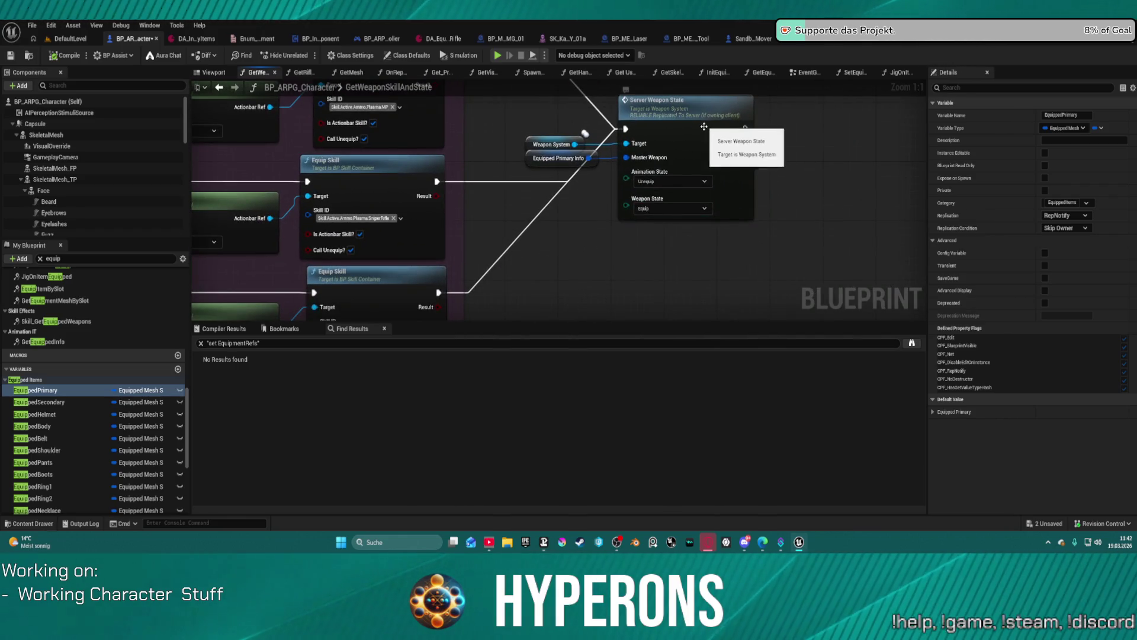
{"action": "mouse_move", "coordinate": [525, 222]}
{"action": "left_mouse_down"}
{"action": "mouse_move", "coordinate": [701, 219]}
{"action": "mouse_move", "coordinate": [752, 199]}
{"action": "mouse_move", "coordinate": [647, 202]}
{"action": "mouse_move", "coordinate": [597, 225]}
{"action": "mouse_move", "coordinate": [596, 238]}
{"action": "left_mouse_up"}
{"action": "scroll", "coordinate": [596, 238], "scroll_direction": "down", "scroll_amount": 5}
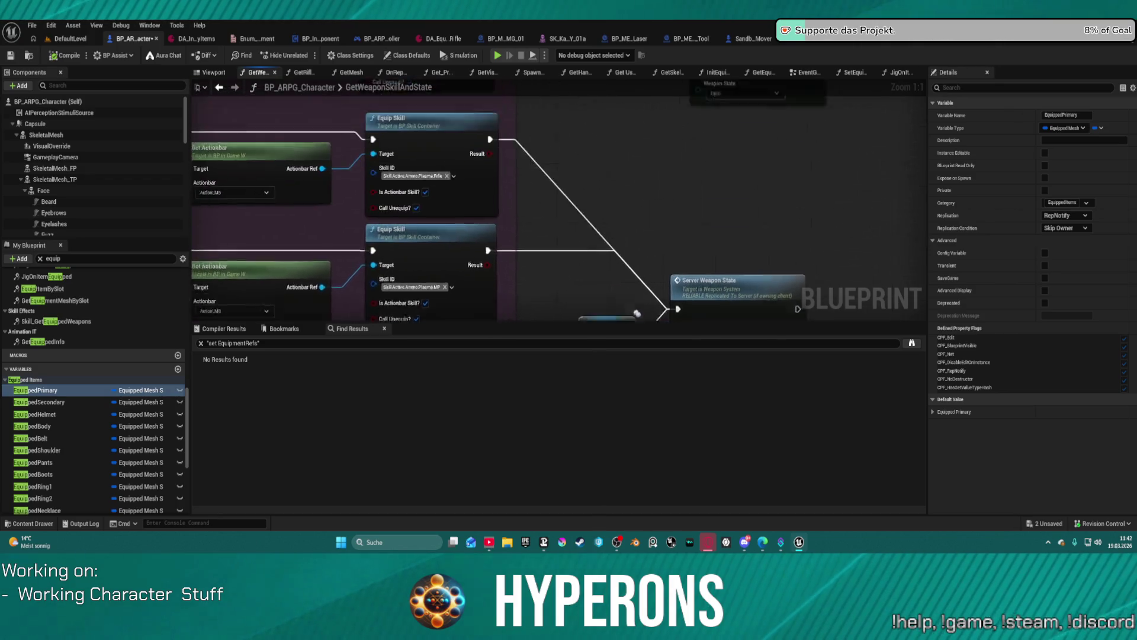
{"action": "left_click_drag", "start_coordinate": [544, 263], "coordinate": [550, 83]}
{"action": "scroll", "coordinate": [709, 235], "scroll_direction": "up", "scroll_amount": 6}
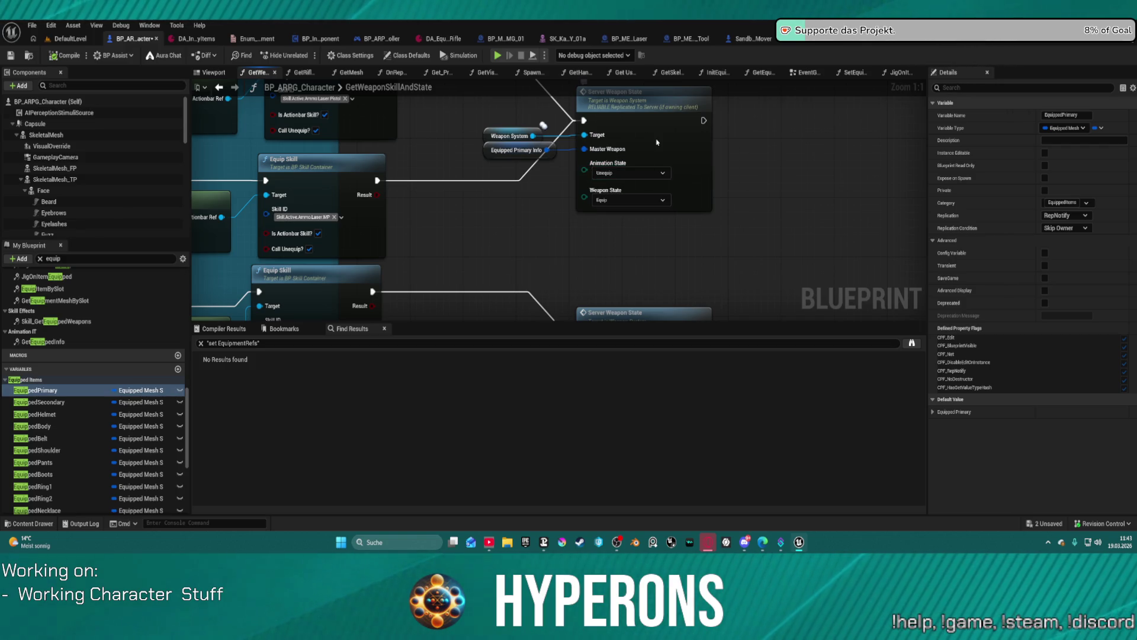
{"action": "double_click", "coordinate": [656, 143]}
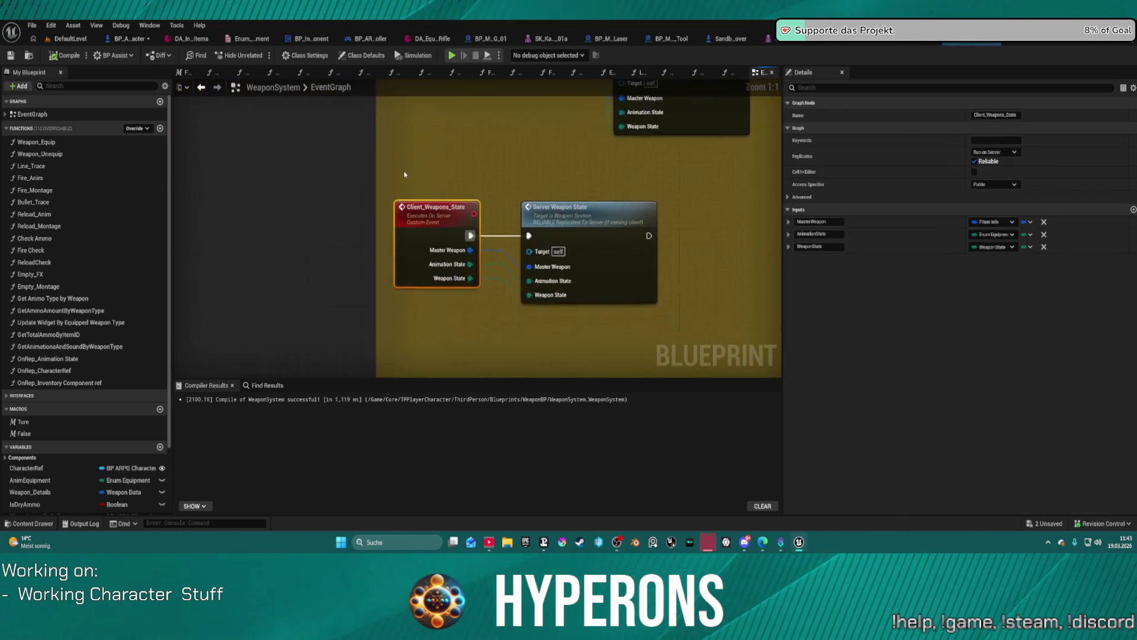
Follow Server Weapon_State through to the Multi_Weapon_State chain and its Switch and Play Montage nodes
{"action": "double_click", "coordinate": [570, 188]}
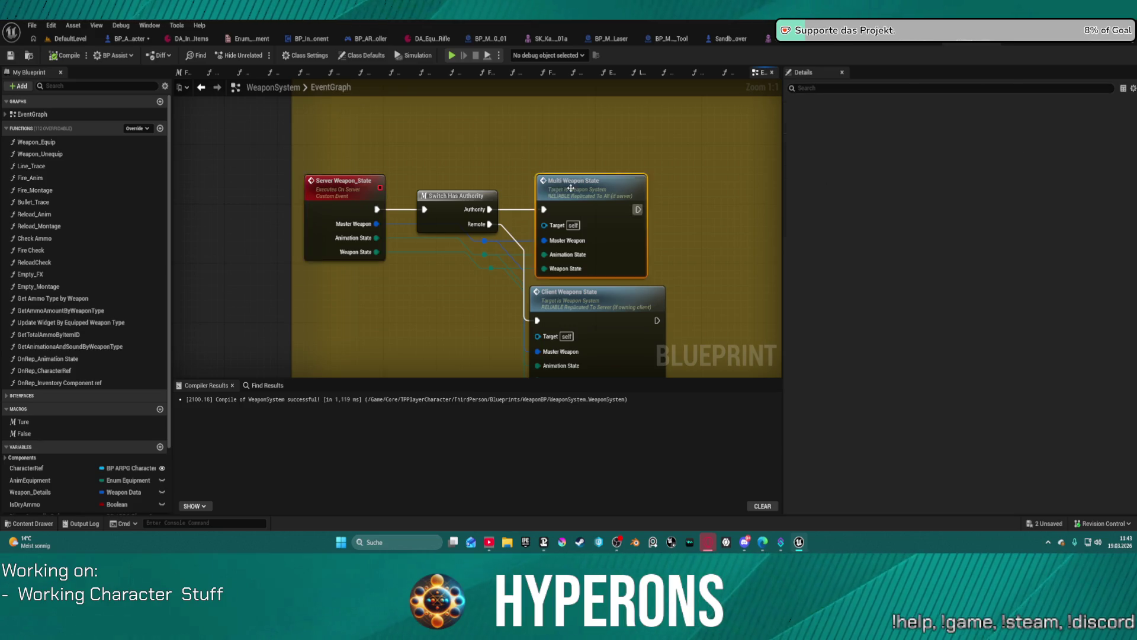
{"action": "double_click", "coordinate": [570, 188]}
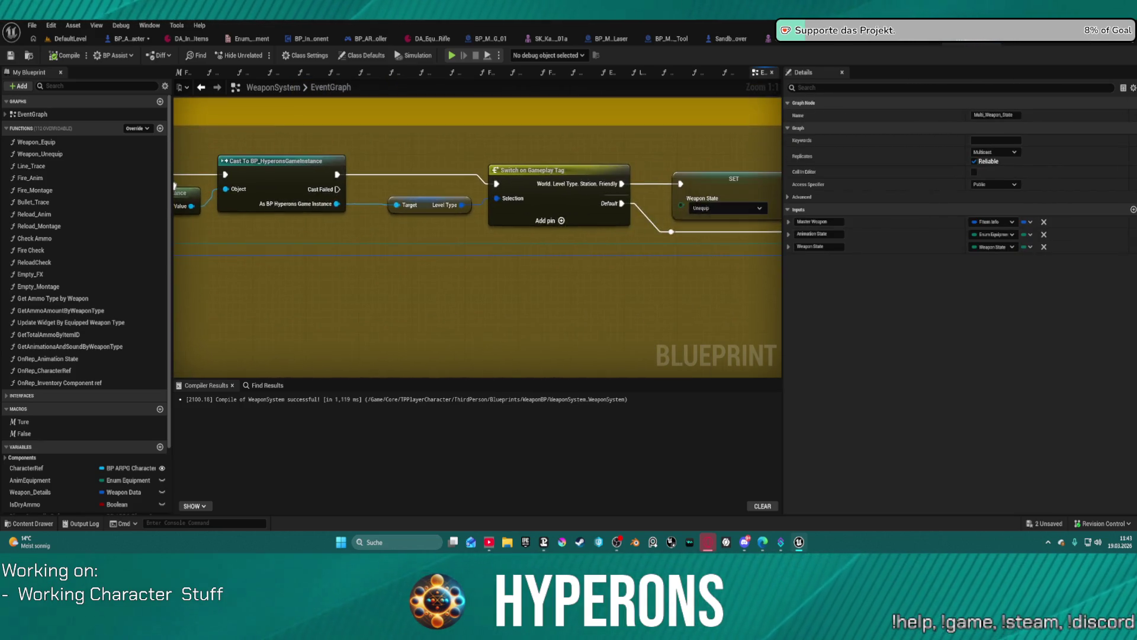
{"action": "scroll", "coordinate": [477, 237], "scroll_direction": "down", "scroll_amount": 2}
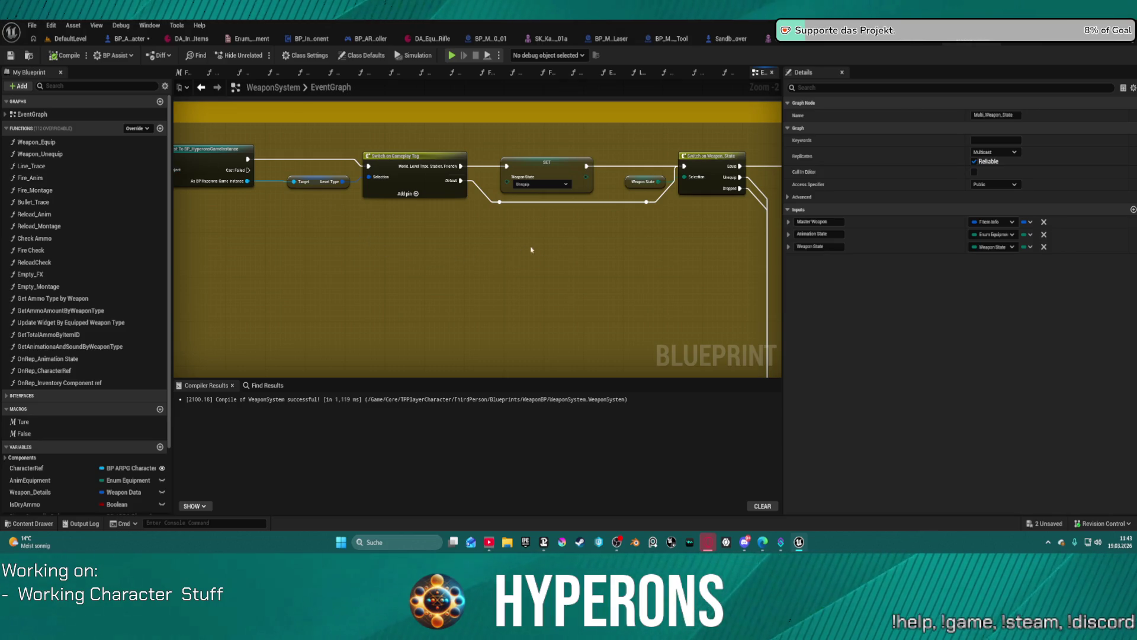
{"action": "mouse_move", "coordinate": [636, 239]}
{"action": "left_mouse_down"}
{"action": "mouse_move", "coordinate": [421, 206]}
{"action": "mouse_move", "coordinate": [368, 130]}
{"action": "mouse_move", "coordinate": [237, 134]}
{"action": "left_mouse_up"}
{"action": "scroll", "coordinate": [414, 253], "scroll_direction": "down", "scroll_amount": 2}
{"action": "mouse_move", "coordinate": [414, 254]}
{"action": "left_mouse_down"}
{"action": "mouse_move", "coordinate": [292, 228]}
{"action": "mouse_move", "coordinate": [414, 308]}
{"action": "mouse_move", "coordinate": [450, 355]}
{"action": "left_mouse_up"}
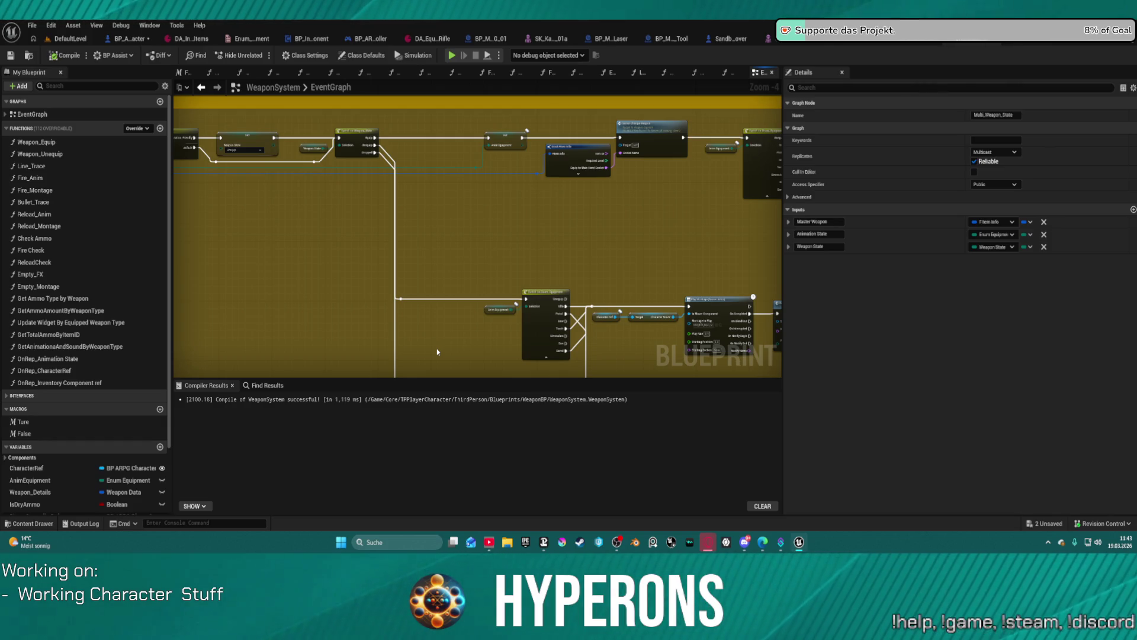
Paste the copied anim layer nodes beside the unequip montages and confirm the self-context fix
{"action": "left_click", "coordinate": [430, 267]}
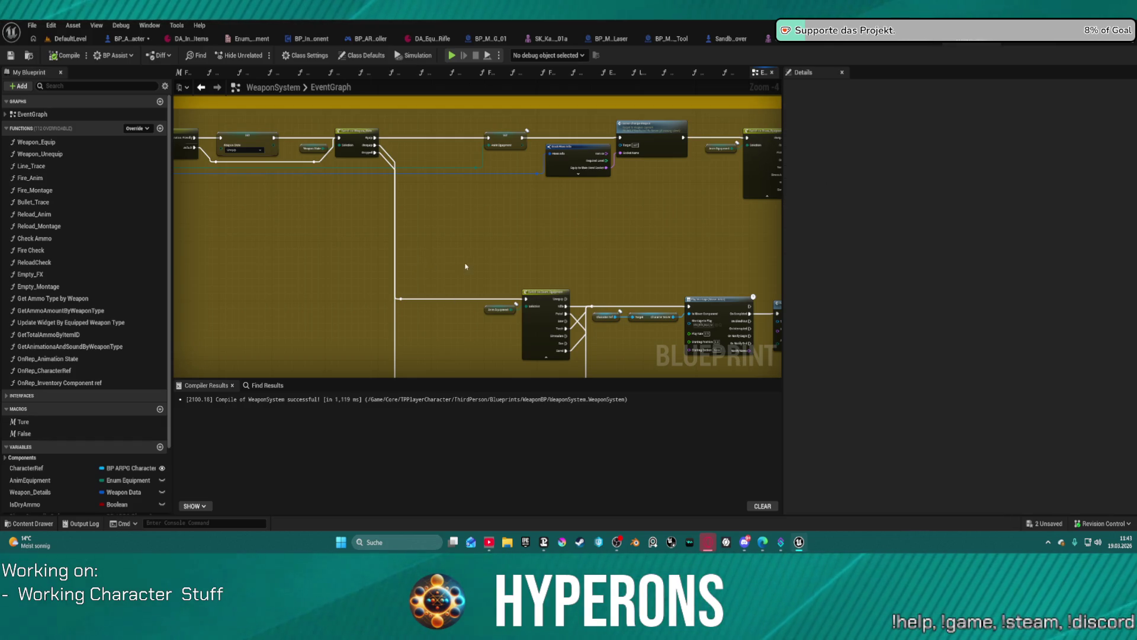
{"action": "scroll", "coordinate": [485, 204], "scroll_direction": "up", "scroll_amount": 3}
{"action": "left_click_drag", "start_coordinate": [484, 200], "coordinate": [599, 313]}
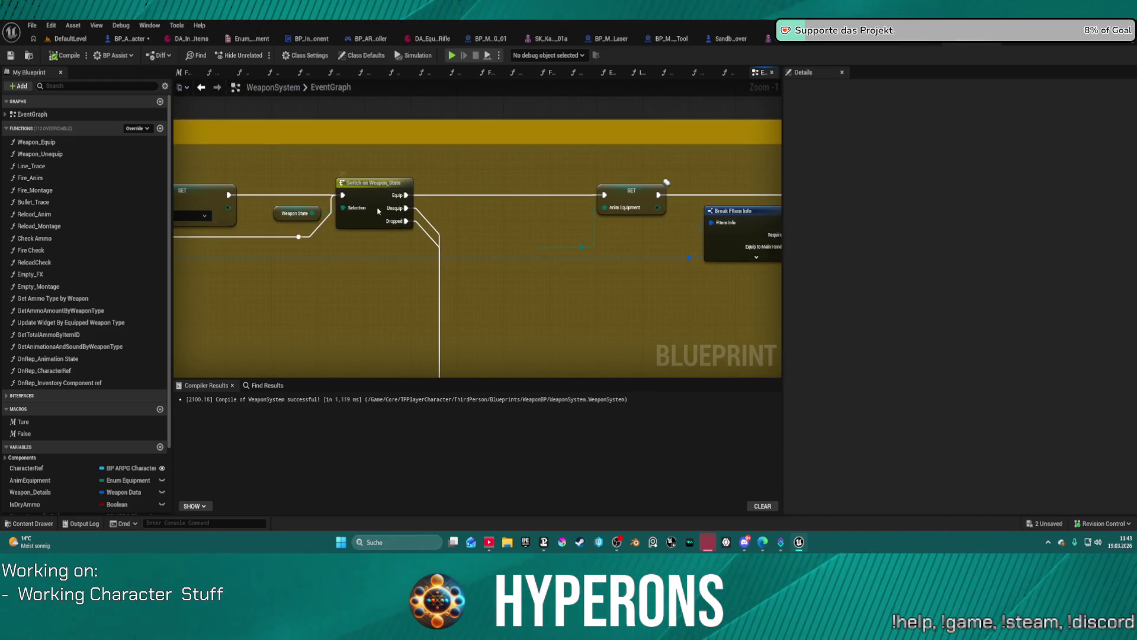
{"action": "scroll", "coordinate": [490, 288], "scroll_direction": "down", "scroll_amount": 3}
{"action": "mouse_move", "coordinate": [490, 288]}
{"action": "left_mouse_down"}
{"action": "mouse_move", "coordinate": [414, 237]}
{"action": "mouse_move", "coordinate": [450, 284]}
{"action": "mouse_move", "coordinate": [262, 132]}
{"action": "left_mouse_up"}
{"action": "left_click_drag", "start_coordinate": [521, 173], "coordinate": [107, 142]}
{"action": "key", "text": "ctrl+v"}
{"action": "left_click", "coordinate": [632, 345]}
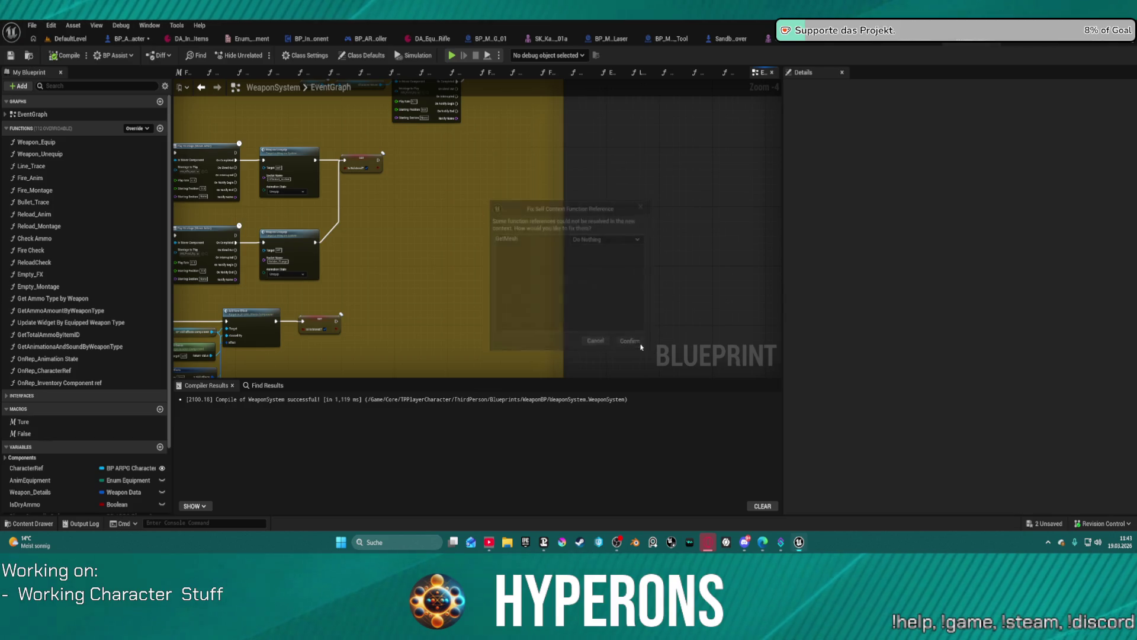
Delete the pasted Get Mesh node and move the Link Anim Class Layers nodes further right
{"action": "scroll", "coordinate": [470, 196], "scroll_direction": "up", "scroll_amount": 5}
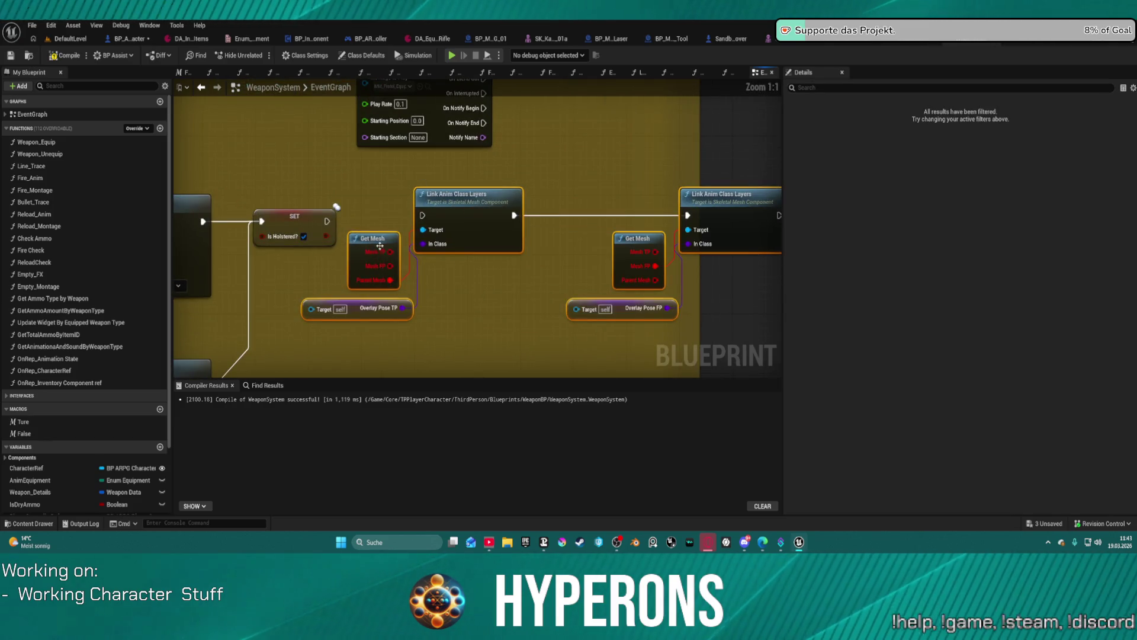
{"action": "left_click", "coordinate": [380, 246]}
{"action": "key", "text": "Delete"}
{"action": "key", "text": "Delete"}
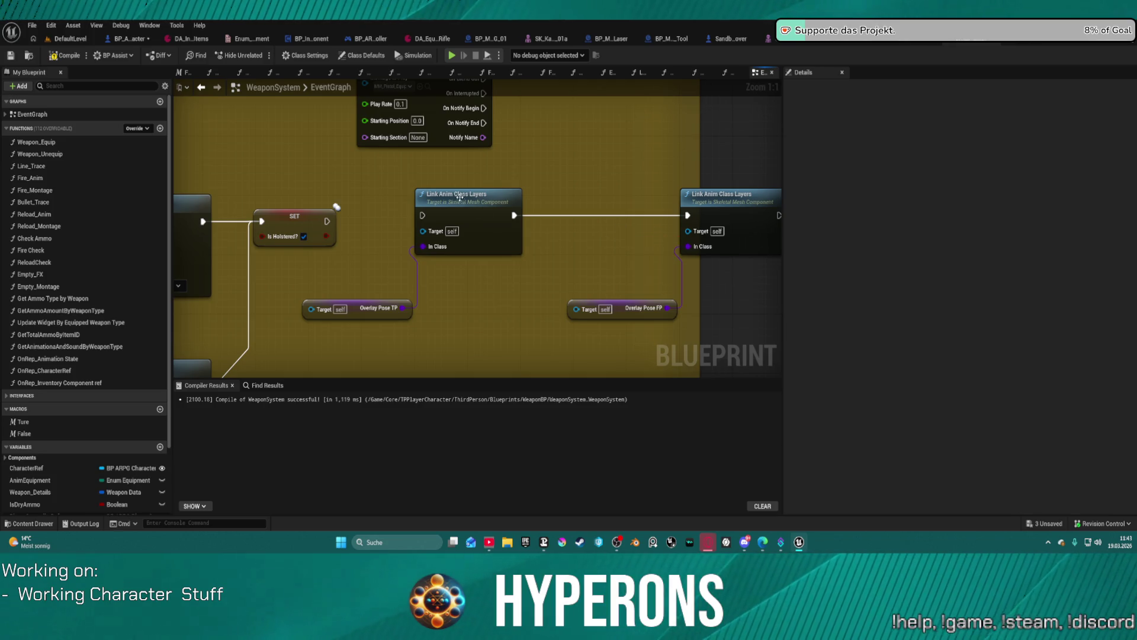
{"action": "left_click_drag", "start_coordinate": [402, 332], "coordinate": [770, 177]}
{"action": "left_click_drag", "start_coordinate": [465, 204], "coordinate": [749, 187]}
{"action": "scroll", "coordinate": [567, 221], "scroll_direction": "down", "scroll_amount": 3}
Wire the Is Holstered SET node's execution output into Link Anim Class Layers
{"action": "right_click", "coordinate": [567, 220]}
{"action": "left_click", "coordinate": [584, 197]}
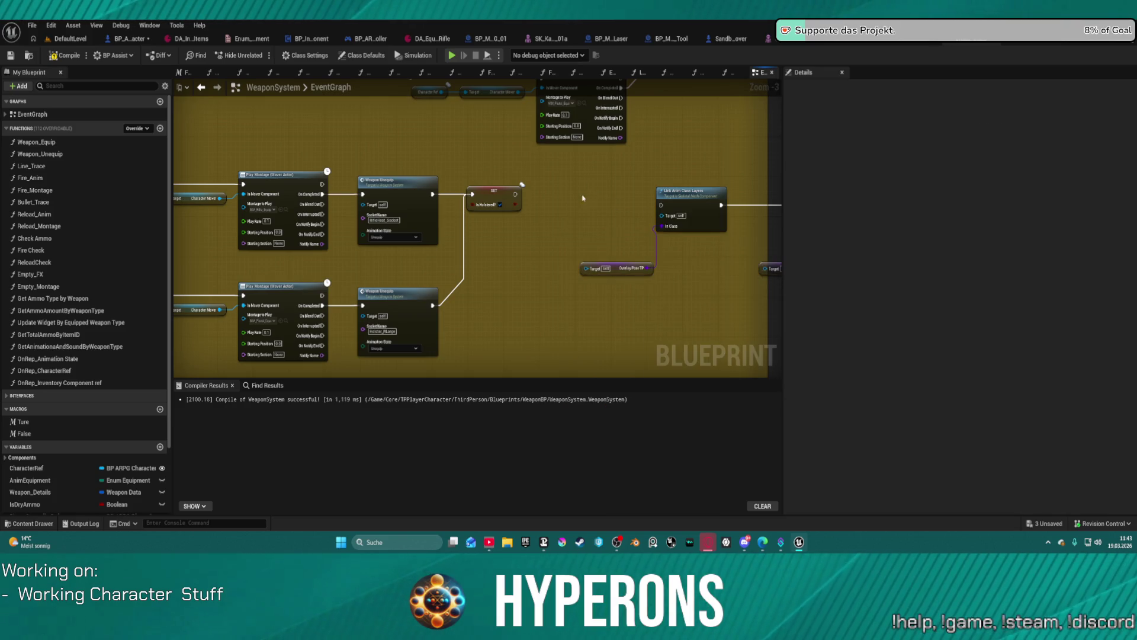
{"action": "left_click", "coordinate": [515, 194]}
{"action": "left_click_drag", "start_coordinate": [516, 194], "coordinate": [536, 195]}
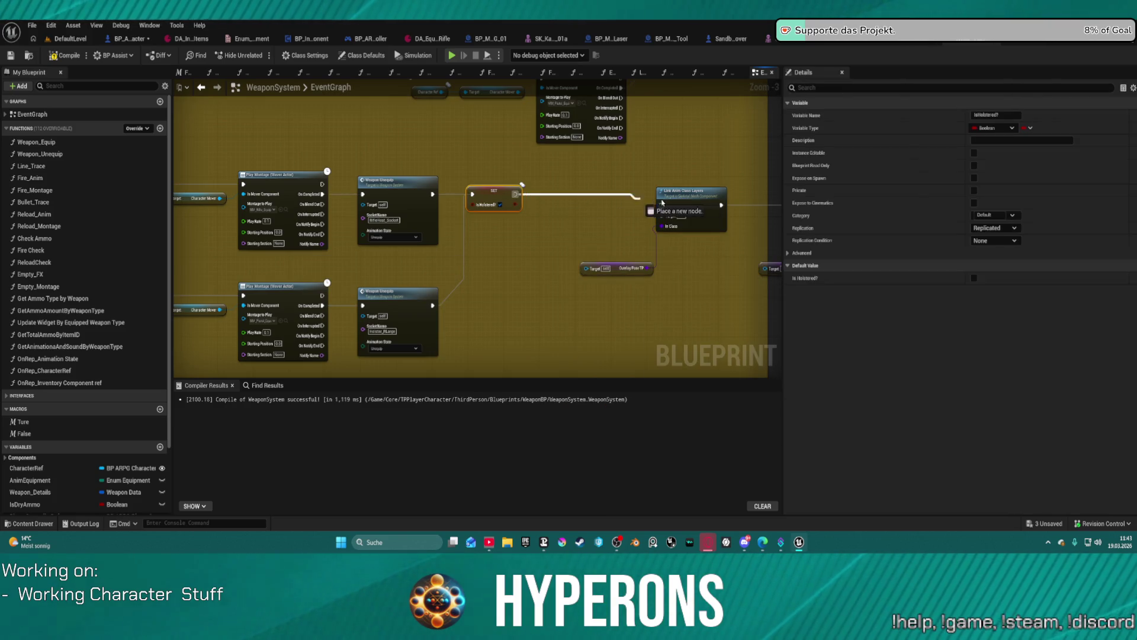
{"action": "left_click_drag", "start_coordinate": [664, 207], "coordinate": [663, 206]}
{"action": "left_click", "coordinate": [595, 181]}
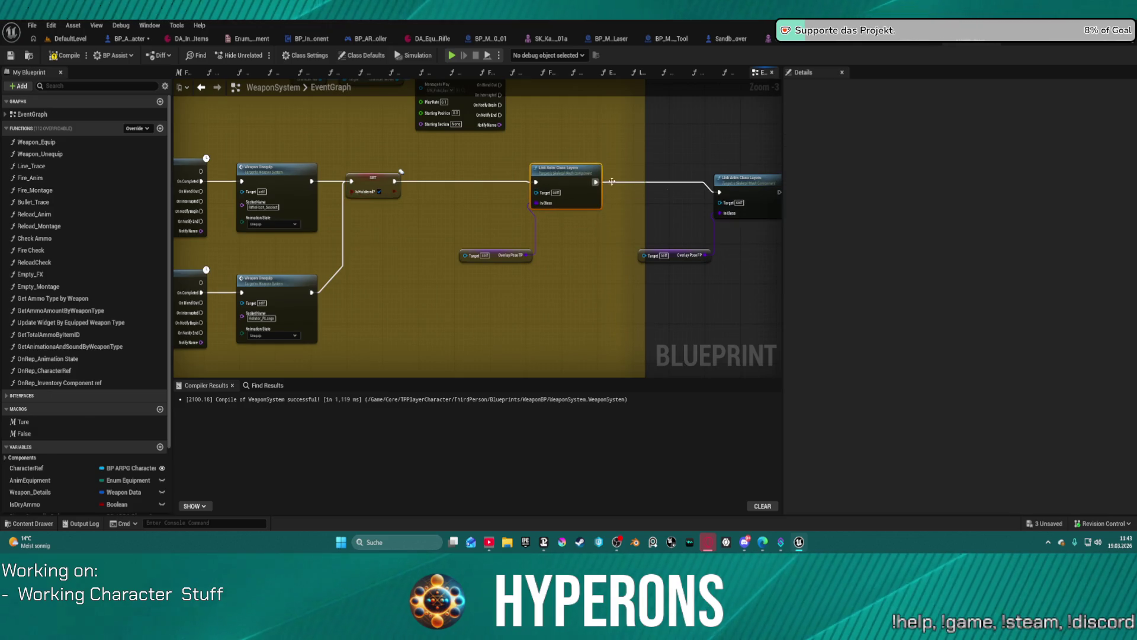
{"action": "left_click", "coordinate": [740, 181]}
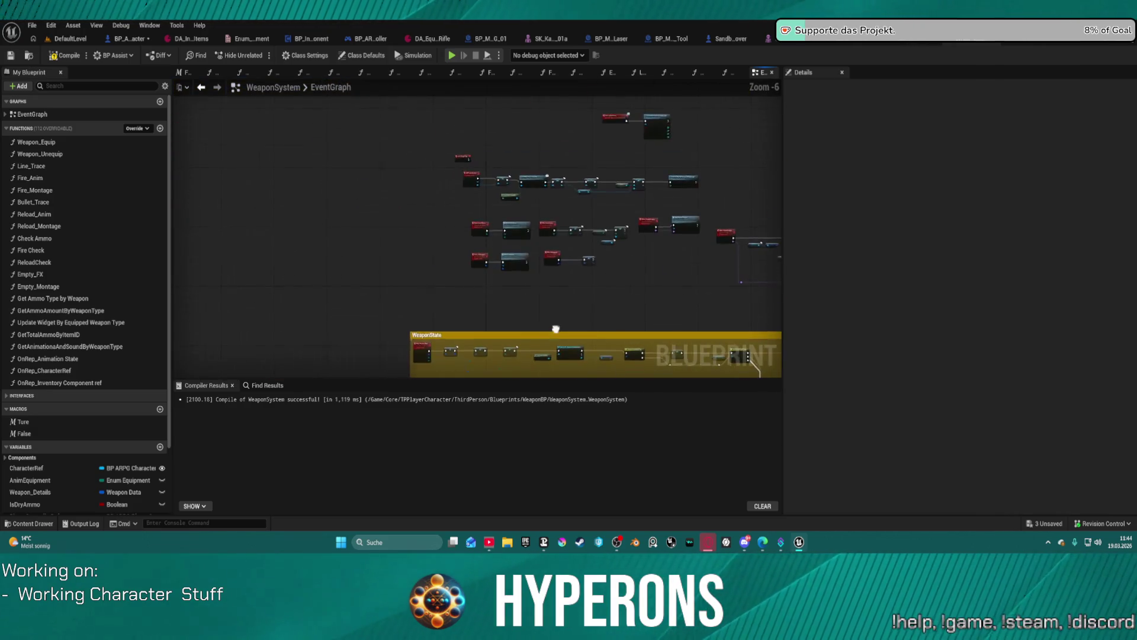
Inspect the Character Ref variable and bring the Weapon Unequip section into view
{"action": "scroll", "coordinate": [451, 203], "scroll_direction": "down", "scroll_amount": 4}
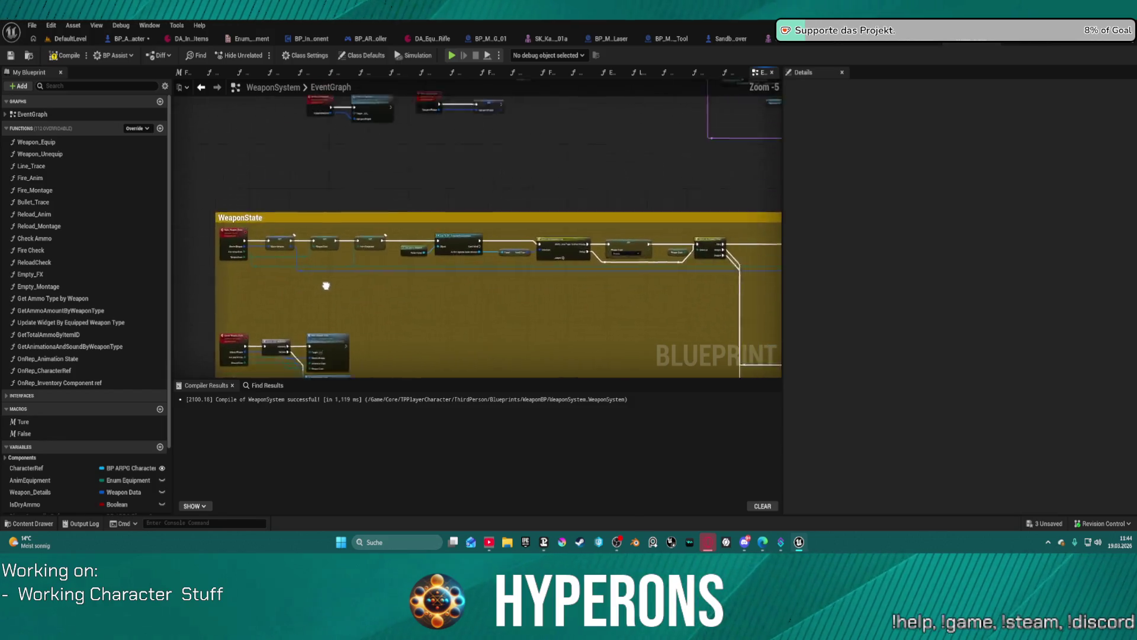
{"action": "scroll", "coordinate": [352, 217], "scroll_direction": "up", "scroll_amount": 5}
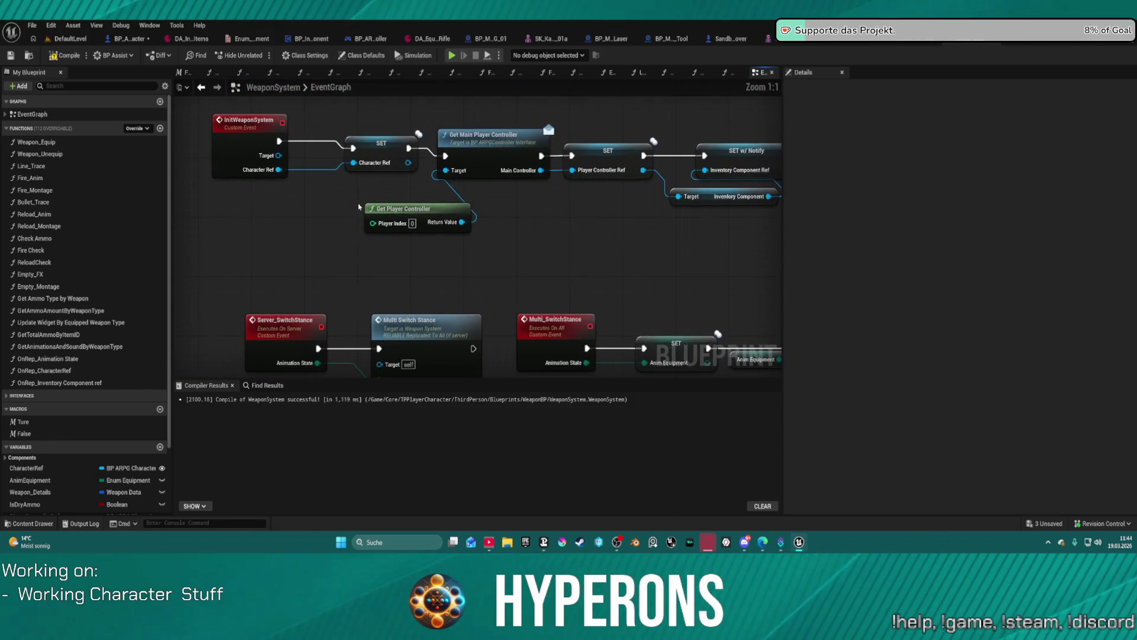
{"action": "left_click", "coordinate": [382, 141]}
{"action": "scroll", "coordinate": [514, 248], "scroll_direction": "down", "scroll_amount": 3}
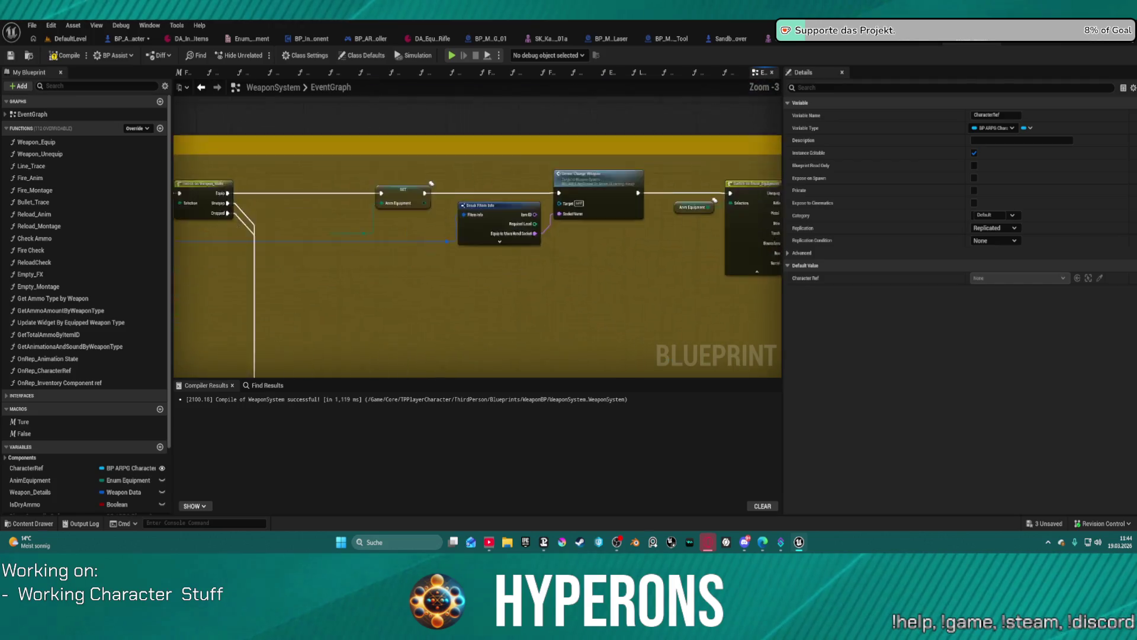
{"action": "left_click_drag", "start_coordinate": [514, 248], "coordinate": [78, 7]}
{"action": "left_click_drag", "start_coordinate": [351, 116], "coordinate": [363, 124]}
{"action": "right_click", "coordinate": [390, 180]}
Add a Get Mesh node off the Character Ref value
{"action": "type", "text": "get chara"}
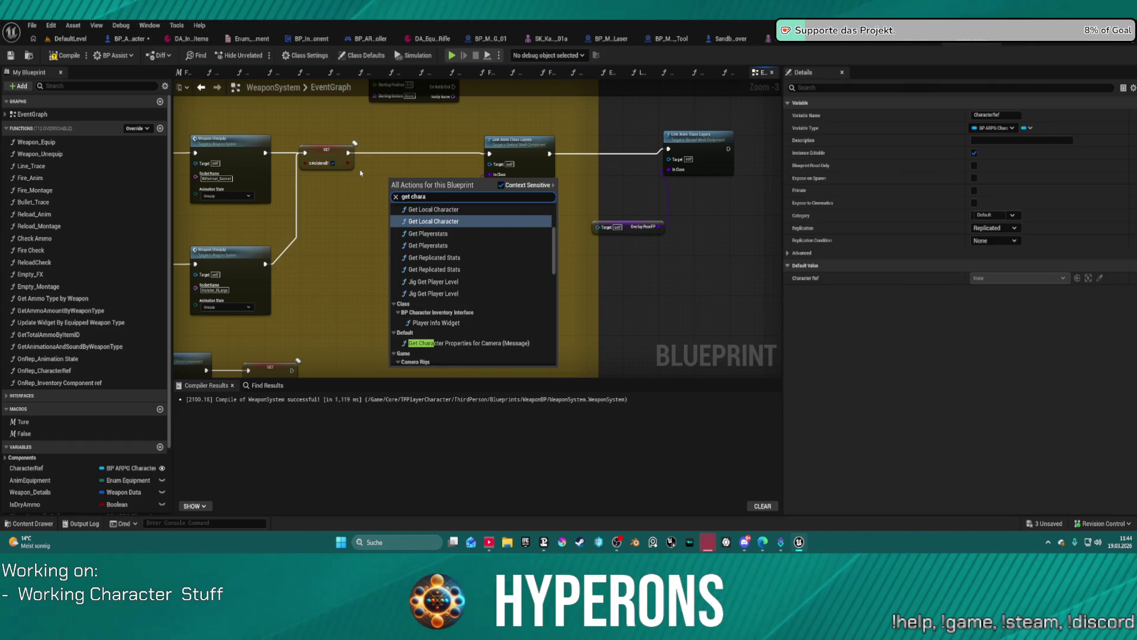
{"action": "scroll", "coordinate": [517, 270], "scroll_direction": "down", "scroll_amount": 10}
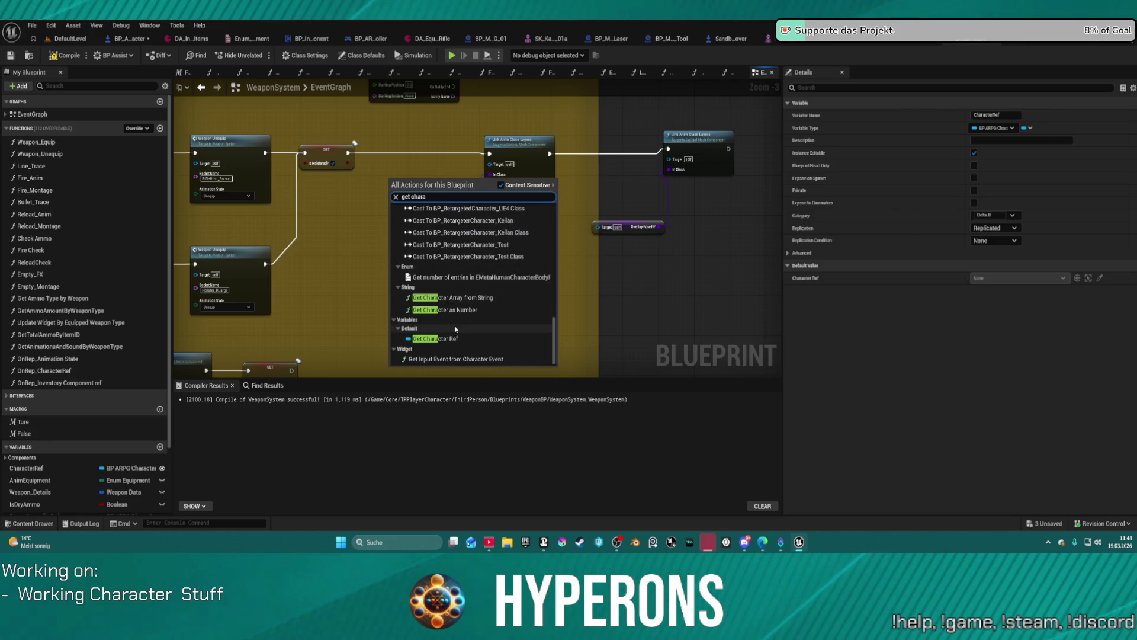
{"action": "key", "text": "Escape"}
{"action": "scroll", "coordinate": [427, 202], "scroll_direction": "up", "scroll_amount": 3}
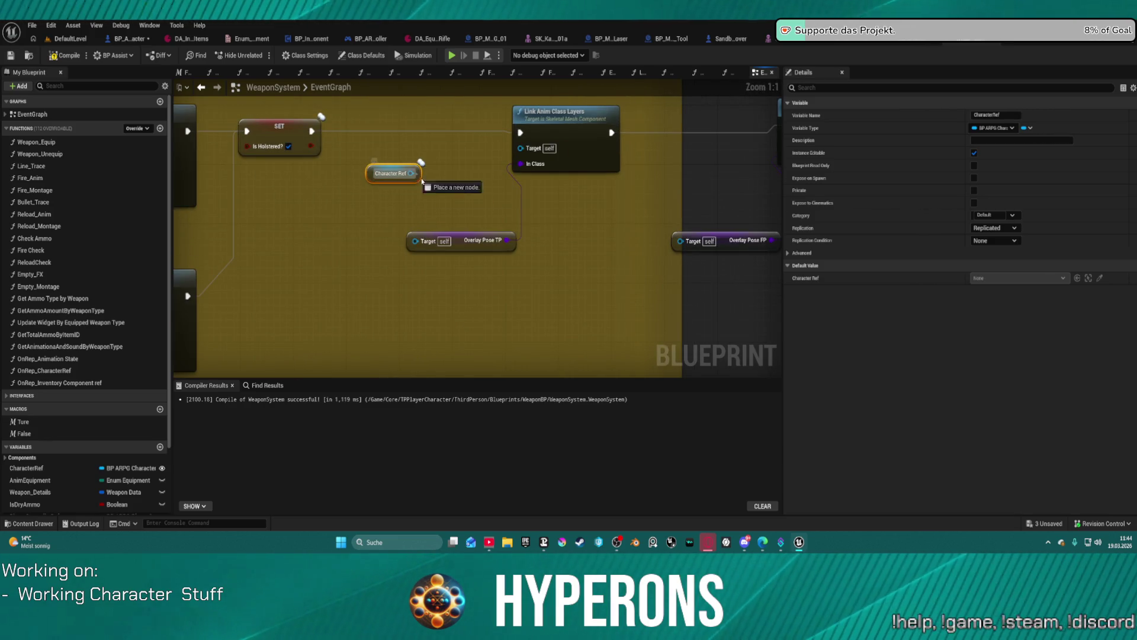
{"action": "left_click_drag", "start_coordinate": [419, 179], "coordinate": [435, 191]}
{"action": "type", "text": "get mesh"}
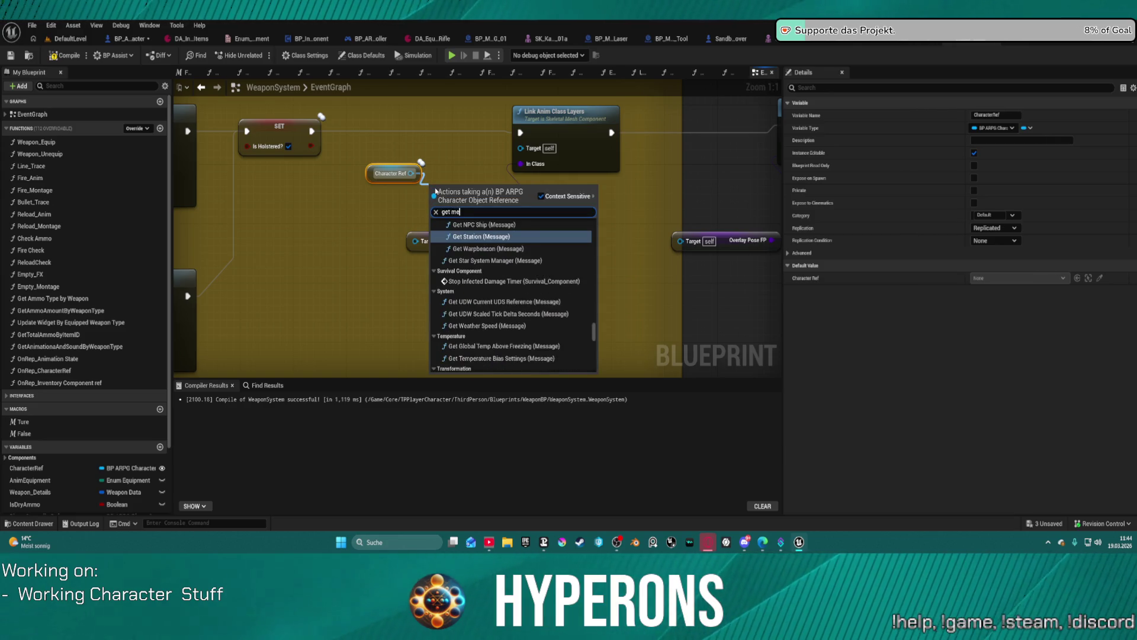
{"action": "scroll", "coordinate": [565, 319], "scroll_direction": "down", "scroll_amount": 10}
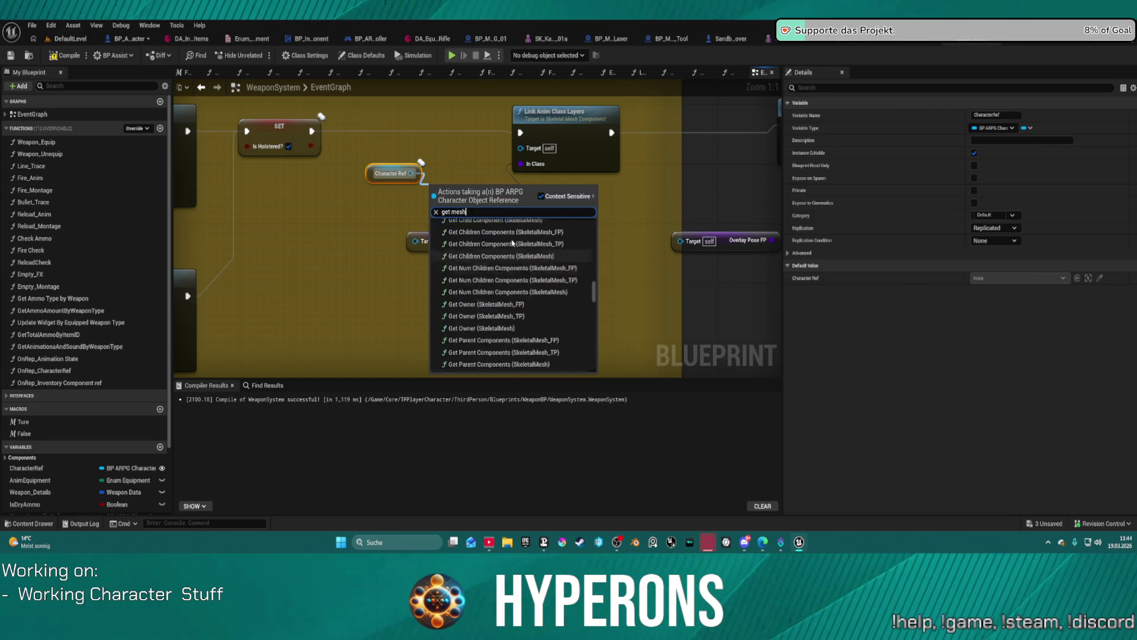
{"action": "scroll", "coordinate": [565, 318], "scroll_direction": "down", "scroll_amount": 10}
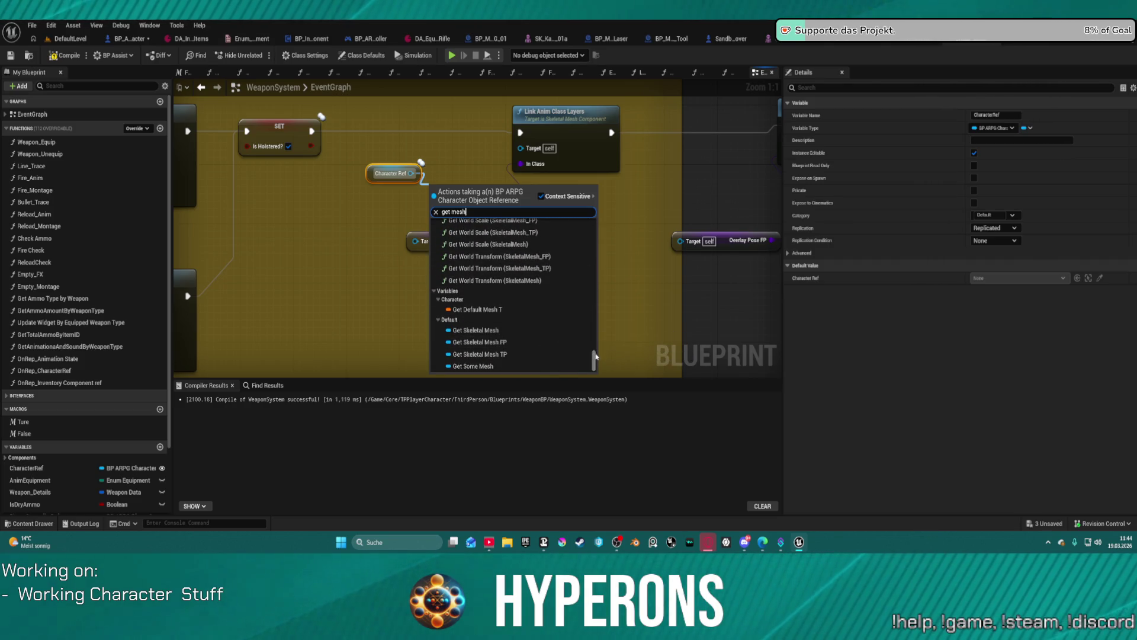
{"action": "left_click_drag", "start_coordinate": [593, 360], "coordinate": [587, 213]}
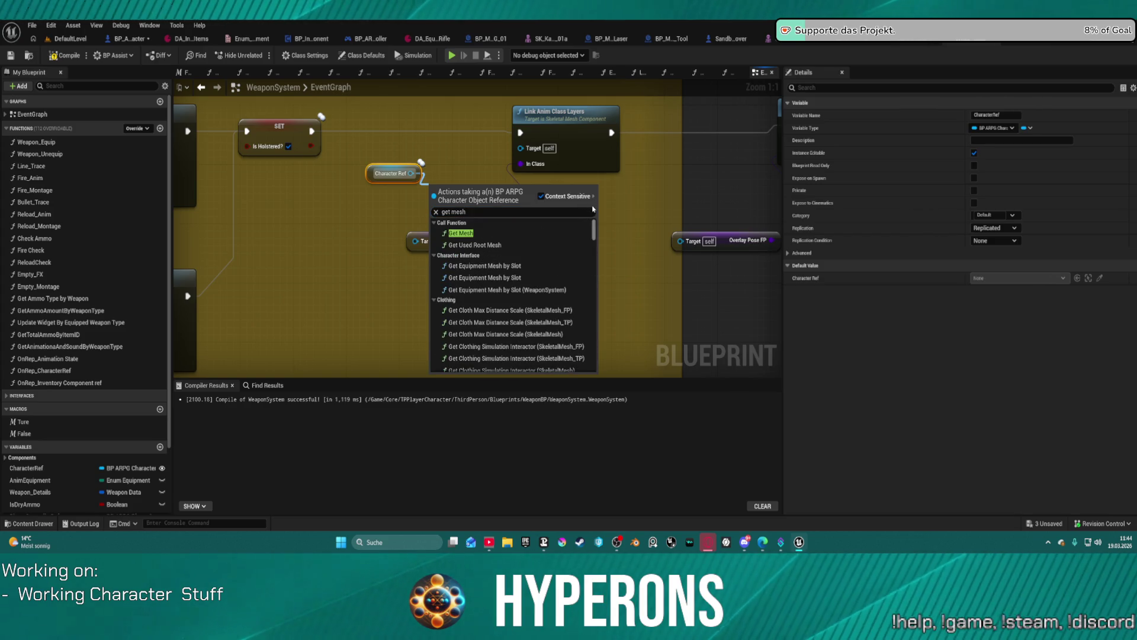
{"action": "left_click", "coordinate": [461, 233]}
Tidy Character Ref and Get Mesh, and wire Mesh FP into the second layer link's Target
{"action": "left_click_drag", "start_coordinate": [362, 173], "coordinate": [295, 202]}
{"action": "left_click_drag", "start_coordinate": [471, 195], "coordinate": [424, 171]}
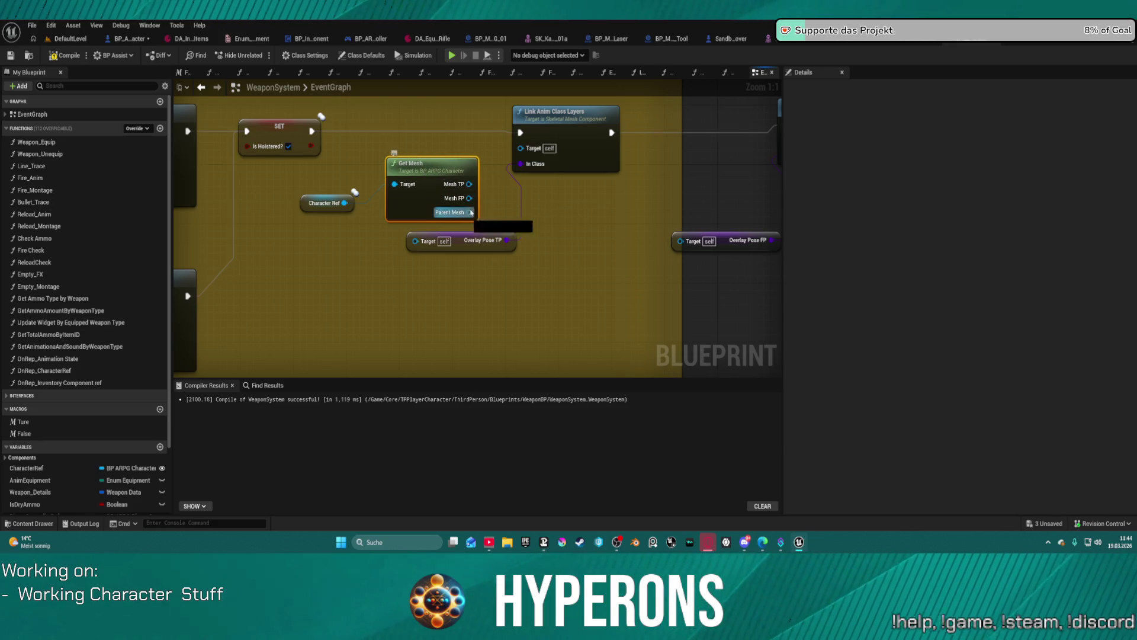
{"action": "mouse_move", "coordinate": [491, 196]}
{"action": "left_mouse_down"}
{"action": "mouse_move", "coordinate": [746, 142]}
{"action": "mouse_move", "coordinate": [718, 140]}
{"action": "left_mouse_up"}
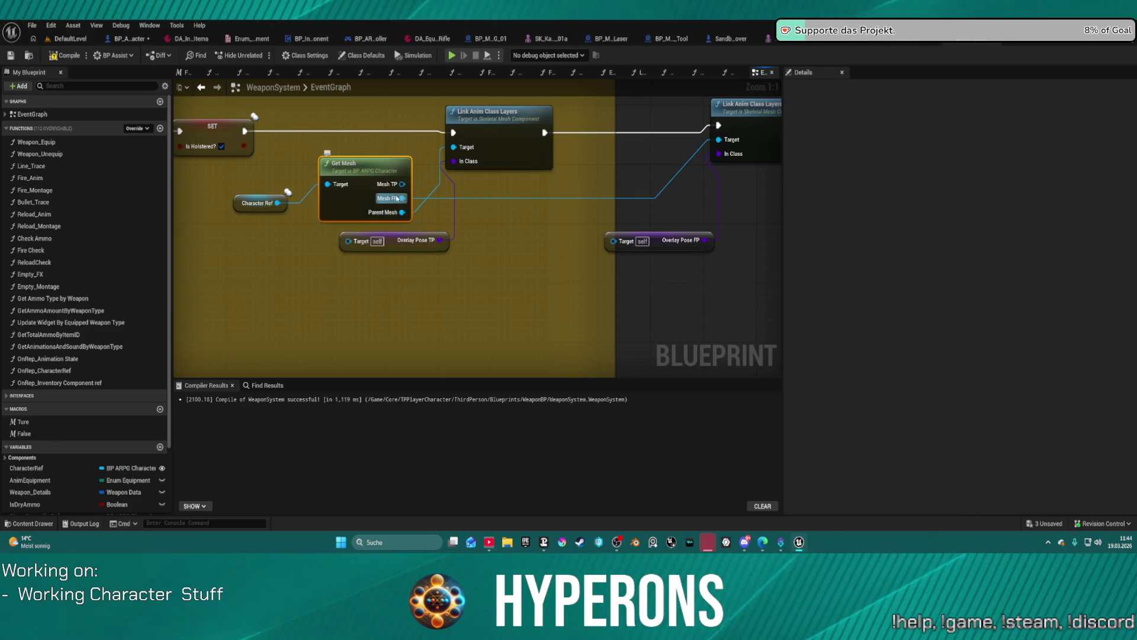
Delete the Overlay Pose TP and Overlay Pose FP nodes
{"action": "mouse_move", "coordinate": [469, 238]}
{"action": "left_mouse_down"}
{"action": "mouse_move", "coordinate": [535, 241]}
{"action": "mouse_move", "coordinate": [442, 241]}
{"action": "left_mouse_up"}
{"action": "left_click", "coordinate": [414, 245]}
{"action": "key", "text": "Delete"}
{"action": "left_click", "coordinate": [586, 244]}
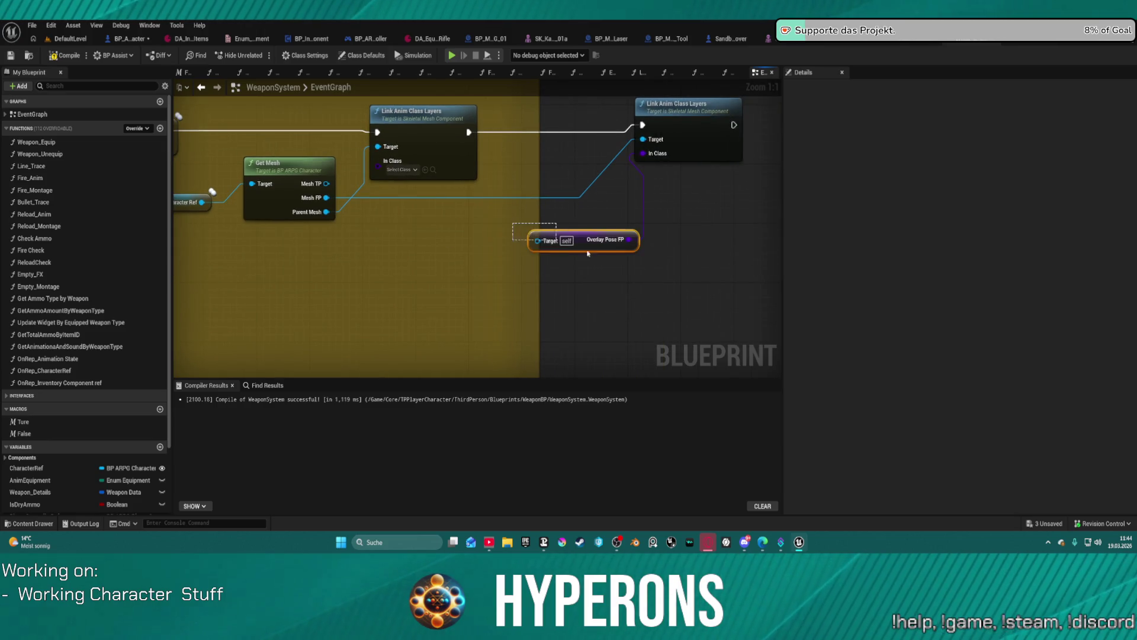
{"action": "key", "text": "Delete"}
Set ABP_Overlay_Default as In Class on the first layer link and paste it into the second
{"action": "left_click", "coordinate": [400, 171]}
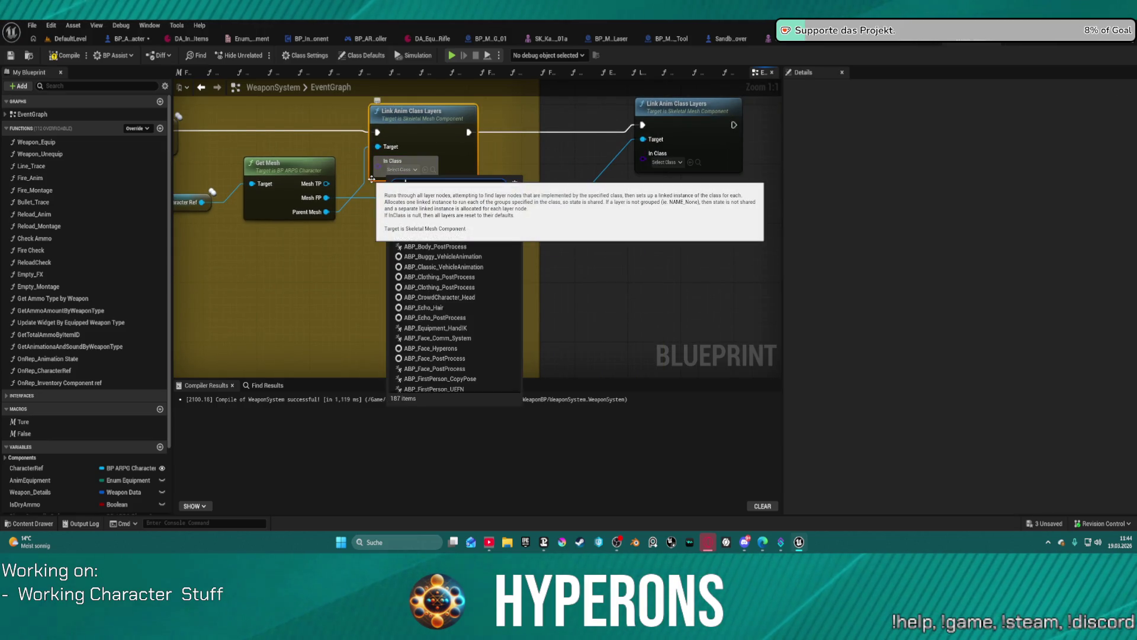
{"action": "type", "text": "bp_"}
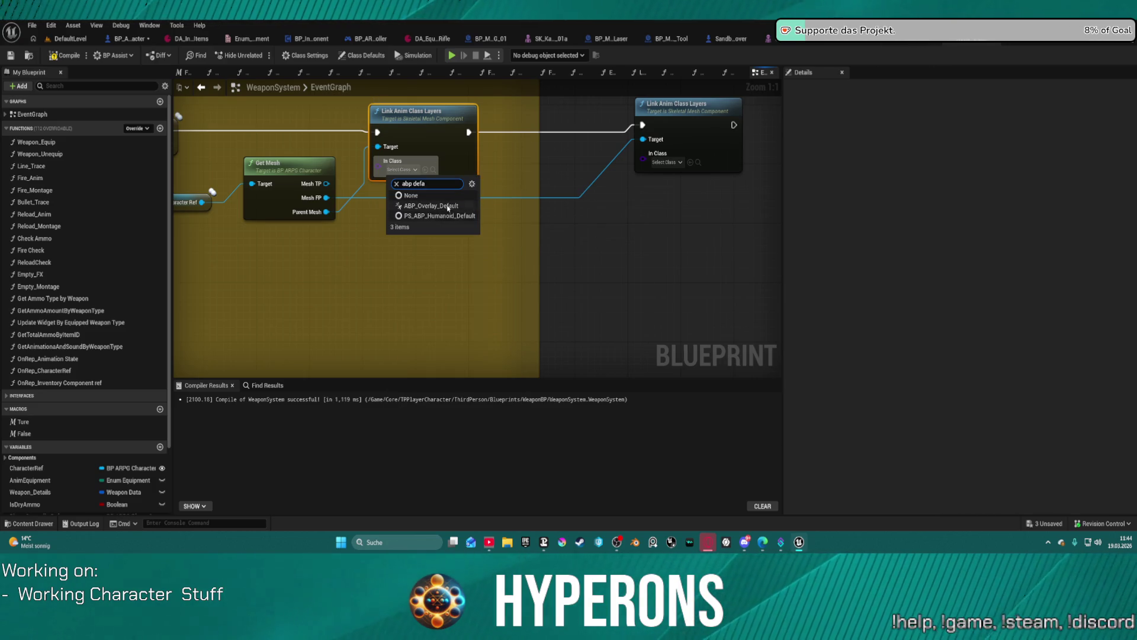
{"action": "key", "text": "ctrl+c"}
{"action": "left_click", "coordinate": [676, 107]}
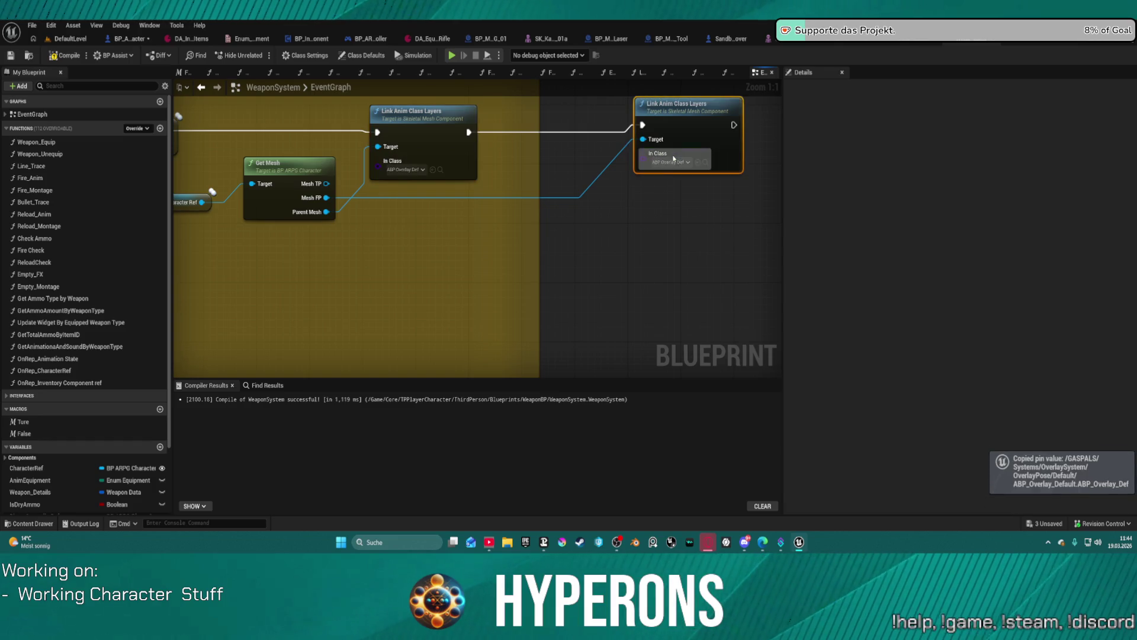
{"action": "key", "text": "ctrl+v"}
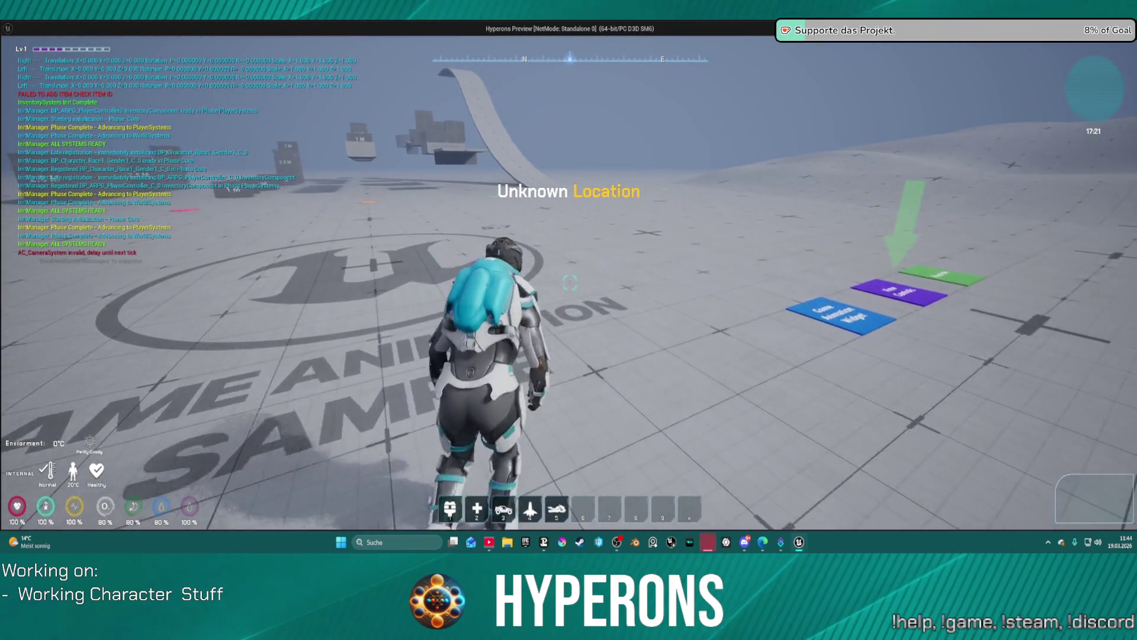
{"action": "key", "text": "i"}
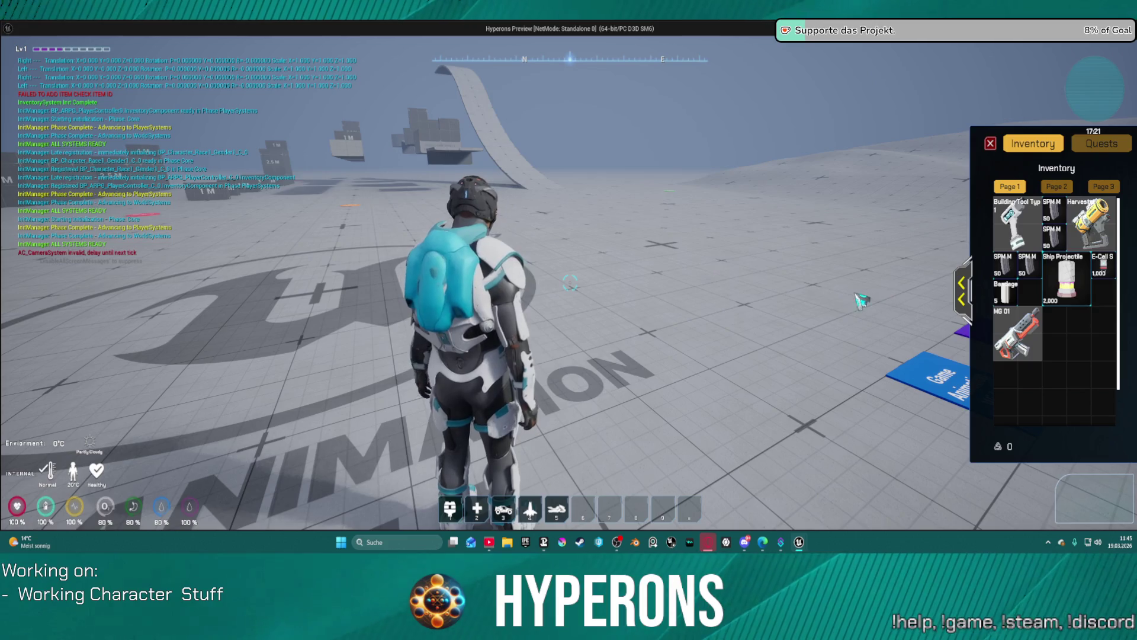
{"action": "key", "text": "i"}
{"action": "key", "text": "i"}
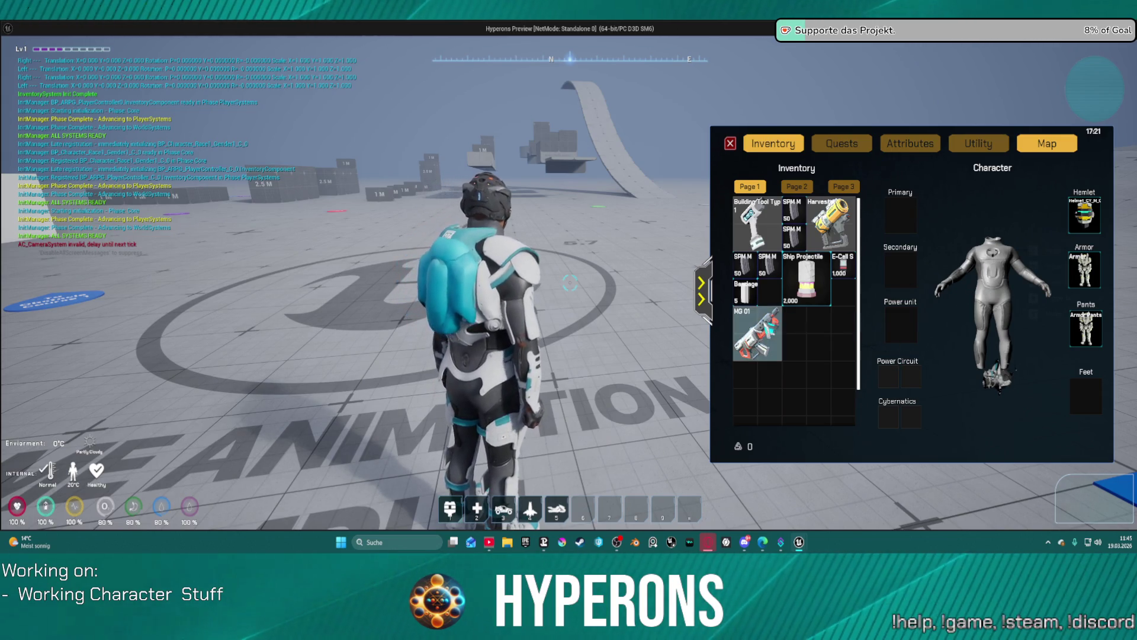
{"action": "right_click", "coordinate": [758, 335]}
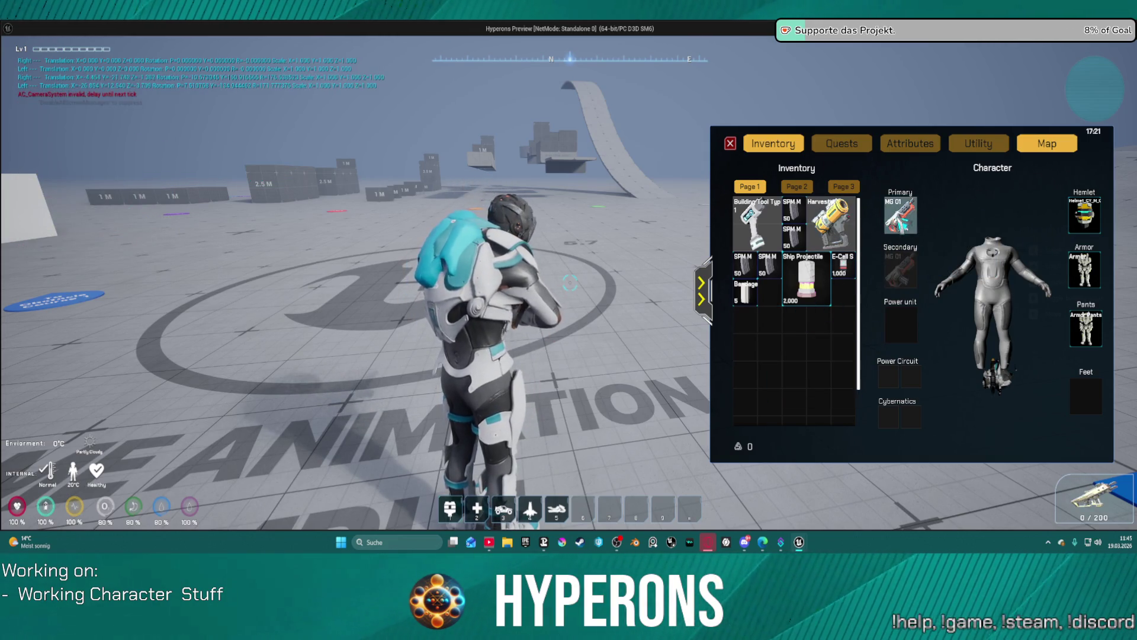
{"action": "right_click", "coordinate": [901, 218]}
{"action": "key", "text": "a"}
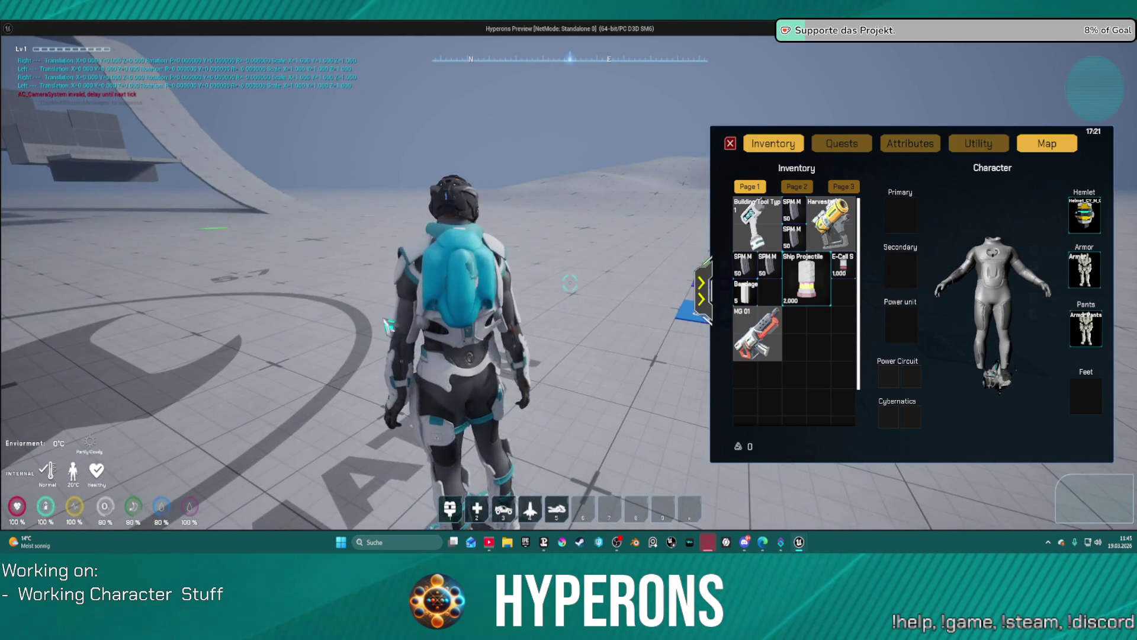
{"action": "key", "text": "Escape"}
{"action": "scroll", "coordinate": [511, 225], "scroll_direction": "up", "scroll_amount": 1}
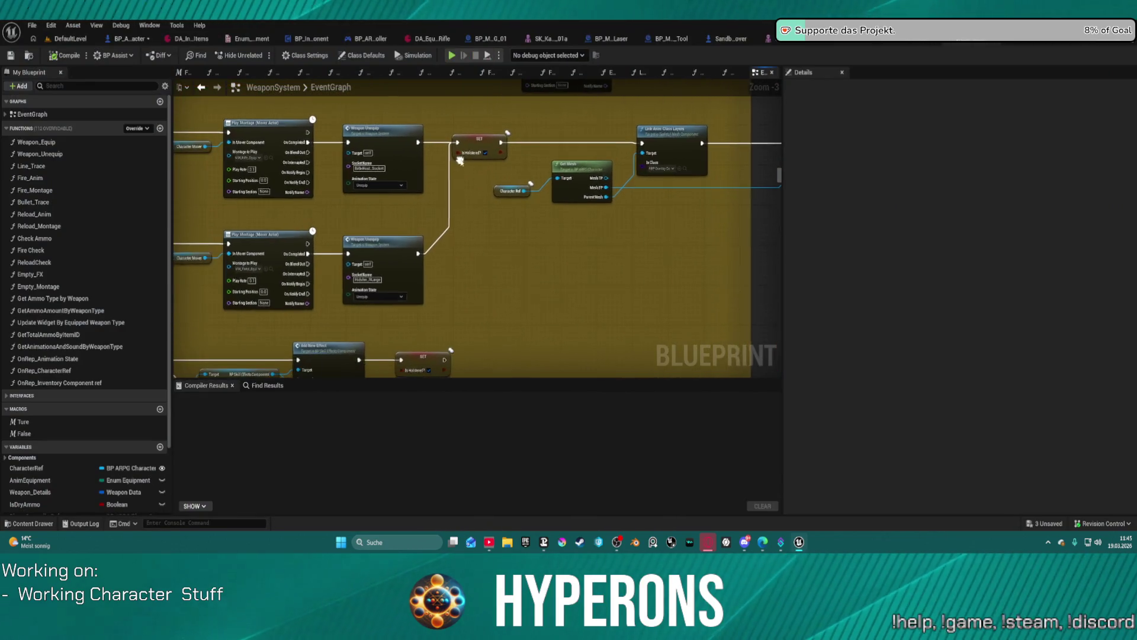
Locate the rifle Play Montage's asset, MM_Rifle_Equip_reverse, in the Content Drawer
{"action": "mouse_move", "coordinate": [361, 187]}
{"action": "left_mouse_down"}
{"action": "mouse_move", "coordinate": [482, 187]}
{"action": "mouse_move", "coordinate": [392, 195]}
{"action": "left_mouse_up"}
{"action": "mouse_move", "coordinate": [453, 235]}
{"action": "left_mouse_down"}
{"action": "mouse_move", "coordinate": [445, 243]}
{"action": "mouse_move", "coordinate": [531, 215]}
{"action": "mouse_move", "coordinate": [663, 225]}
{"action": "mouse_move", "coordinate": [670, 235]}
{"action": "mouse_move", "coordinate": [934, 237]}
{"action": "mouse_move", "coordinate": [678, 297]}
{"action": "mouse_move", "coordinate": [773, 274]}
{"action": "left_mouse_up"}
{"action": "scroll", "coordinate": [442, 172], "scroll_direction": "up", "scroll_amount": 2}
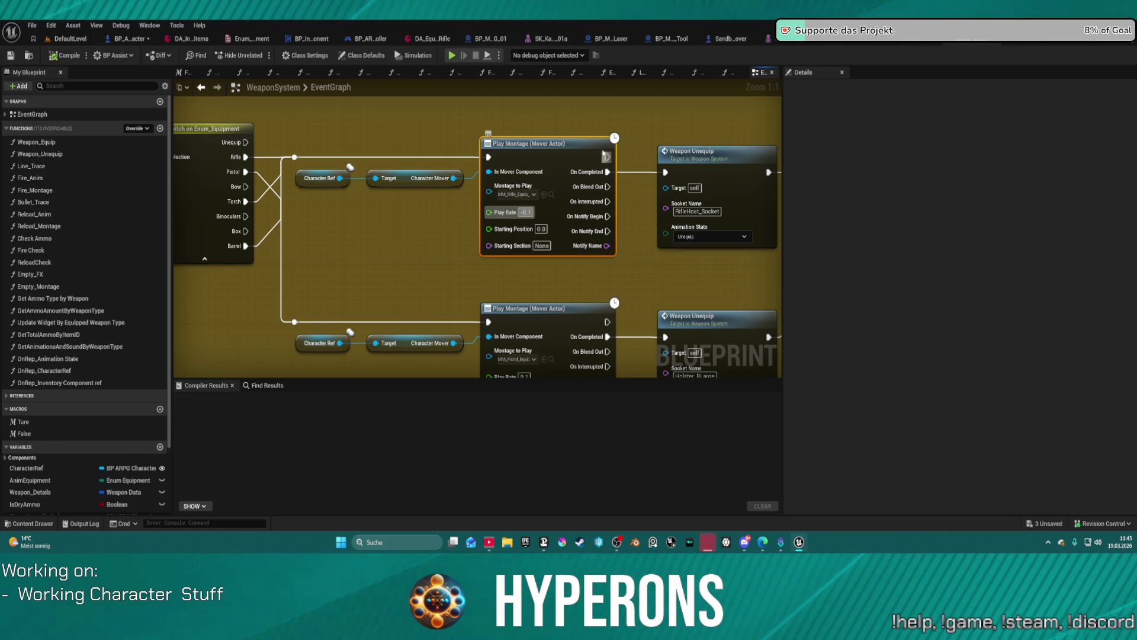
{"action": "mouse_move", "coordinate": [638, 268]}
{"action": "left_mouse_down"}
{"action": "mouse_move", "coordinate": [613, 125]}
{"action": "mouse_move", "coordinate": [583, 222]}
{"action": "left_mouse_up"}
{"action": "left_click", "coordinate": [472, 153]}
{"action": "key", "text": "ctrl+space"}
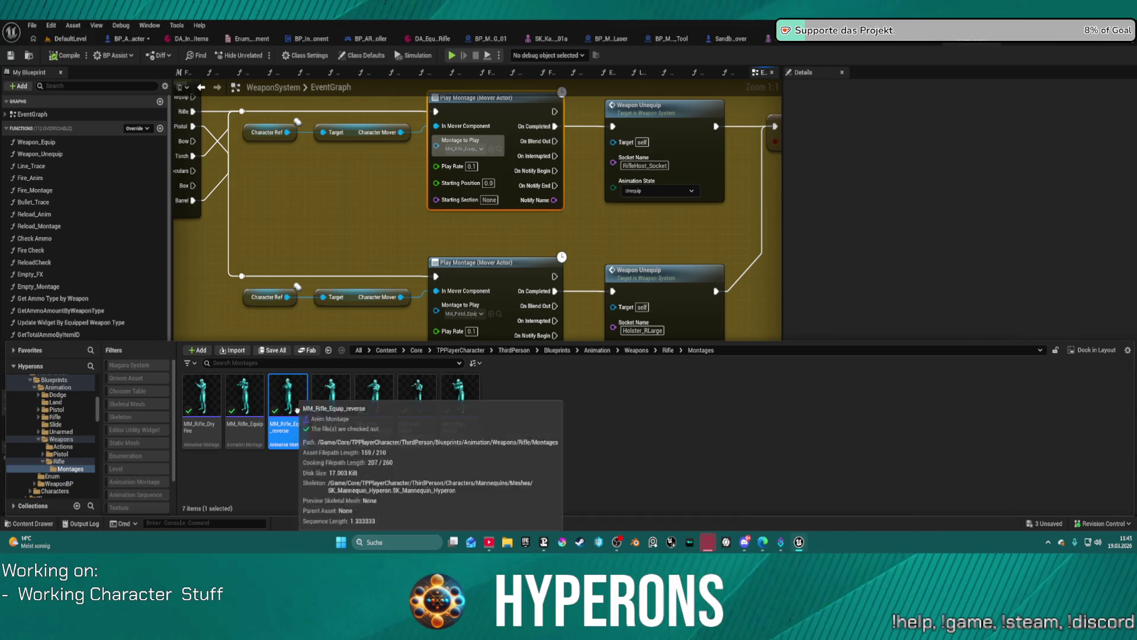
{"action": "mouse_move", "coordinate": [288, 388]}
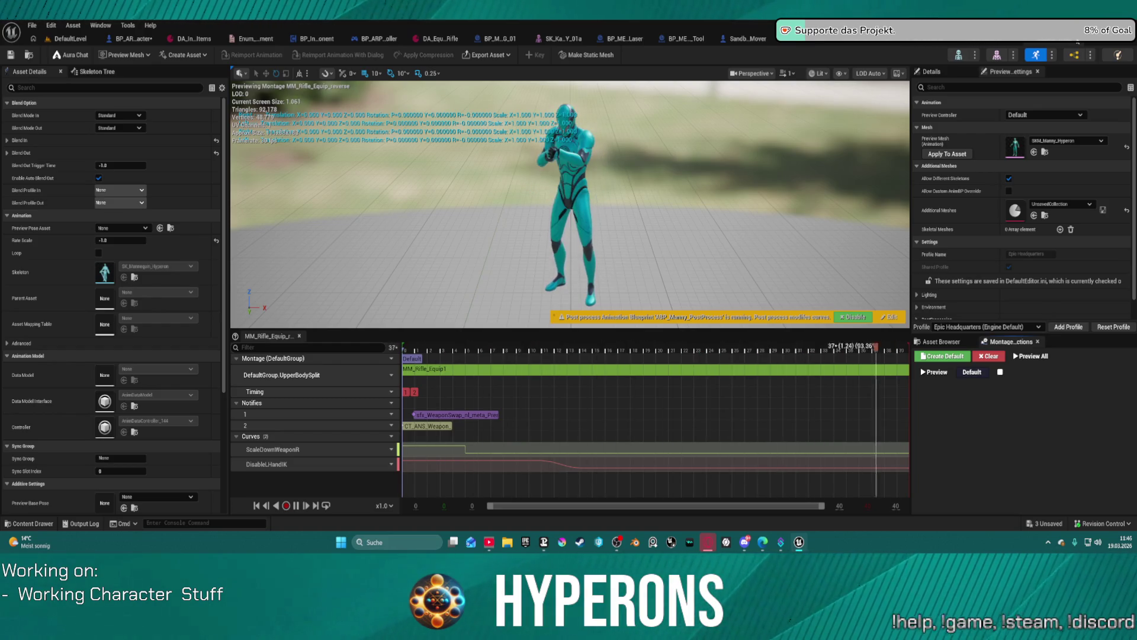
Set the lower Play Montage's Play Rate to -0.1 and start a play test
{"action": "key", "text": "ctrl+Tab"}
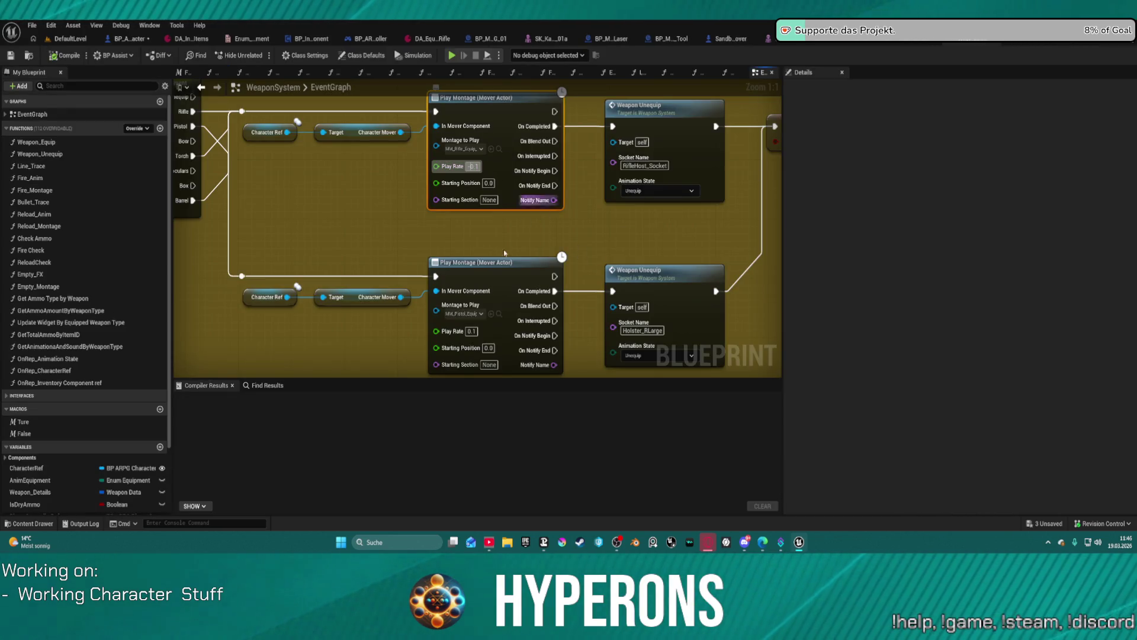
{"action": "left_click", "coordinate": [476, 330]}
{"action": "left_click_drag", "start_coordinate": [437, 332], "coordinate": [472, 331]}
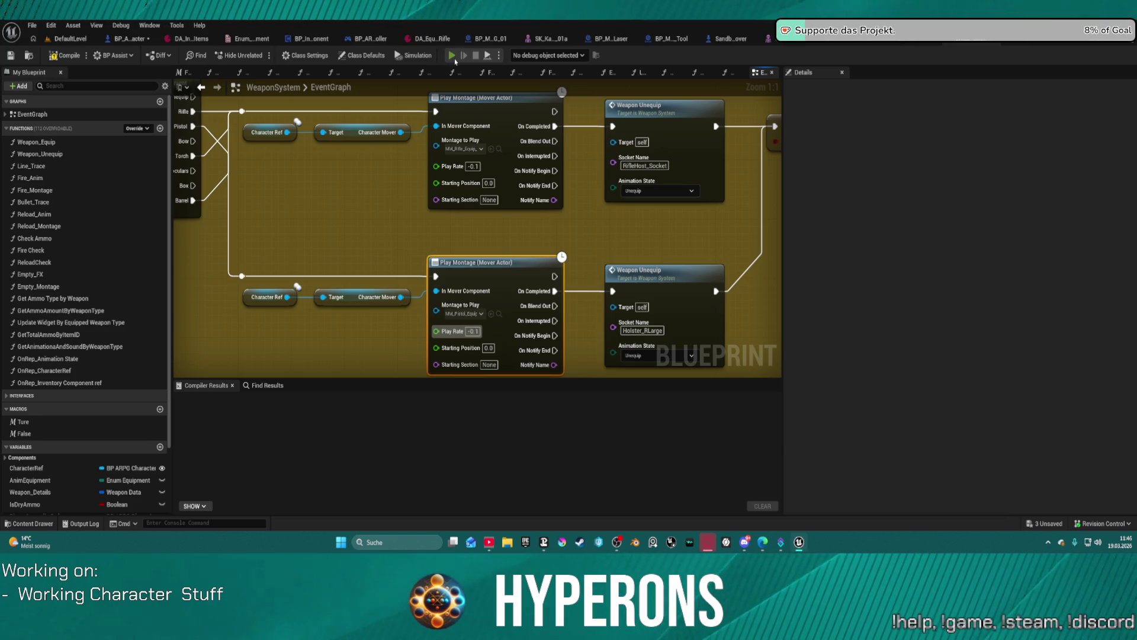
{"action": "key", "text": "alt+p"}
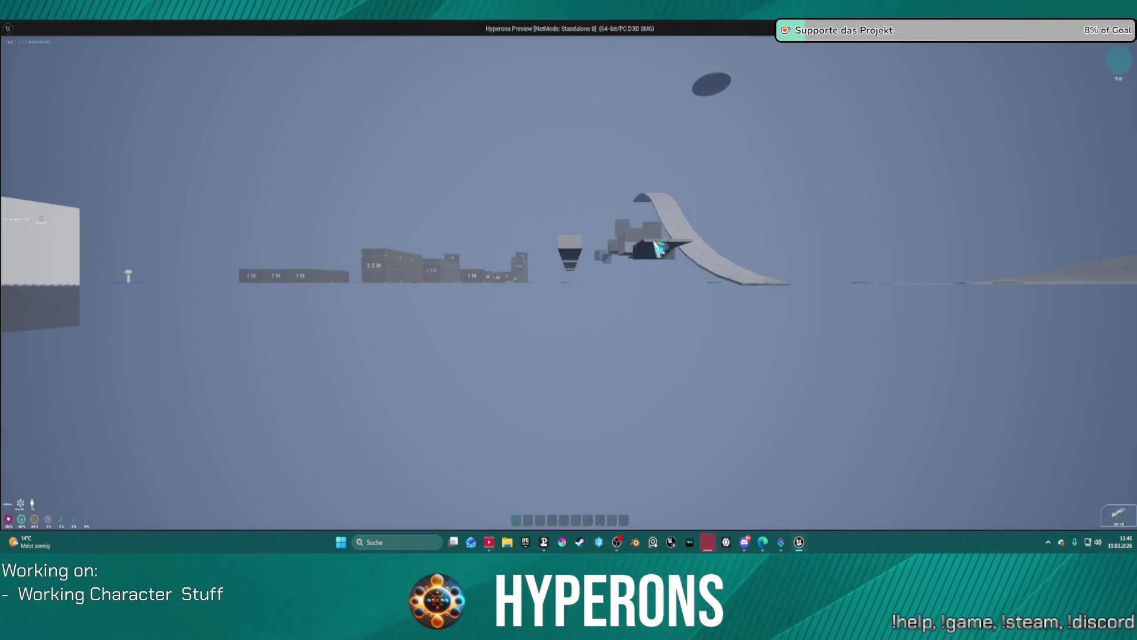
In the game inventory, unequip MG 01 from the Primary slot back into the grid
{"action": "key", "text": "i"}
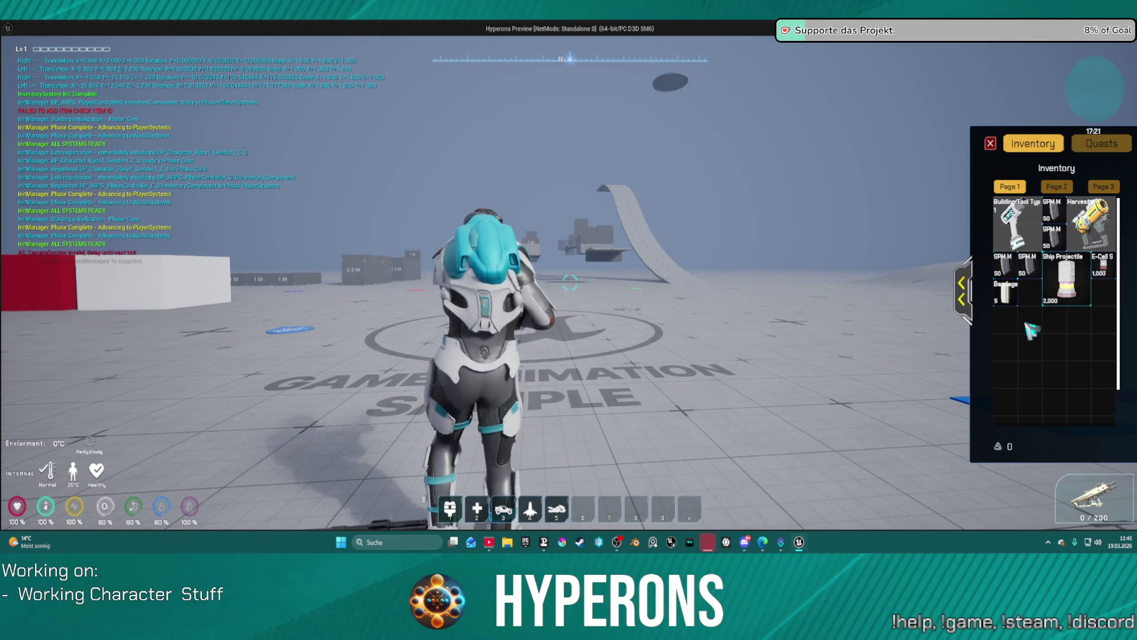
{"action": "left_click", "coordinate": [962, 291]}
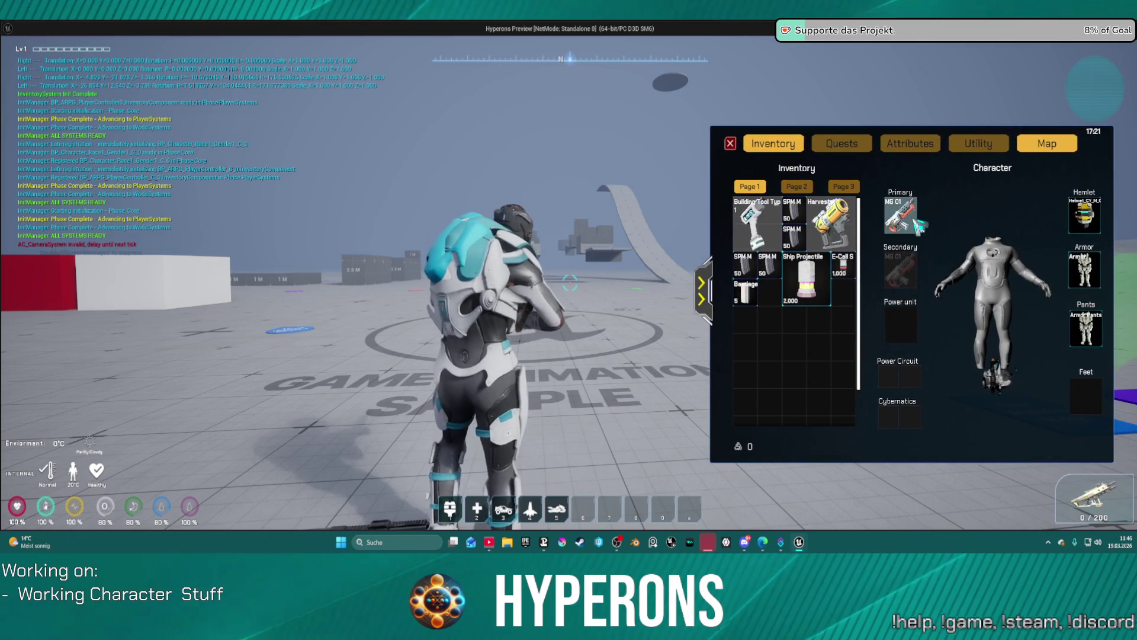
{"action": "right_click", "coordinate": [900, 215]}
{"action": "right_click", "coordinate": [770, 335]}
{"action": "right_click", "coordinate": [901, 231]}
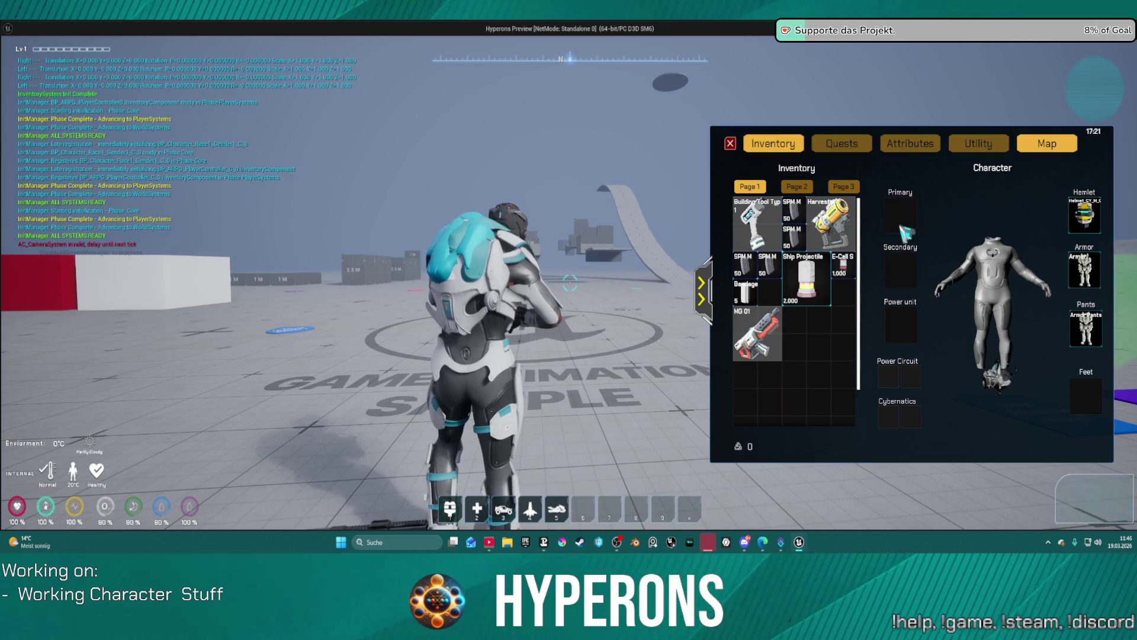
{"action": "mouse_move", "coordinate": [758, 332]}
{"action": "left_mouse_down"}
{"action": "mouse_move", "coordinate": [715, 349]}
{"action": "mouse_move", "coordinate": [741, 379]}
{"action": "mouse_move", "coordinate": [640, 367]}
{"action": "mouse_move", "coordinate": [807, 332]}
{"action": "mouse_move", "coordinate": [800, 337]}
{"action": "left_mouse_up"}
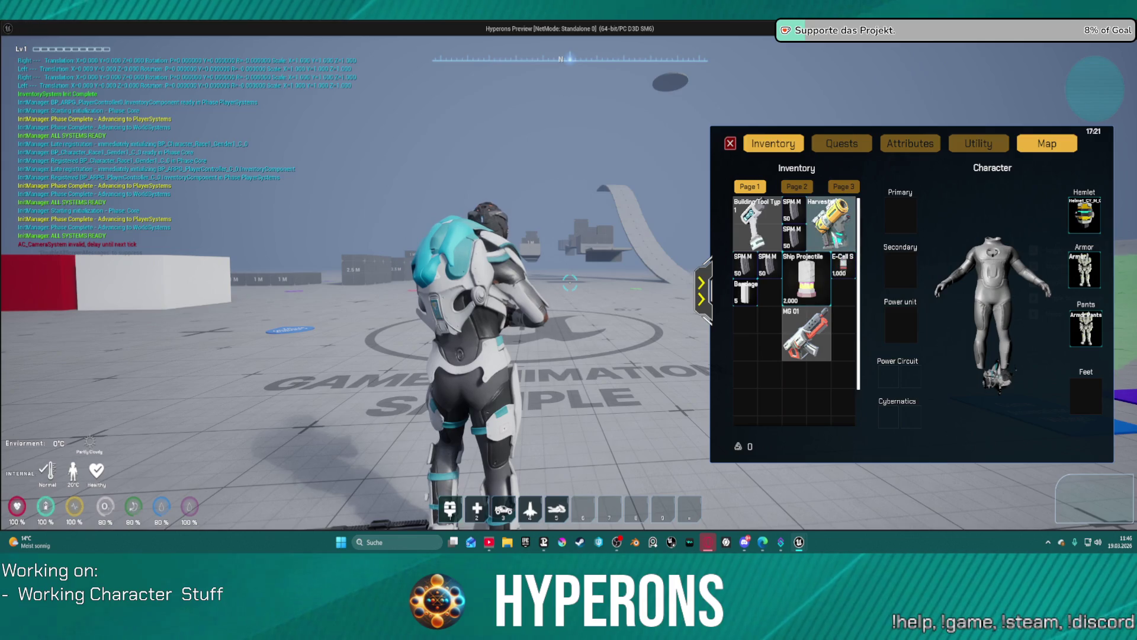
Return to the WeaponSystem editor, stop the session, and pan to the SET node
{"action": "key", "text": "alt+Tab"}
{"action": "key", "text": "Escape"}
{"action": "mouse_move", "coordinate": [723, 325]}
{"action": "left_mouse_down"}
{"action": "mouse_move", "coordinate": [491, 263]}
{"action": "mouse_move", "coordinate": [488, 220]}
{"action": "mouse_move", "coordinate": [472, 248]}
{"action": "mouse_move", "coordinate": [60, 262]}
{"action": "mouse_move", "coordinate": [515, 229]}
{"action": "left_mouse_up"}
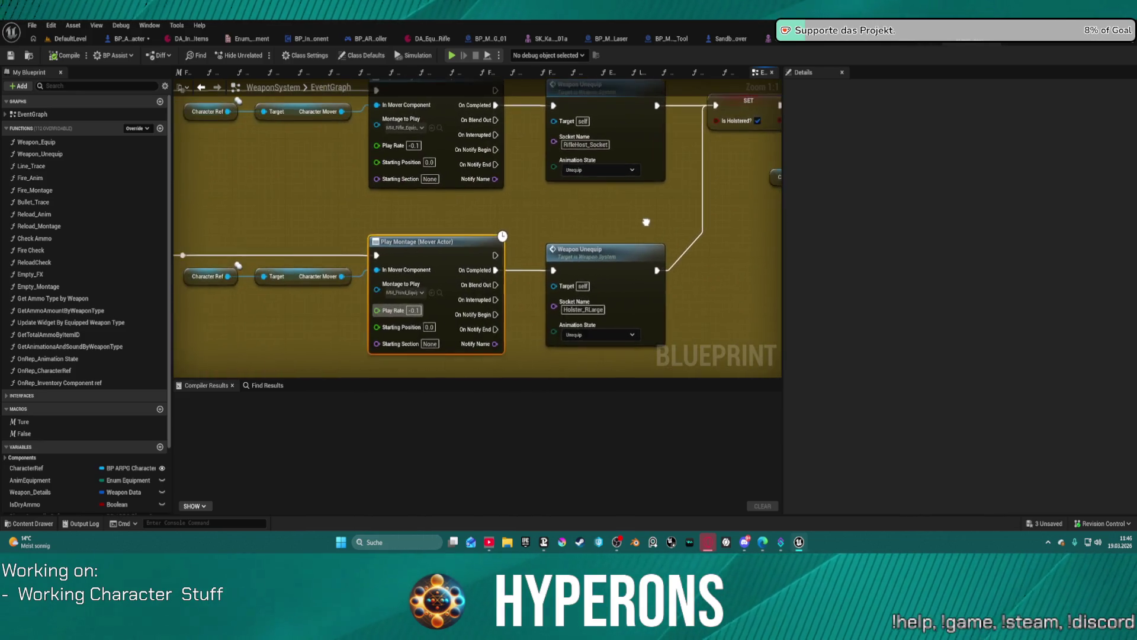
Set the Play Rate of both unequip Play Montage nodes to 1
{"action": "left_click", "coordinate": [418, 145]}
{"action": "type", "text": "1"}
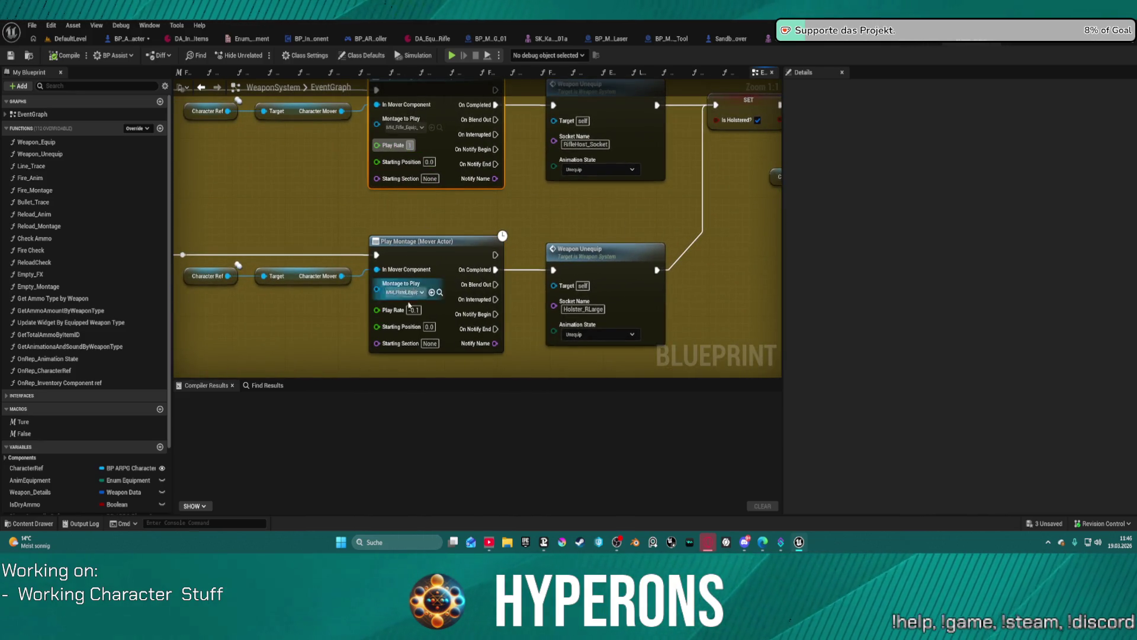
{"action": "left_click", "coordinate": [415, 310]}
{"action": "type", "text": "1"}
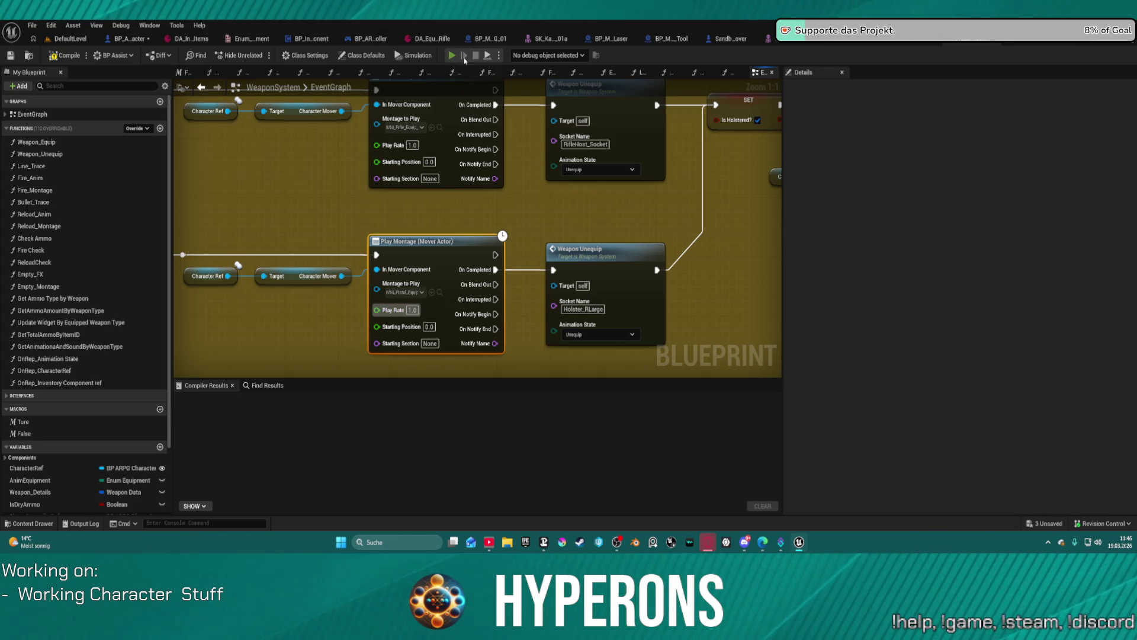
Test in play mode by moving MG 01 from Primary into the inventory grid
{"action": "key", "text": "alt+p"}
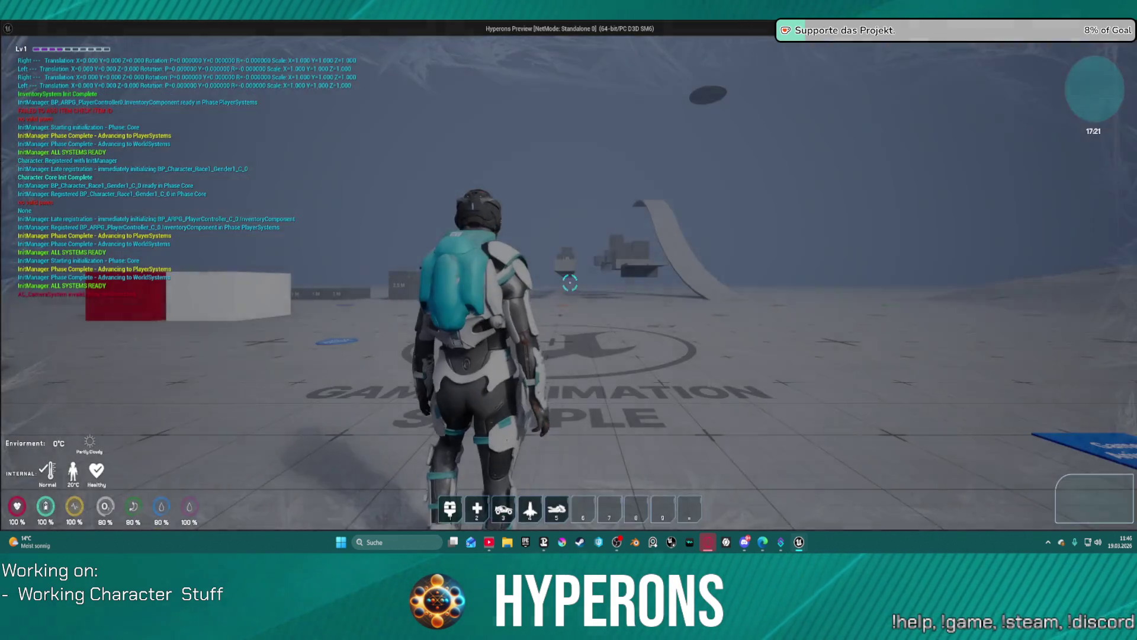
{"action": "key", "text": "i"}
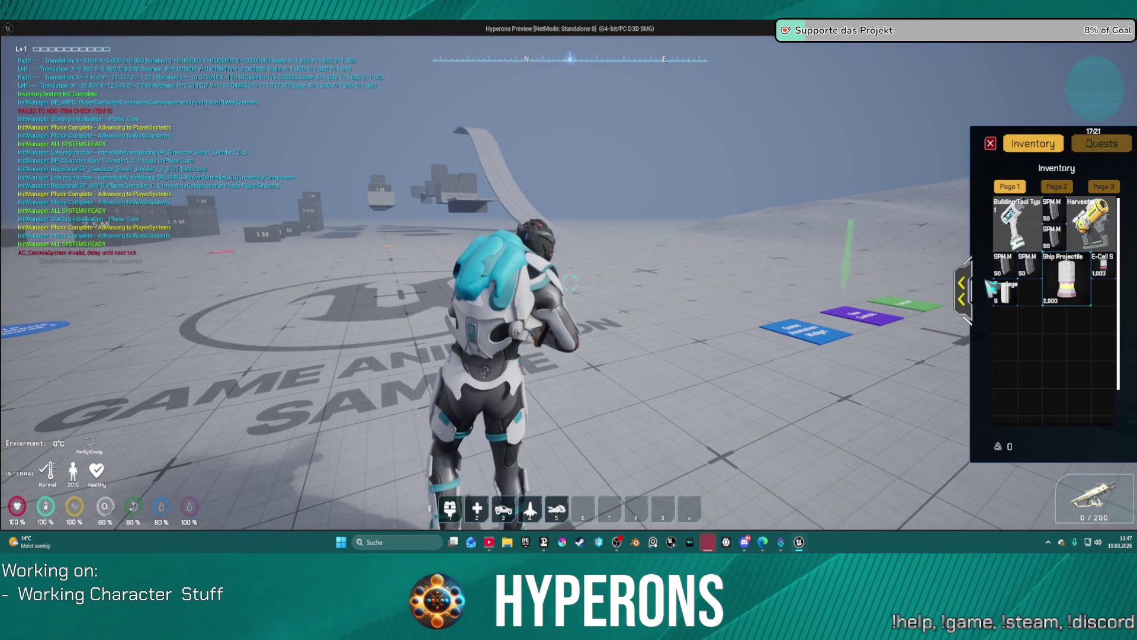
{"action": "left_click", "coordinate": [962, 292]}
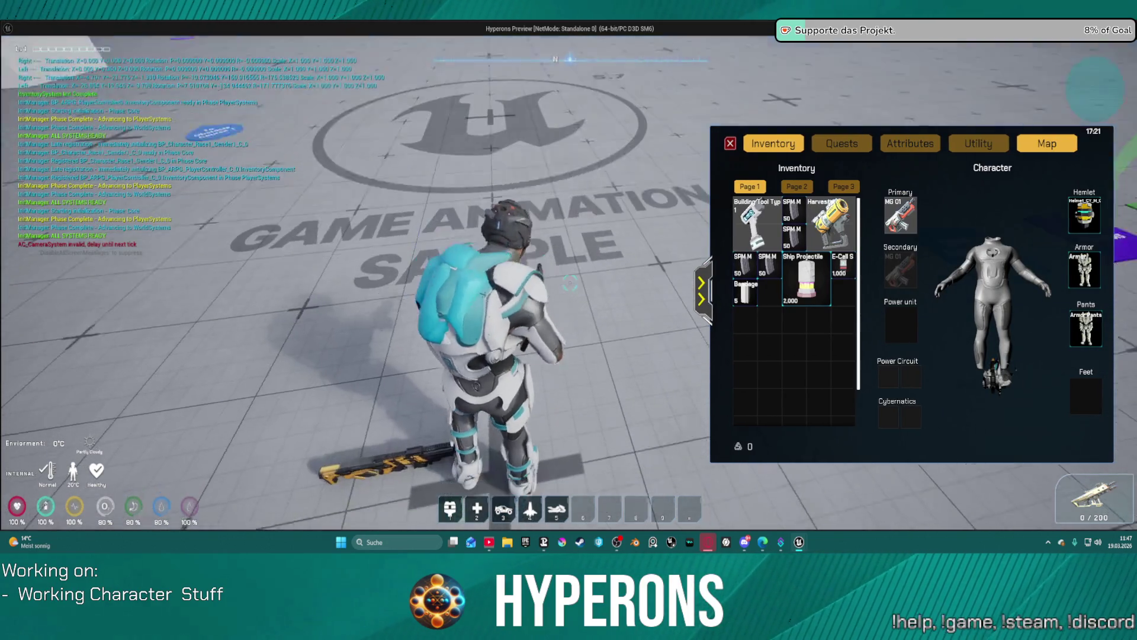
{"action": "left_click_drag", "start_coordinate": [913, 218], "coordinate": [770, 333]}
{"action": "key", "text": "Escape"}
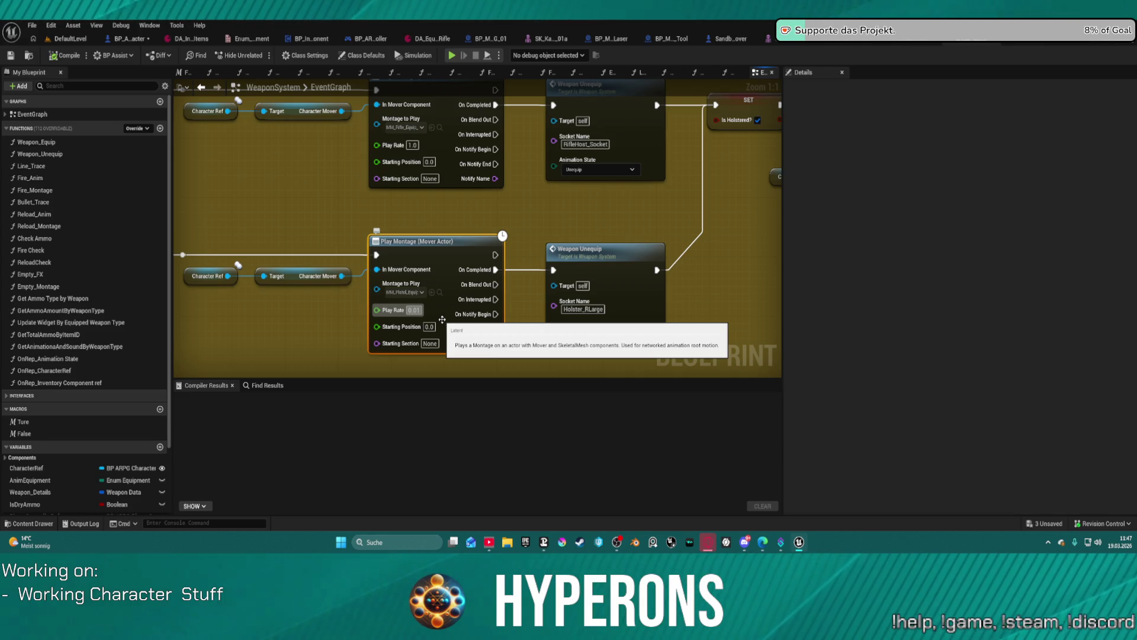
Copy the lower node's 0.01 Play Rate into the upper node and browse to its montage asset
{"action": "key", "text": "ctrl+c"}
{"action": "key", "text": "ctrl+v"}
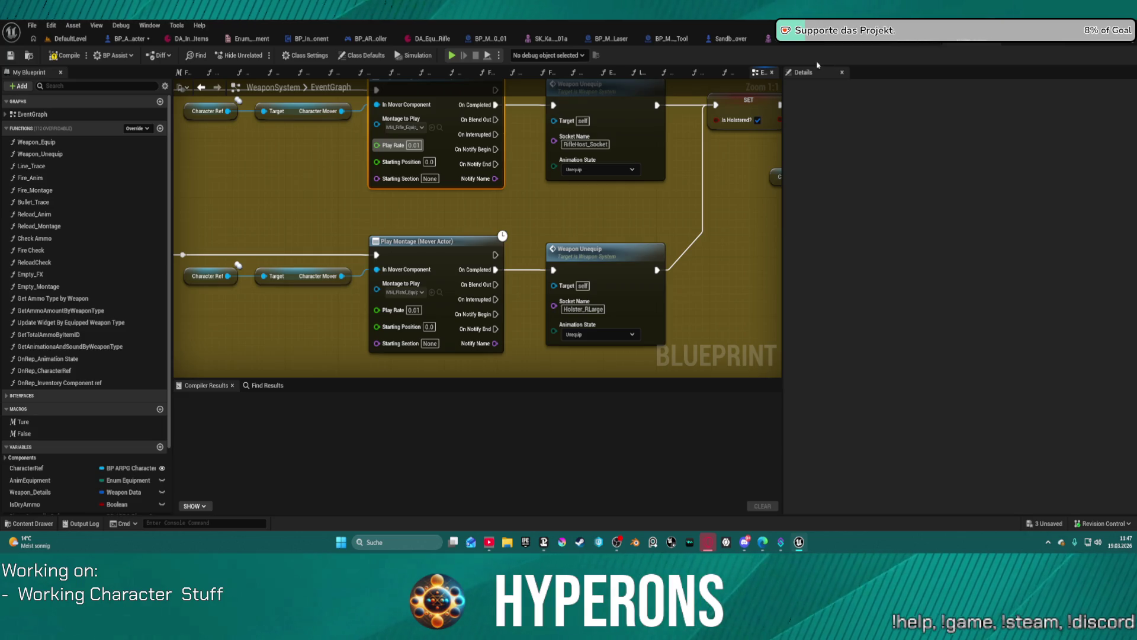
{"action": "left_click", "coordinate": [440, 127]}
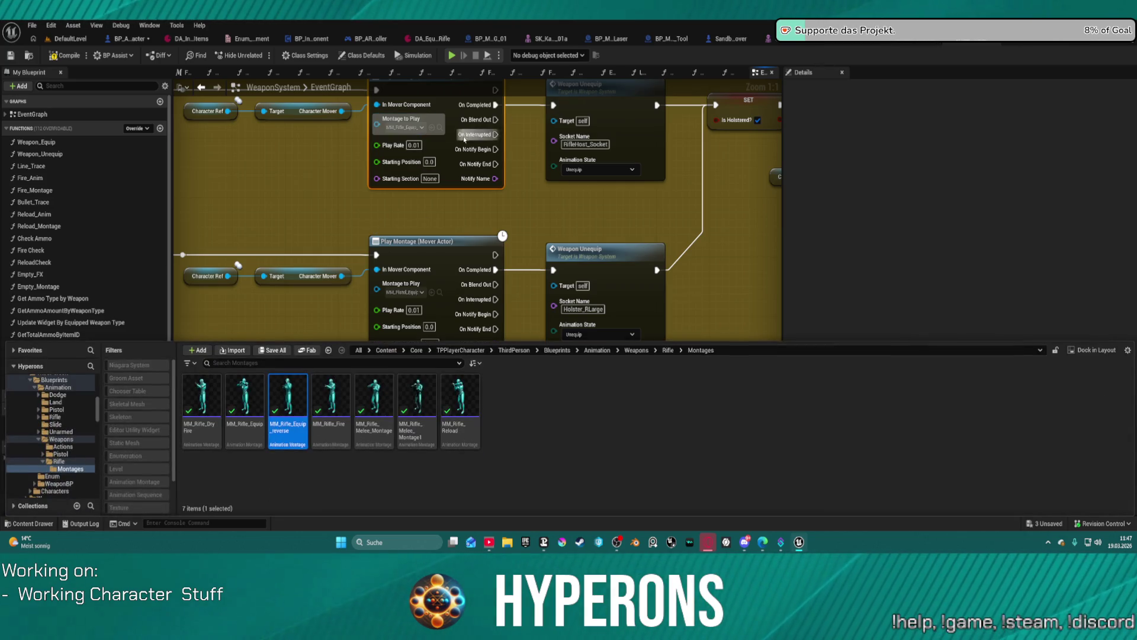
Open MM_Rifle_Equip_reverse, then set both nodes' Starting Position to 40.0
{"action": "double_click", "coordinate": [273, 392]}
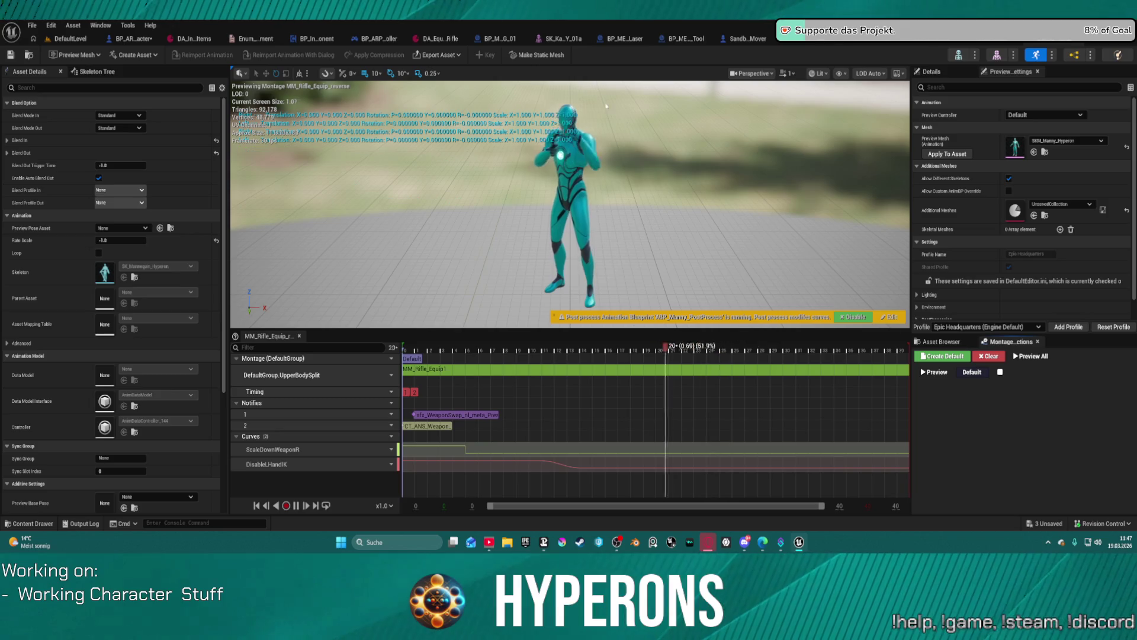
{"action": "left_click", "coordinate": [1056, 40]}
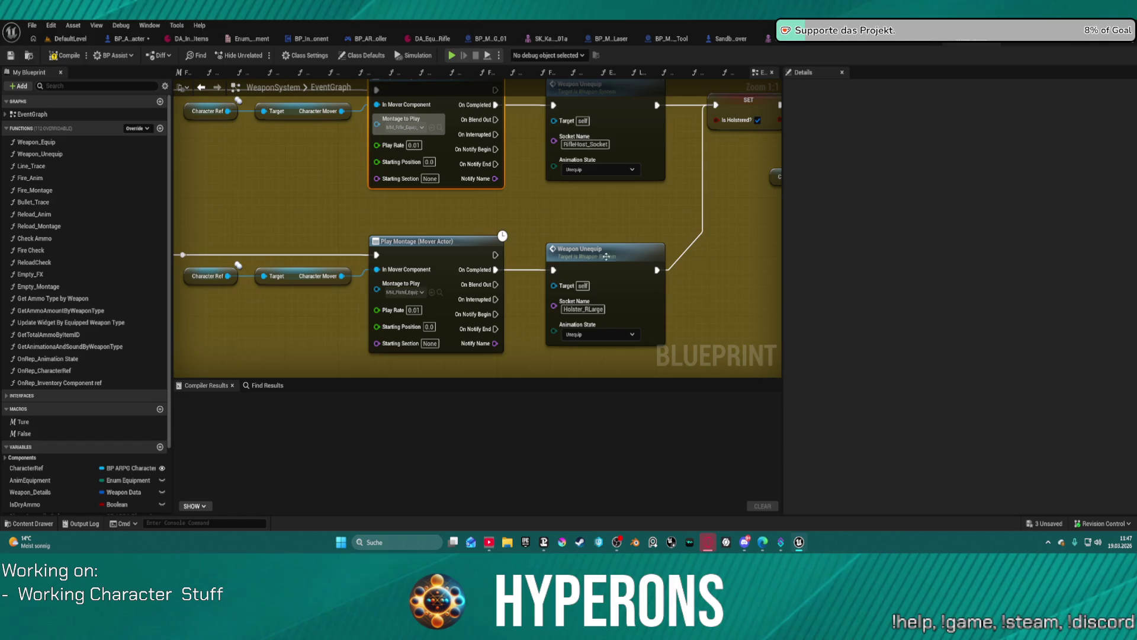
{"action": "left_click", "coordinate": [429, 326]}
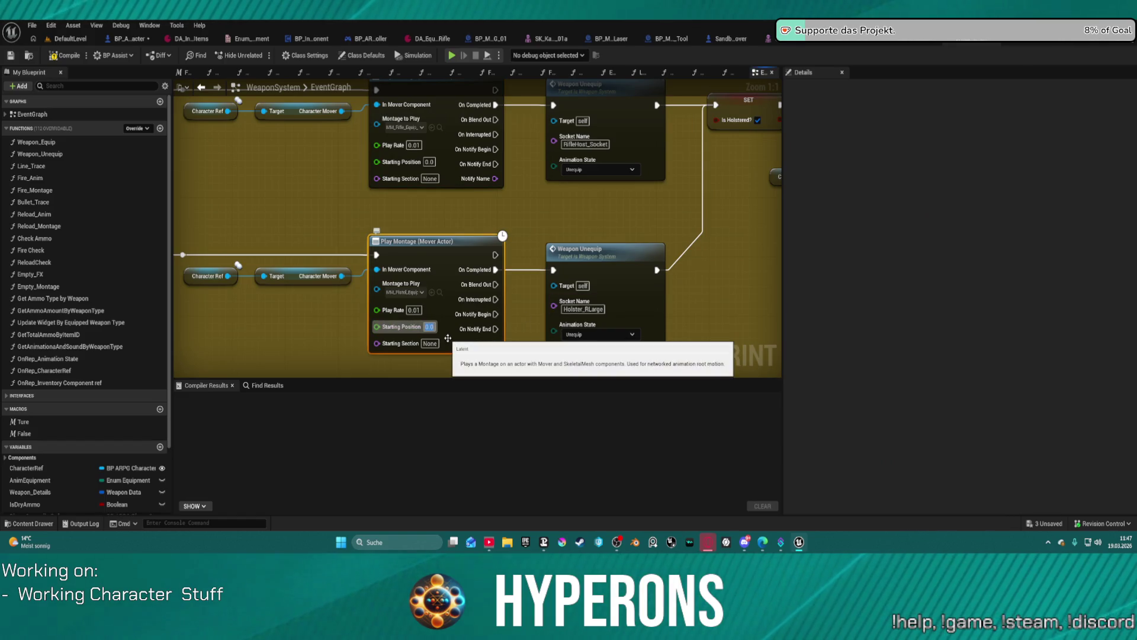
{"action": "type", "text": "40"}
{"action": "left_click", "coordinate": [430, 163]}
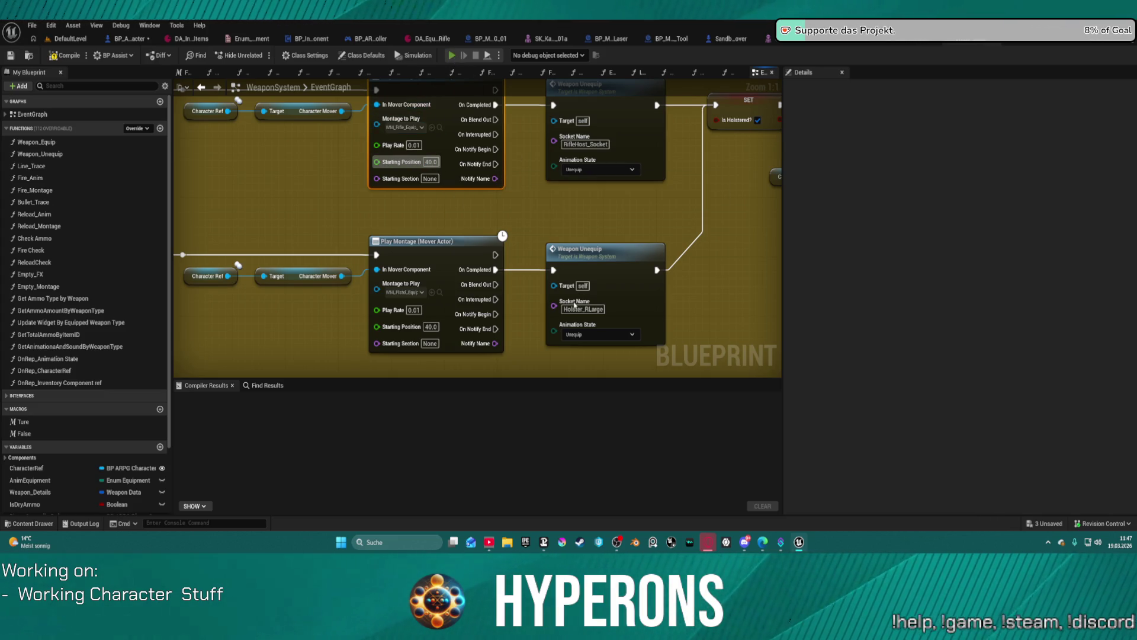
Test equipping MG 01 in play mode with the 40.0 Starting Position
{"action": "key", "text": "alt+p"}
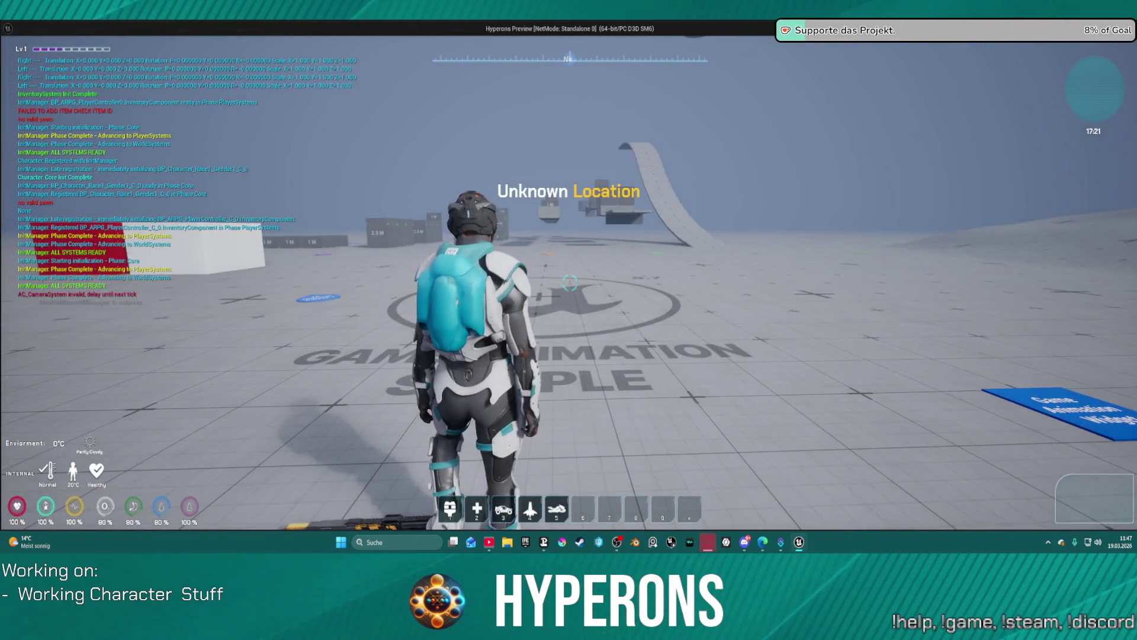
{"action": "right_click", "coordinate": [1016, 333]}
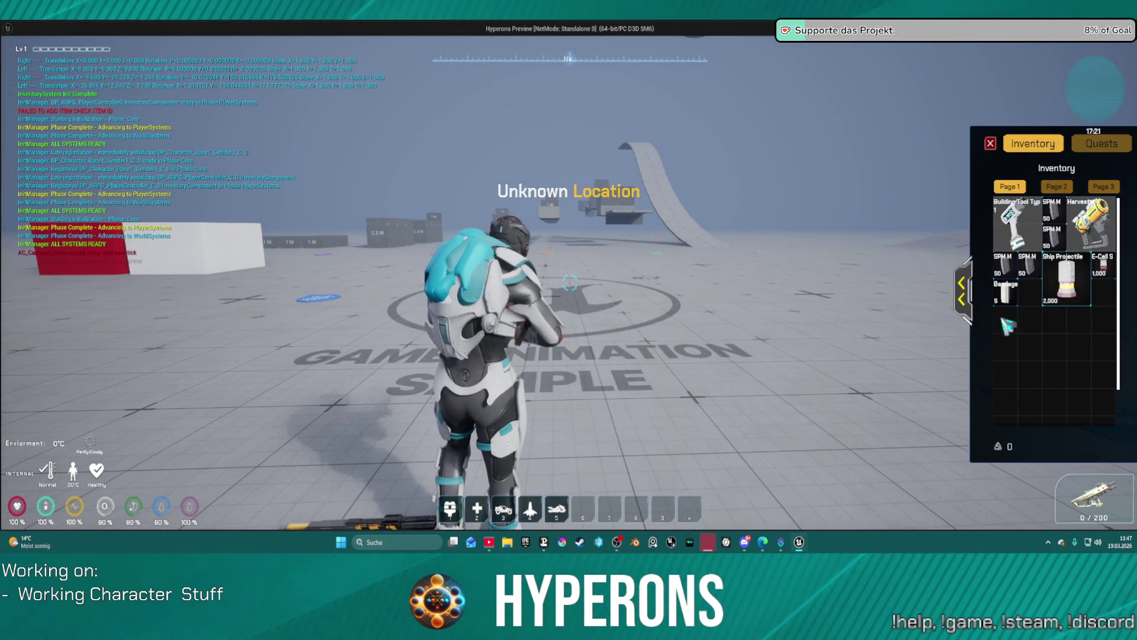
{"action": "left_click", "coordinate": [962, 292]}
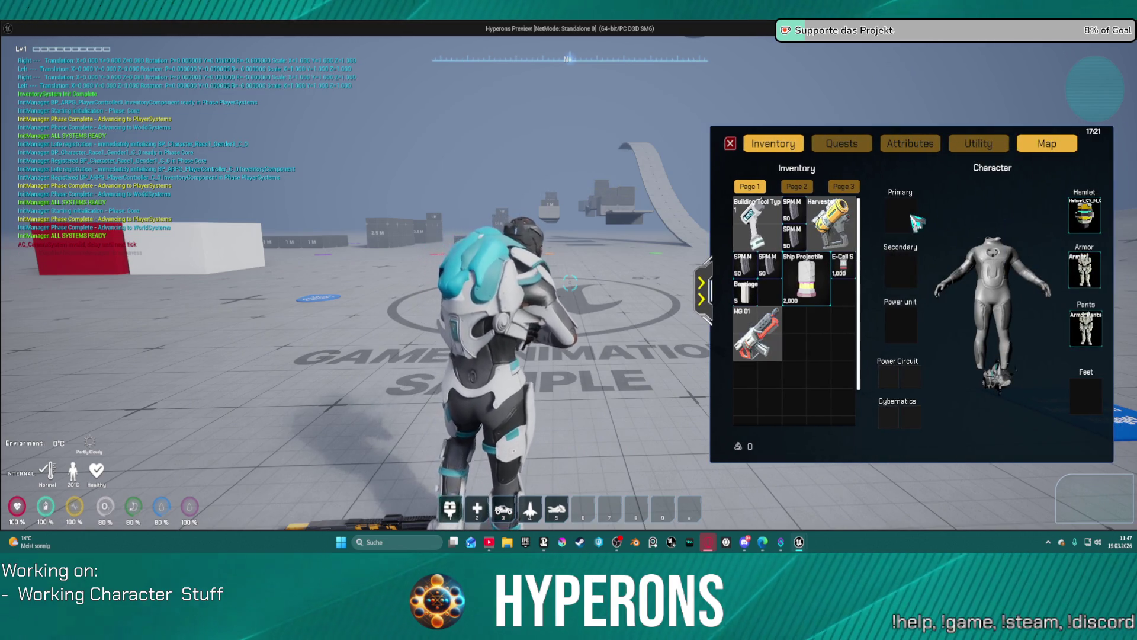
{"action": "key", "text": "Escape"}
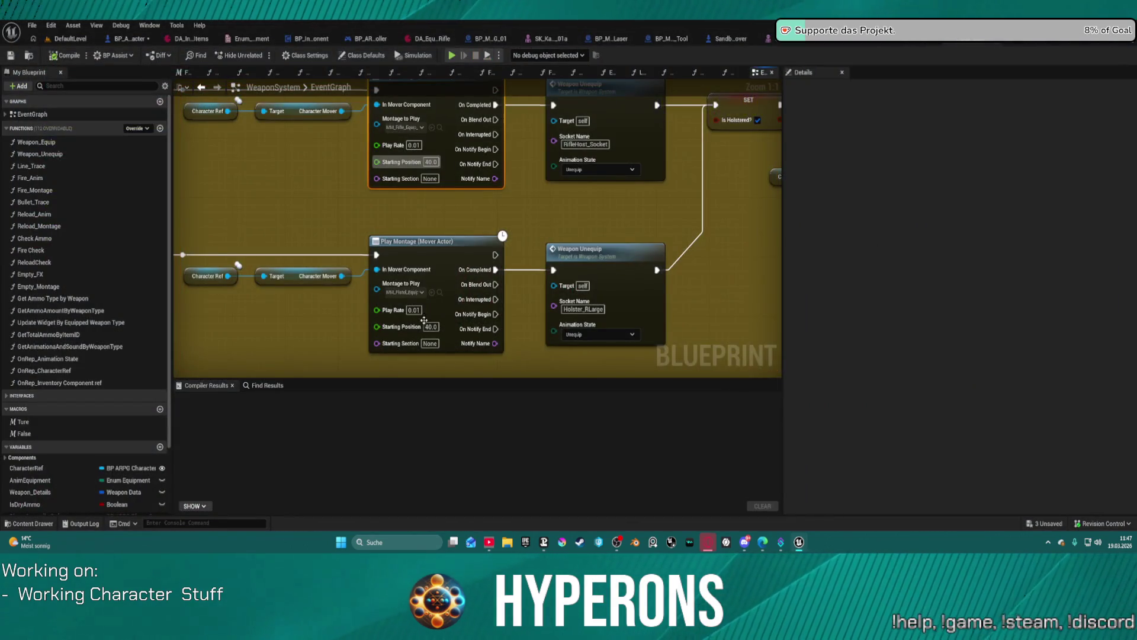
Reset the Starting Position to 0.0 and retest equipping and unequipping MG 01
{"action": "left_click", "coordinate": [432, 326]}
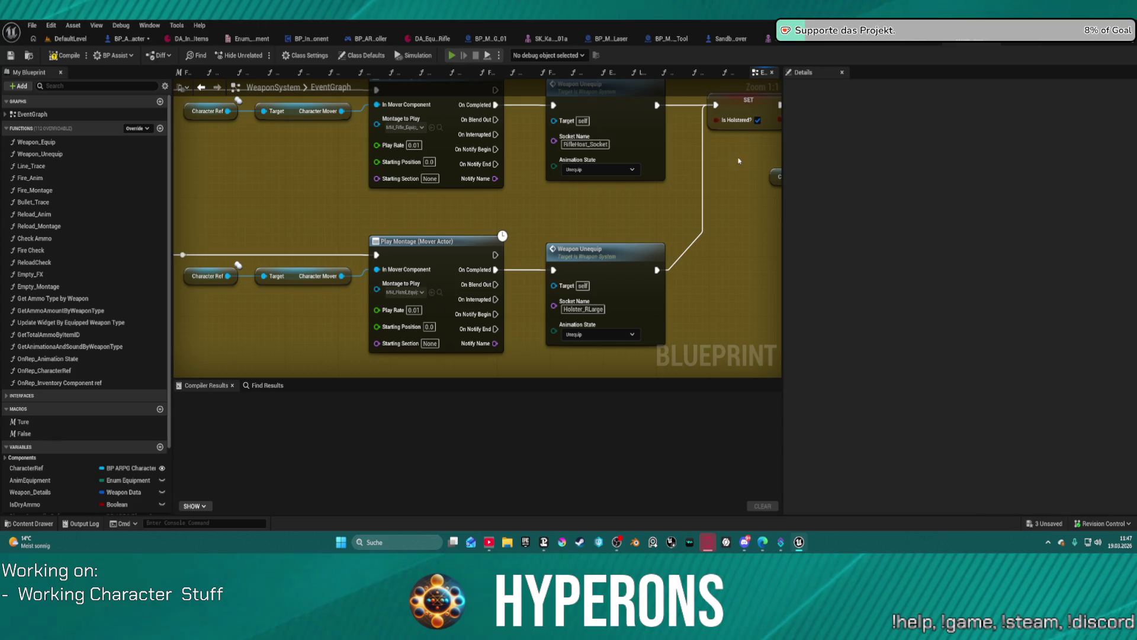
{"action": "key", "text": "alt+p"}
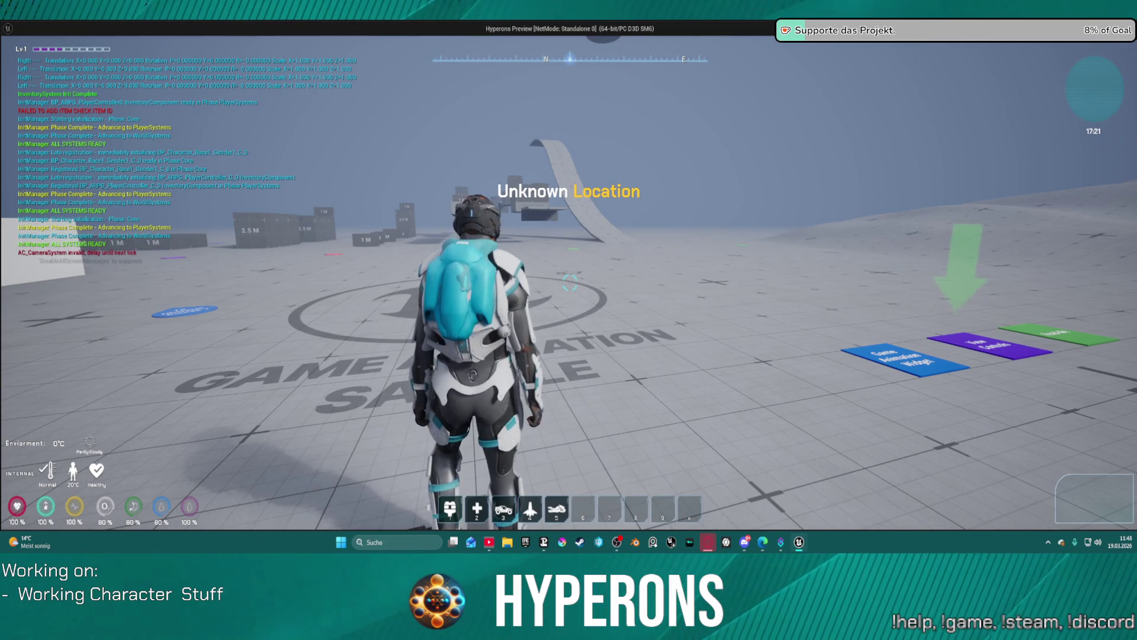
{"action": "mouse_move", "coordinate": [568, 320]}
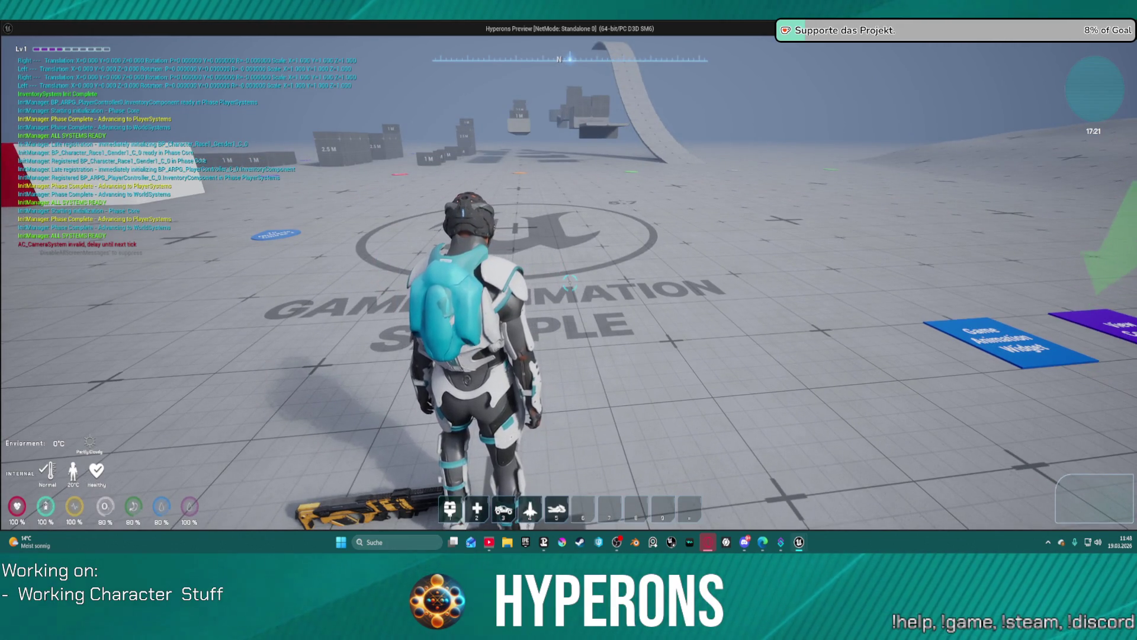
{"action": "key", "text": "i"}
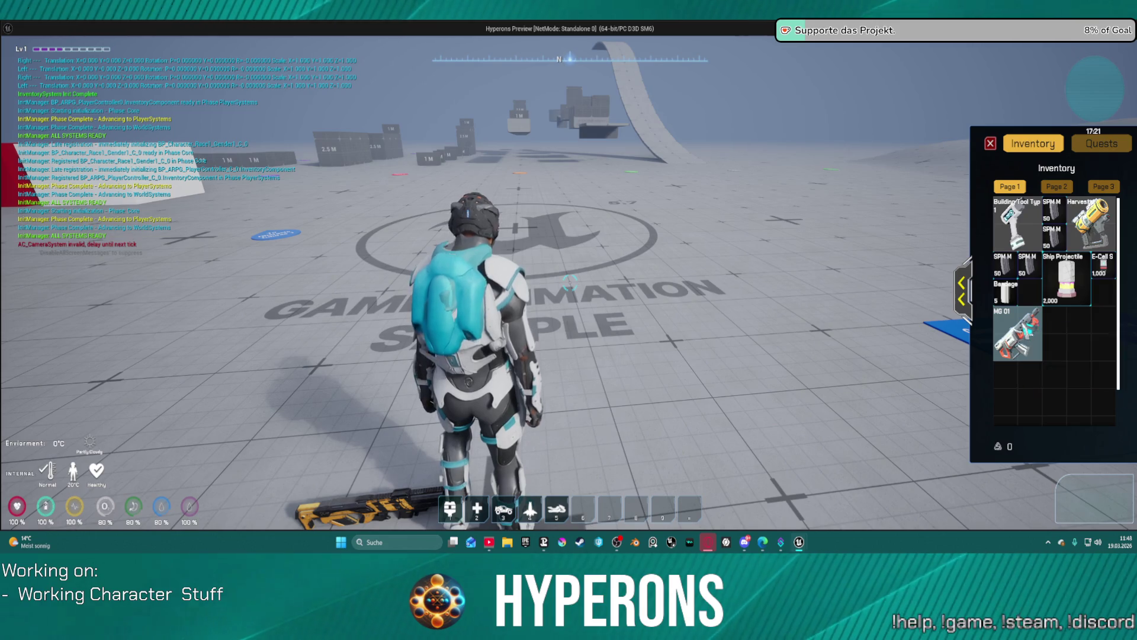
{"action": "right_click", "coordinate": [1016, 334]}
{"action": "left_click", "coordinate": [962, 290]}
{"action": "left_click_drag", "start_coordinate": [921, 219], "coordinate": [767, 329]}
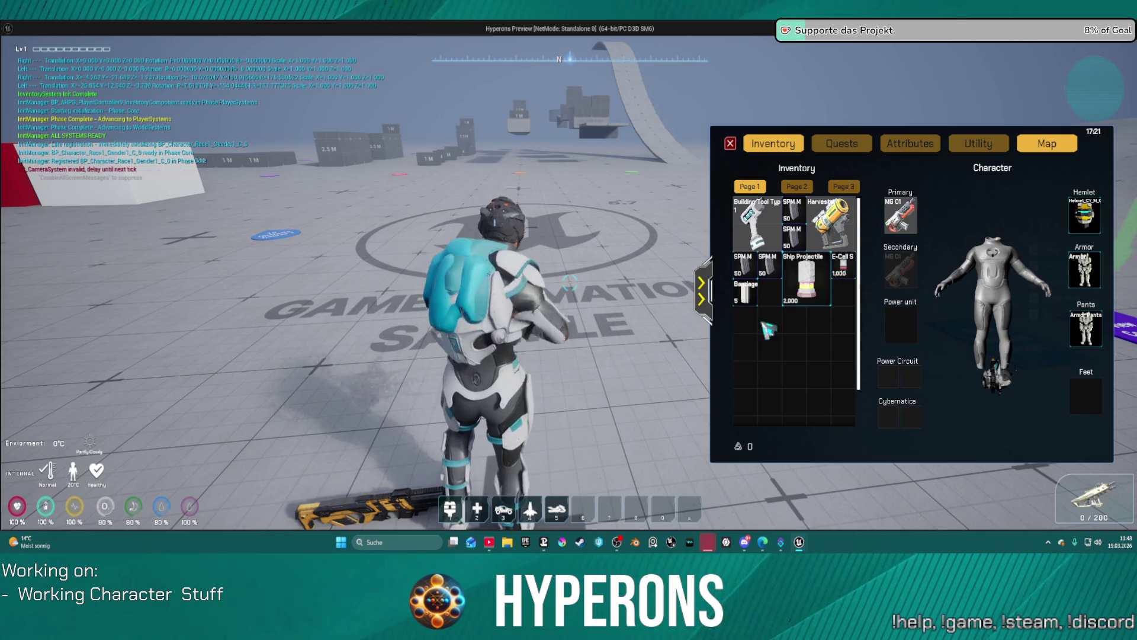
{"action": "right_click", "coordinate": [900, 218]}
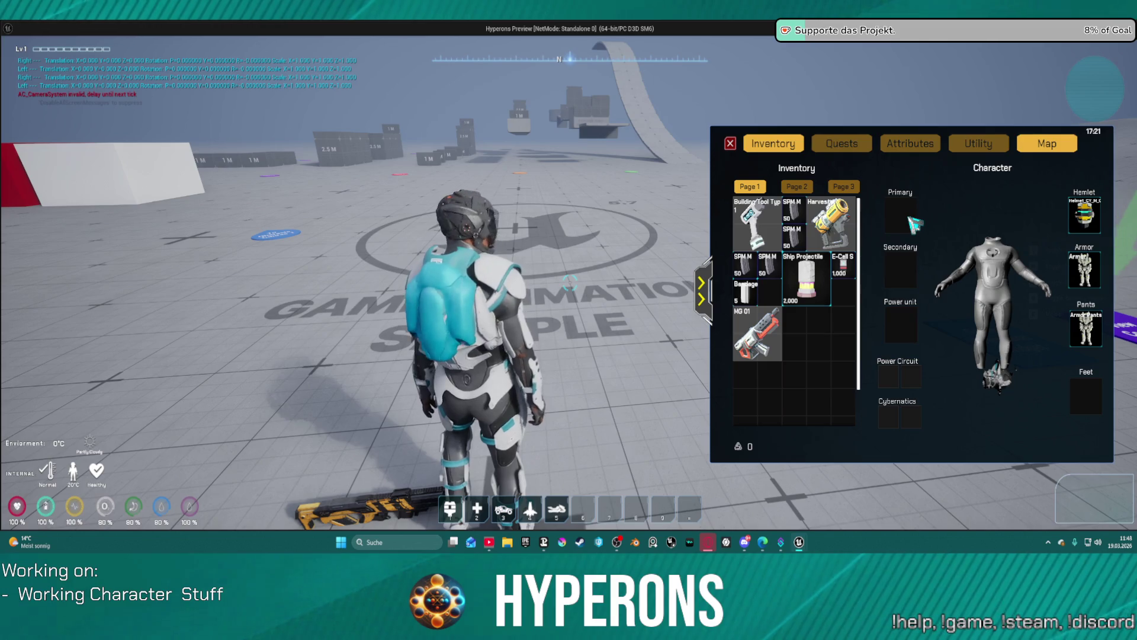
{"action": "key", "text": "Escape"}
{"action": "scroll", "coordinate": [505, 217], "scroll_direction": "down", "scroll_amount": 2}
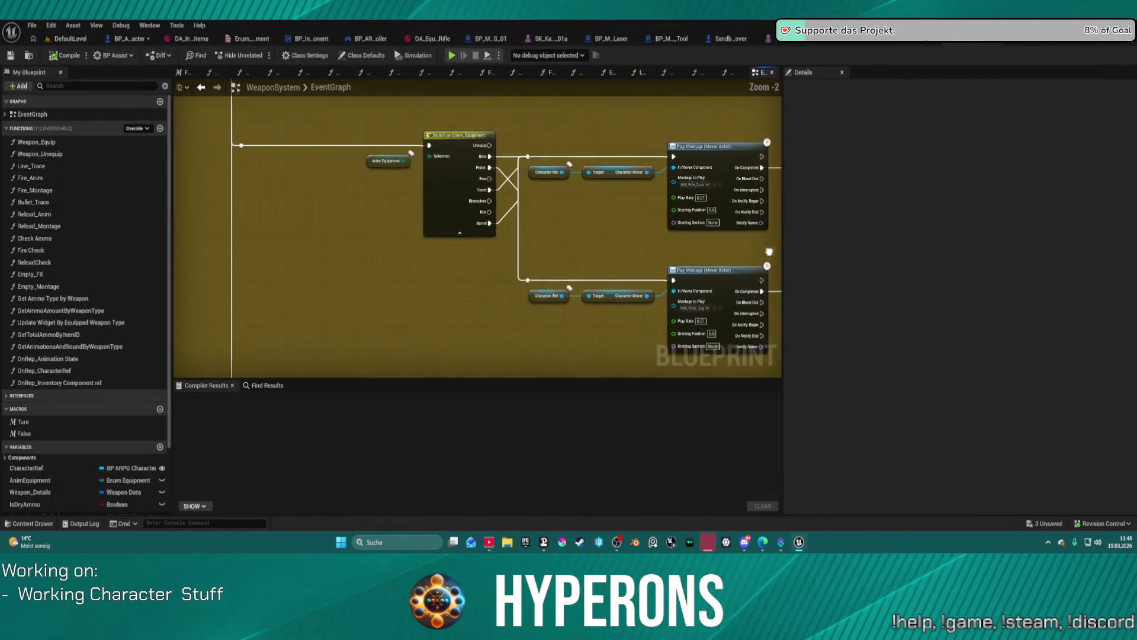
Locate the lower node's montage and open MM_Pistol_Equip_reverse in the montage editor
{"action": "scroll", "coordinate": [593, 214], "scroll_direction": "down", "scroll_amount": 2}
{"action": "left_click_drag", "start_coordinate": [592, 213], "coordinate": [433, 153]}
{"action": "scroll", "coordinate": [433, 153], "scroll_direction": "up", "scroll_amount": 4}
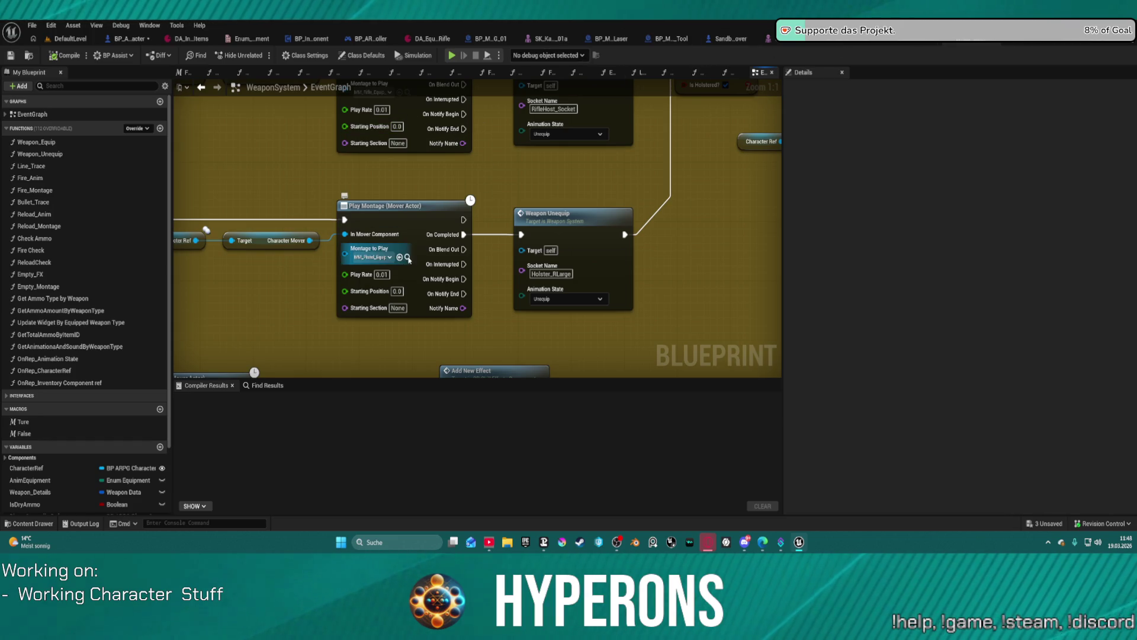
{"action": "left_click", "coordinate": [408, 257]}
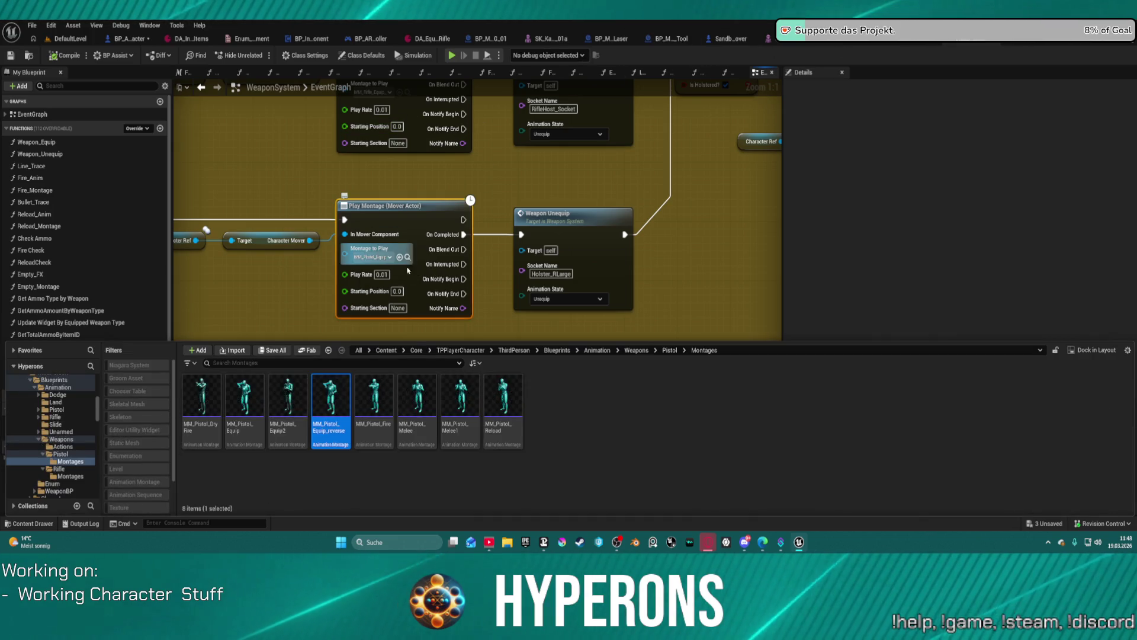
{"action": "double_click", "coordinate": [342, 398]}
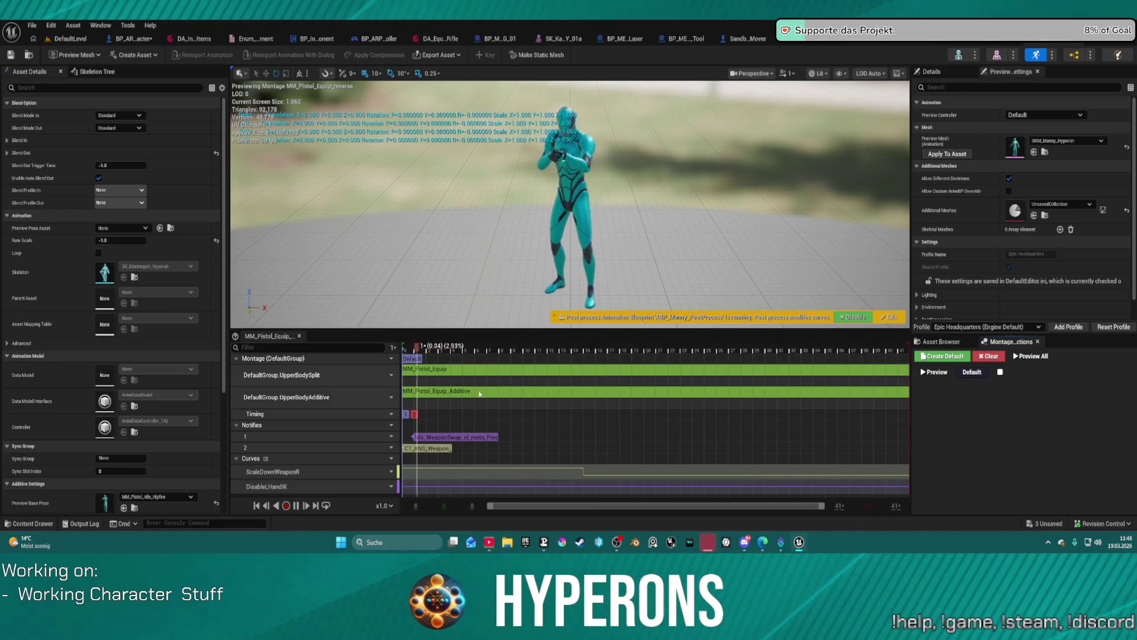
Inspect the CT_ANS_Weapon notify and Blend Out settings, scrubbing the preview to around frame 26
{"action": "left_click", "coordinate": [427, 450]}
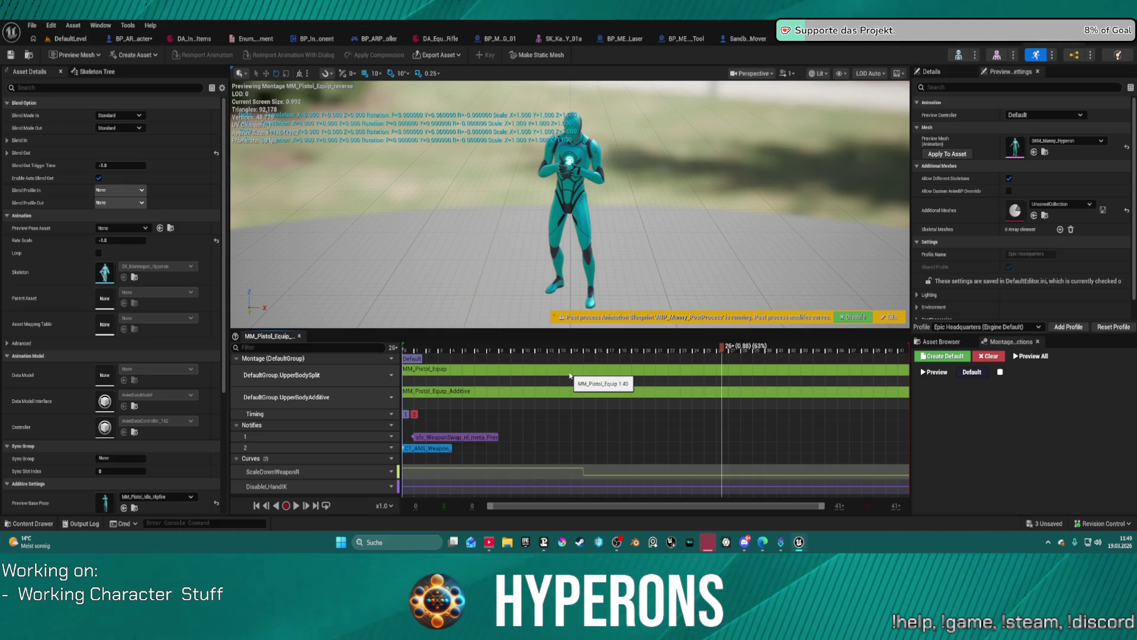
{"action": "left_click", "coordinate": [7, 153]}
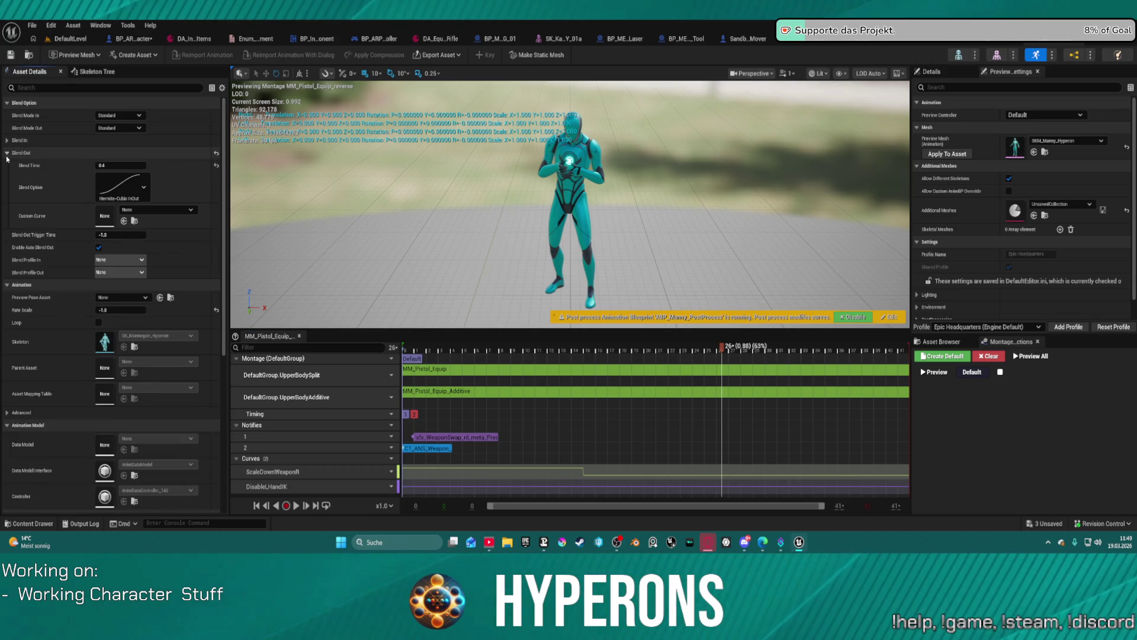
{"action": "left_click", "coordinate": [7, 153]}
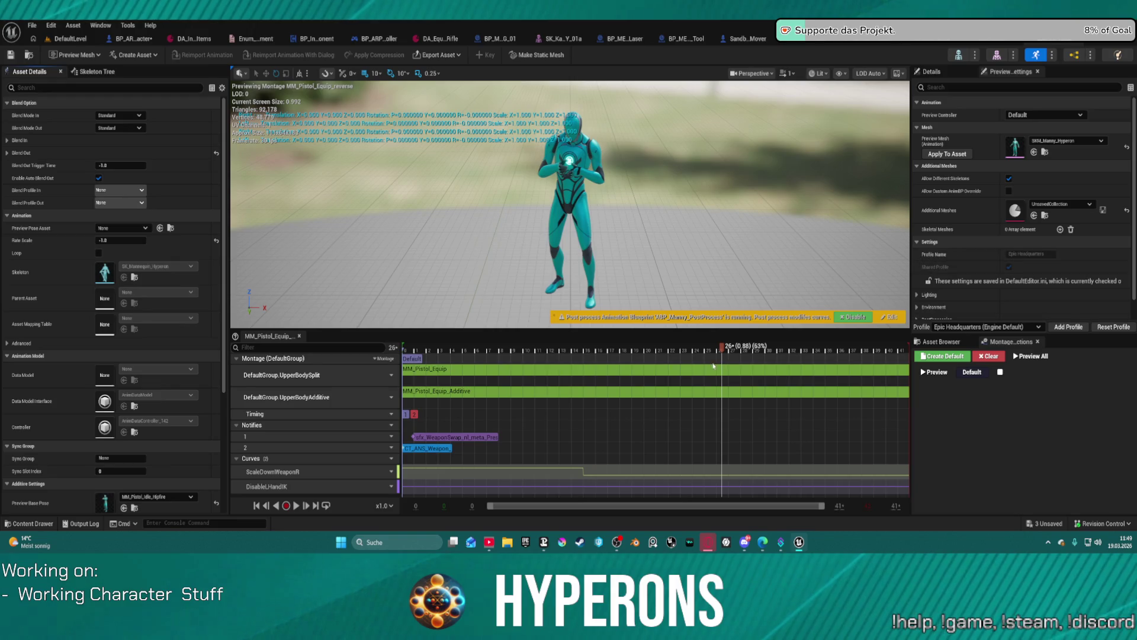
{"action": "left_click", "coordinate": [639, 352]}
{"action": "mouse_move", "coordinate": [538, 351]}
{"action": "left_mouse_down"}
{"action": "mouse_move", "coordinate": [774, 350]}
{"action": "mouse_move", "coordinate": [445, 377]}
{"action": "left_mouse_up"}
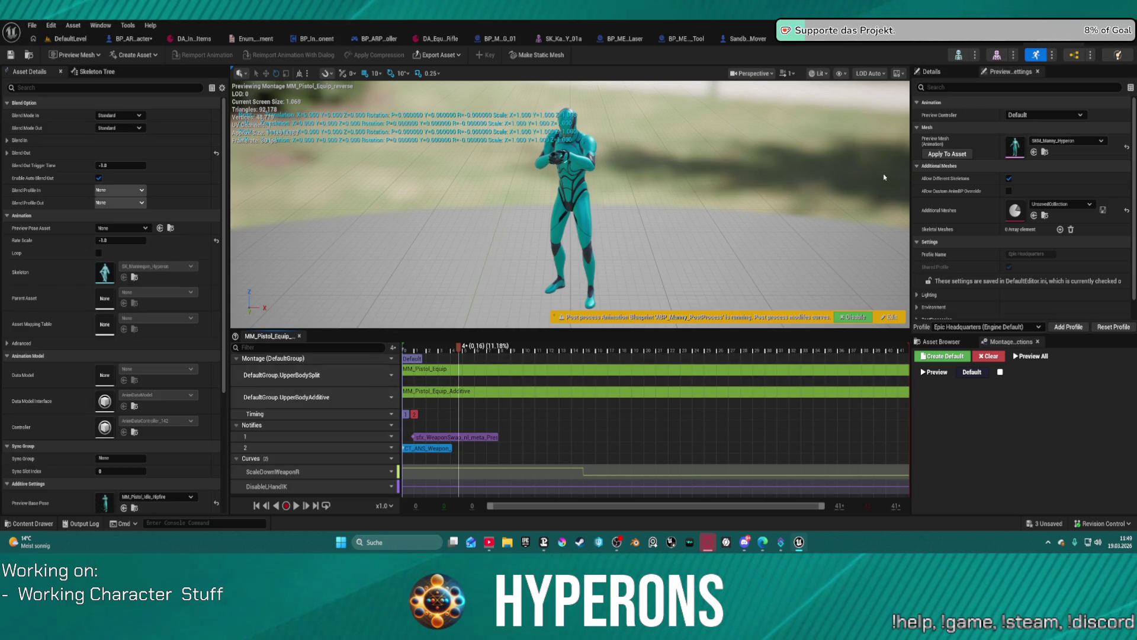
{"action": "left_click", "coordinate": [1047, 44]}
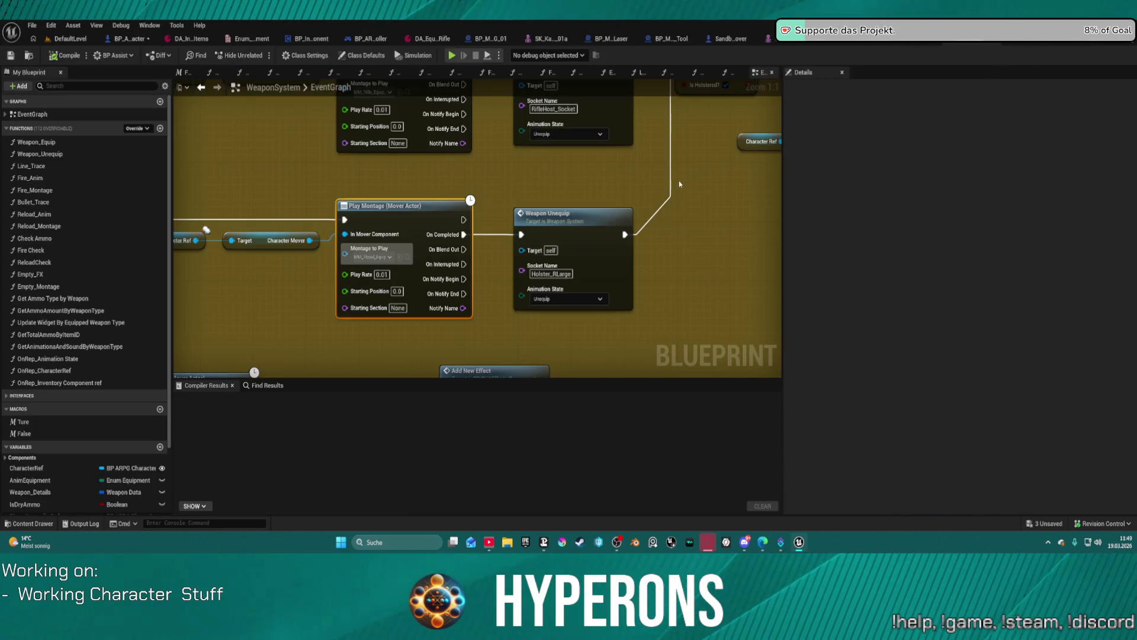
Open the Weapon_Unequip function and view its Attach Component To Component, Select and SET nodes
{"action": "left_click_drag", "start_coordinate": [520, 204], "coordinate": [502, 276]}
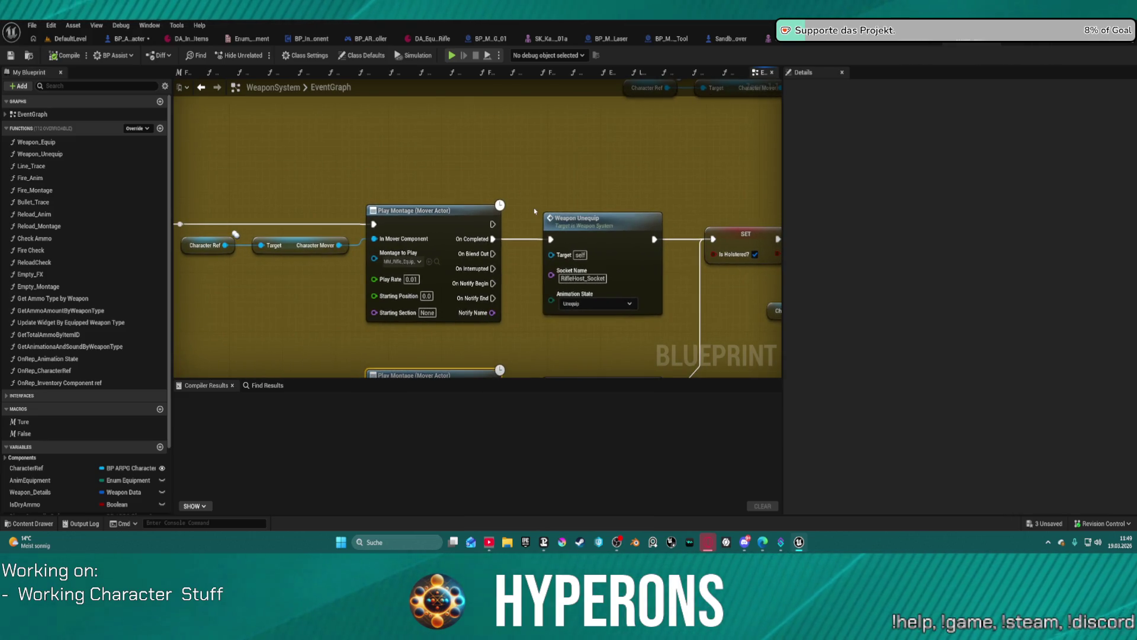
{"action": "double_click", "coordinate": [636, 250]}
{"action": "left_click_drag", "start_coordinate": [637, 250], "coordinate": [198, 211]}
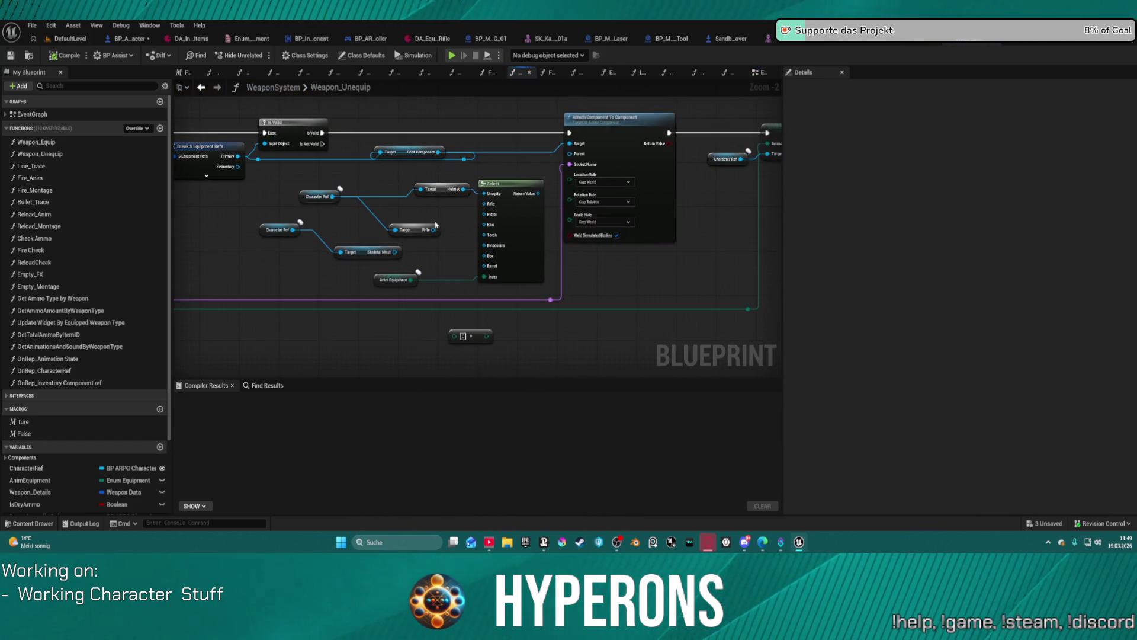
{"action": "mouse_move", "coordinate": [504, 195]}
{"action": "left_mouse_down"}
{"action": "mouse_move", "coordinate": [362, 171]}
{"action": "mouse_move", "coordinate": [363, 184]}
{"action": "mouse_move", "coordinate": [418, 216]}
{"action": "mouse_move", "coordinate": [422, 187]}
{"action": "mouse_move", "coordinate": [470, 180]}
{"action": "mouse_move", "coordinate": [685, 182]}
{"action": "left_mouse_up"}
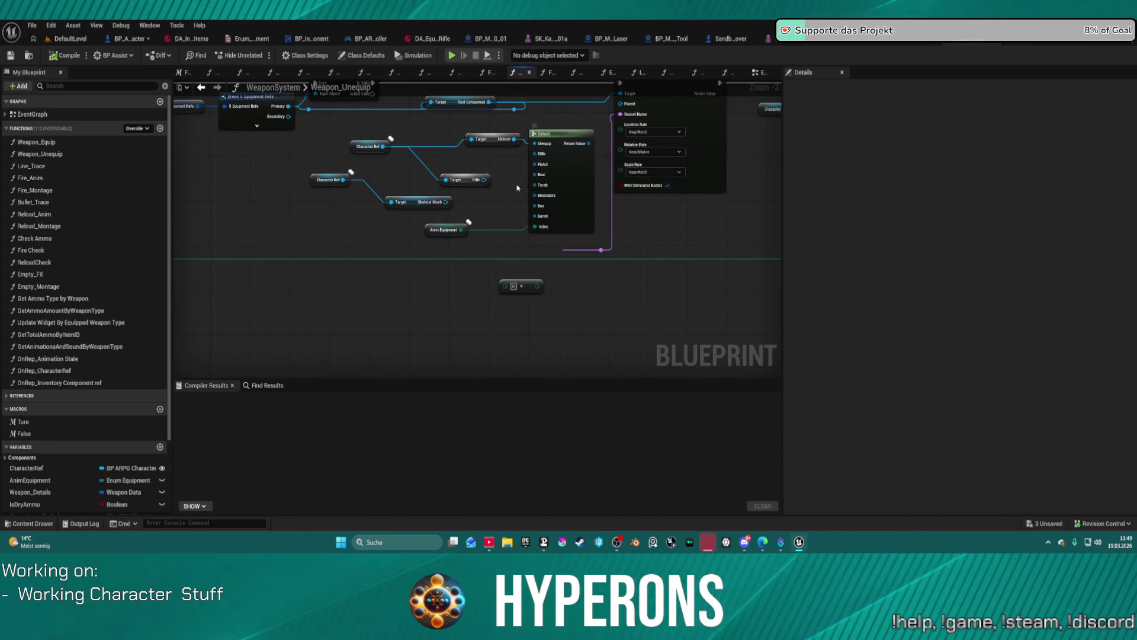
{"action": "mouse_move", "coordinate": [498, 192]}
{"action": "left_mouse_down"}
{"action": "mouse_move", "coordinate": [498, 238]}
{"action": "mouse_move", "coordinate": [498, 226]}
{"action": "left_mouse_up"}
Begin removing the Select node and the Helmet and Rifle getters beside the Attach node
{"action": "left_click", "coordinate": [451, 137]}
{"action": "key", "text": "ctrl+z"}
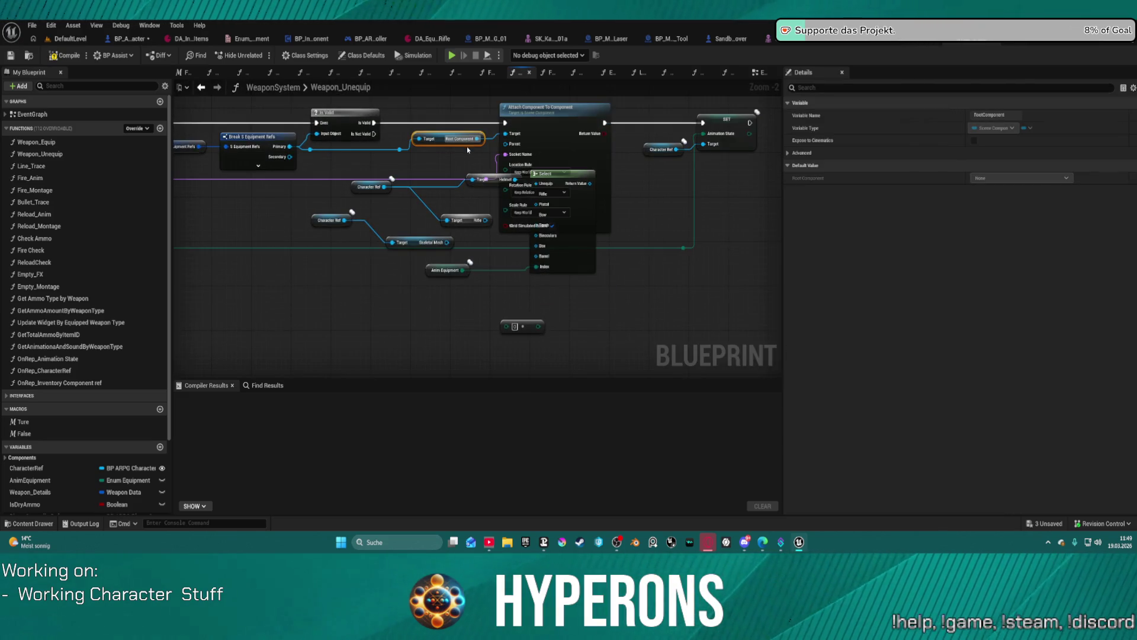
{"action": "left_click_drag", "start_coordinate": [583, 247], "coordinate": [428, 318]}
{"action": "key", "text": "Delete"}
{"action": "left_click_drag", "start_coordinate": [469, 231], "coordinate": [469, 231]}
{"action": "key", "text": "Delete"}
{"action": "left_click_drag", "start_coordinate": [340, 178], "coordinate": [394, 204]}
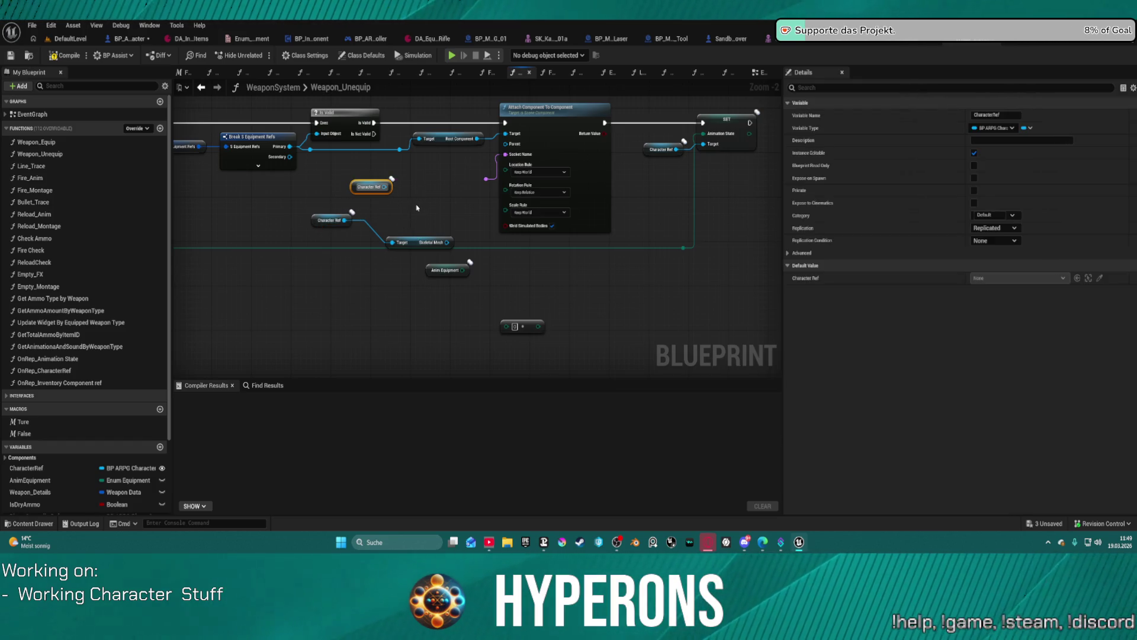
Undo those deletions and the pin change, returning to the EventGraph
{"action": "key", "text": "ctrl+z"}
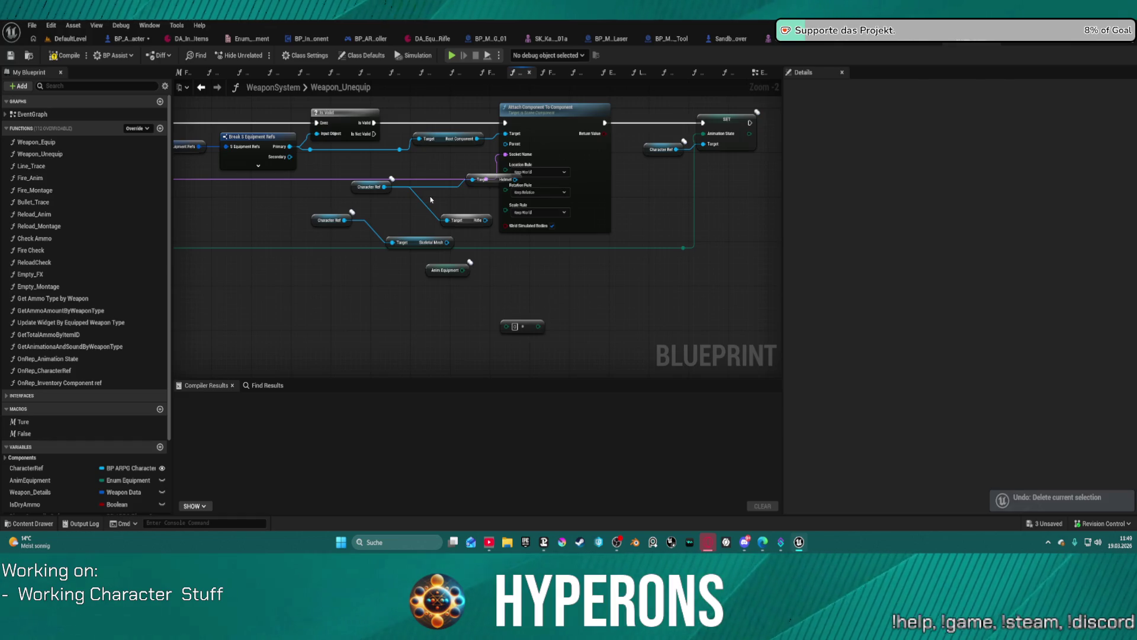
{"action": "key", "text": "ctrl+z"}
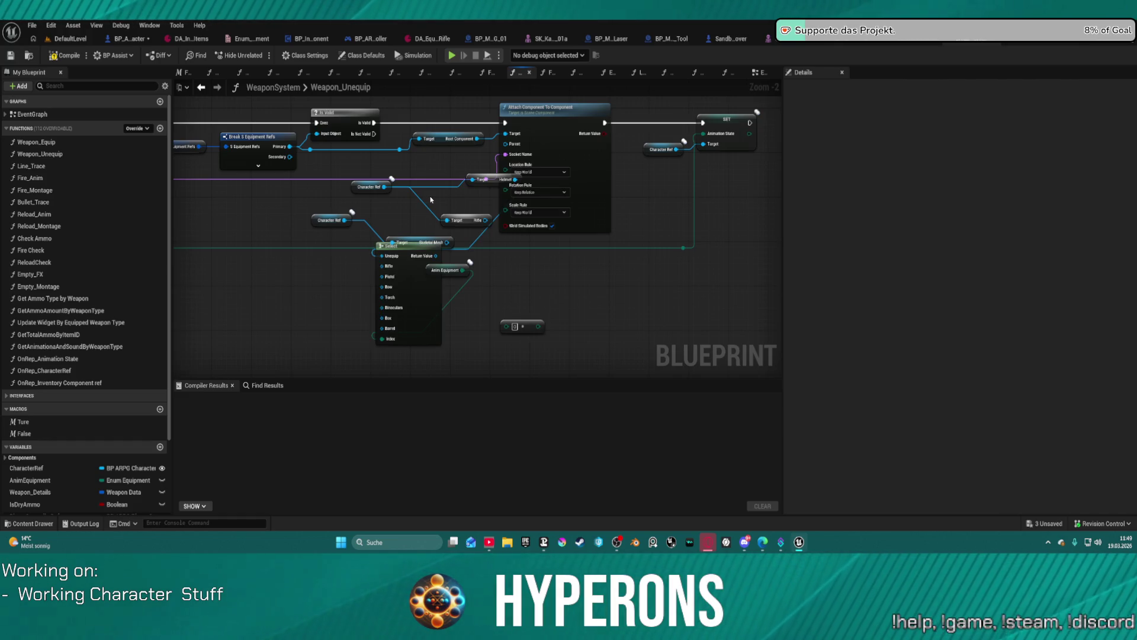
{"action": "key", "text": "ctrl+z"}
{"action": "key", "text": "ctrl+z"}
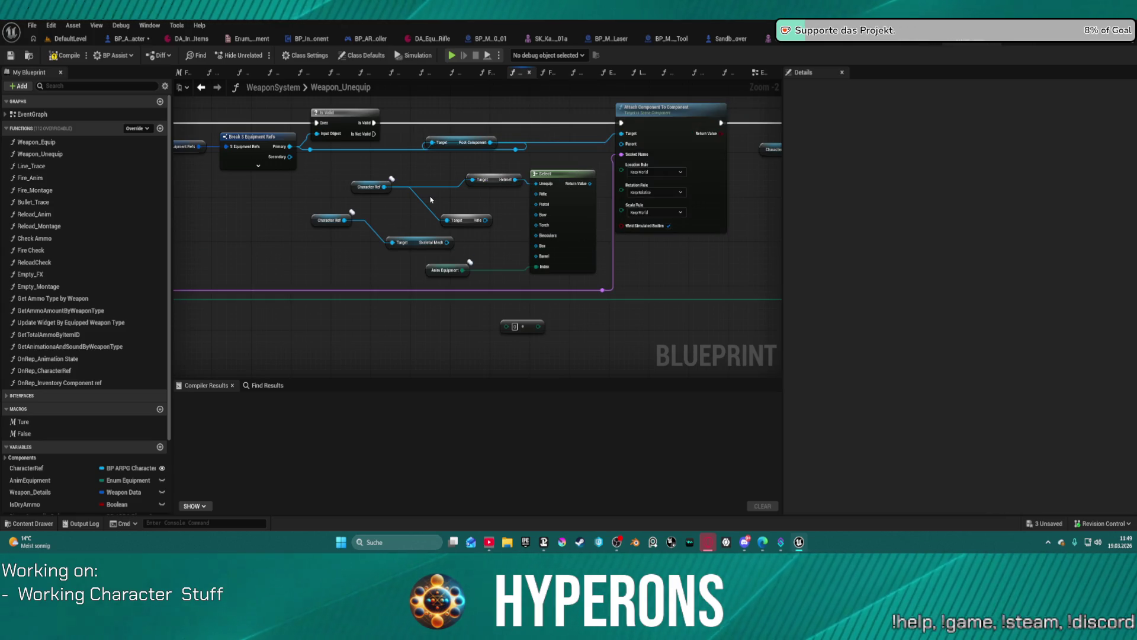
{"action": "key", "text": "ctrl+z"}
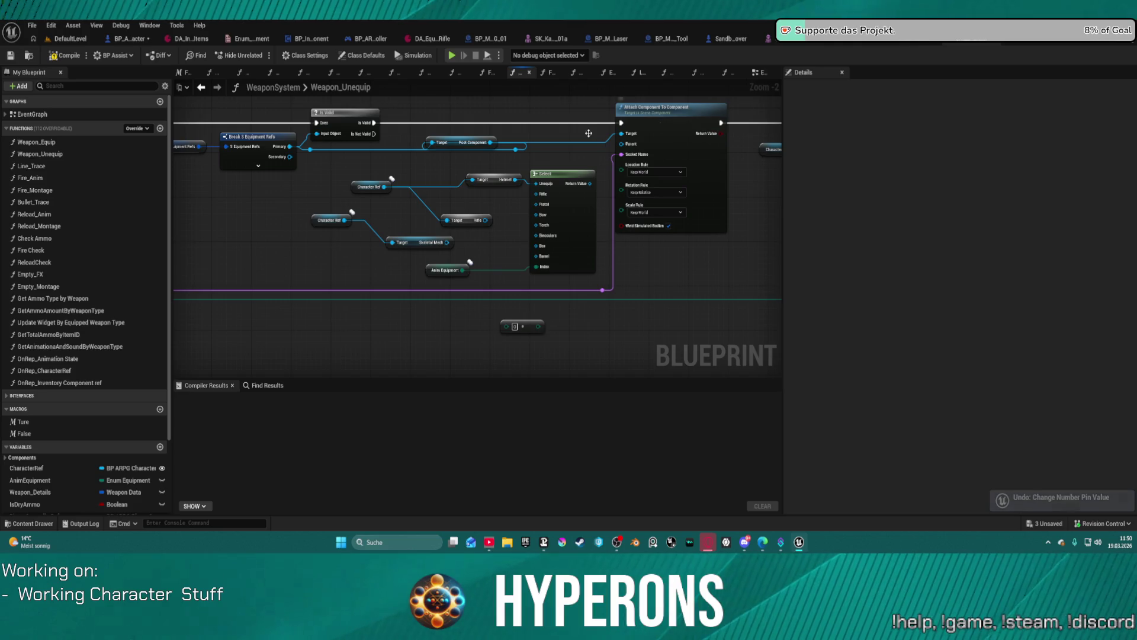
{"action": "left_click", "coordinate": [201, 87]}
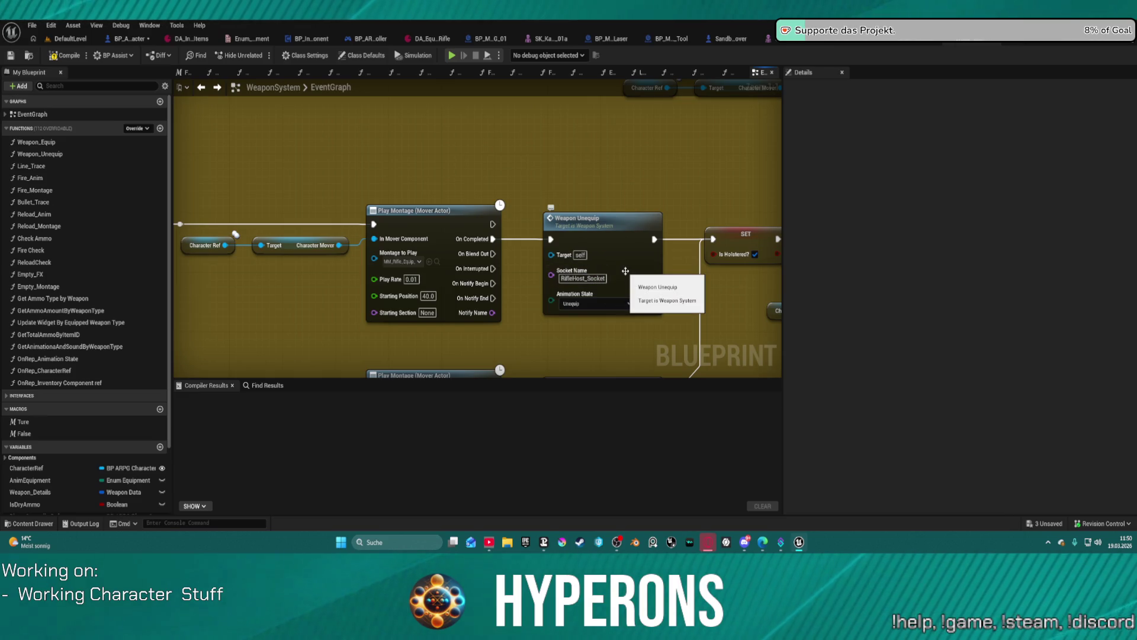
Wire Skeletal Mesh into the Attach node's Parent and delete Character Ref, Helmet, Rifle, Select and Anim Equipment
{"action": "double_click", "coordinate": [623, 261]}
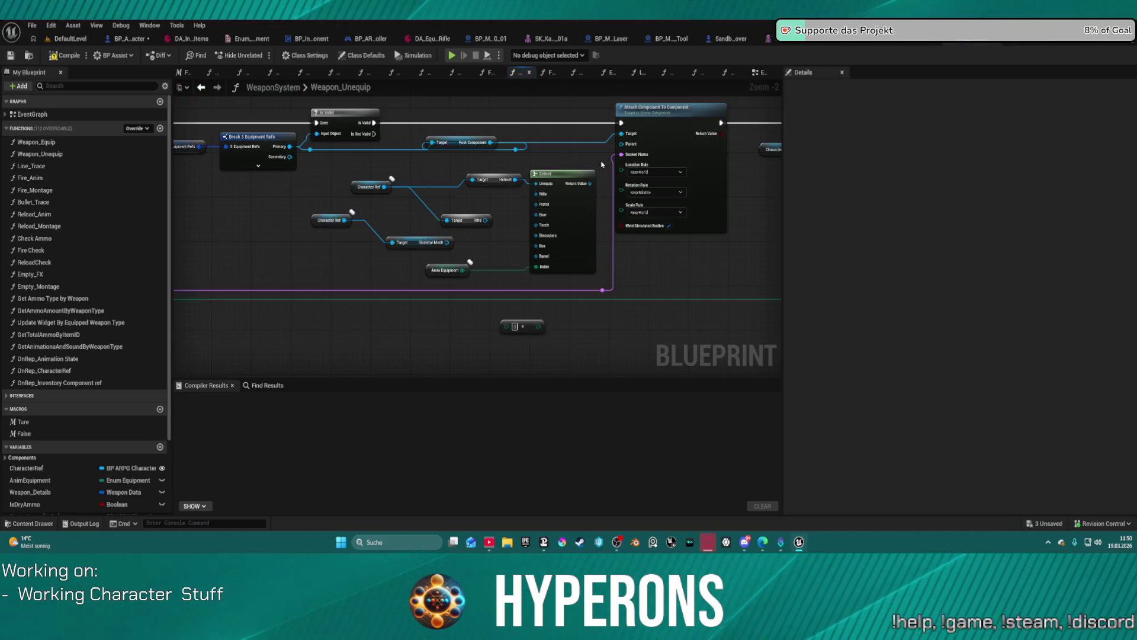
{"action": "mouse_move", "coordinate": [447, 243]}
{"action": "left_mouse_down"}
{"action": "mouse_move", "coordinate": [562, 237]}
{"action": "mouse_move", "coordinate": [626, 148]}
{"action": "left_mouse_up"}
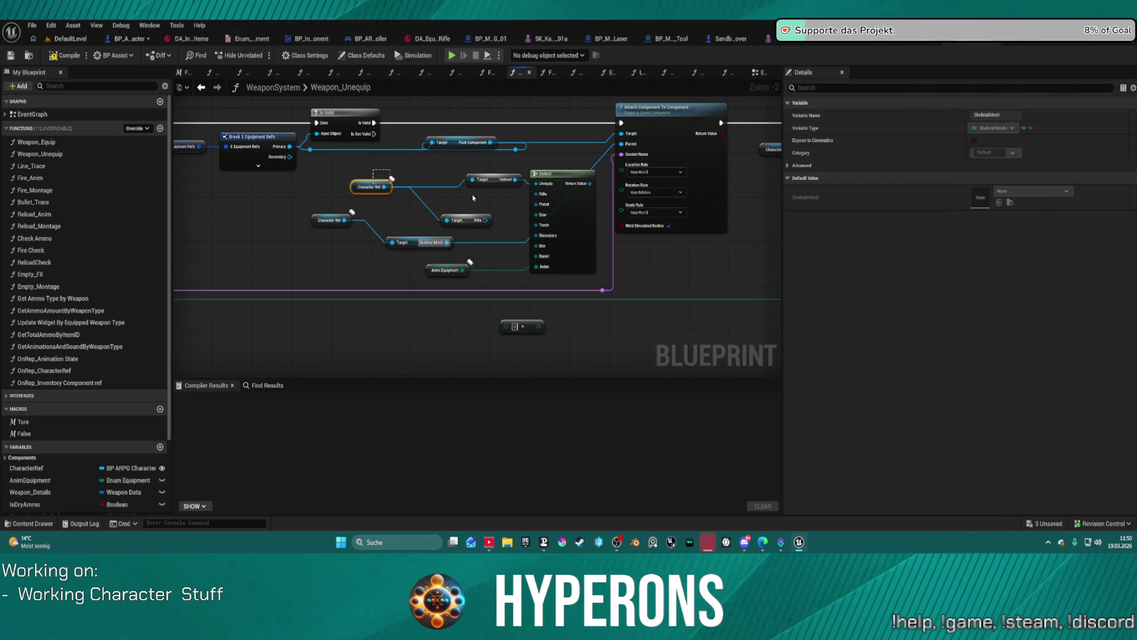
{"action": "left_click_drag", "start_coordinate": [372, 170], "coordinate": [561, 224]}
{"action": "key", "text": "Delete"}
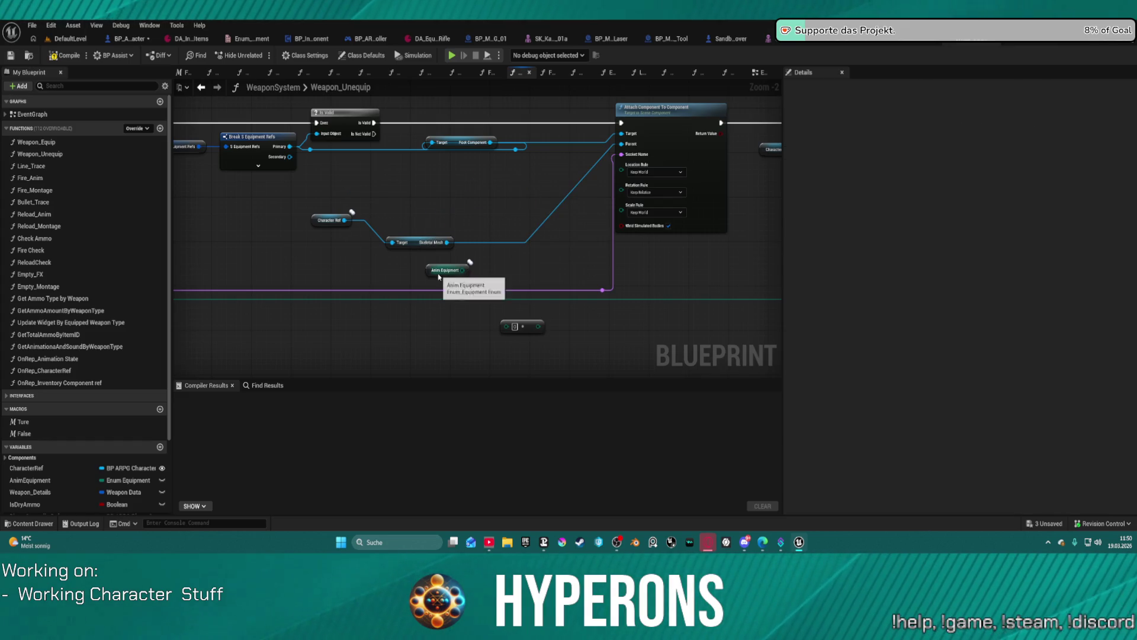
{"action": "left_click", "coordinate": [445, 271]}
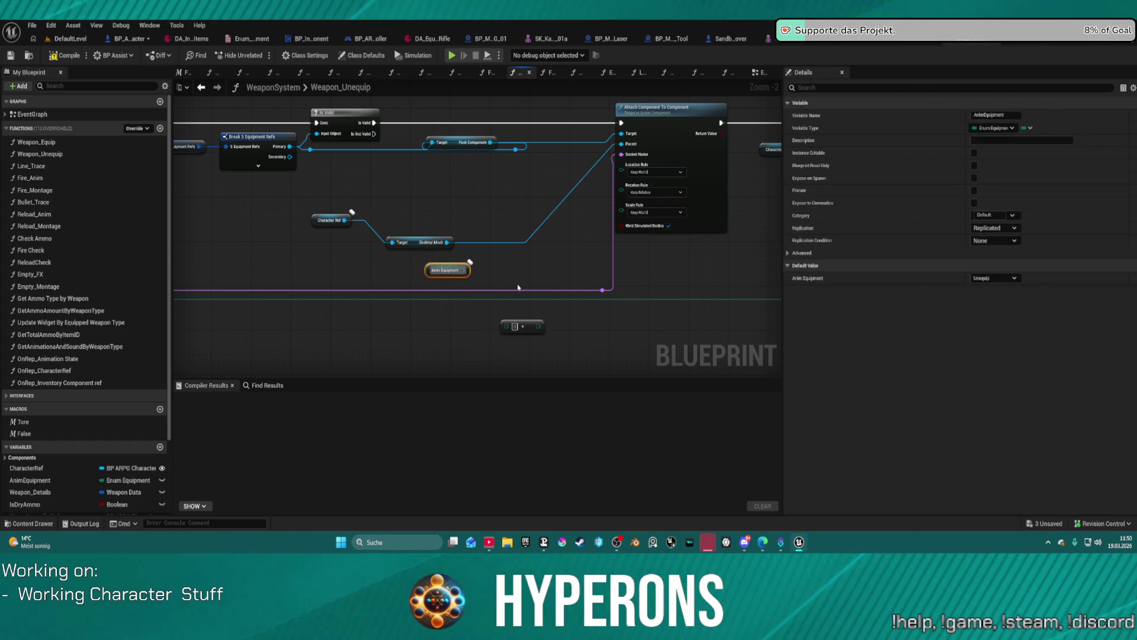
{"action": "key", "text": "Delete"}
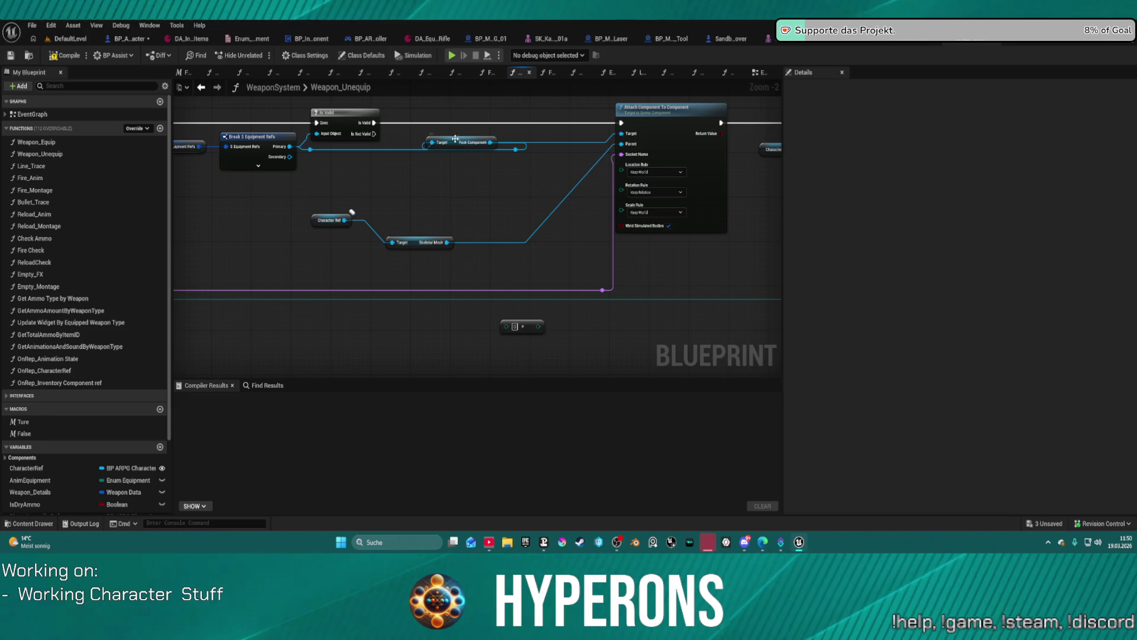
{"action": "left_click", "coordinate": [456, 142]}
{"action": "key", "text": "f"}
{"action": "mouse_move", "coordinate": [503, 210]}
{"action": "left_mouse_down"}
{"action": "mouse_move", "coordinate": [355, 211]}
{"action": "mouse_move", "coordinate": [533, 213]}
{"action": "mouse_move", "coordinate": [532, 83]}
{"action": "left_mouse_up"}
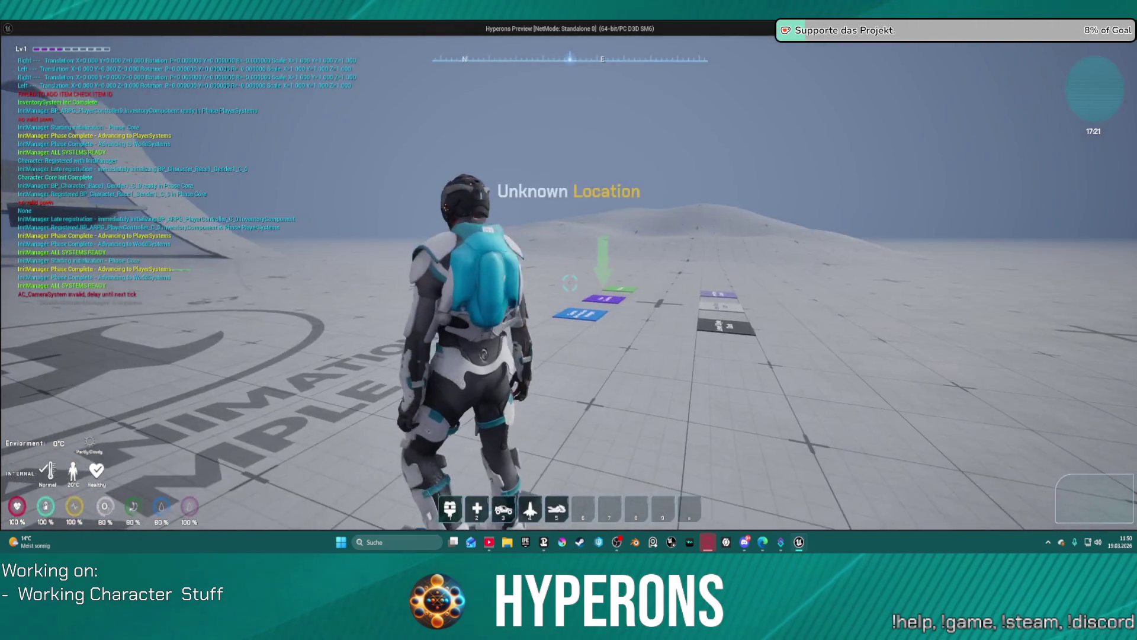
{"action": "key", "text": "w"}
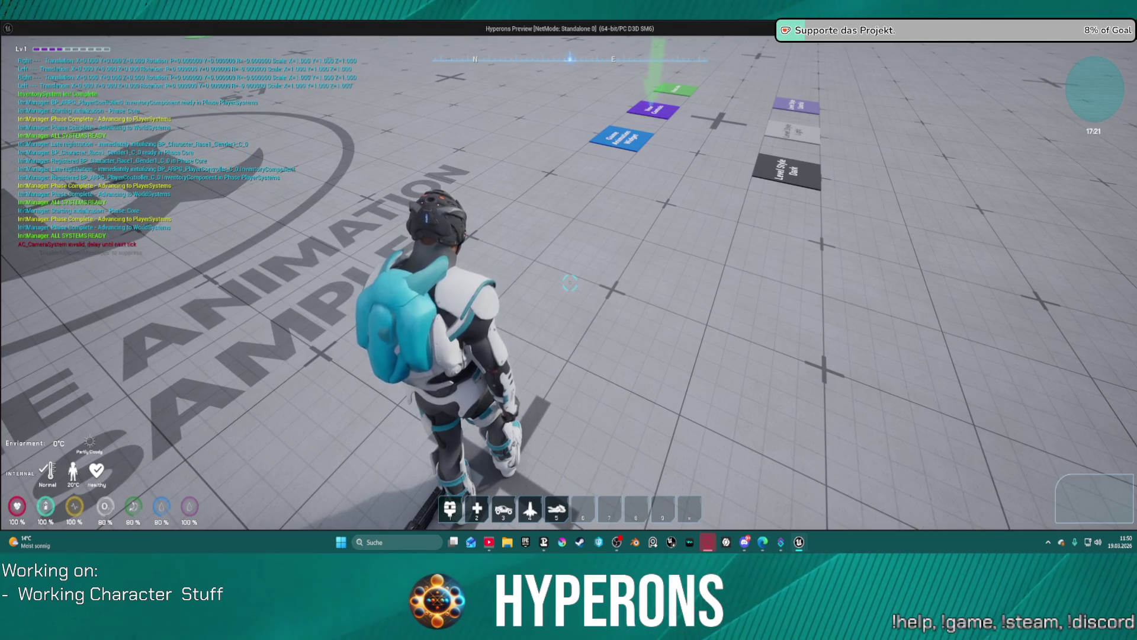
{"action": "key", "text": "i"}
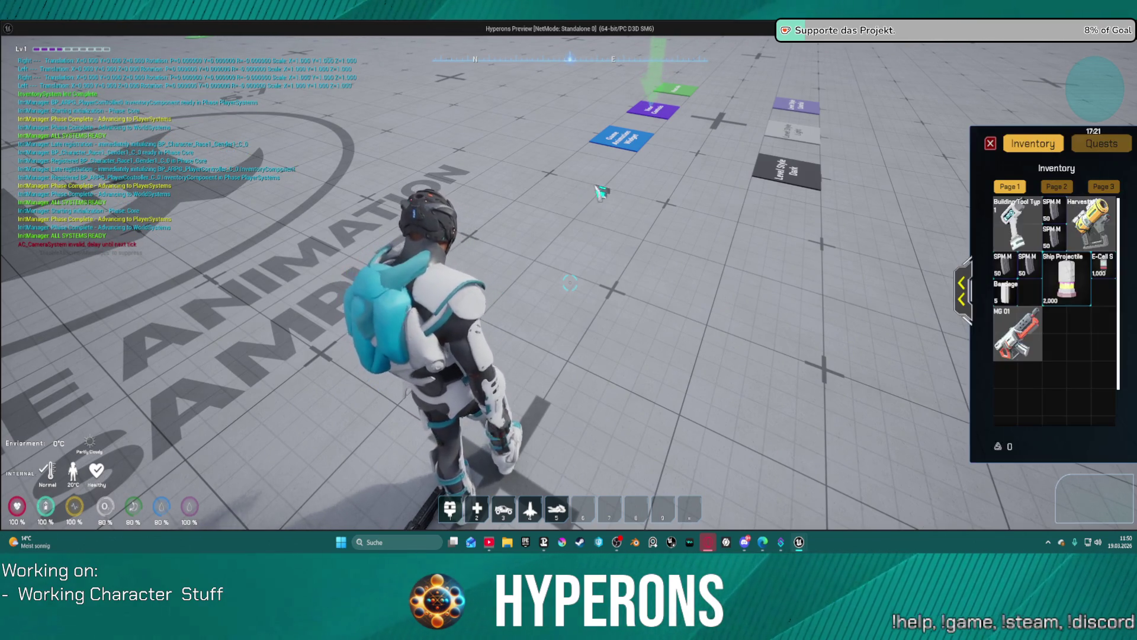
{"action": "right_click", "coordinate": [1028, 328]}
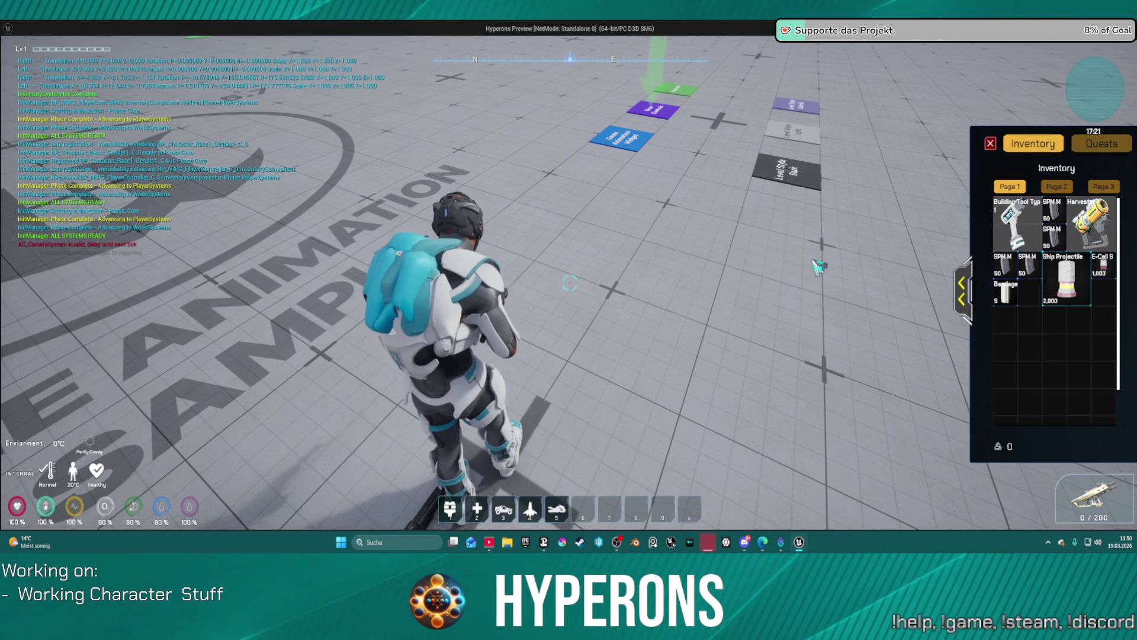
{"action": "left_click", "coordinate": [990, 144]}
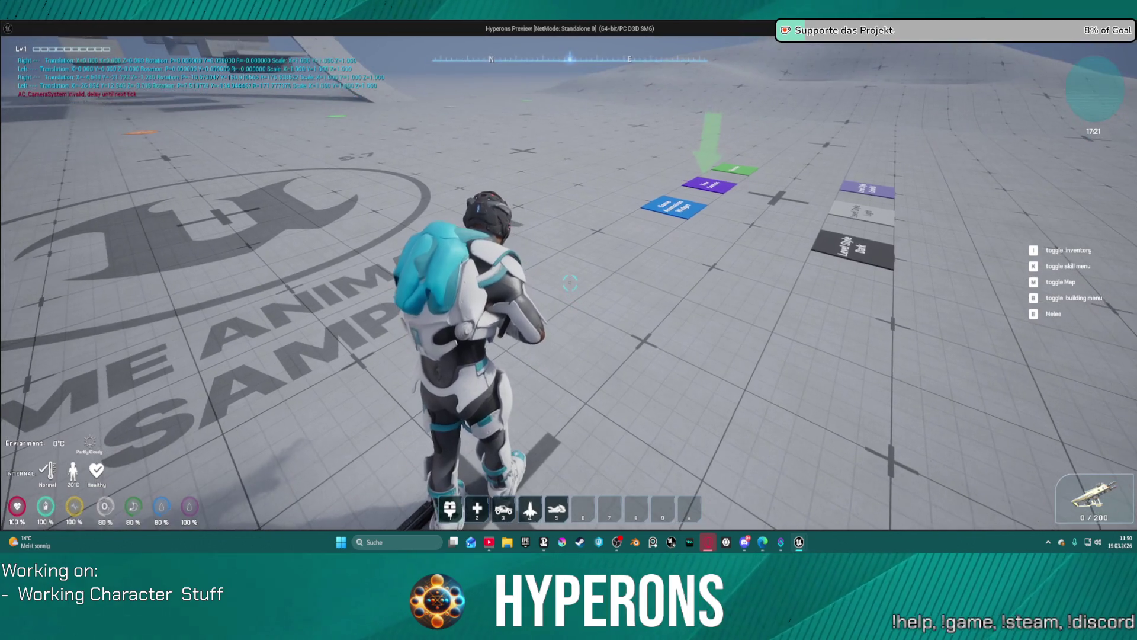
{"action": "key", "text": "i"}
{"action": "left_click", "coordinate": [955, 283]}
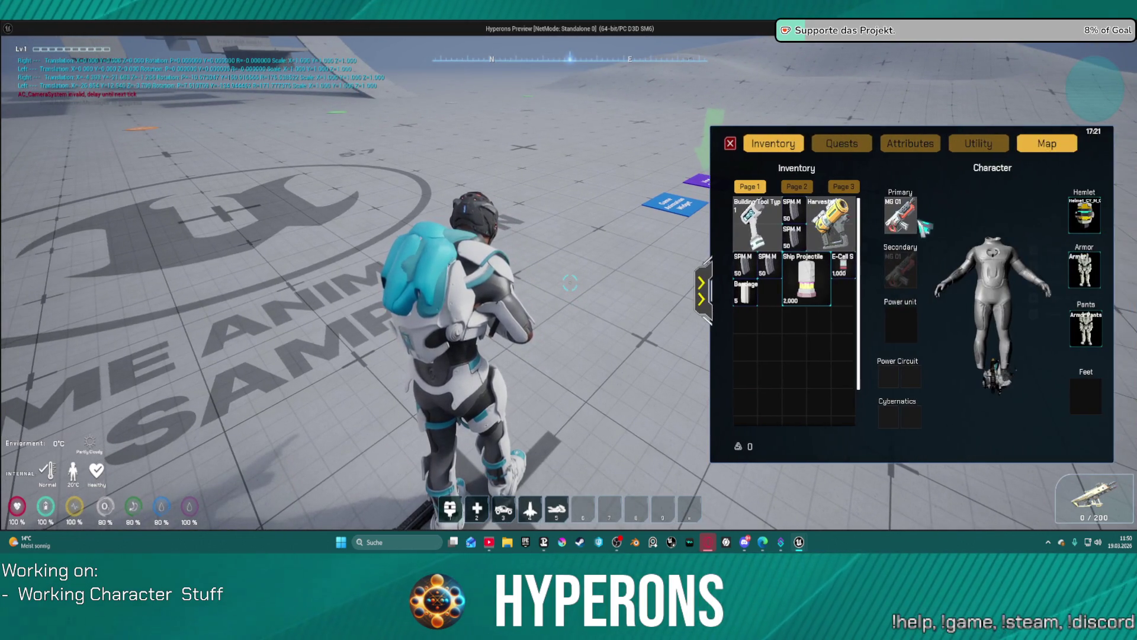
{"action": "right_click", "coordinate": [909, 220]}
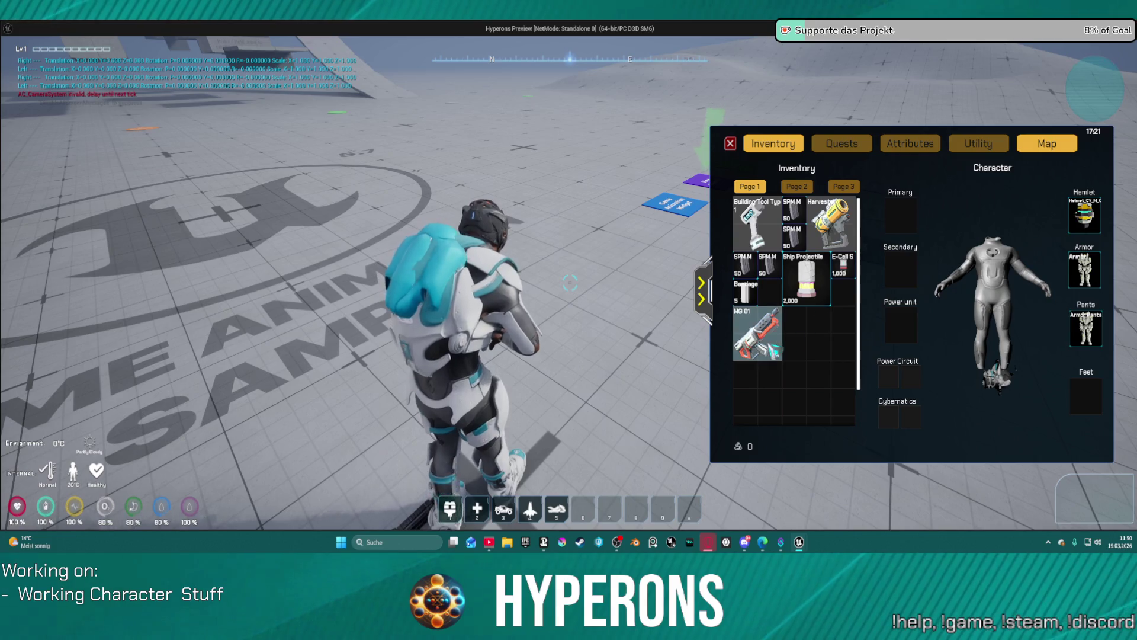
{"action": "right_click", "coordinate": [758, 332]}
{"action": "left_click_drag", "start_coordinate": [900, 216], "coordinate": [879, 271]}
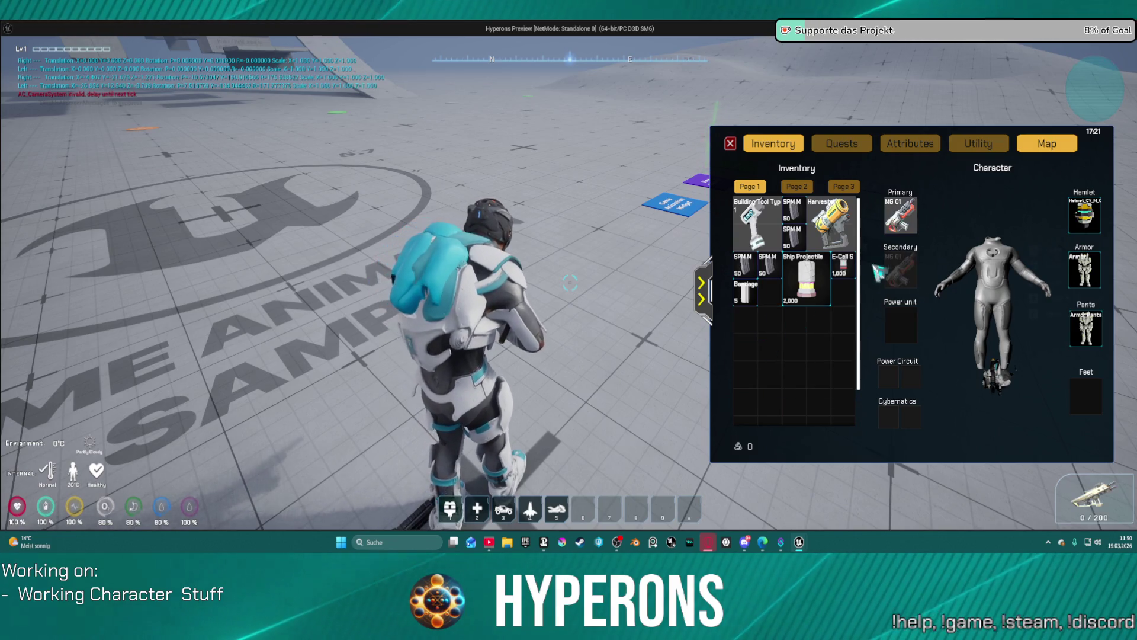
{"action": "right_click", "coordinate": [900, 216]}
{"action": "key", "text": "Escape"}
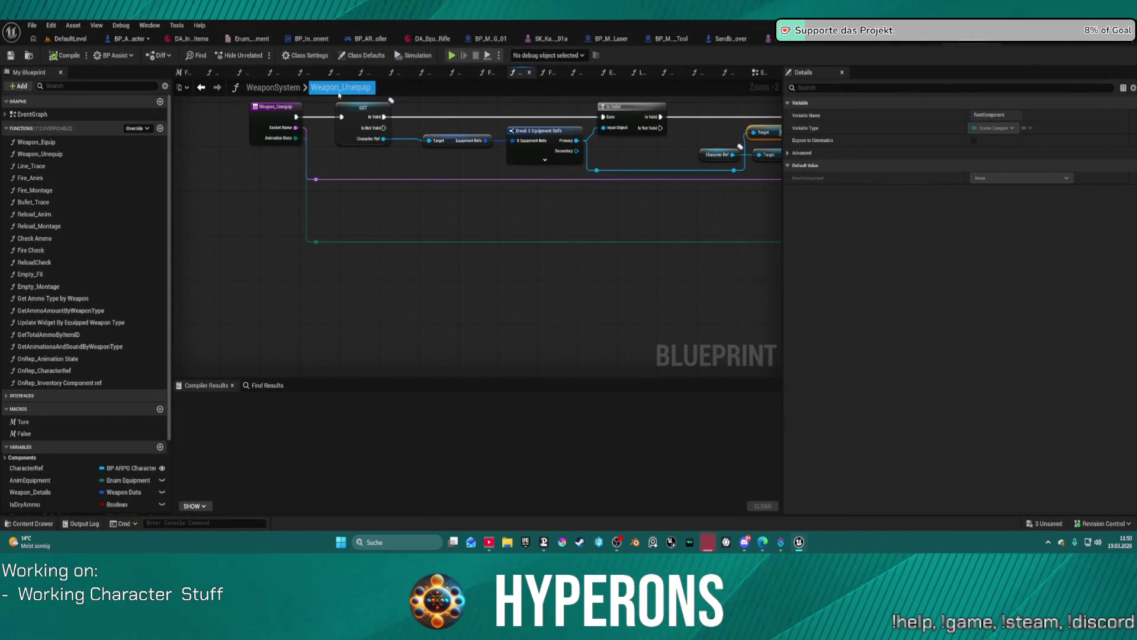
Add a breakpoint on the Link Anim Class Layers node in the EventGraph
{"action": "left_click", "coordinate": [202, 88]}
{"action": "mouse_move", "coordinate": [564, 201]}
{"action": "left_mouse_down"}
{"action": "mouse_move", "coordinate": [508, 159]}
{"action": "mouse_move", "coordinate": [452, 83]}
{"action": "mouse_move", "coordinate": [134, 109]}
{"action": "left_mouse_up"}
{"action": "left_click_drag", "start_coordinate": [233, 128], "coordinate": [185, 133]}
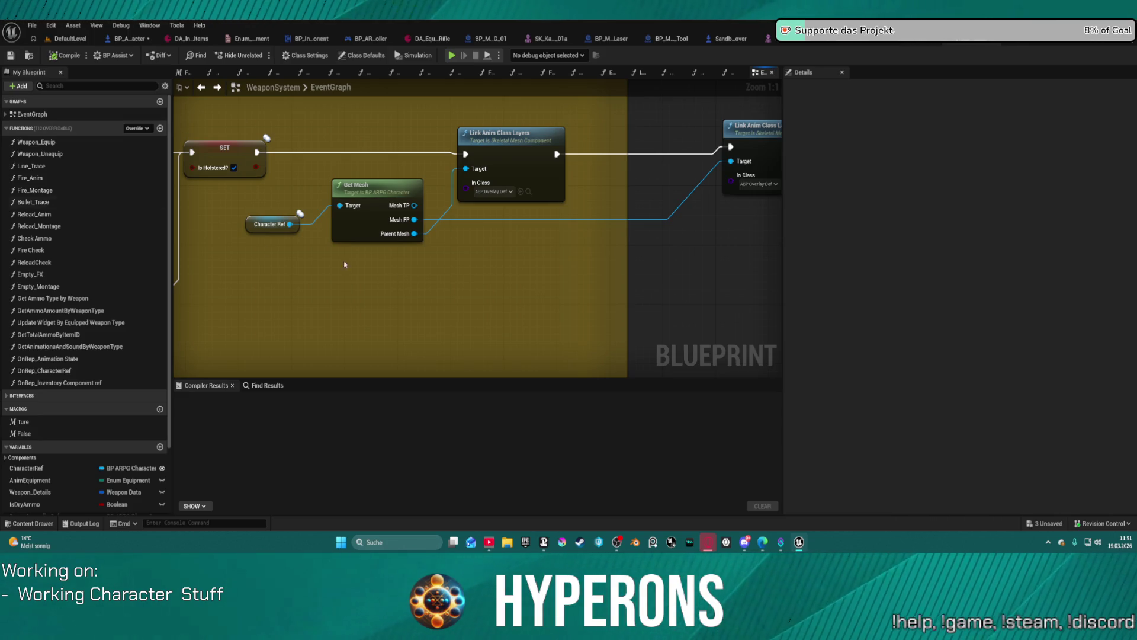
{"action": "right_click", "coordinate": [521, 141]}
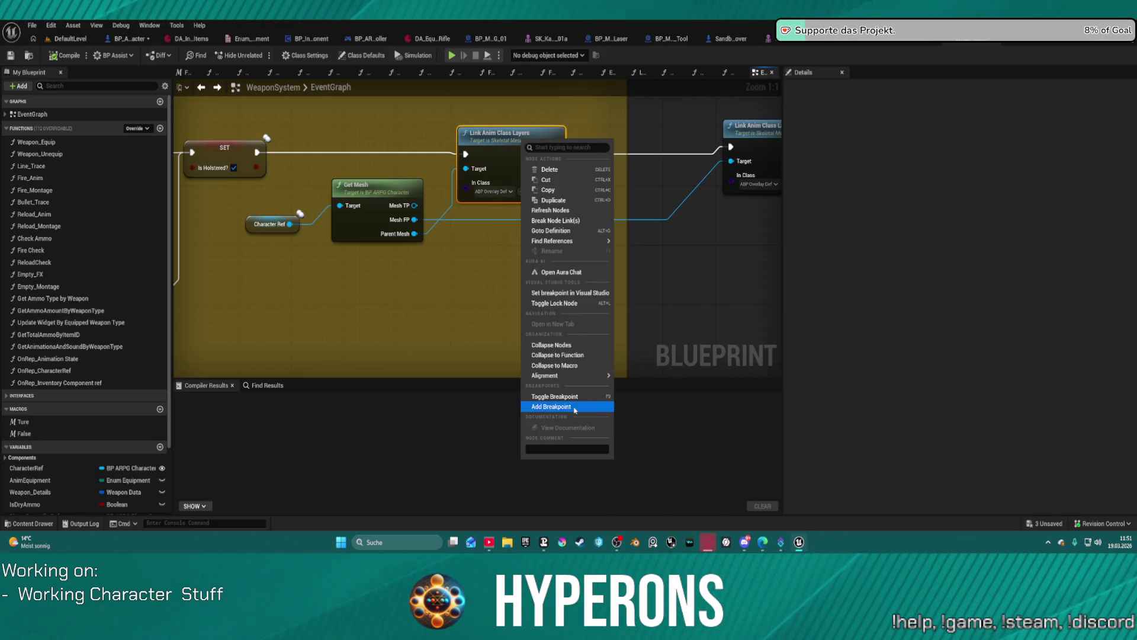
{"action": "left_click", "coordinate": [570, 472]}
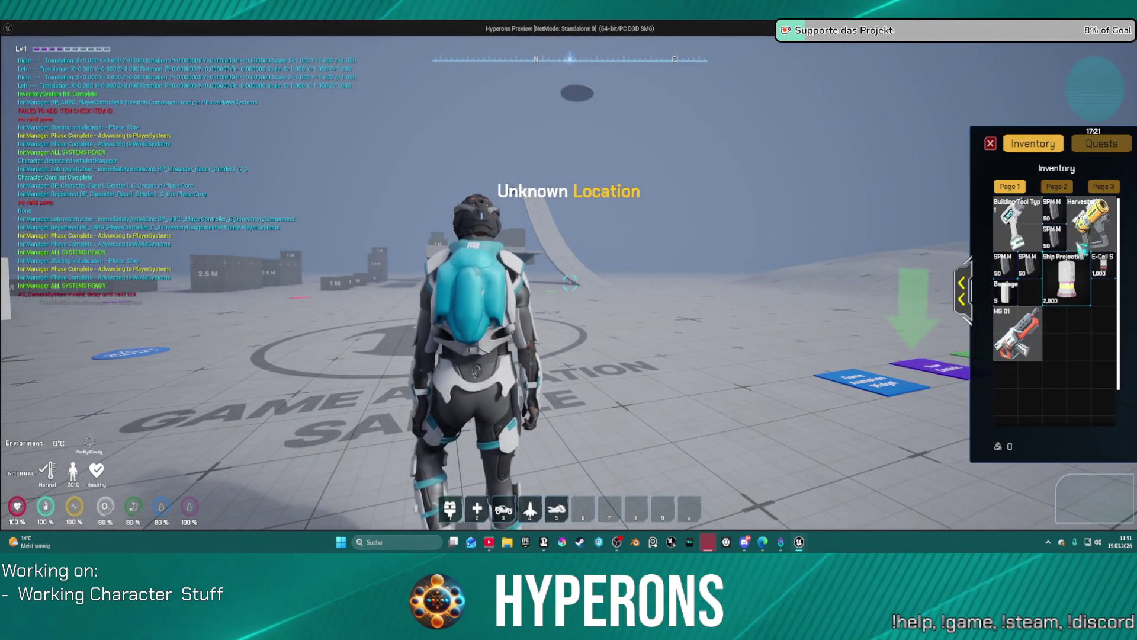
Equip the Harvester from the inventory in game, then close the preview
{"action": "right_click", "coordinate": [1081, 249]}
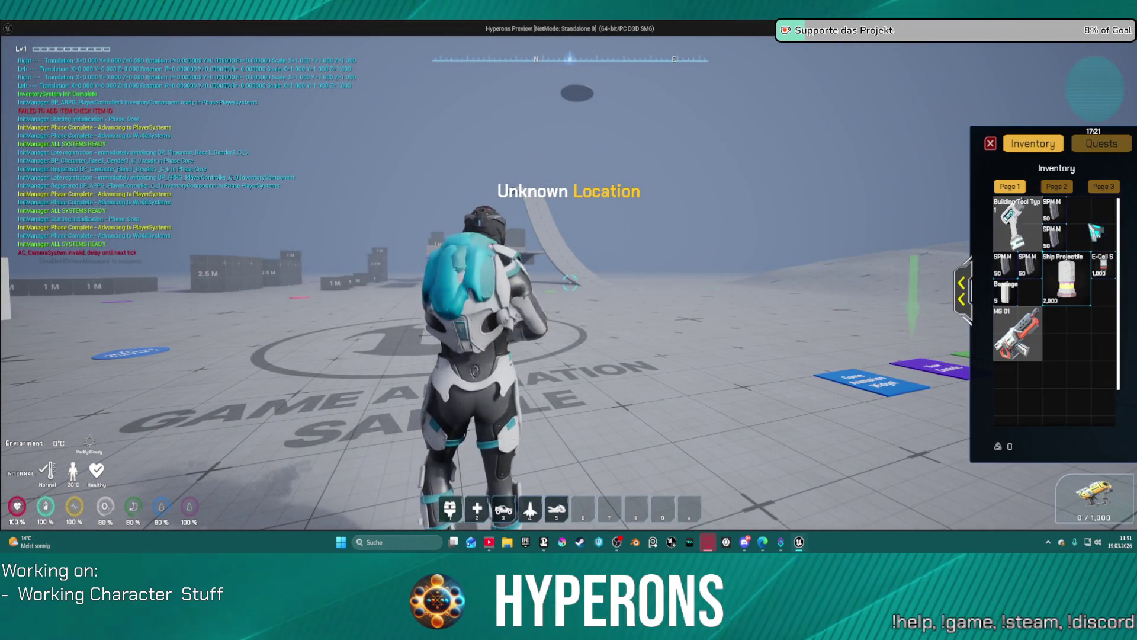
{"action": "left_click", "coordinate": [964, 293]}
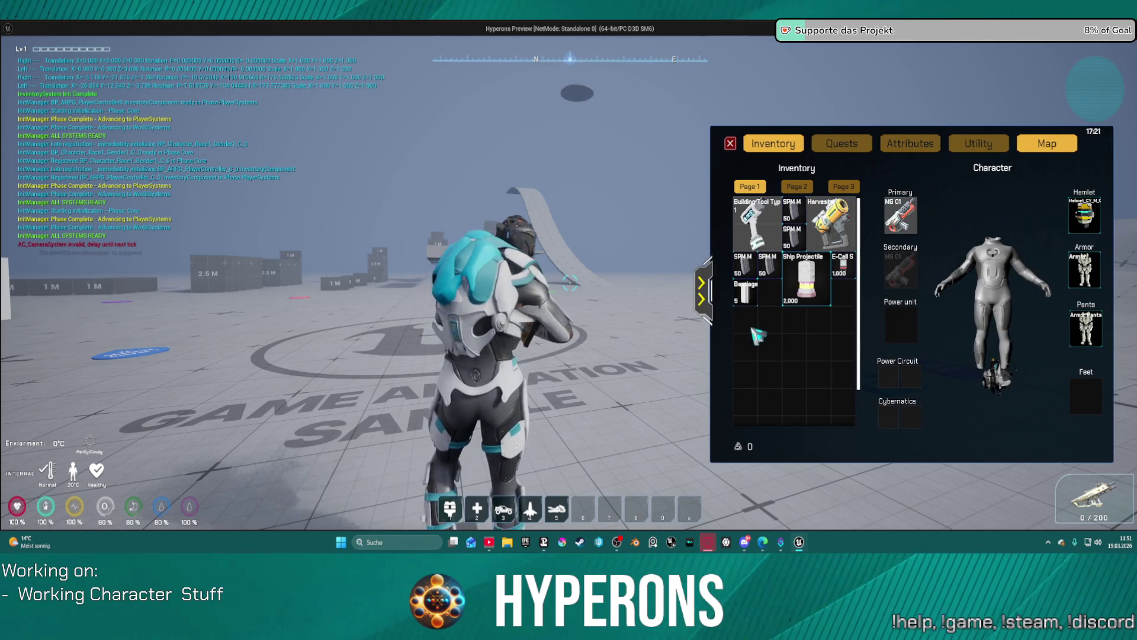
{"action": "key", "text": "Escape"}
Add a breakpoint on Switch on Enum_Equipment and launch play mode
{"action": "mouse_move", "coordinate": [424, 188]}
{"action": "left_mouse_down"}
{"action": "mouse_move", "coordinate": [761, 265]}
{"action": "mouse_move", "coordinate": [748, 299]}
{"action": "left_mouse_up"}
{"action": "scroll", "coordinate": [748, 299], "scroll_direction": "down", "scroll_amount": 1}
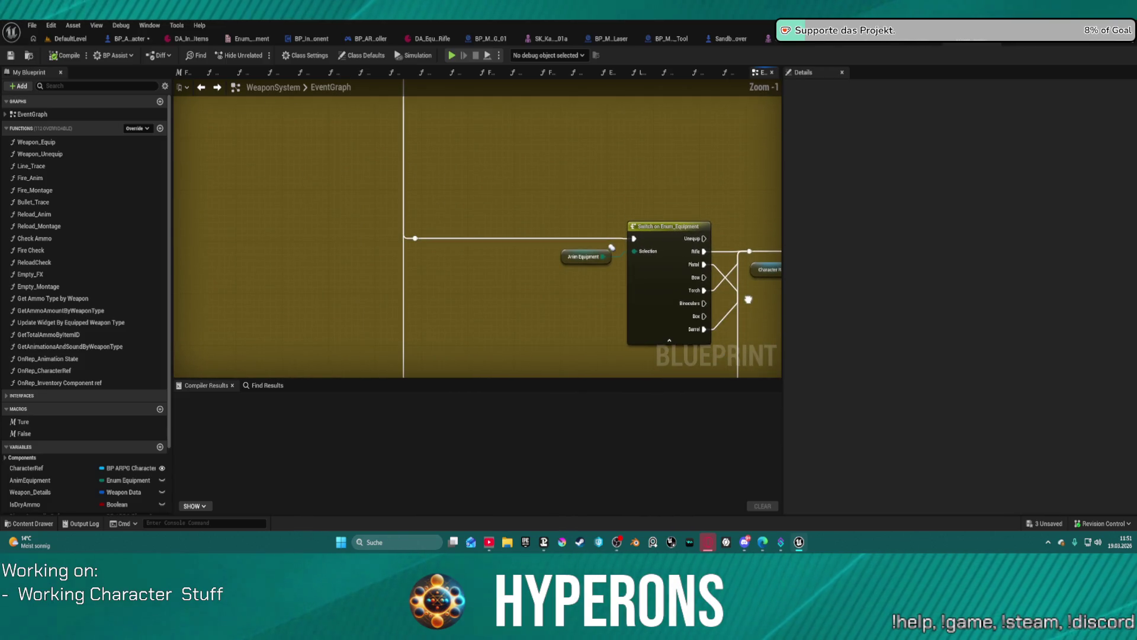
{"action": "scroll", "coordinate": [734, 296], "scroll_direction": "down", "scroll_amount": 4}
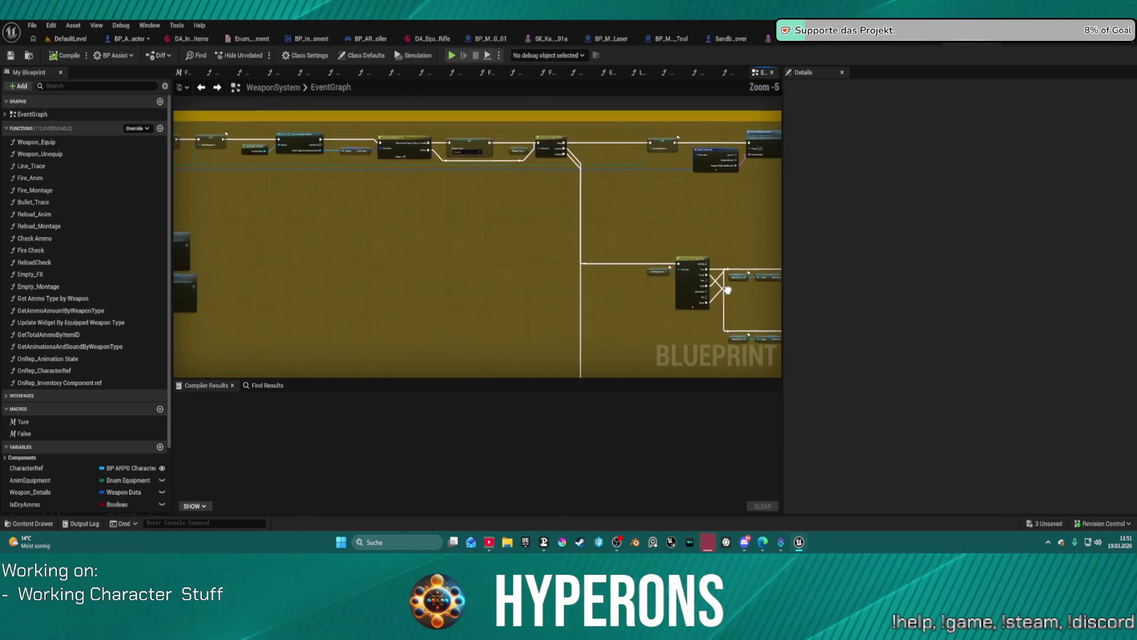
{"action": "scroll", "coordinate": [513, 168], "scroll_direction": "up", "scroll_amount": 4}
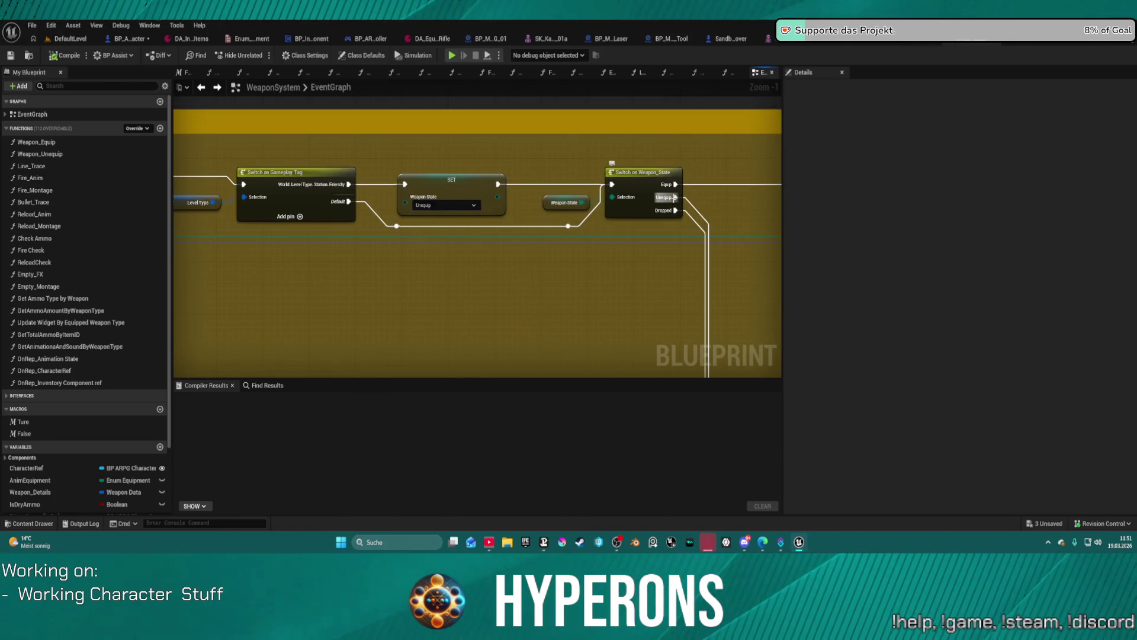
{"action": "mouse_move", "coordinate": [477, 101]}
{"action": "left_mouse_down"}
{"action": "mouse_move", "coordinate": [501, 251]}
{"action": "mouse_move", "coordinate": [480, 372]}
{"action": "mouse_move", "coordinate": [480, 221]}
{"action": "left_mouse_up"}
{"action": "left_click_drag", "start_coordinate": [704, 225], "coordinate": [586, 226]}
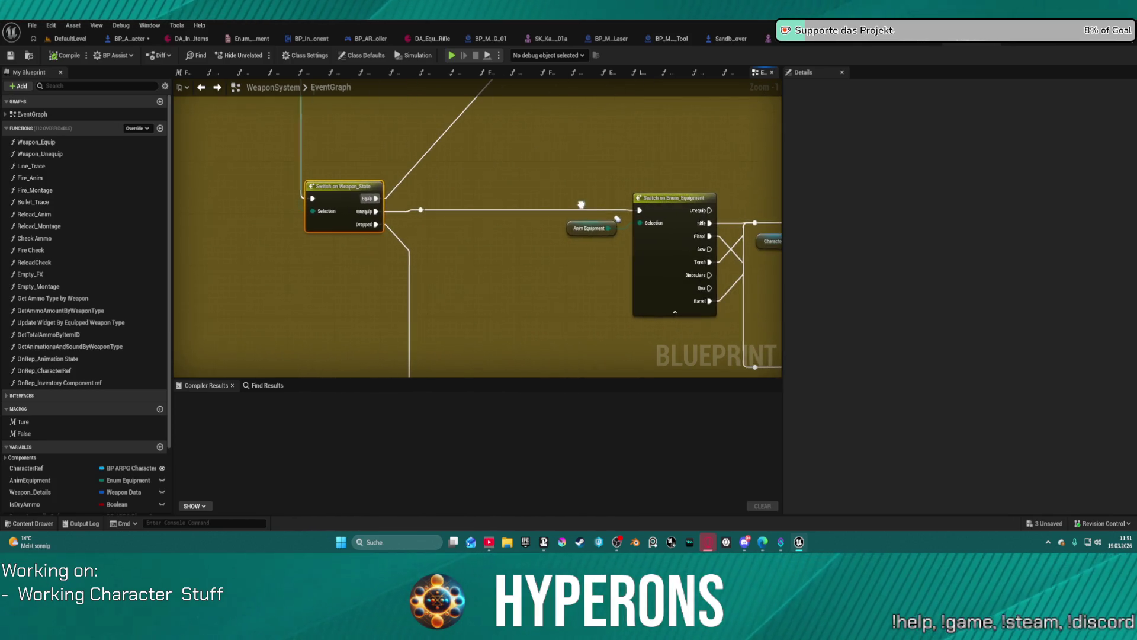
{"action": "right_click", "coordinate": [676, 208]}
{"action": "left_click", "coordinate": [702, 443]}
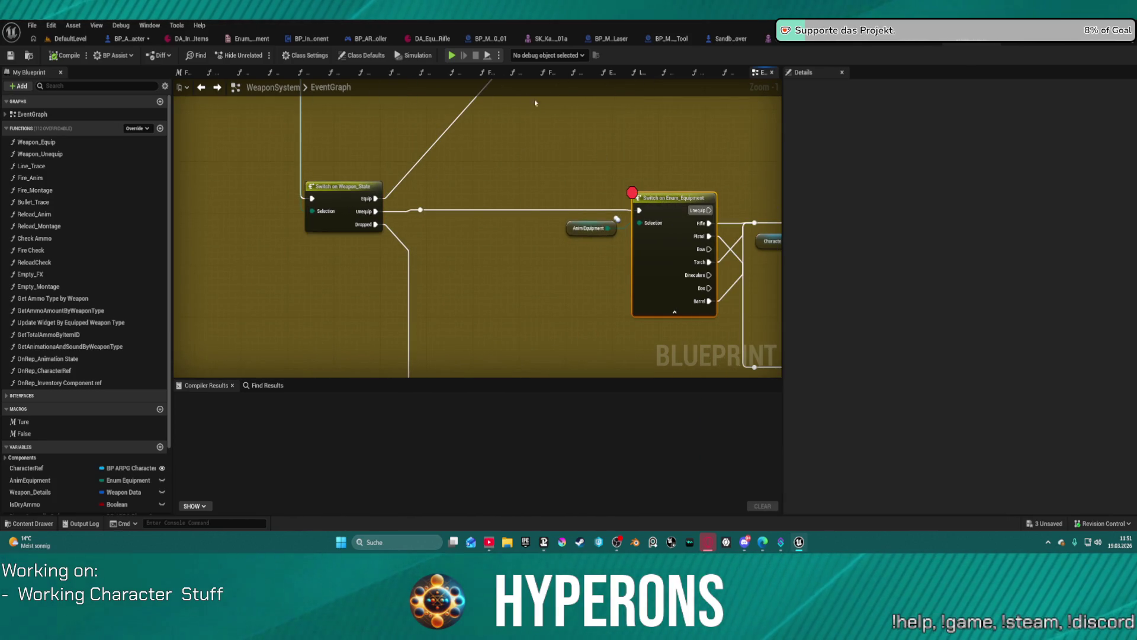
{"action": "left_click", "coordinate": [450, 56]}
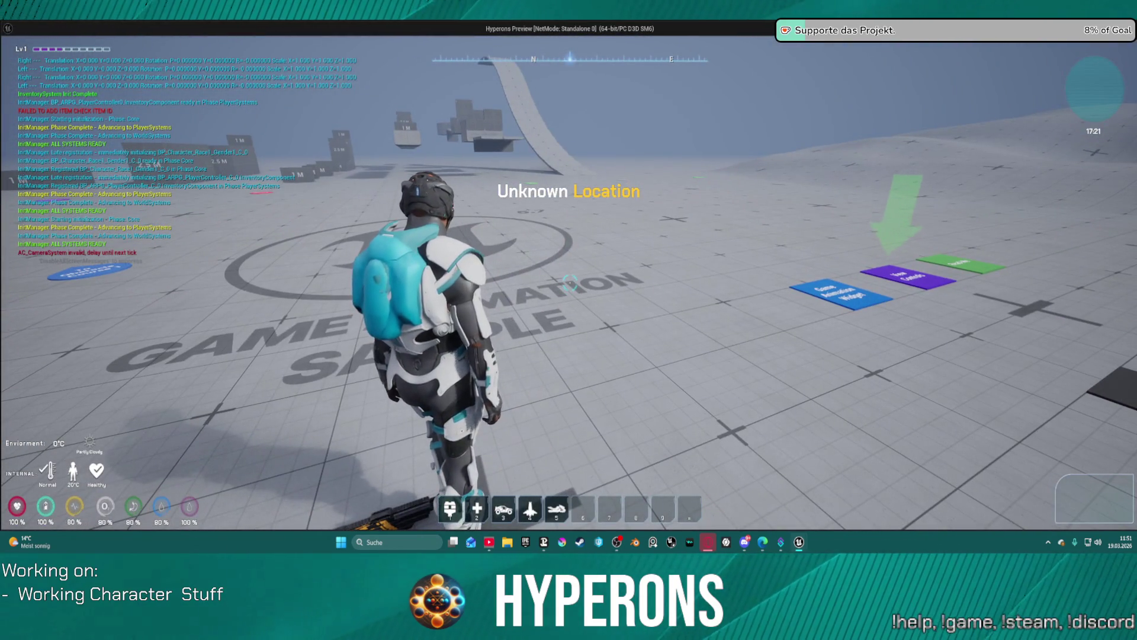
Holster the weapon from the in-game inventory to hit the breakpoint
{"action": "key", "text": "i"}
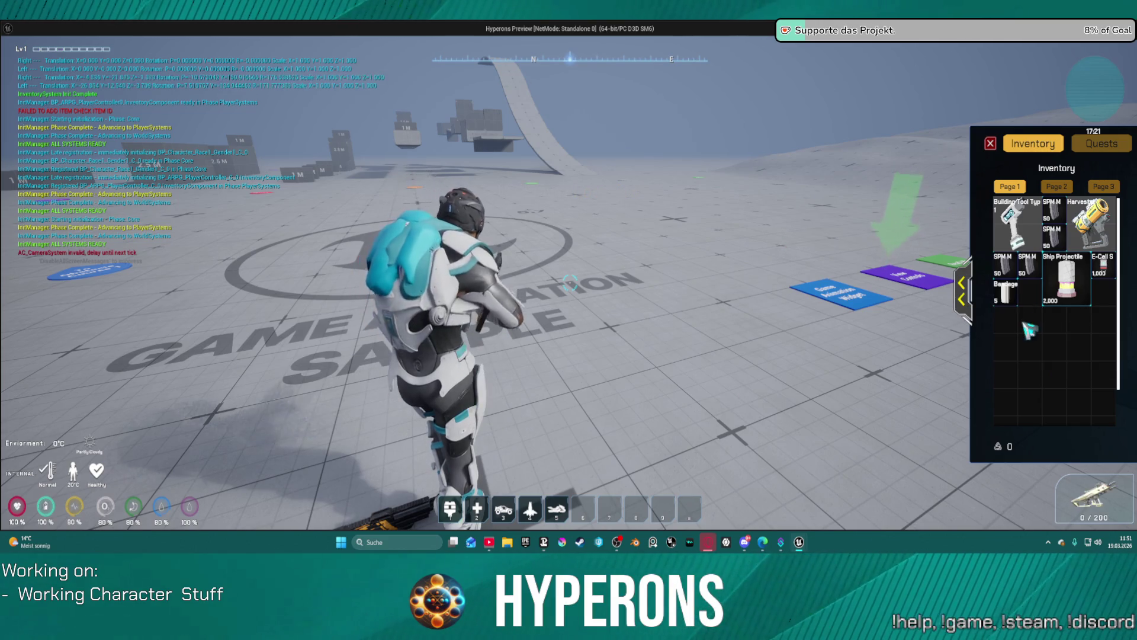
{"action": "left_click", "coordinate": [963, 292]}
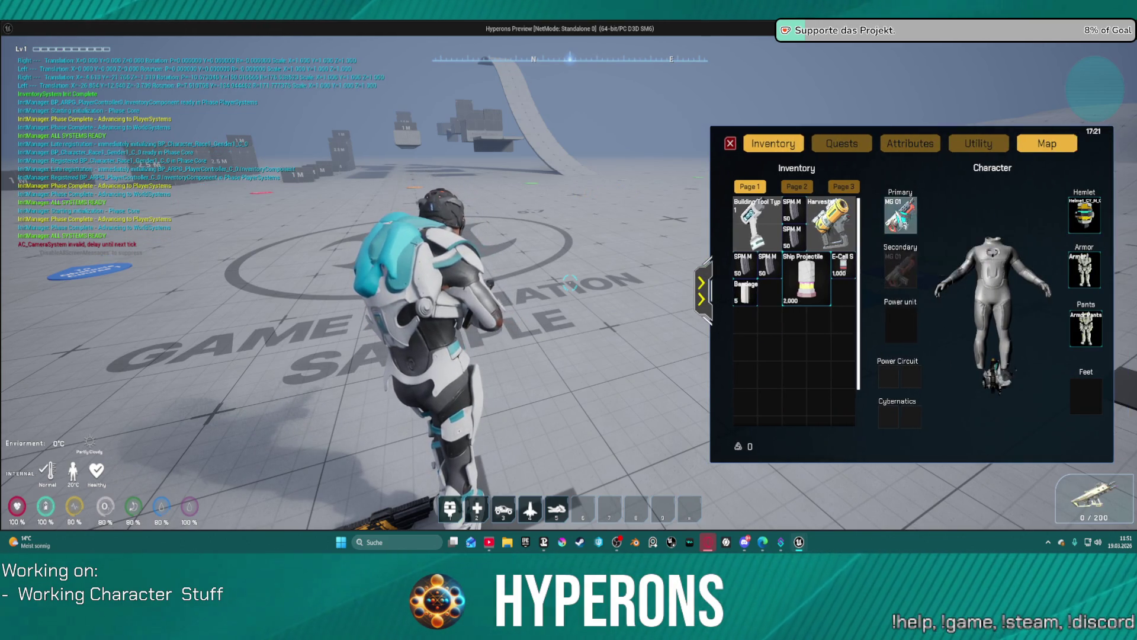
{"action": "key", "text": "alt+Tab"}
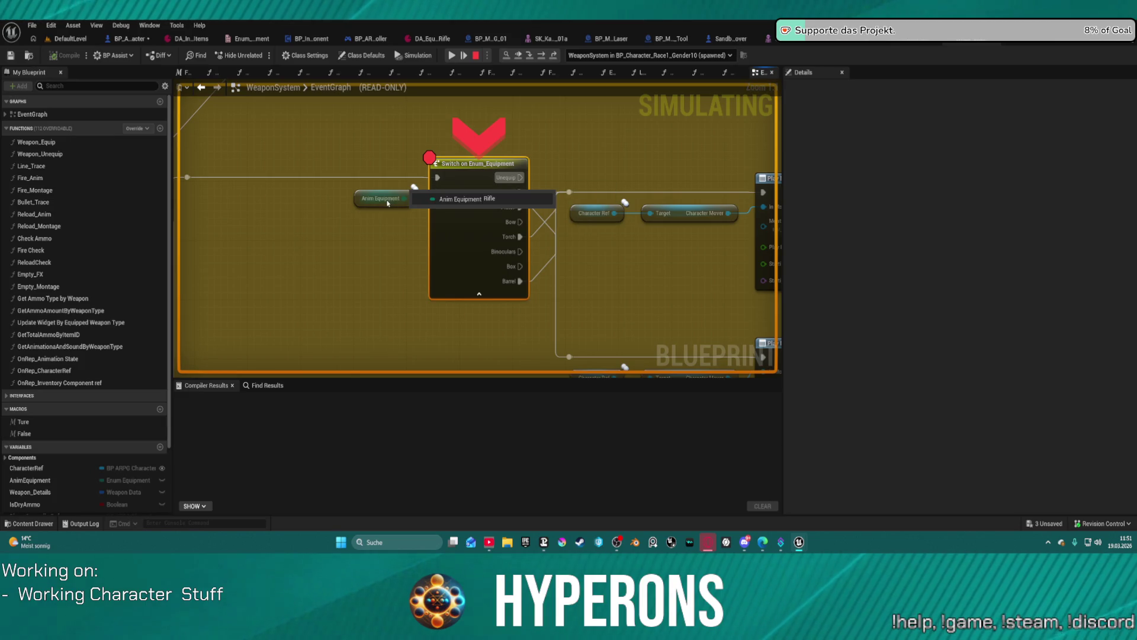
Step to Play Montage, check its montage, and step into the character's unequip event
{"action": "left_click", "coordinate": [529, 58]}
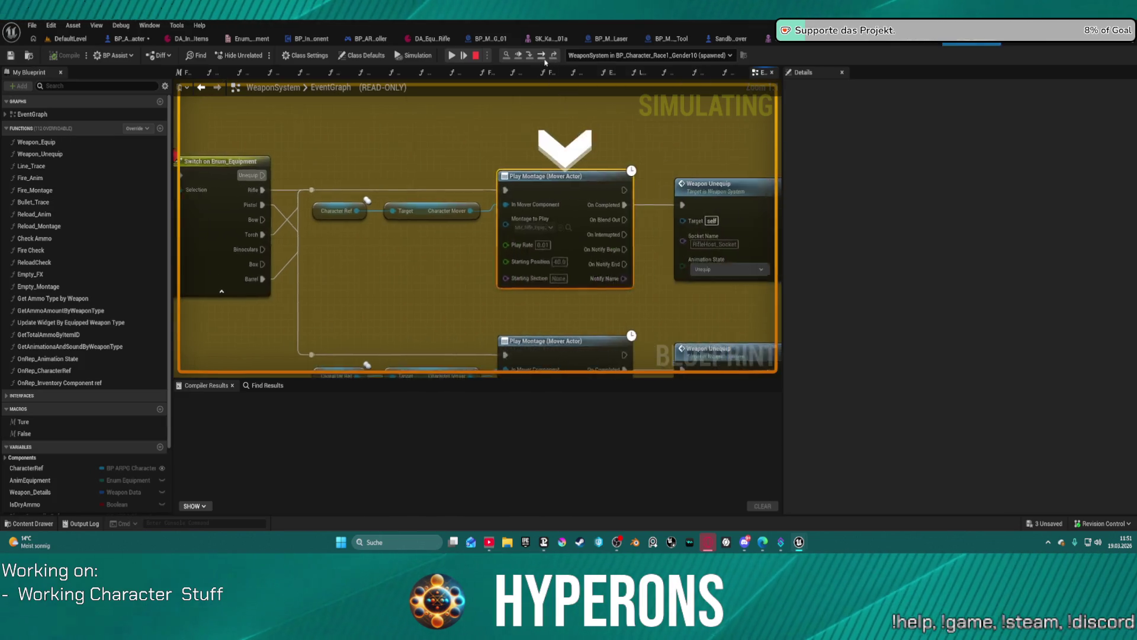
{"action": "left_click", "coordinate": [464, 225]}
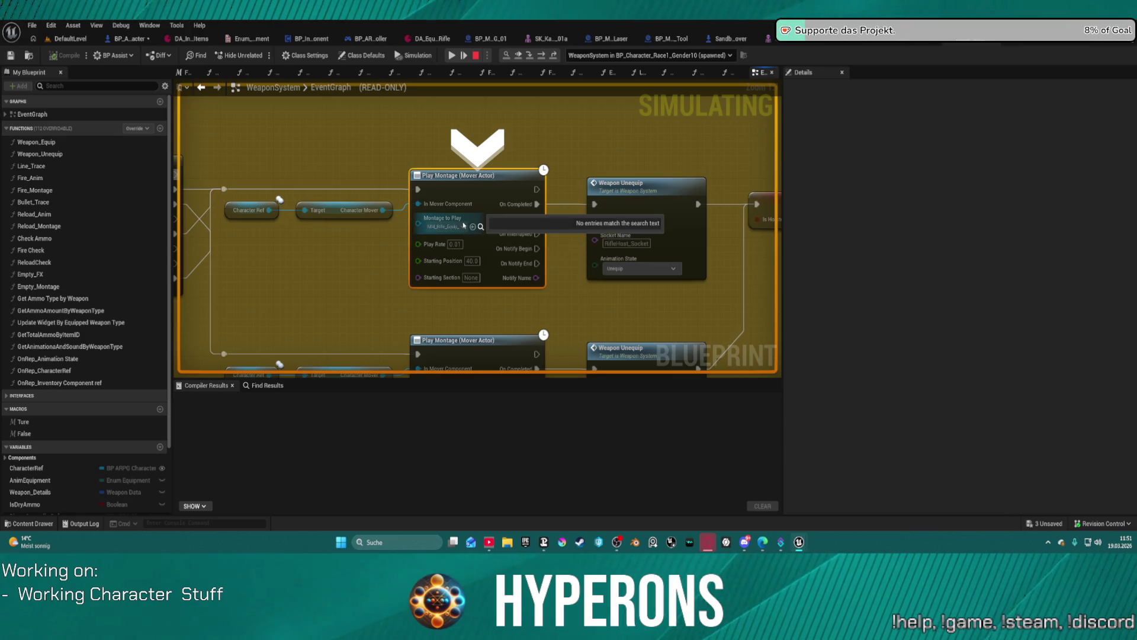
{"action": "left_click", "coordinate": [581, 243]}
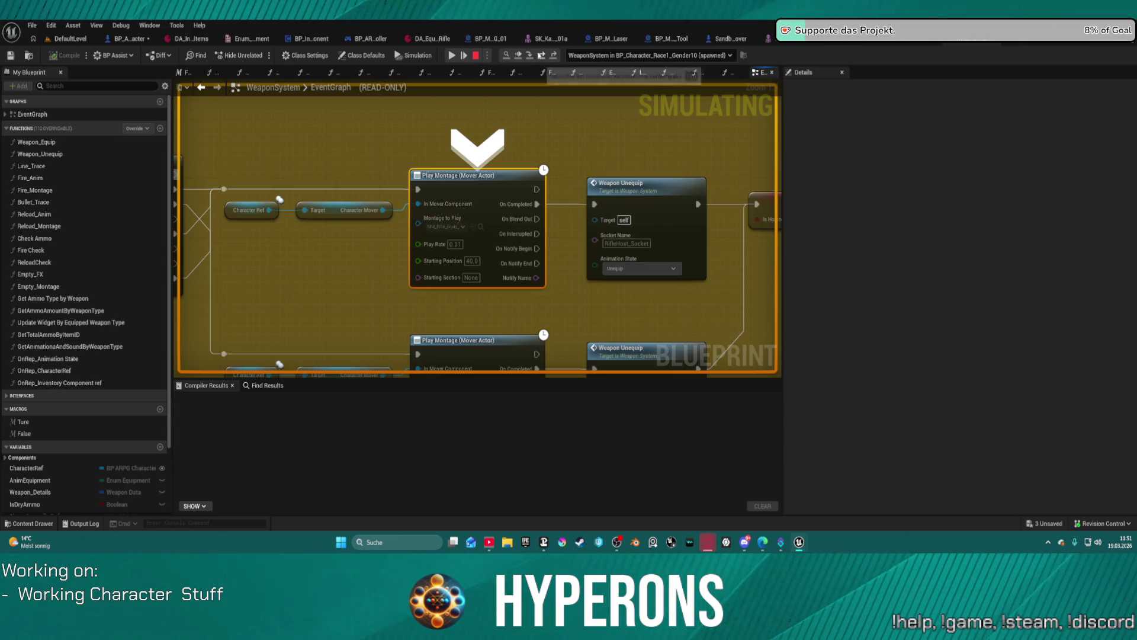
{"action": "left_click", "coordinate": [541, 57]}
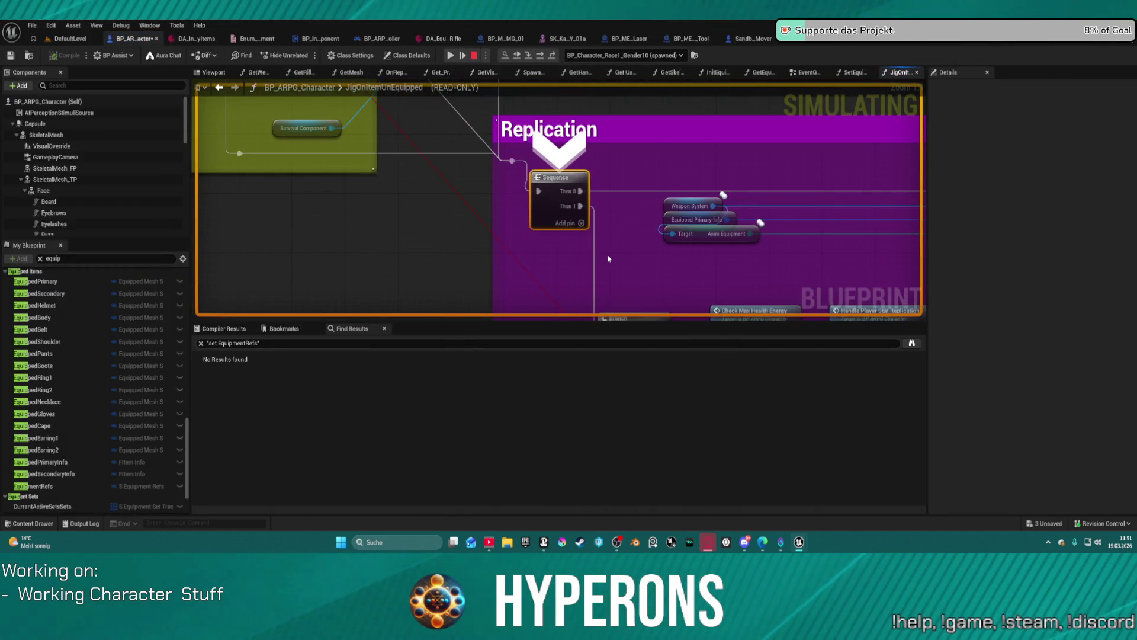
Inspect the replication nodes in BP_ARPG_Character's JigOnItemUnEquipped graph
{"action": "scroll", "coordinate": [305, 198], "scroll_direction": "down", "scroll_amount": 4}
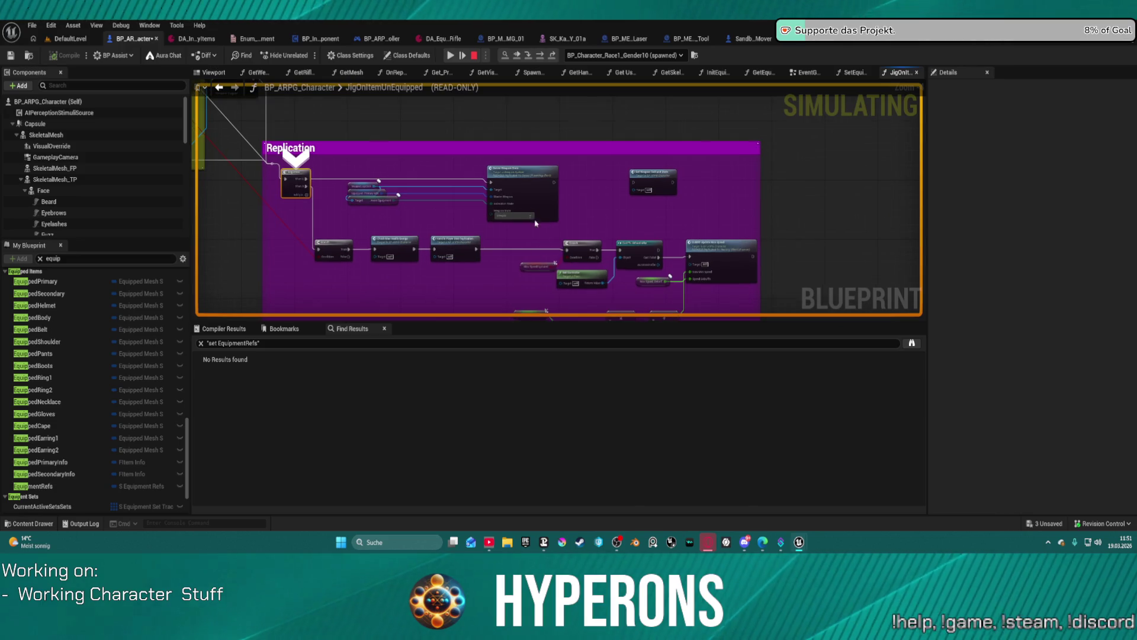
{"action": "scroll", "coordinate": [350, 217], "scroll_direction": "up", "scroll_amount": 3}
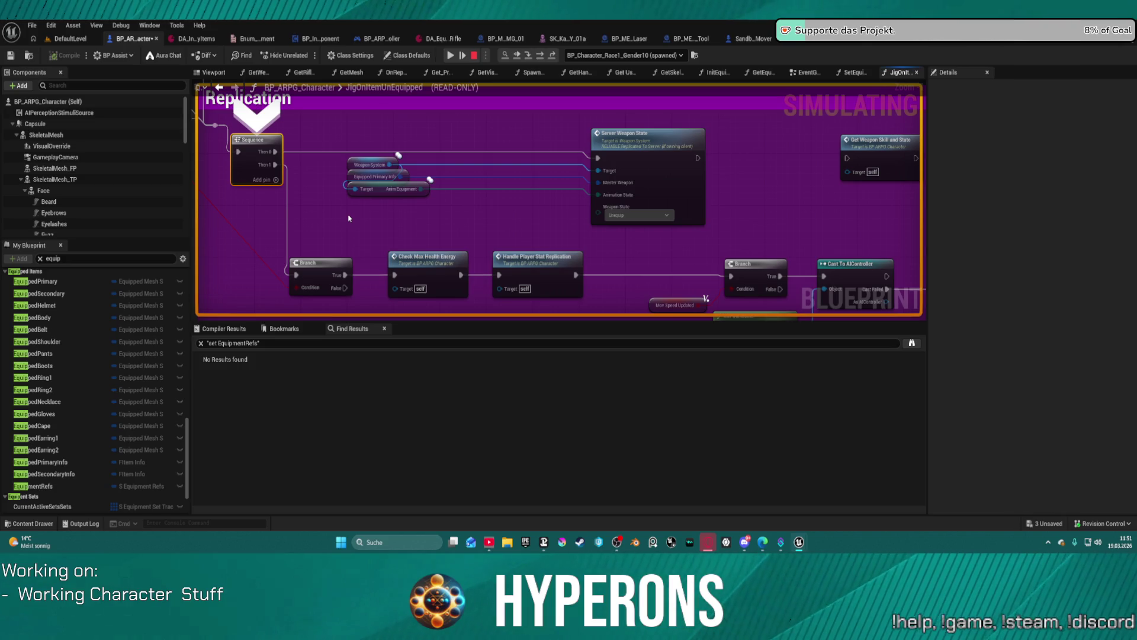
{"action": "scroll", "coordinate": [520, 226], "scroll_direction": "down", "scroll_amount": 4}
{"action": "scroll", "coordinate": [680, 232], "scroll_direction": "up", "scroll_amount": 2}
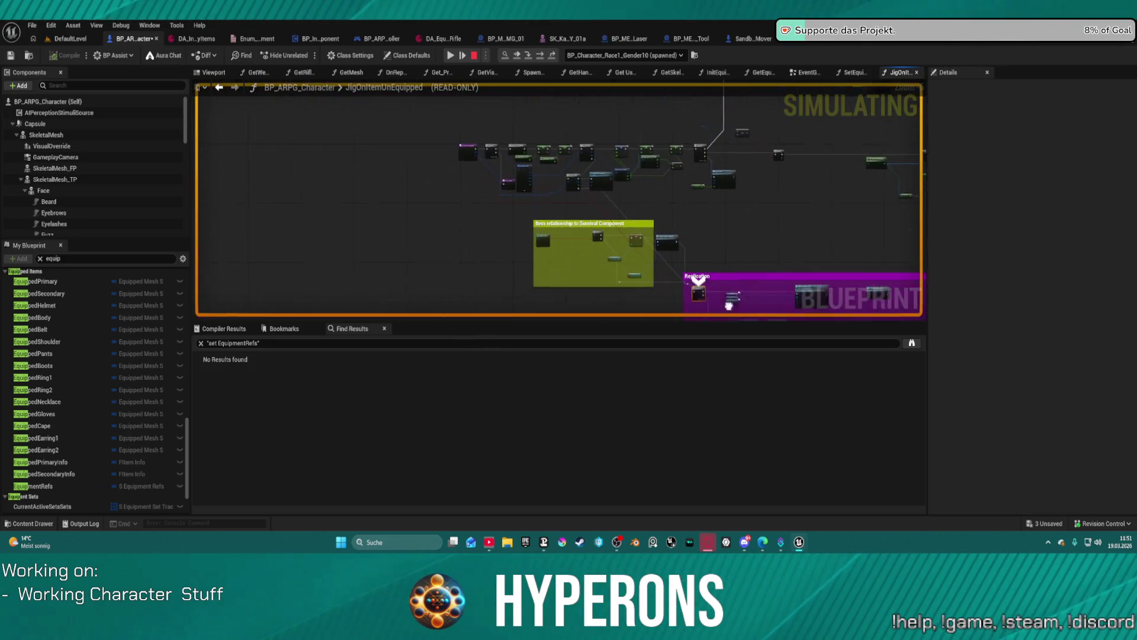
{"action": "scroll", "coordinate": [679, 232], "scroll_direction": "up", "scroll_amount": 2}
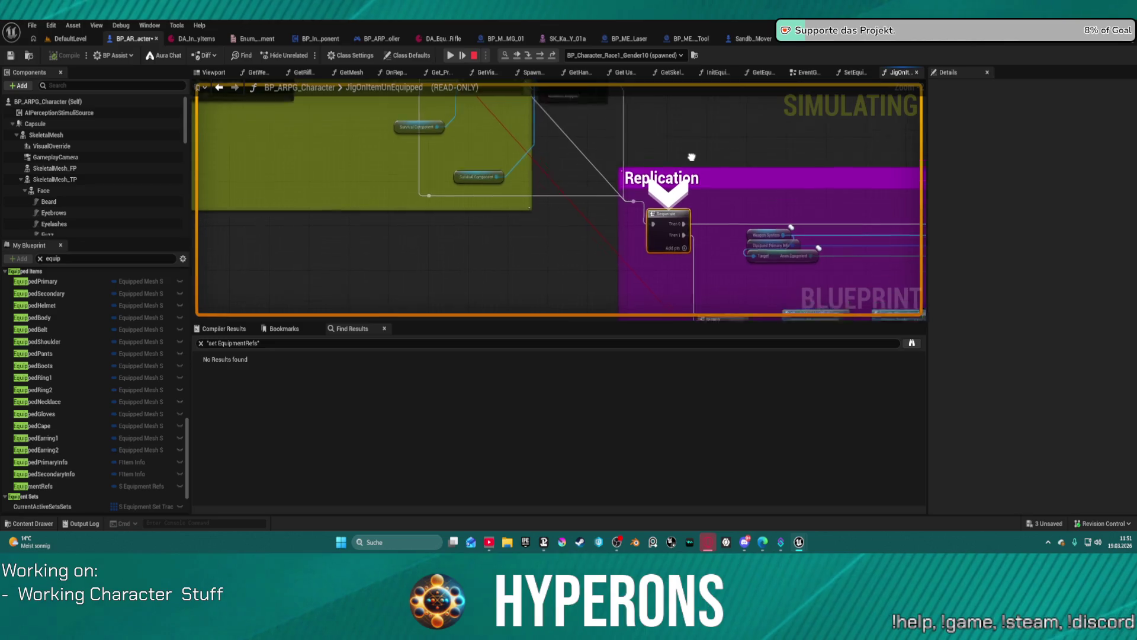
{"action": "mouse_move", "coordinate": [700, 269]}
{"action": "left_mouse_down"}
{"action": "mouse_move", "coordinate": [869, 245]}
{"action": "mouse_move", "coordinate": [770, 118]}
{"action": "mouse_move", "coordinate": [740, 112]}
{"action": "mouse_move", "coordinate": [551, 251]}
{"action": "mouse_move", "coordinate": [568, 90]}
{"action": "mouse_move", "coordinate": [604, 257]}
{"action": "mouse_move", "coordinate": [776, 357]}
{"action": "mouse_move", "coordinate": [892, 408]}
{"action": "mouse_move", "coordinate": [871, 347]}
{"action": "mouse_move", "coordinate": [616, 228]}
{"action": "mouse_move", "coordinate": [489, 139]}
{"action": "mouse_move", "coordinate": [344, 139]}
{"action": "mouse_move", "coordinate": [381, 178]}
{"action": "mouse_move", "coordinate": [204, 116]}
{"action": "left_mouse_up"}
{"action": "scroll", "coordinate": [299, 123], "scroll_direction": "down", "scroll_amount": 1}
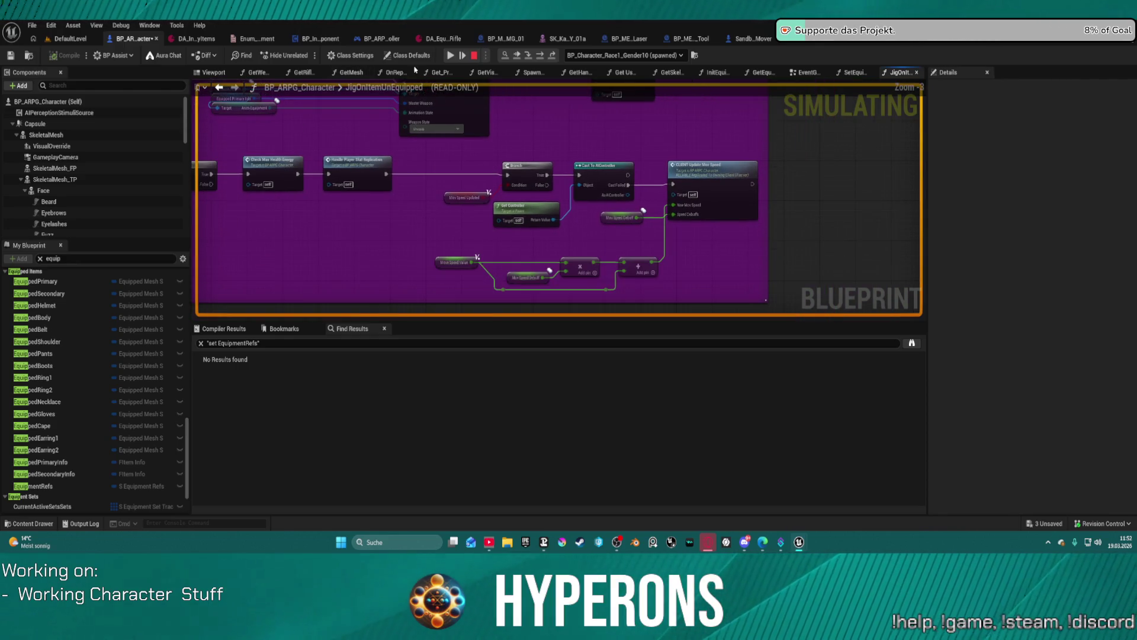
Equip MG 01 into the Primary slot in game, then stop at the Play Montage nodes
{"action": "left_click", "coordinate": [453, 56]}
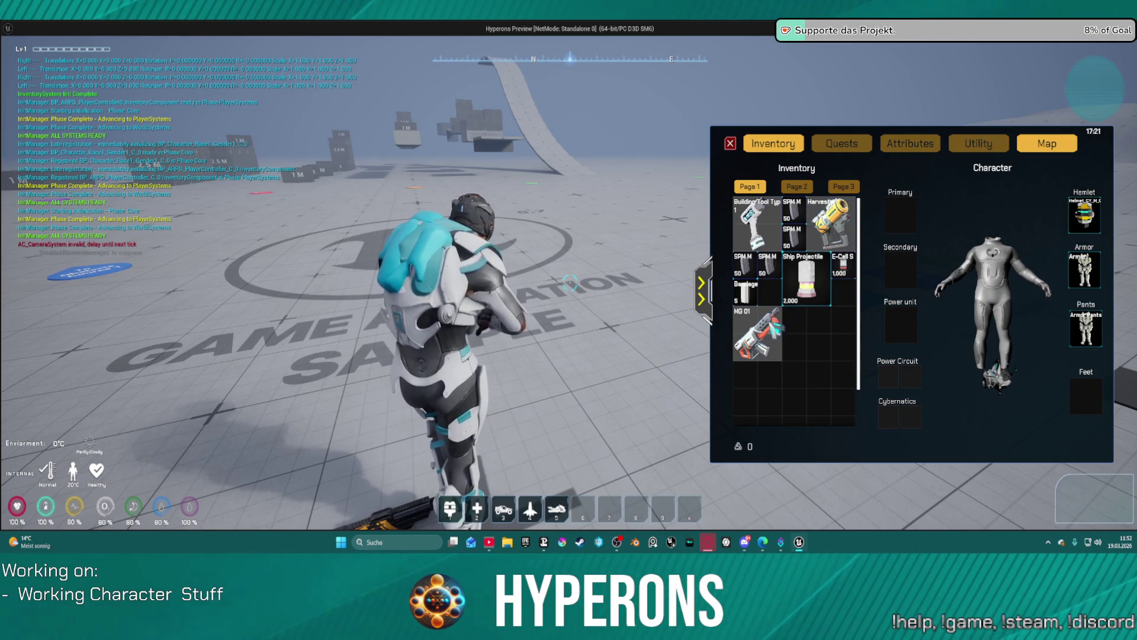
{"action": "right_click", "coordinate": [766, 337]}
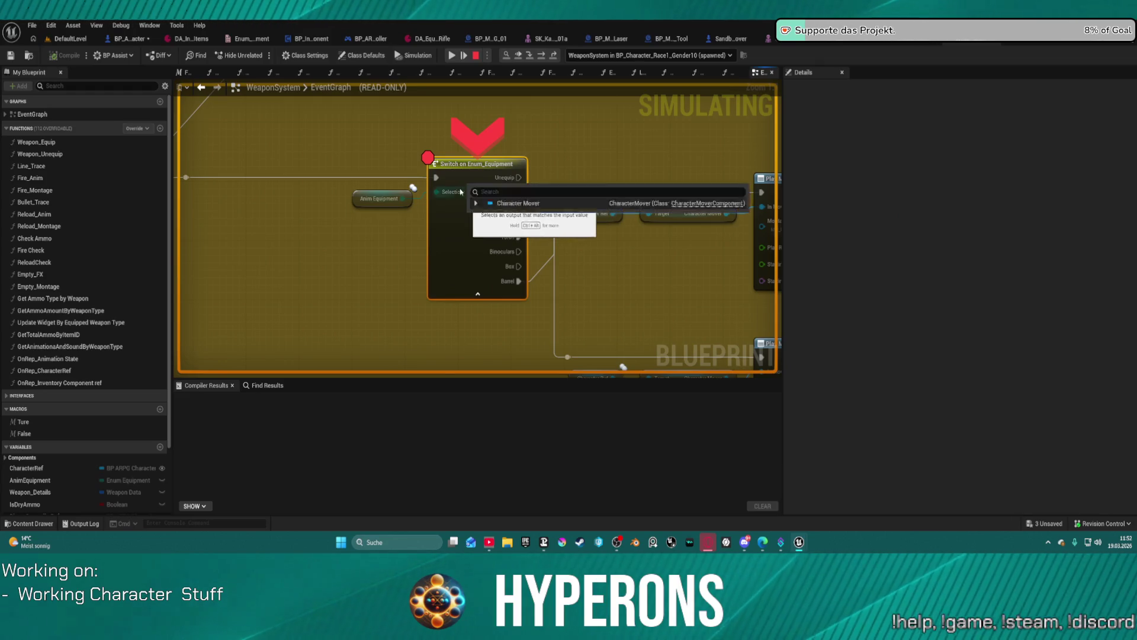
{"action": "left_click_drag", "start_coordinate": [606, 244], "coordinate": [263, 251]}
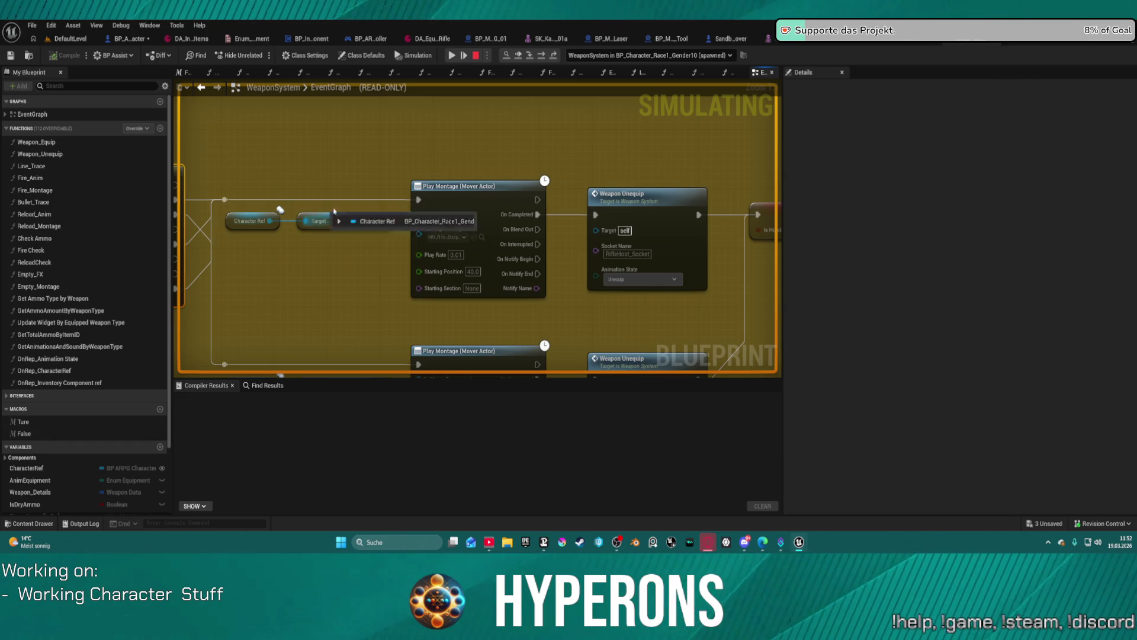
{"action": "left_click", "coordinate": [476, 55]}
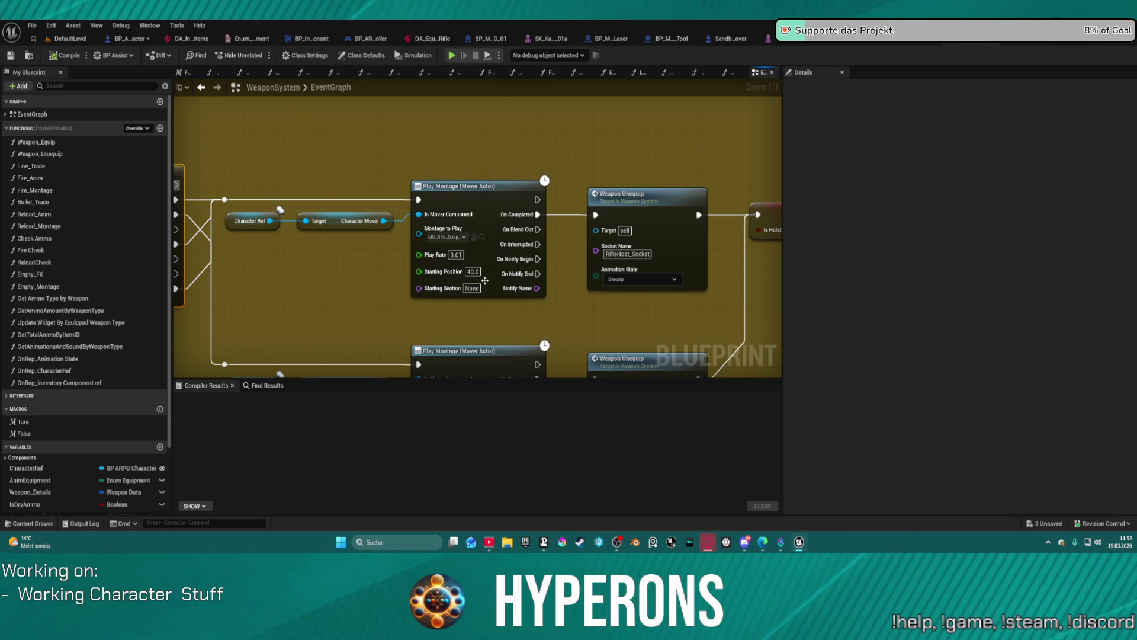
Set the upper Play Montage node's Starting Position to 0.0, then view the second node
{"action": "left_click", "coordinate": [524, 282]}
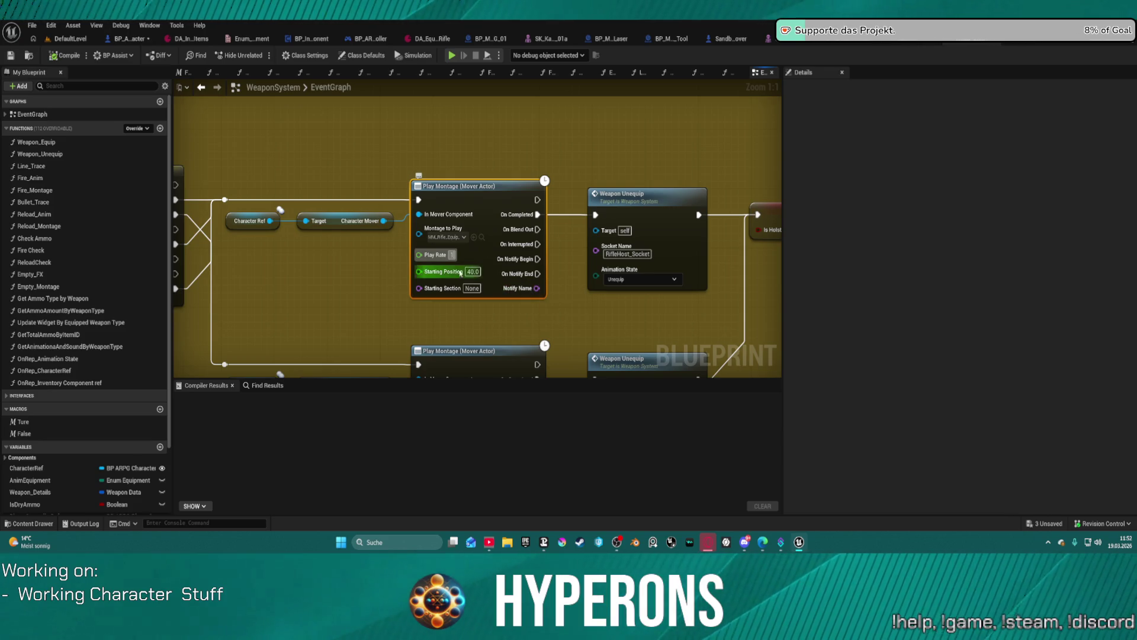
{"action": "type", "text": "1"}
{"action": "left_click", "coordinate": [477, 272]}
{"action": "type", "text": "0"}
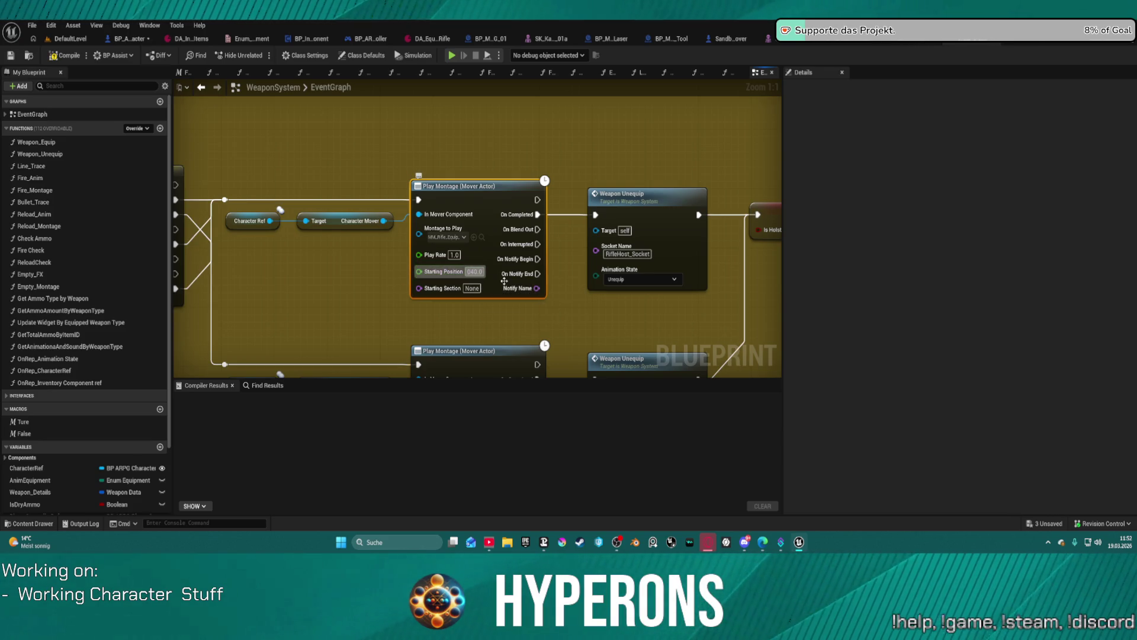
{"action": "left_click_drag", "start_coordinate": [542, 329], "coordinate": [521, 236]}
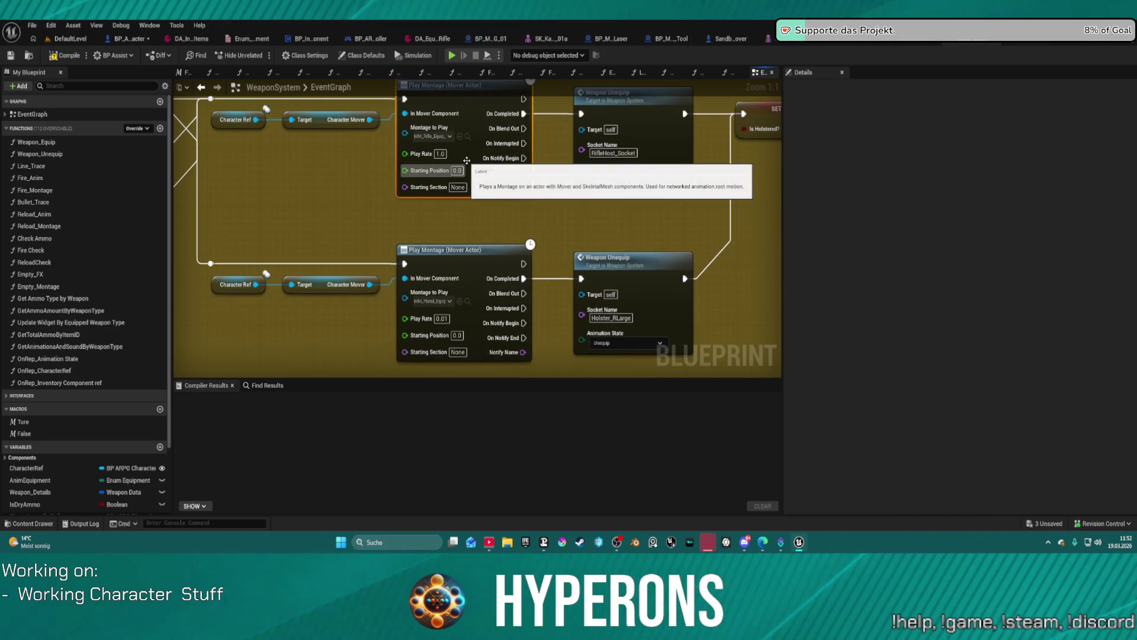
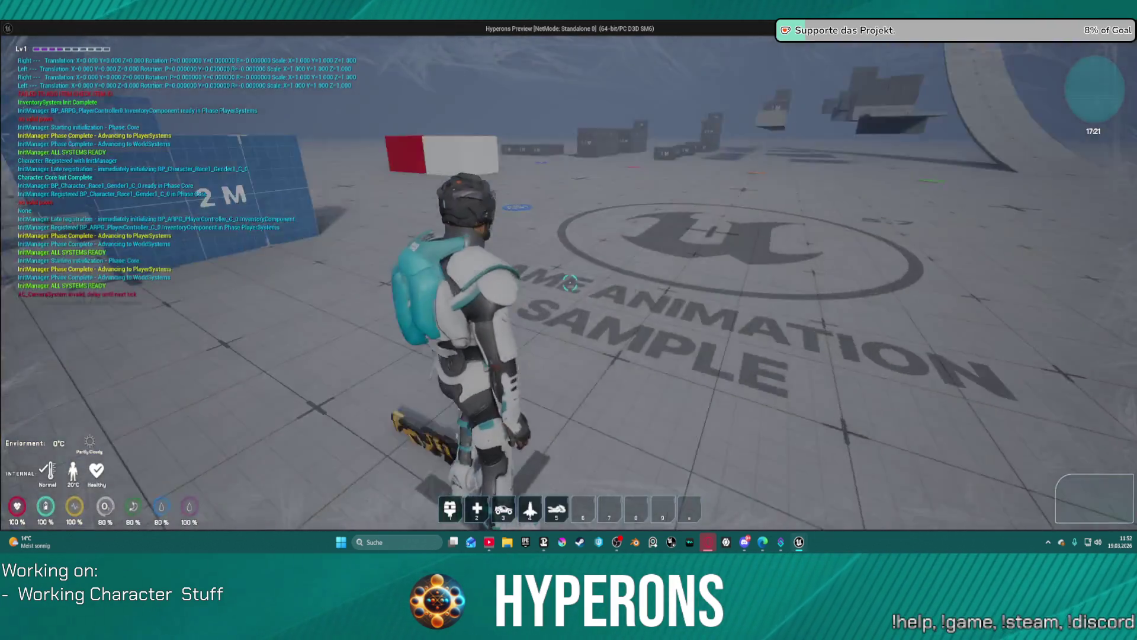
Equip MG 01 from the in-game inventory and continue execution to the next breakpoint
{"action": "key", "text": "i"}
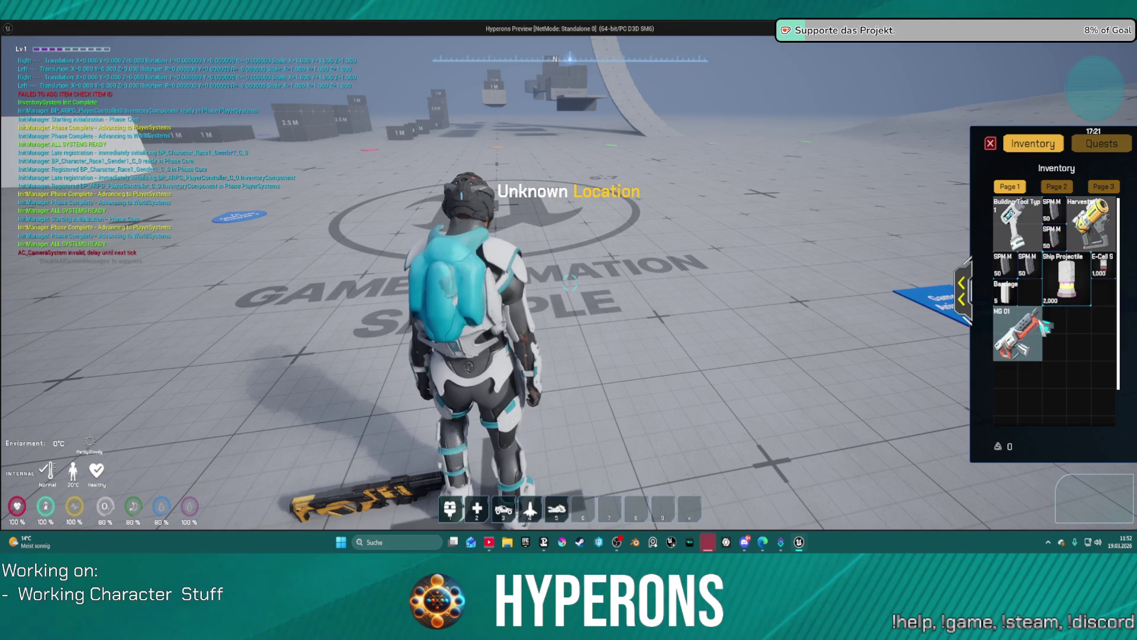
{"action": "double_click", "coordinate": [1014, 338]}
{"action": "left_click", "coordinate": [961, 290]}
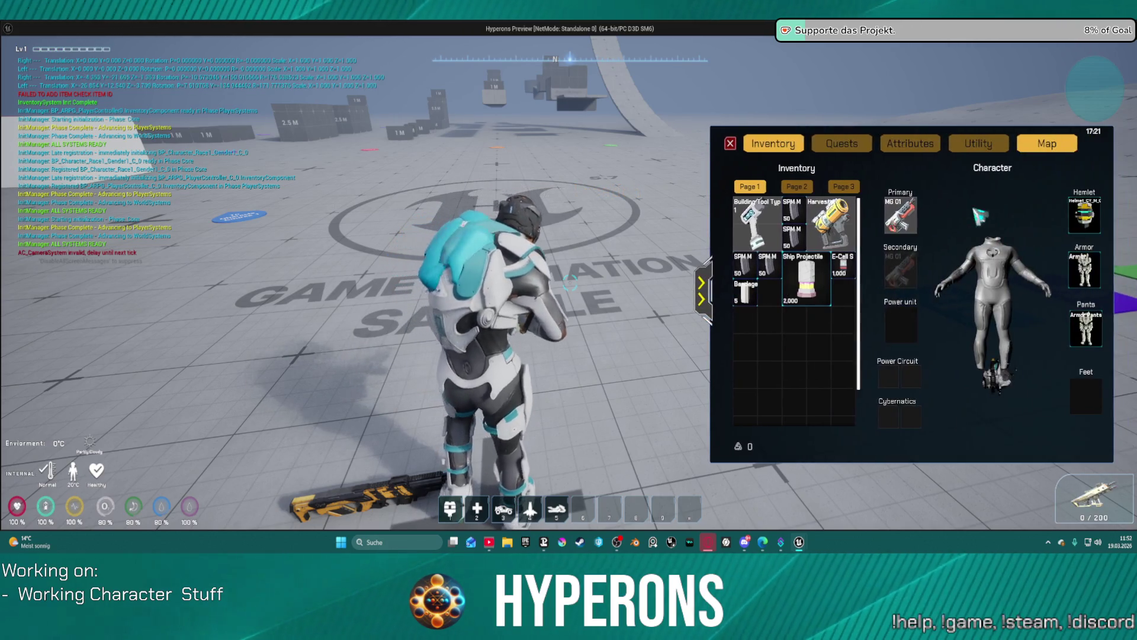
{"action": "key", "text": "alt+Tab"}
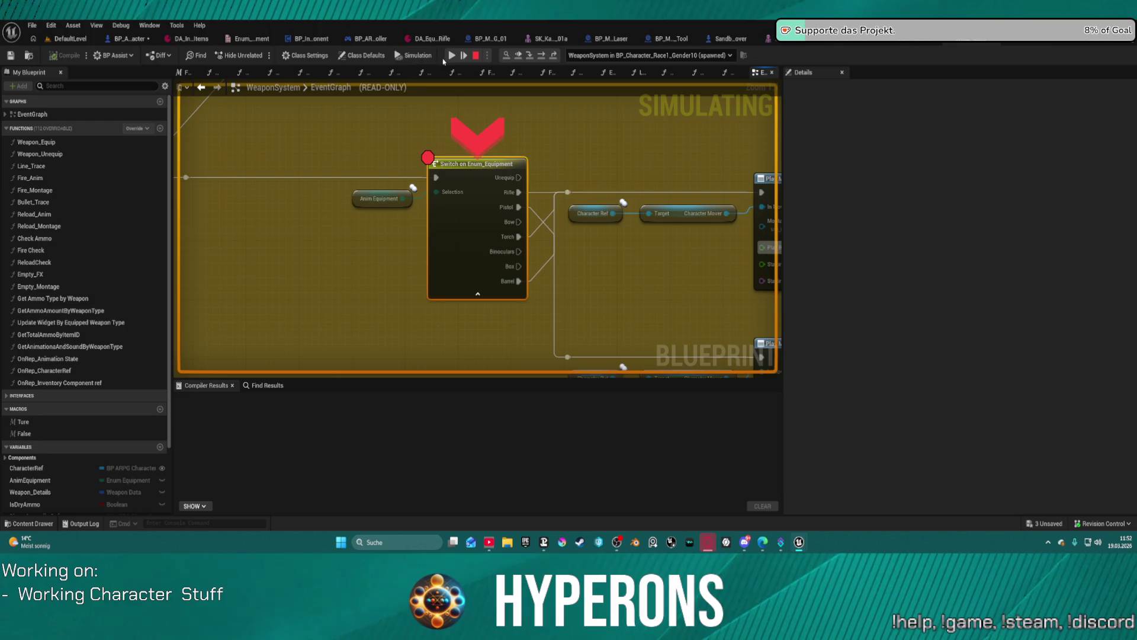
{"action": "left_click", "coordinate": [452, 56]}
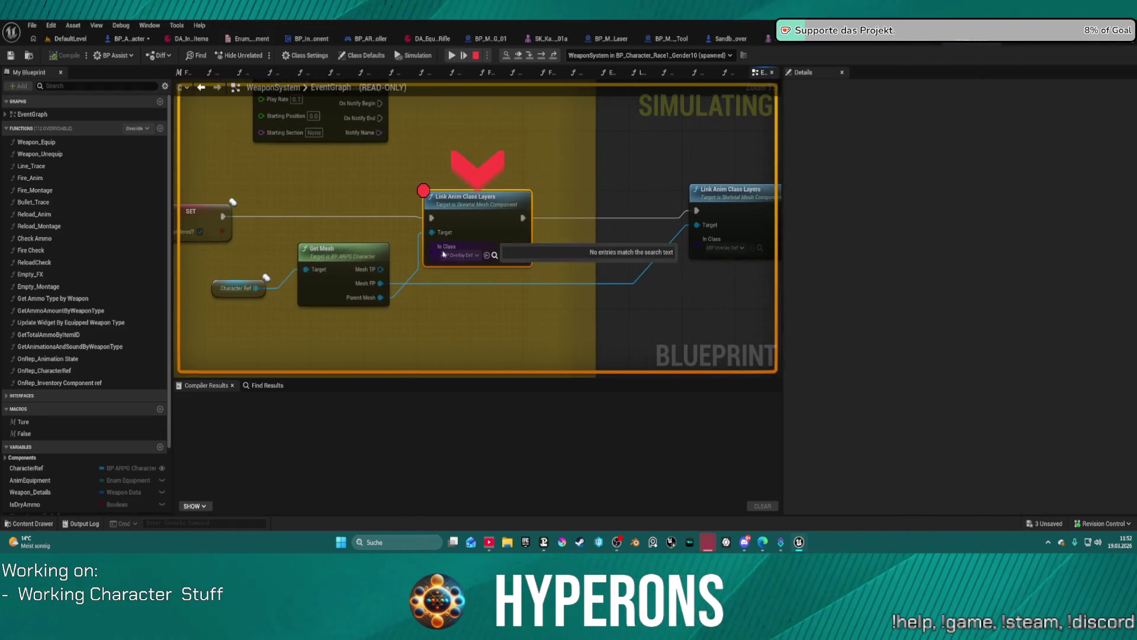
Remove the breakpoint from the Link Anim Class Layers node and resume the game
{"action": "right_click", "coordinate": [495, 219]}
{"action": "left_click", "coordinate": [553, 364]}
{"action": "left_click", "coordinate": [465, 56]}
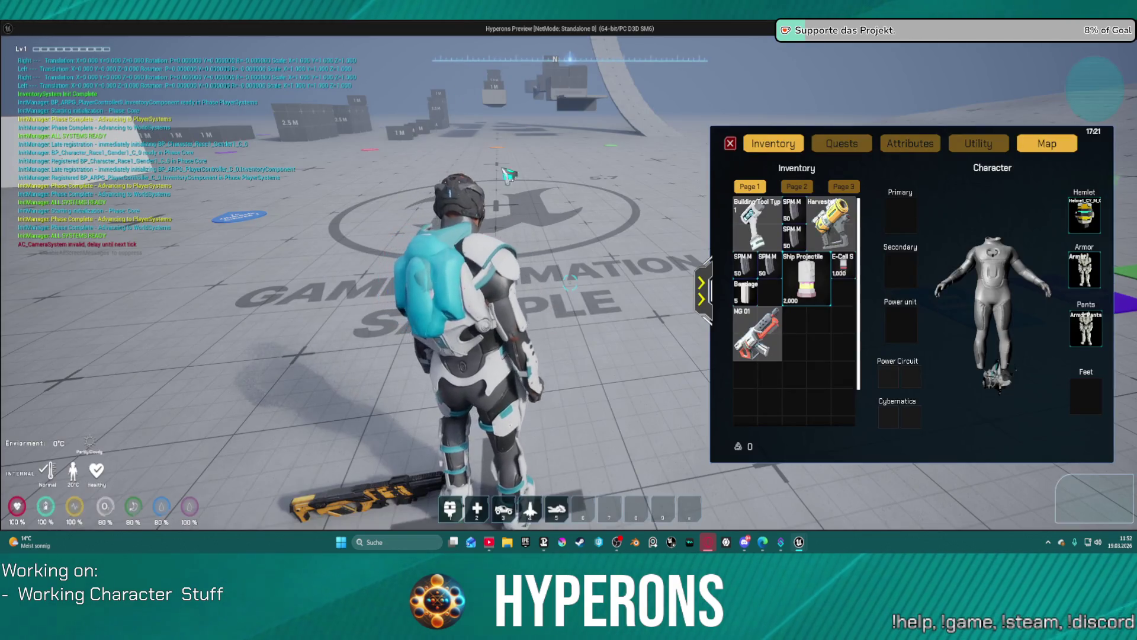
Equip the Harvester into the Primary slot and inspect the Selection pin and Anim Equipment node options
{"action": "left_click_drag", "start_coordinate": [825, 256], "coordinate": [898, 217]}
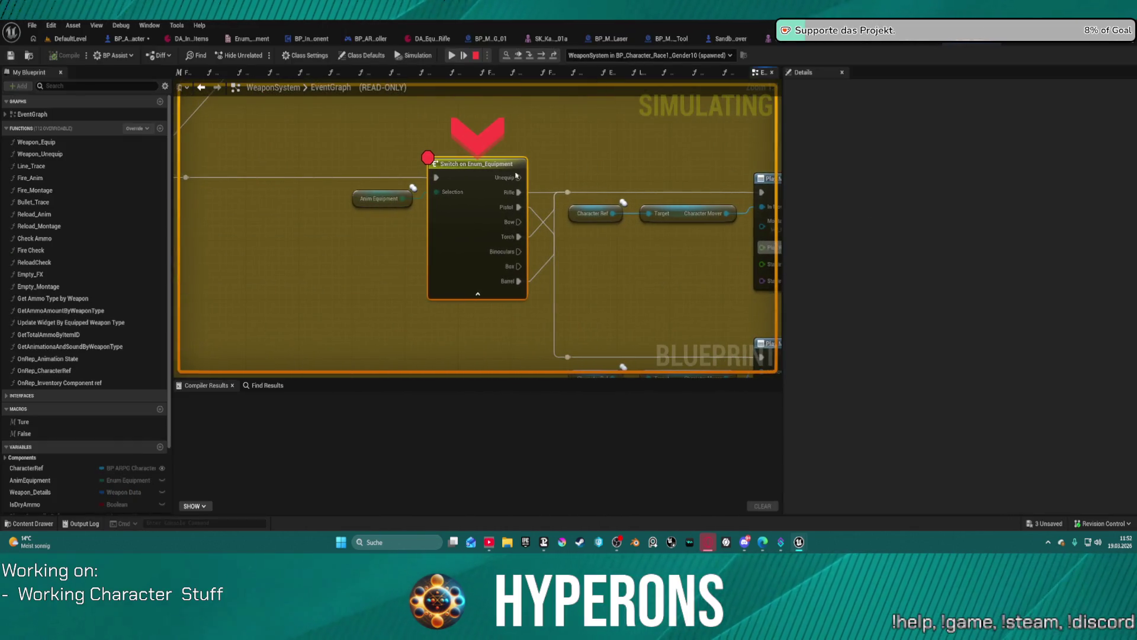
{"action": "right_click", "coordinate": [461, 195]}
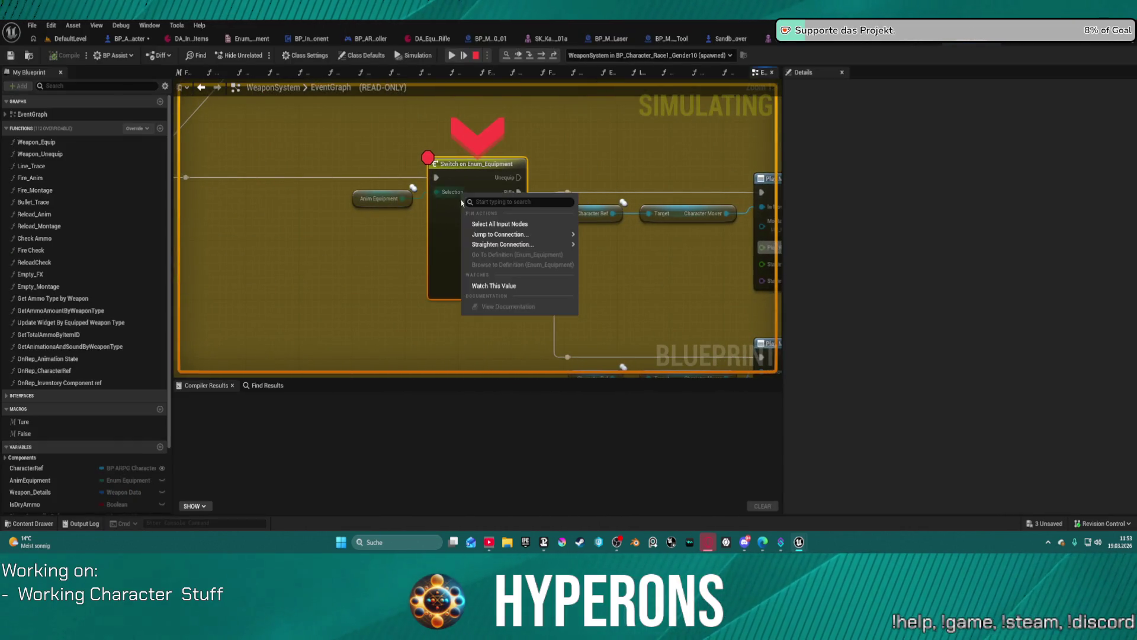
{"action": "mouse_move", "coordinate": [477, 243]}
{"action": "key", "text": "Escape"}
{"action": "right_click", "coordinate": [379, 204]}
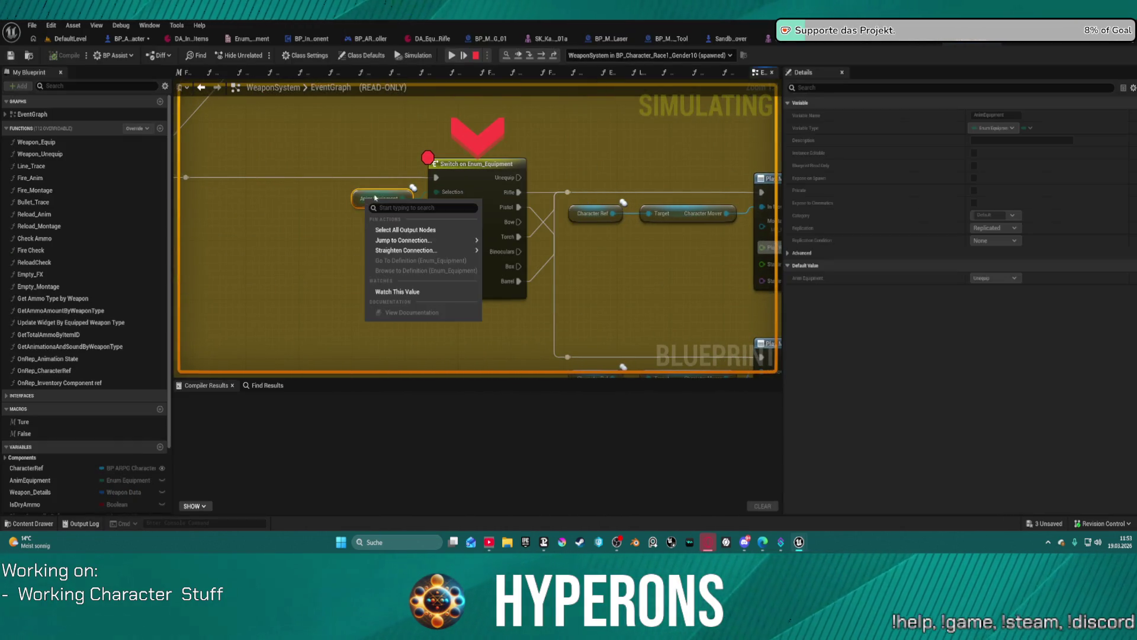
{"action": "key", "text": "Escape"}
Remove the breakpoint from the Switch on Enum_Equipment node and resume the game preview
{"action": "left_click", "coordinate": [456, 169]}
{"action": "right_click", "coordinate": [454, 166]}
{"action": "left_click", "coordinate": [495, 277]}
{"action": "left_click", "coordinate": [464, 56]}
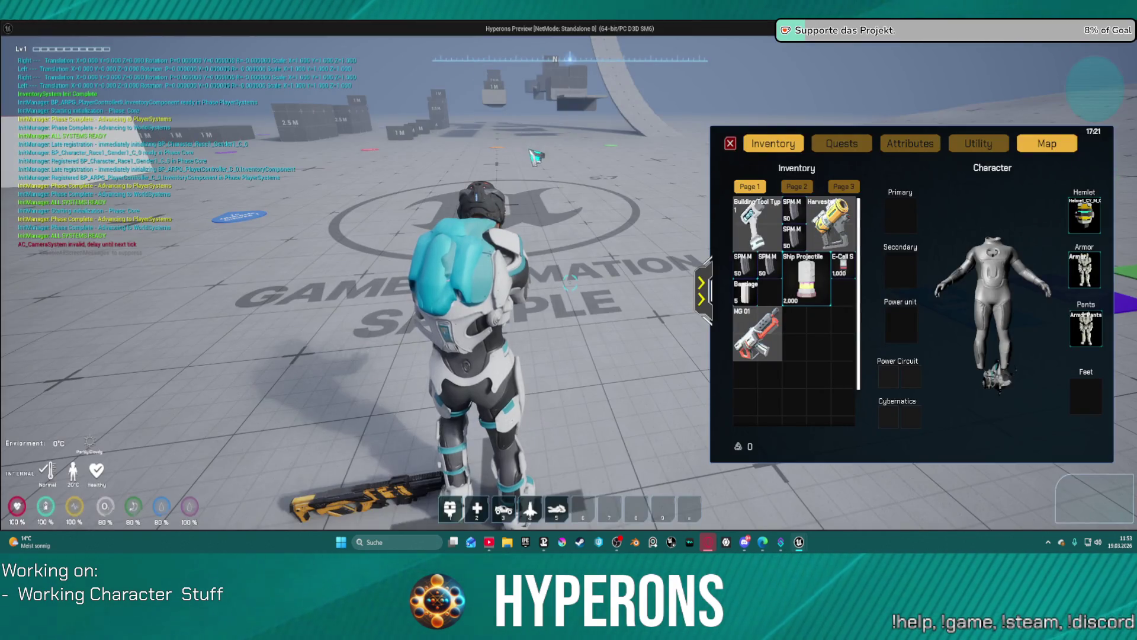
Walk the character around the level with WASD, then stop the preview
{"action": "key", "text": "a"}
{"action": "key", "text": "s"}
{"action": "key", "text": "d"}
{"action": "key", "text": "w"}
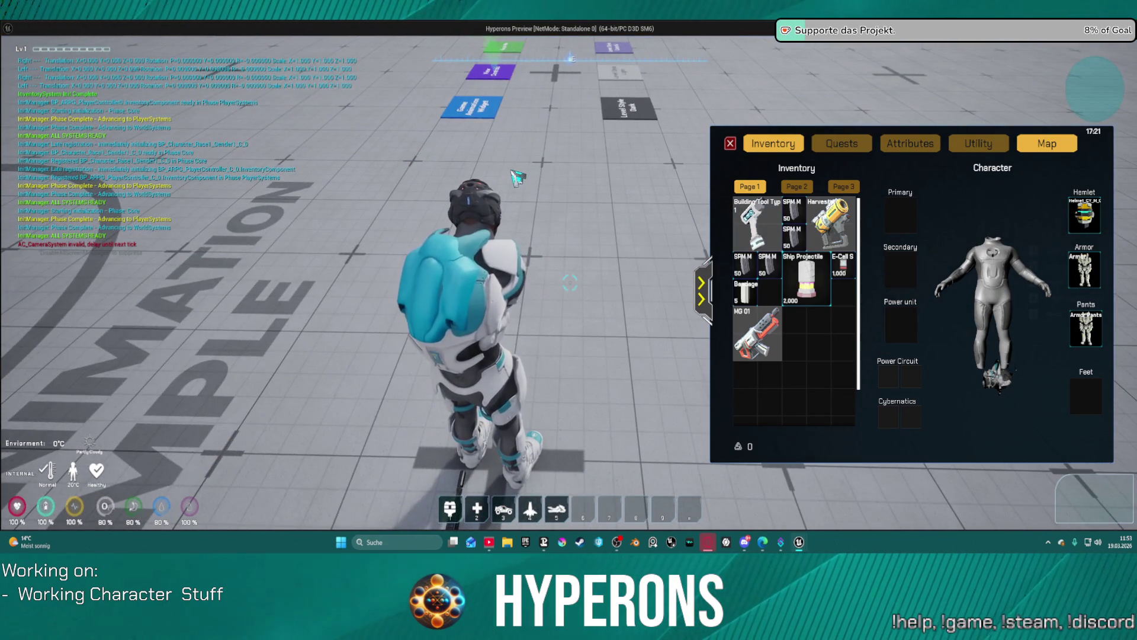
{"action": "key", "text": "Escape"}
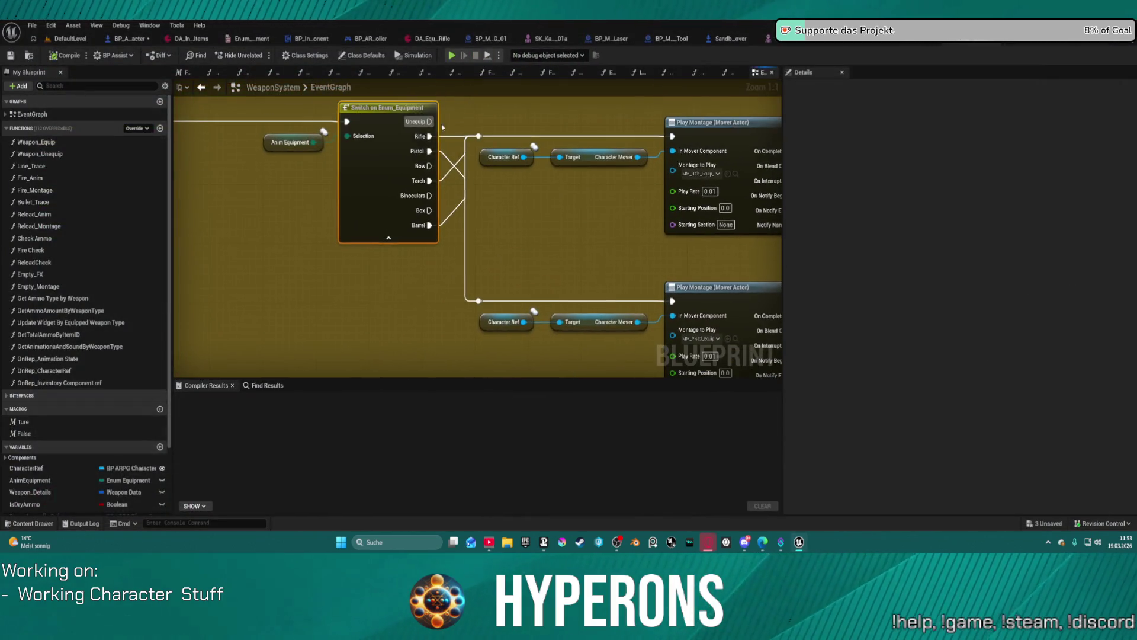
Nudge the Switch on Enum_Equipment node and bring the Weapon Unequip and Get Mesh nodes into view
{"action": "mouse_move", "coordinate": [404, 164]}
{"action": "left_mouse_down"}
{"action": "mouse_move", "coordinate": [403, 281]}
{"action": "mouse_move", "coordinate": [394, 156]}
{"action": "mouse_move", "coordinate": [305, 128]}
{"action": "left_mouse_up"}
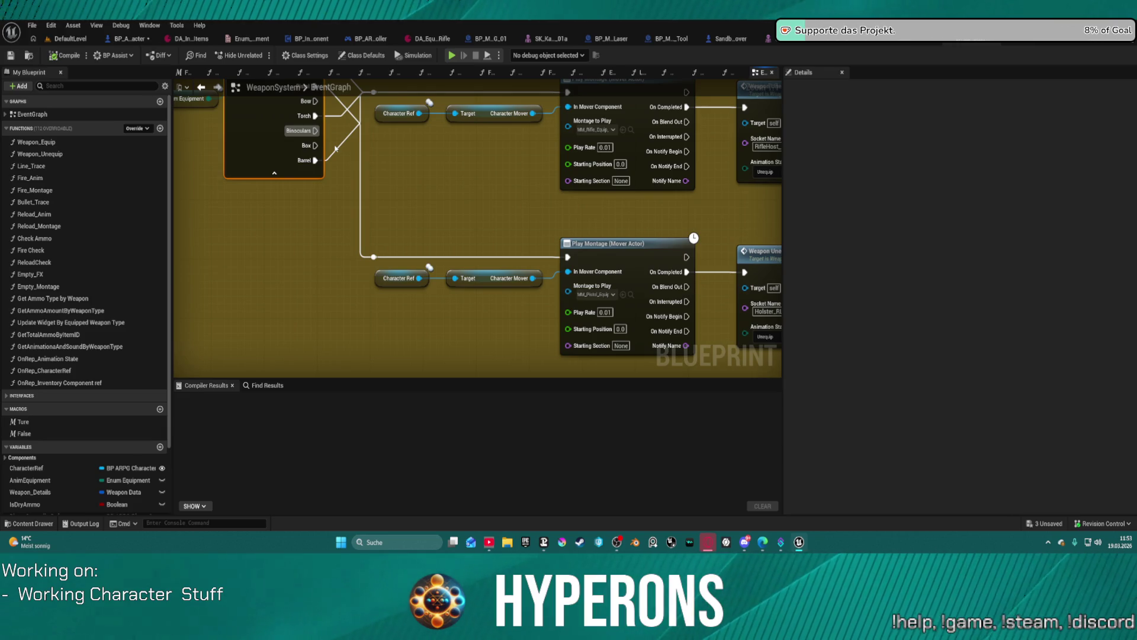
{"action": "left_click_drag", "start_coordinate": [459, 110], "coordinate": [401, 326]}
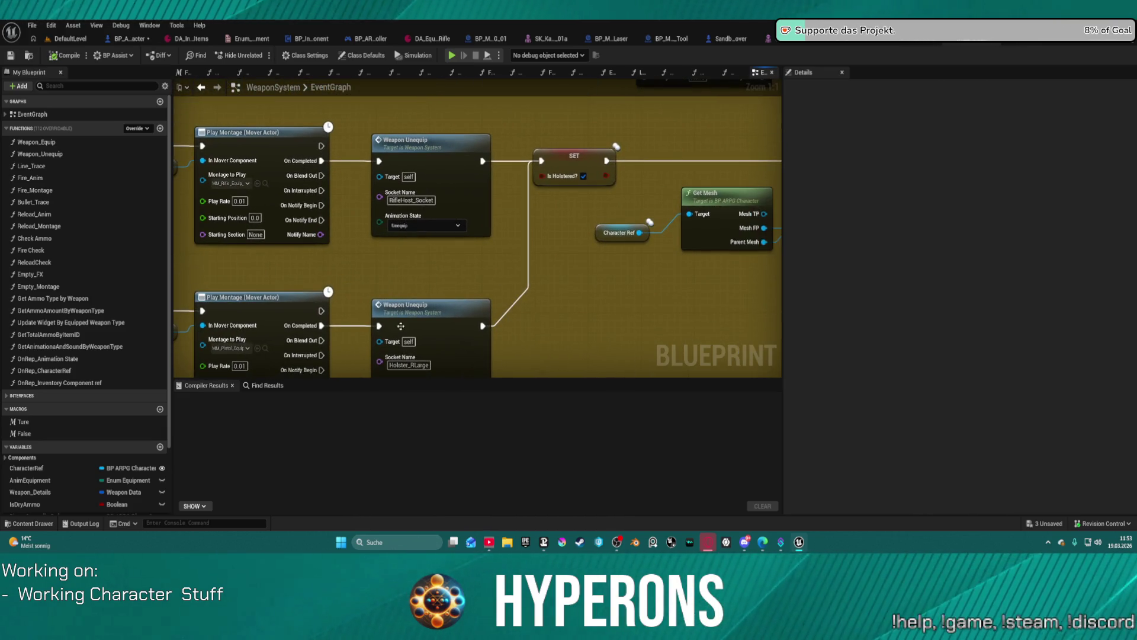
{"action": "right_click", "coordinate": [438, 301]}
{"action": "left_click_drag", "start_coordinate": [402, 283], "coordinate": [403, 225]}
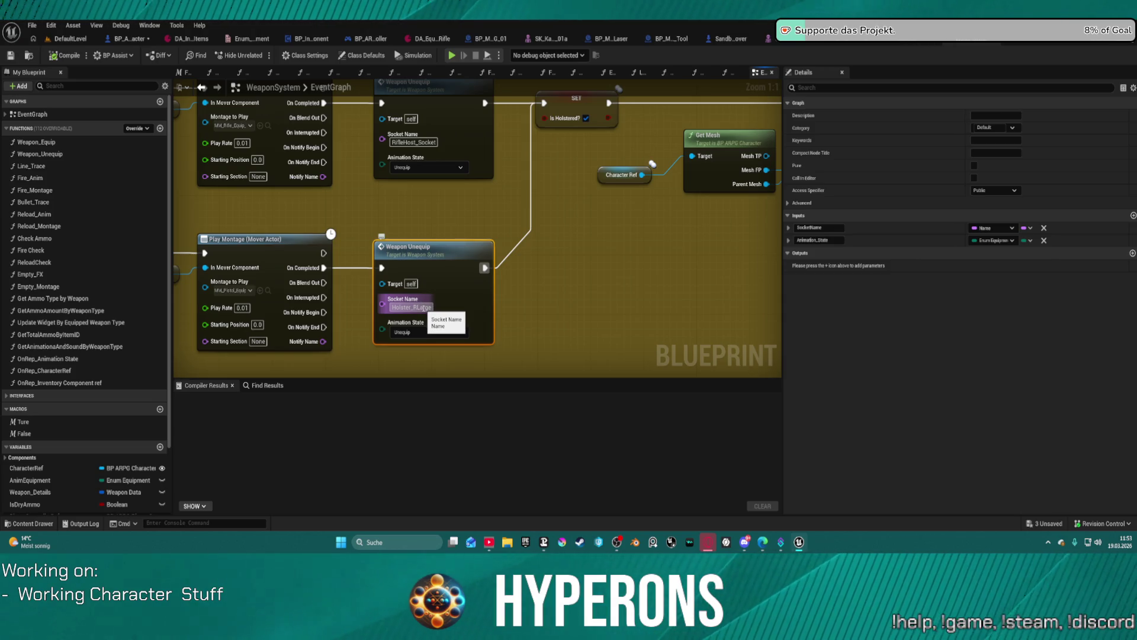
{"action": "scroll", "coordinate": [424, 308], "scroll_direction": "down", "scroll_amount": 2}
{"action": "mouse_move", "coordinate": [425, 308]}
{"action": "left_mouse_down"}
{"action": "mouse_move", "coordinate": [365, 280]}
{"action": "mouse_move", "coordinate": [190, 317]}
{"action": "mouse_move", "coordinate": [292, 286]}
{"action": "mouse_move", "coordinate": [391, 332]}
{"action": "left_mouse_up"}
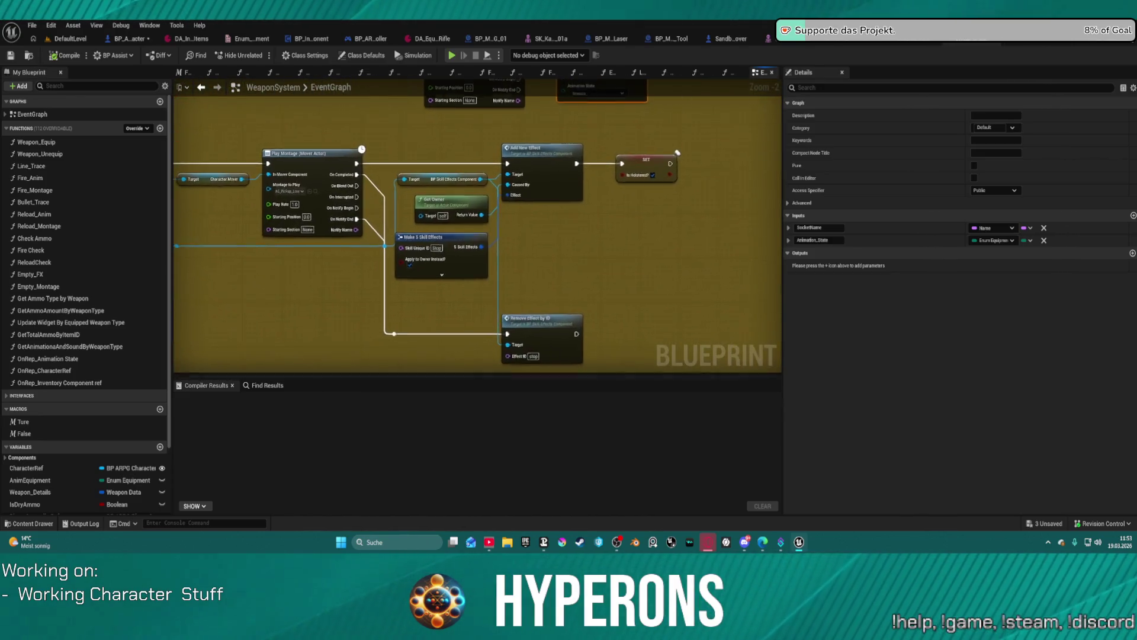
{"action": "scroll", "coordinate": [595, 215], "scroll_direction": "up", "scroll_amount": 2}
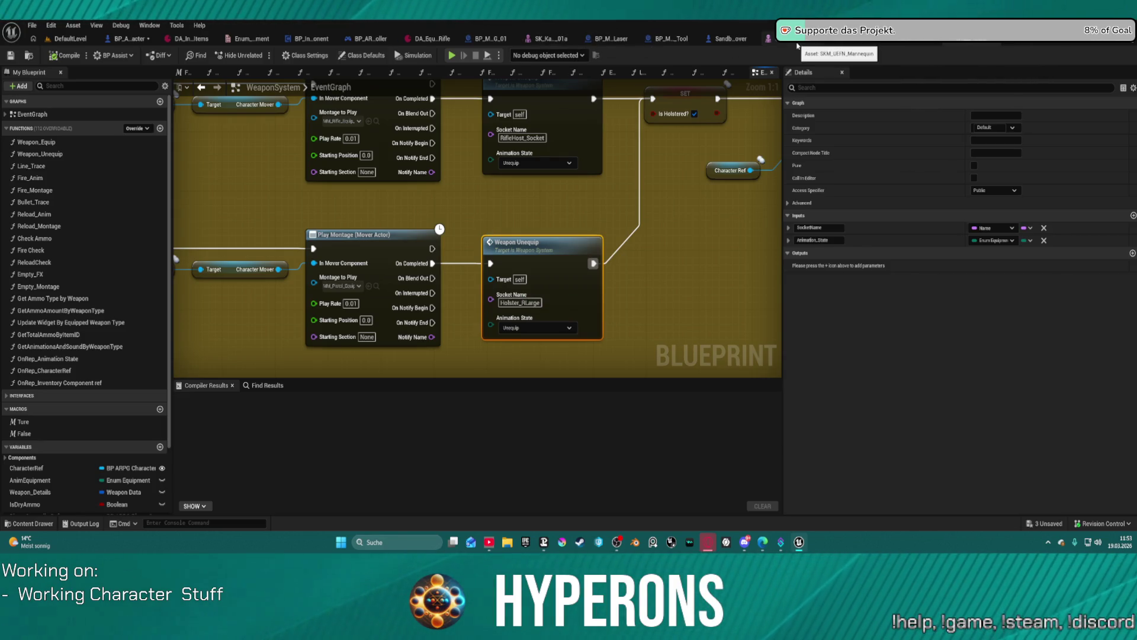
Check the pistol montage assets, open the Weapon Unequip function graph, and pull a wire from Character Ref
{"action": "left_click", "coordinate": [454, 186]}
{"action": "key", "text": "ctrl+space"}
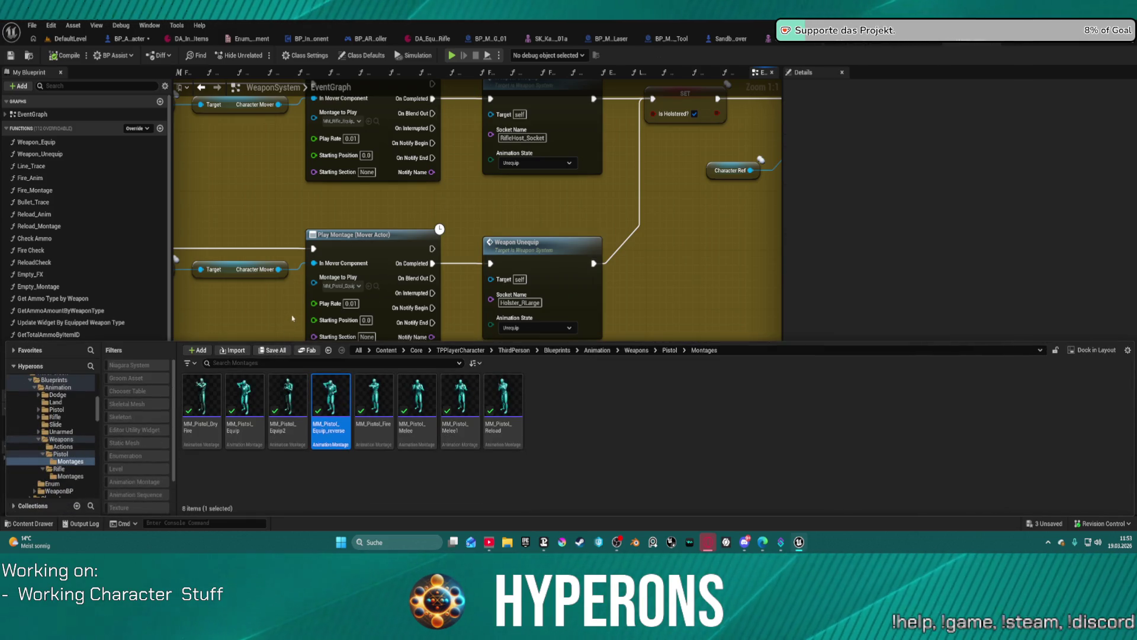
{"action": "left_click_drag", "start_coordinate": [523, 215], "coordinate": [526, 246]}
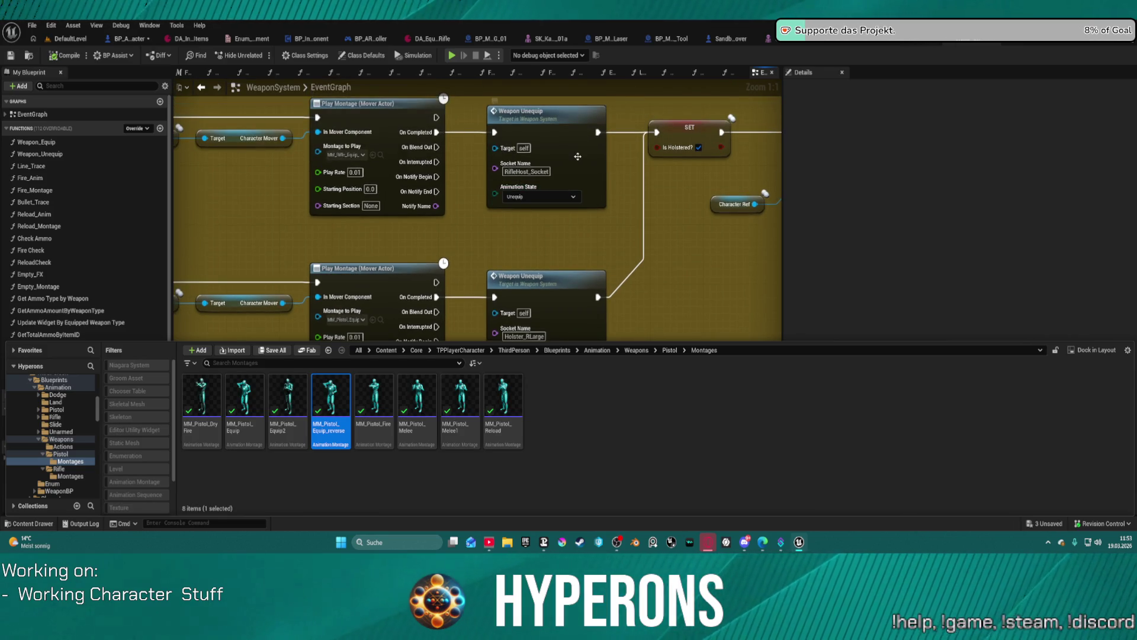
{"action": "double_click", "coordinate": [574, 154]}
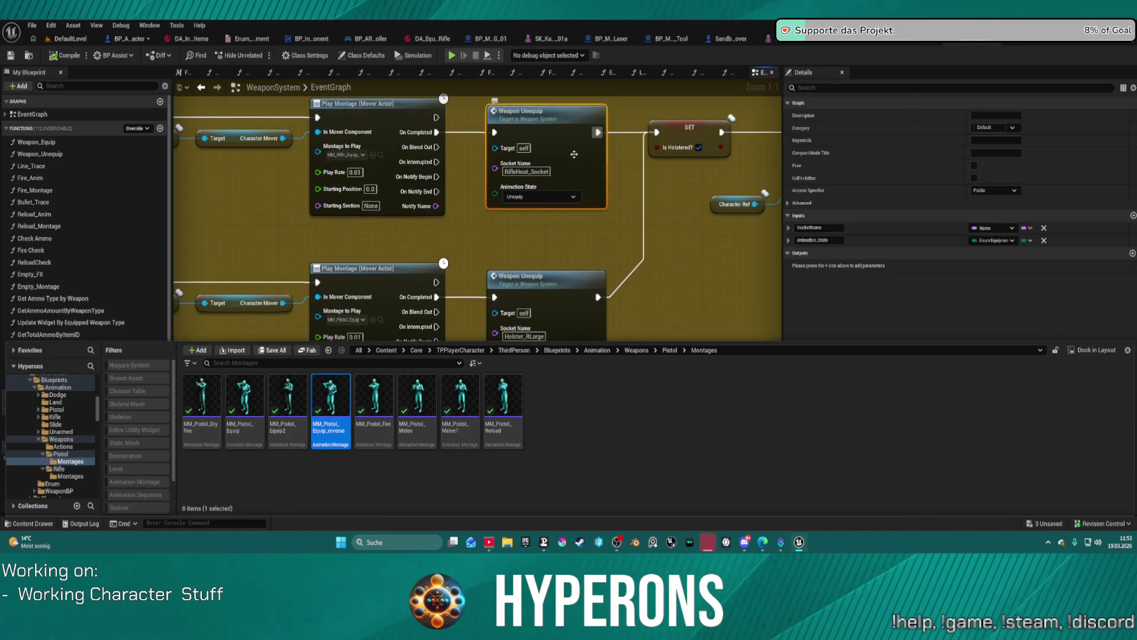
{"action": "left_click_drag", "start_coordinate": [451, 209], "coordinate": [461, 231]}
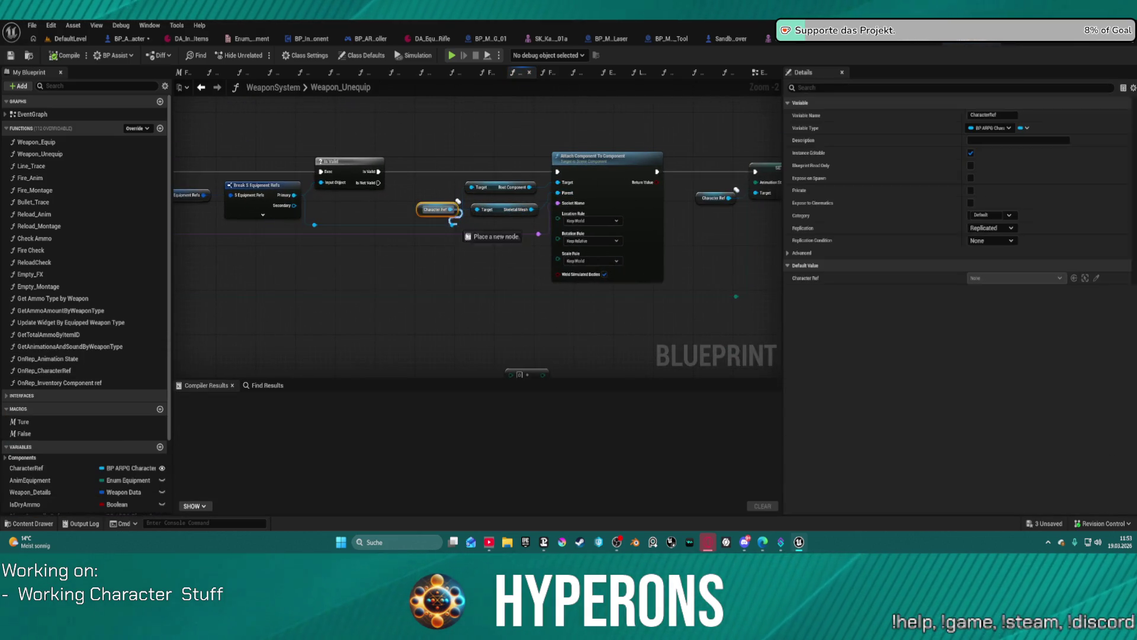
Add a Get Skeletal Mesh TP node from Character Ref, wire it into Attach Parent, and launch a play test
{"action": "left_click_drag", "start_coordinate": [483, 271], "coordinate": [481, 274]}
{"action": "type", "text": "t"}
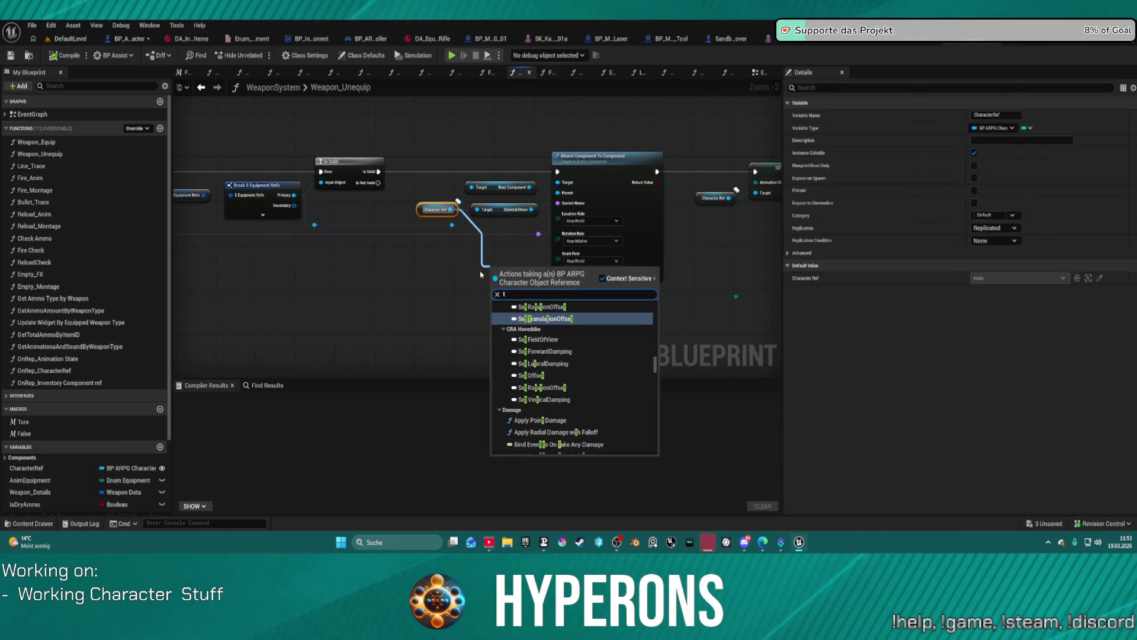
{"action": "type", "text": "p"}
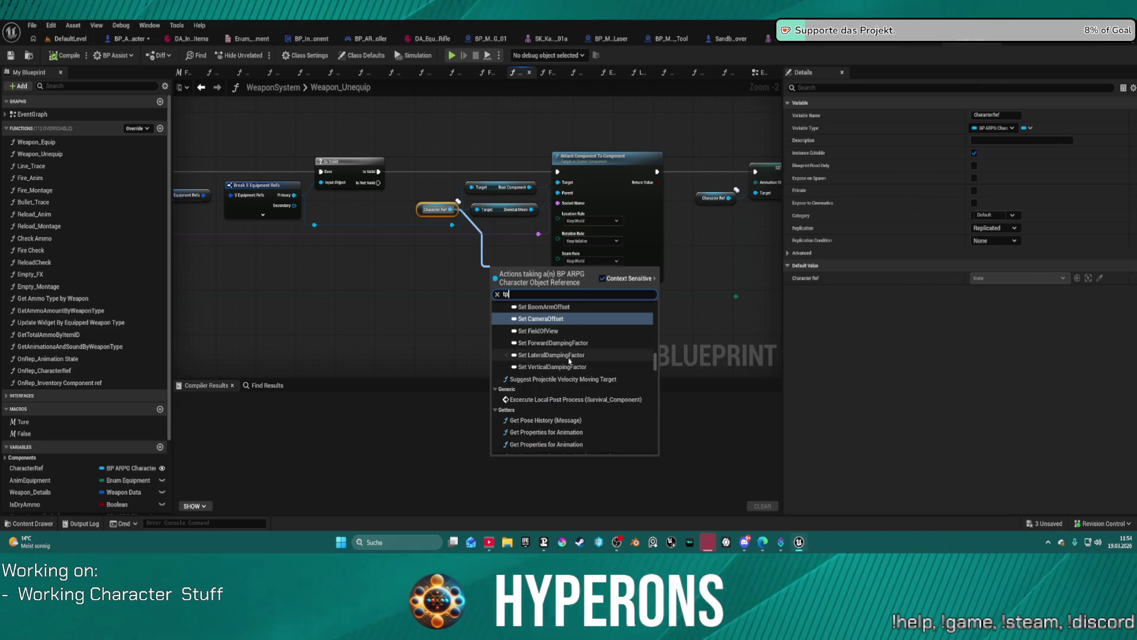
{"action": "scroll", "coordinate": [592, 400], "scroll_direction": "down", "scroll_amount": 10}
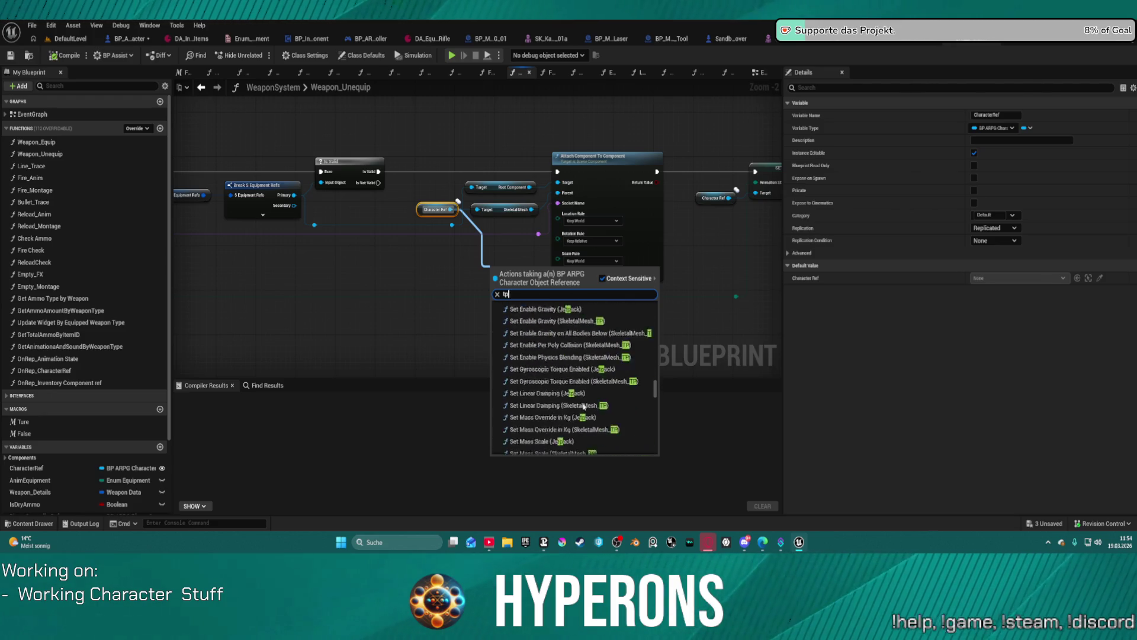
{"action": "scroll", "coordinate": [592, 400], "scroll_direction": "down", "scroll_amount": 10}
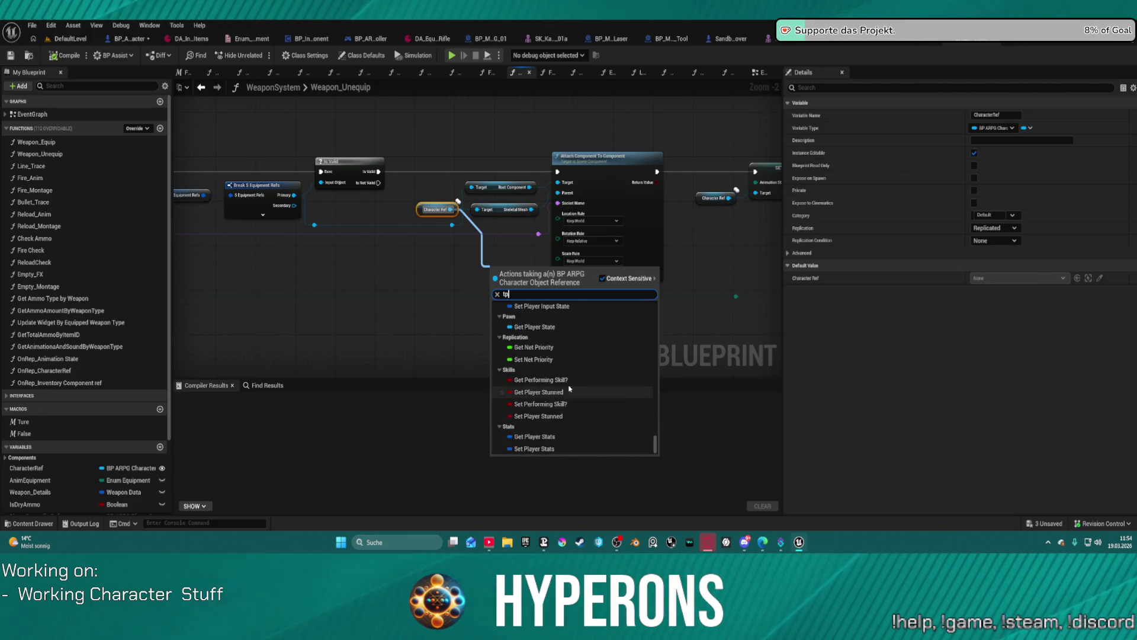
{"action": "scroll", "coordinate": [557, 358], "scroll_direction": "up", "scroll_amount": 3}
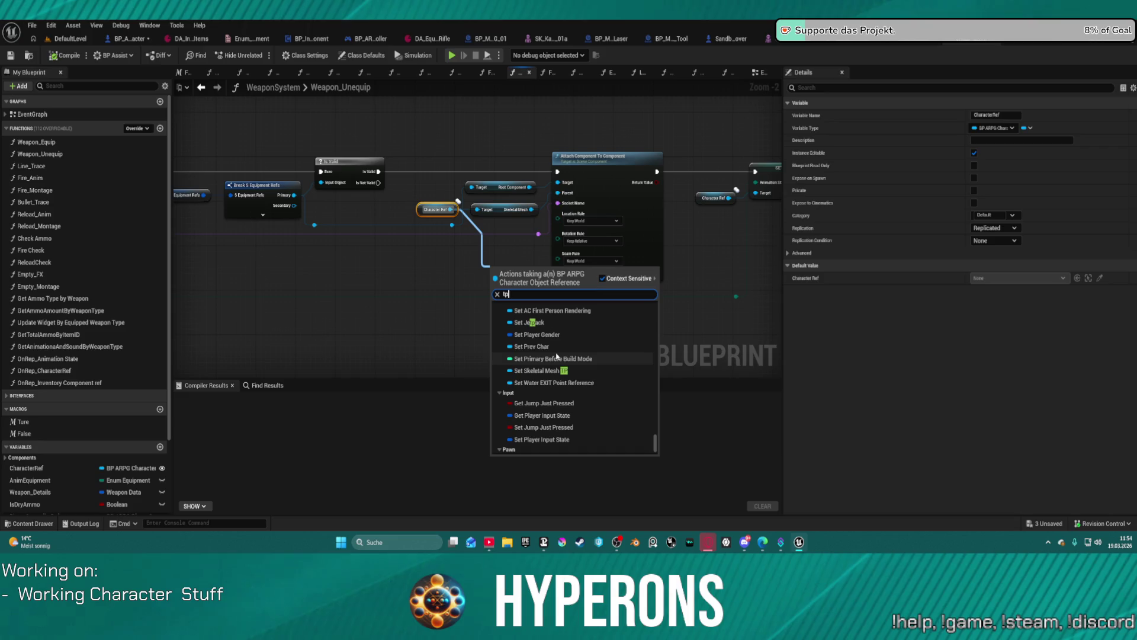
{"action": "scroll", "coordinate": [588, 344], "scroll_direction": "up", "scroll_amount": 2}
{"action": "left_click", "coordinate": [588, 344]}
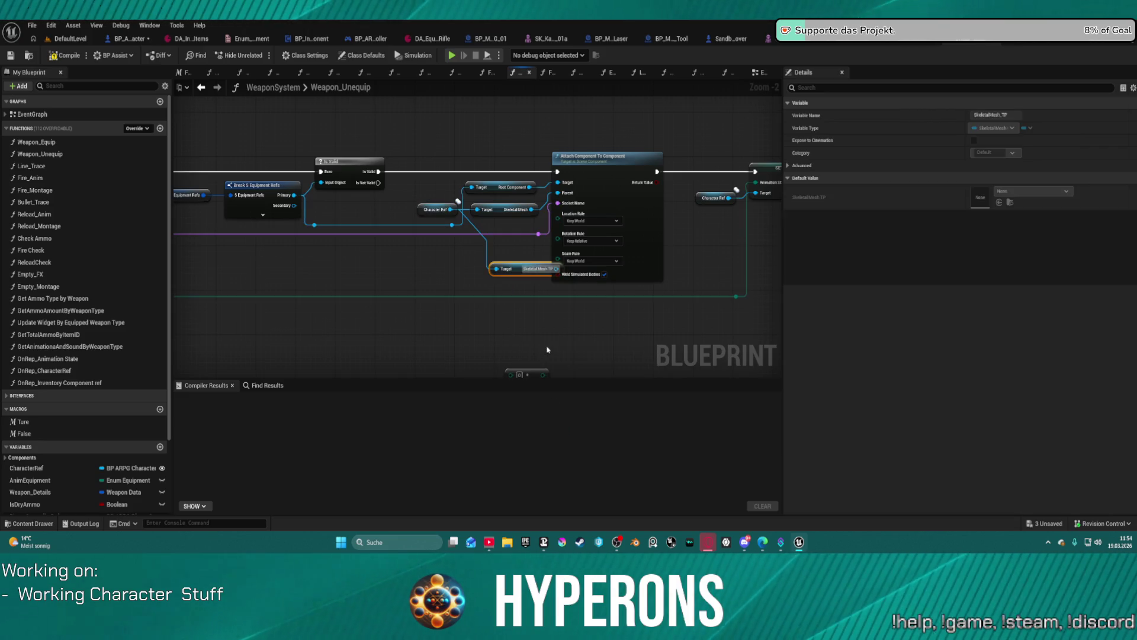
{"action": "left_click_drag", "start_coordinate": [481, 270], "coordinate": [563, 195]}
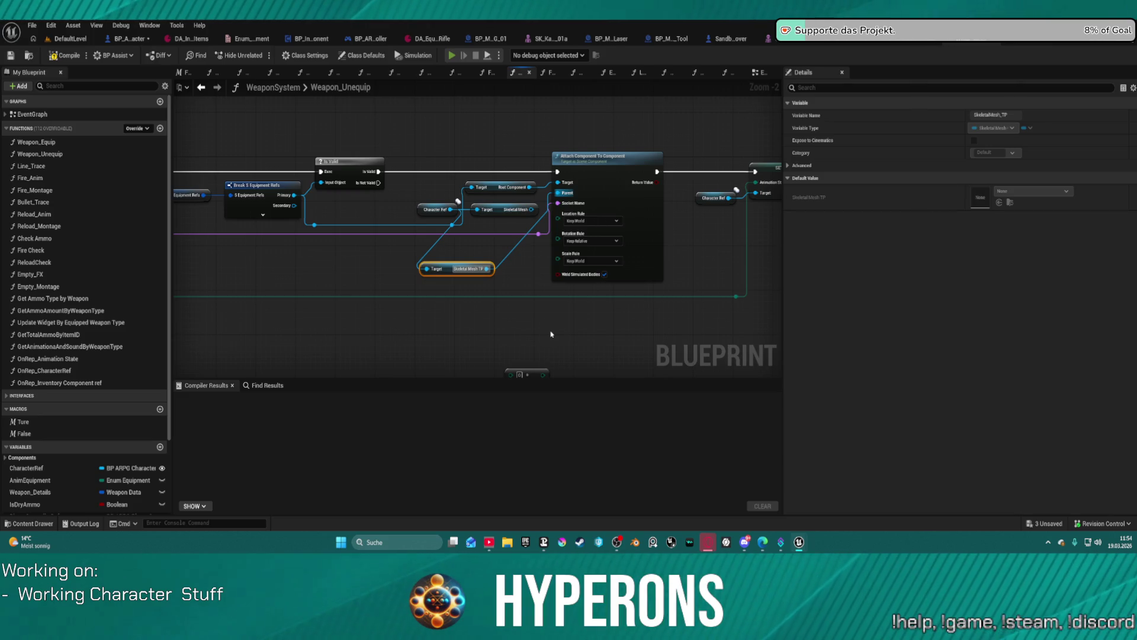
{"action": "key", "text": "alt+p"}
Equip MG 01 from the in-game inventory, then unequip it back into the inventory
{"action": "key", "text": "i"}
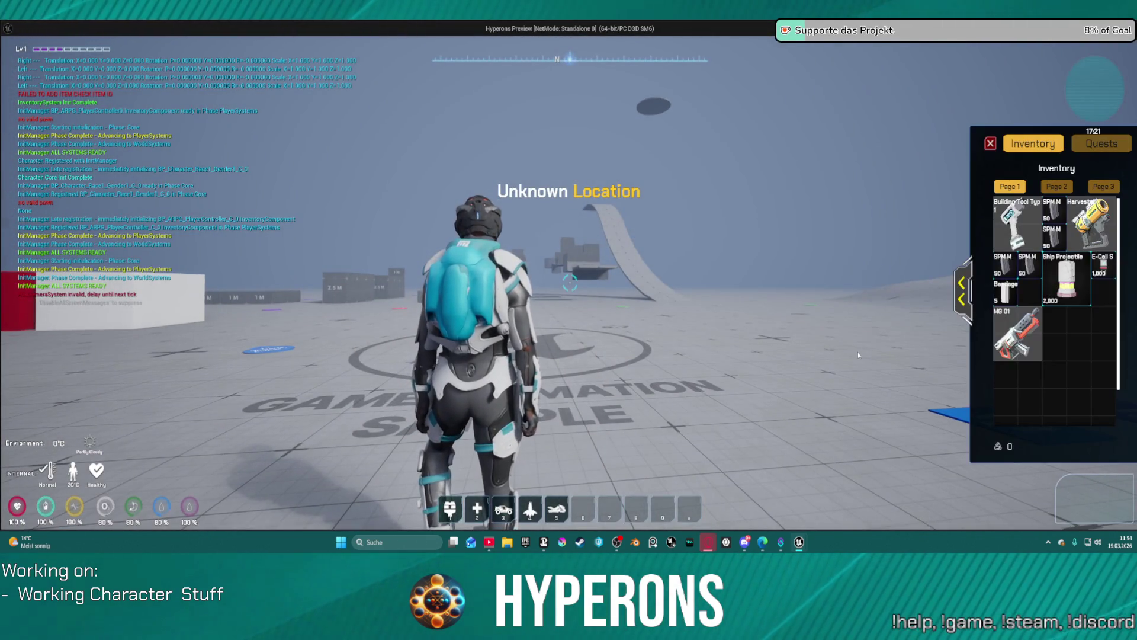
{"action": "right_click", "coordinate": [1017, 334]}
{"action": "left_click", "coordinate": [959, 292]}
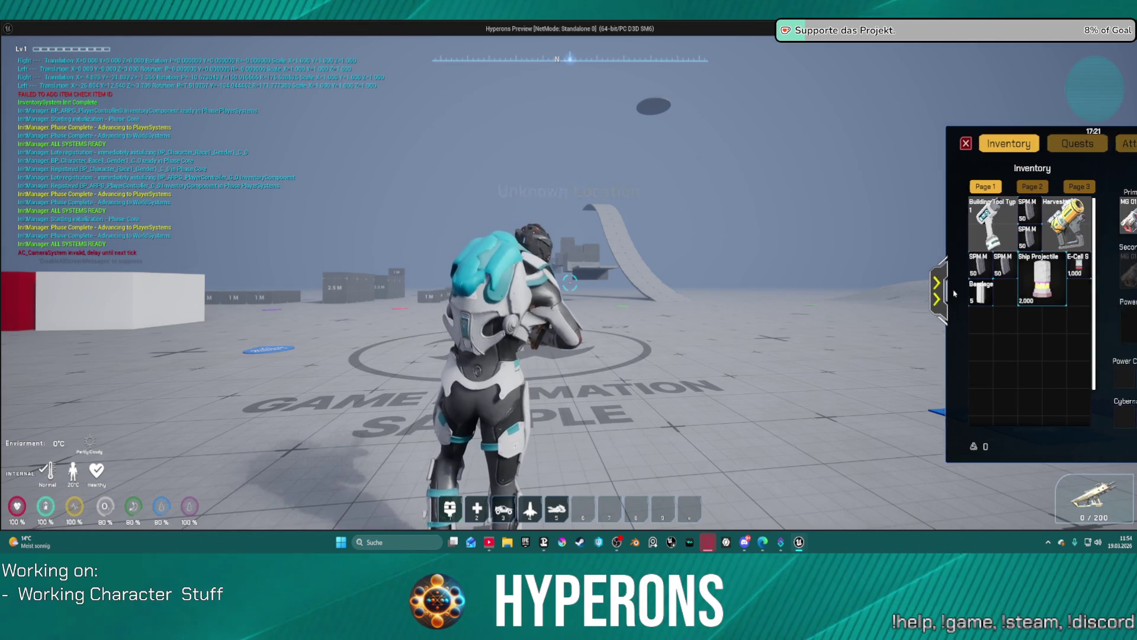
{"action": "right_click", "coordinate": [901, 216]}
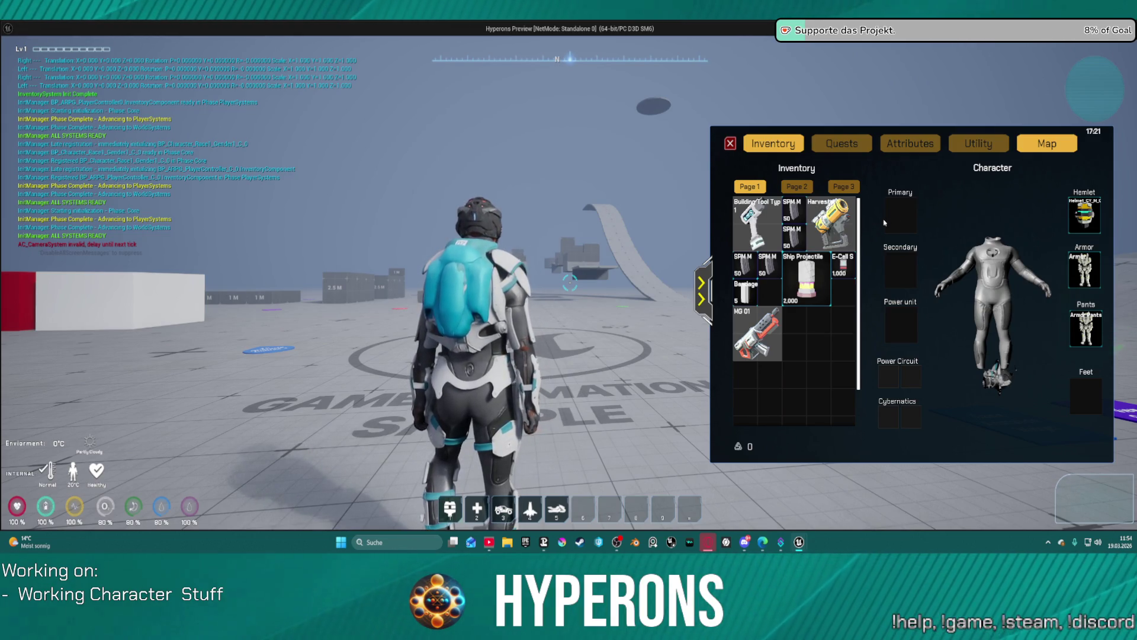
Stop the play test, move the Character Ref node lower left, and delete the old Skeletal Mesh getter
{"action": "key", "text": "Escape"}
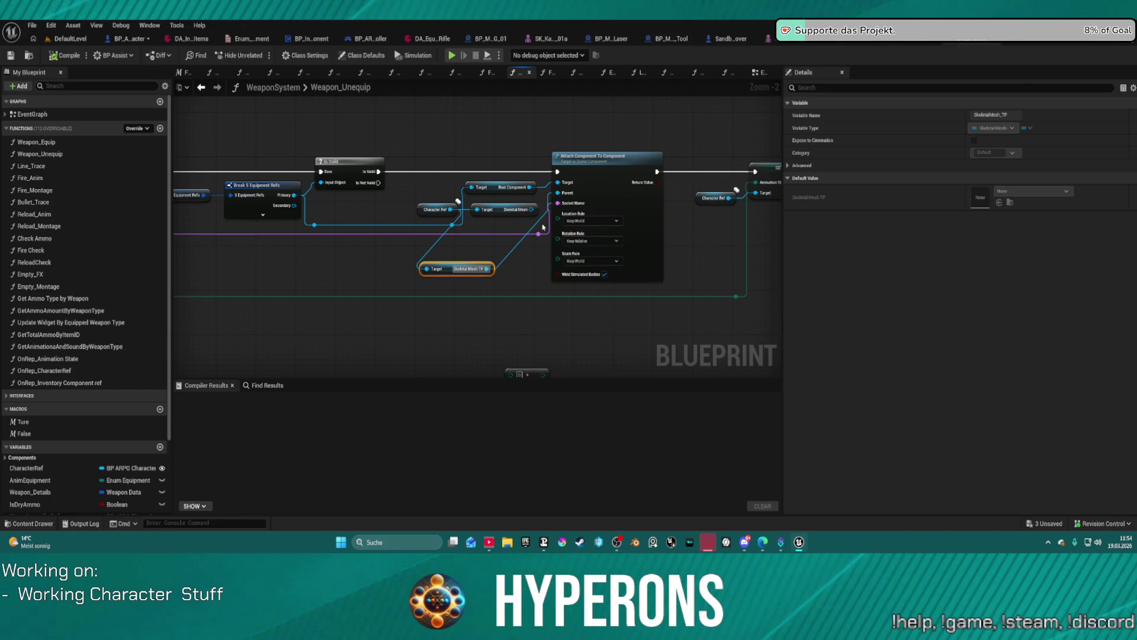
{"action": "left_click_drag", "start_coordinate": [425, 214], "coordinate": [379, 224]}
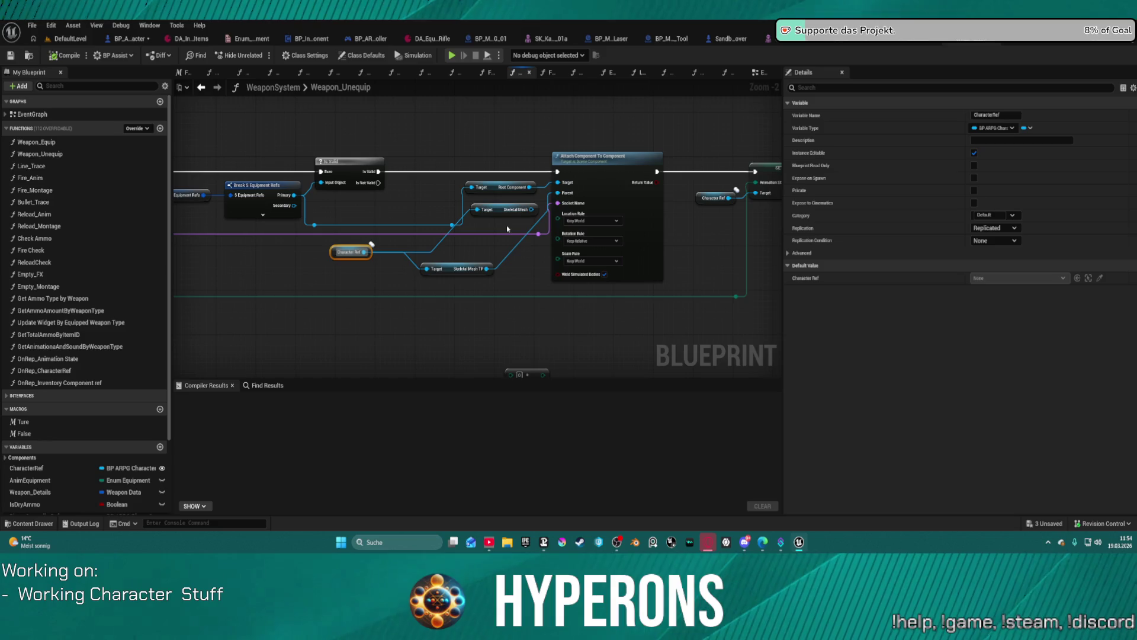
{"action": "key", "text": "Delete"}
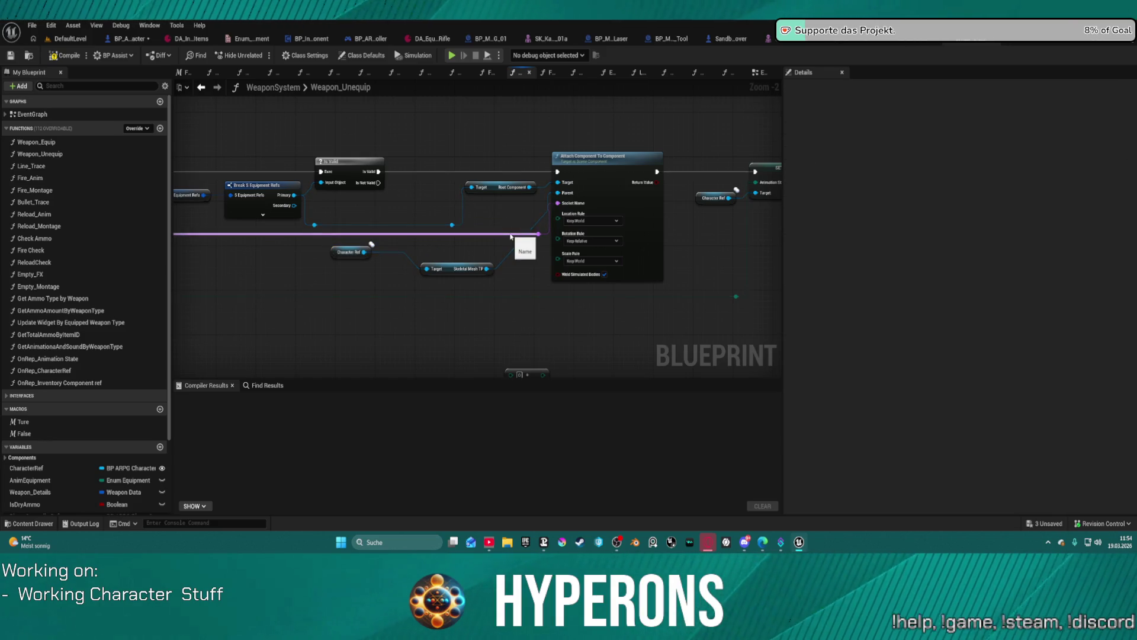
Undo the recent node changes and set the attach node's Location Rule to Snap to Target
{"action": "left_click", "coordinate": [338, 254]}
{"action": "key", "text": "ctrl+z"}
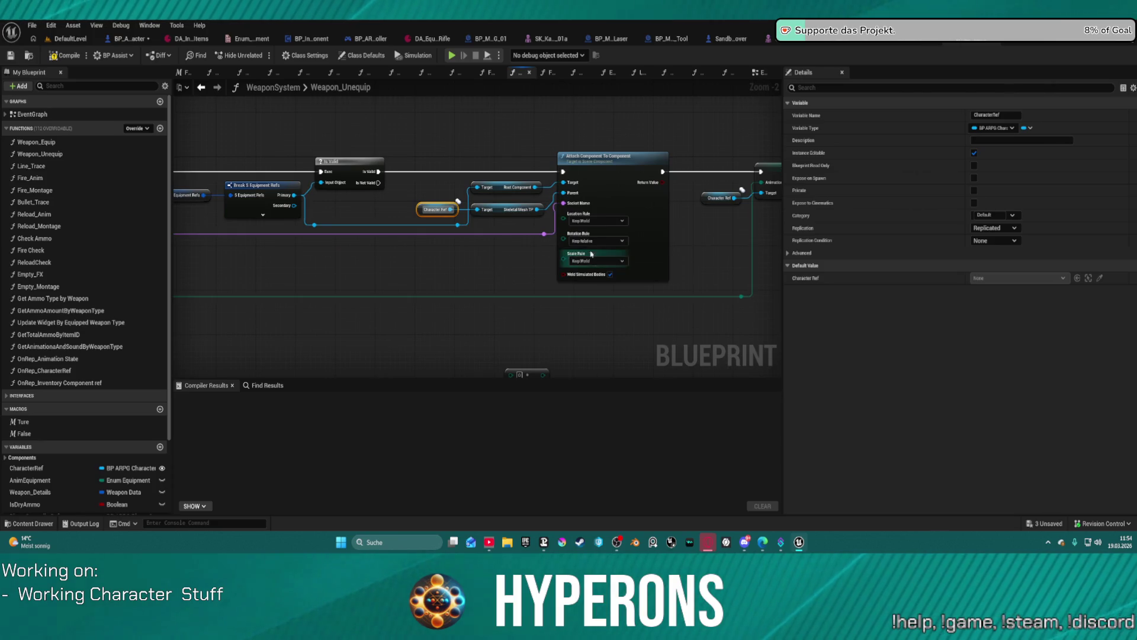
{"action": "left_click", "coordinate": [622, 221]}
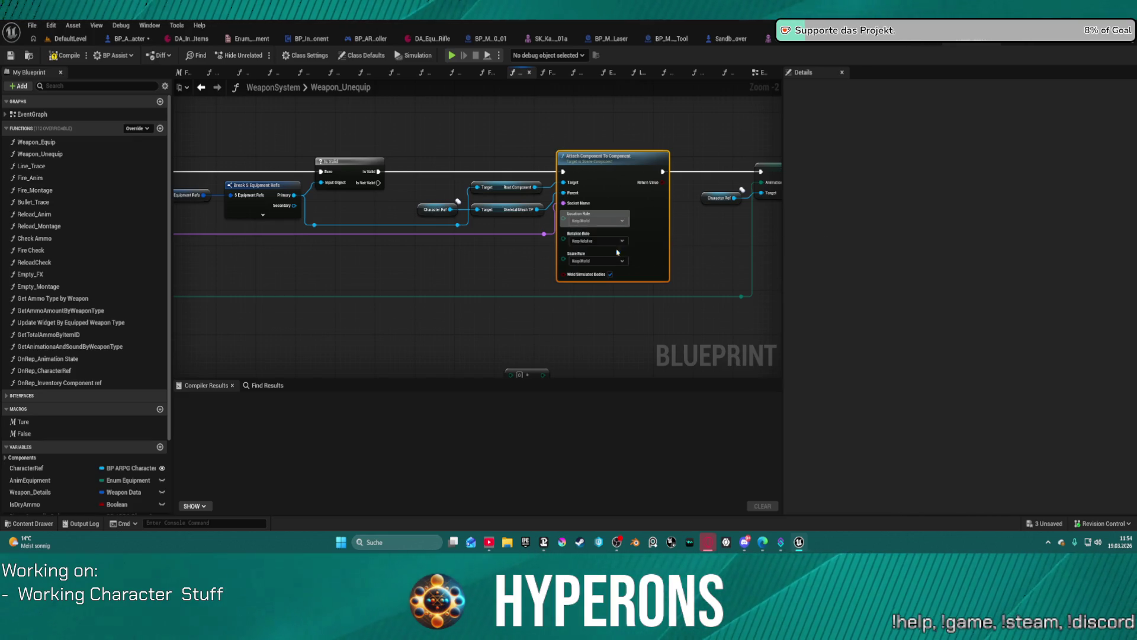
{"action": "left_click", "coordinate": [589, 249]}
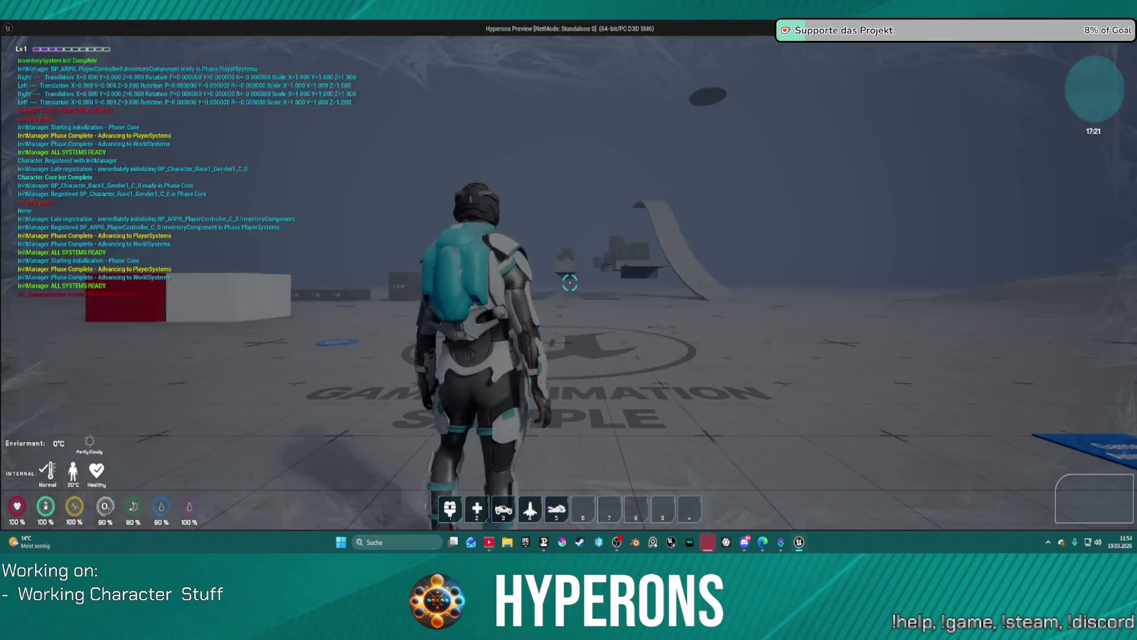
Equip MG 01 into the Primary slot, unequip it, and stop the play test
{"action": "key", "text": "i"}
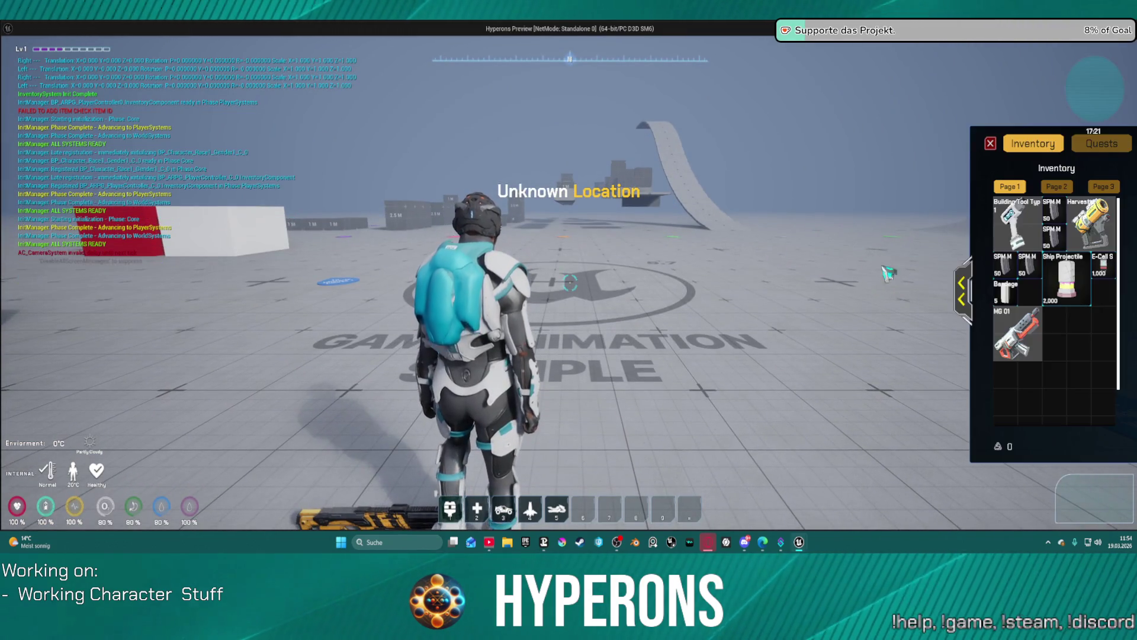
{"action": "key", "text": "i"}
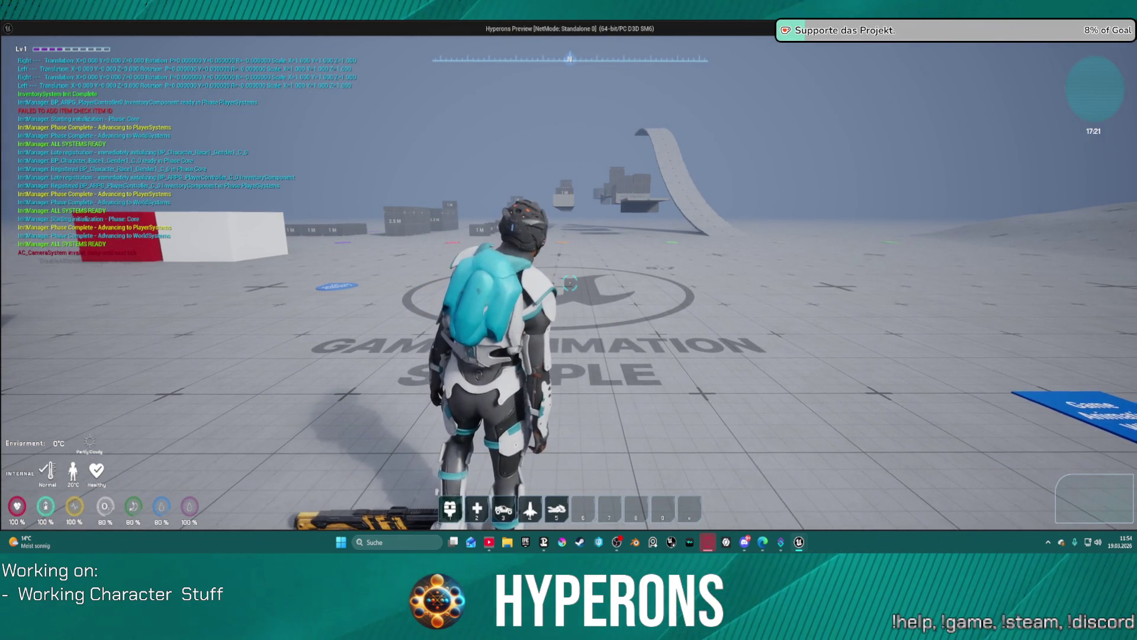
{"action": "key", "text": "i"}
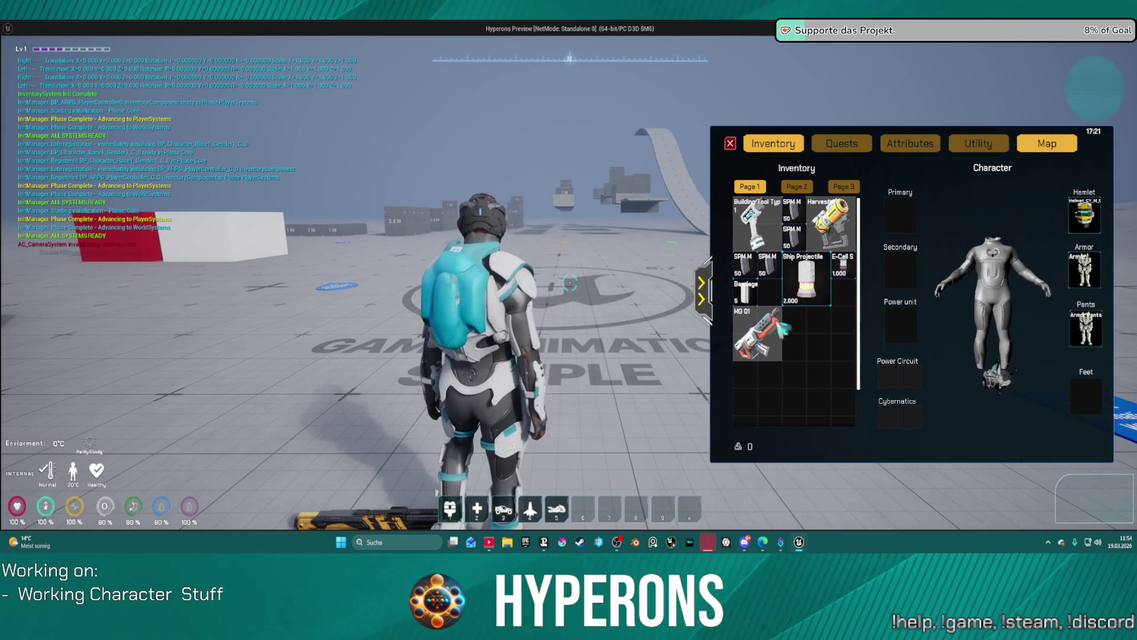
{"action": "right_click", "coordinate": [763, 336]}
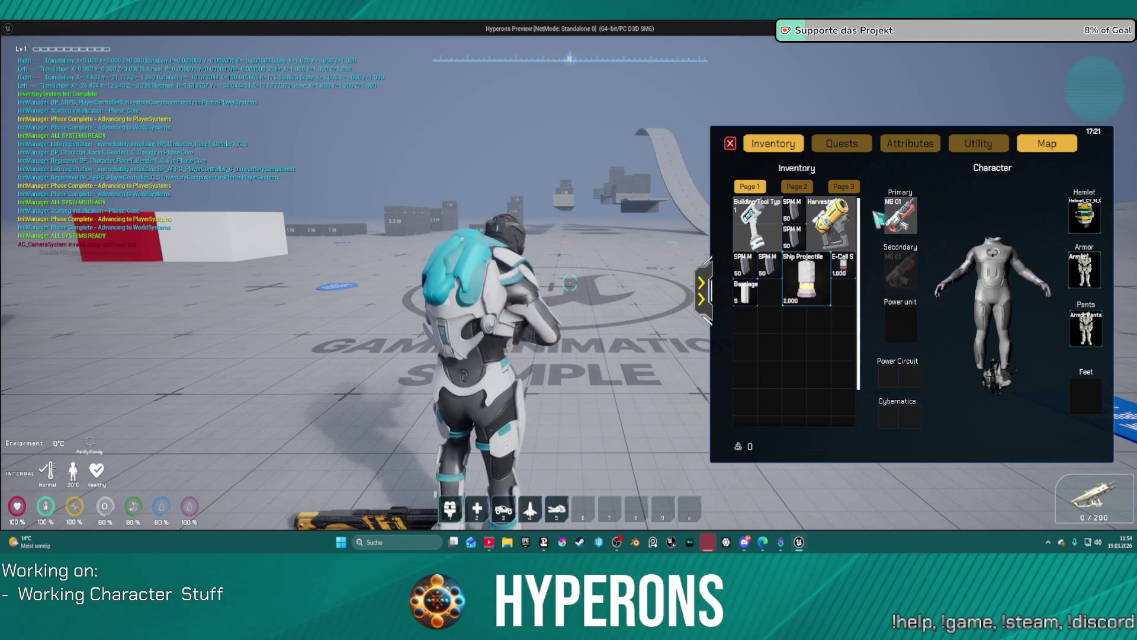
{"action": "right_click", "coordinate": [903, 216]}
{"action": "key", "text": "Escape"}
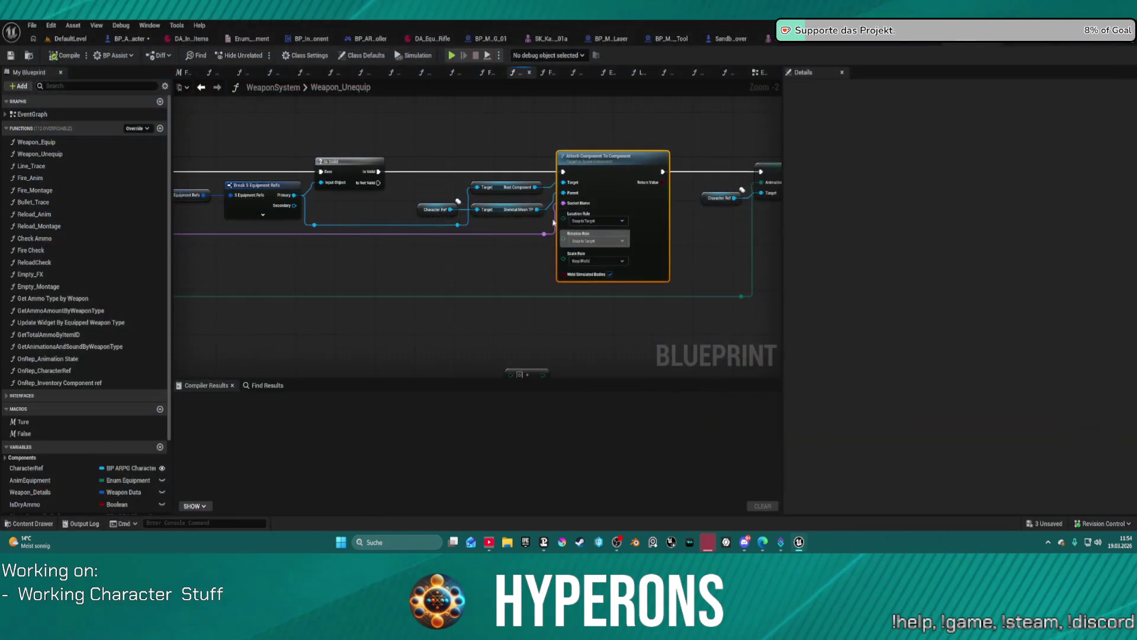
Add a breakpoint to the Attach Component To Component node
{"action": "right_click", "coordinate": [594, 155]}
{"action": "left_click", "coordinate": [572, 170]}
{"action": "right_click", "coordinate": [572, 170]}
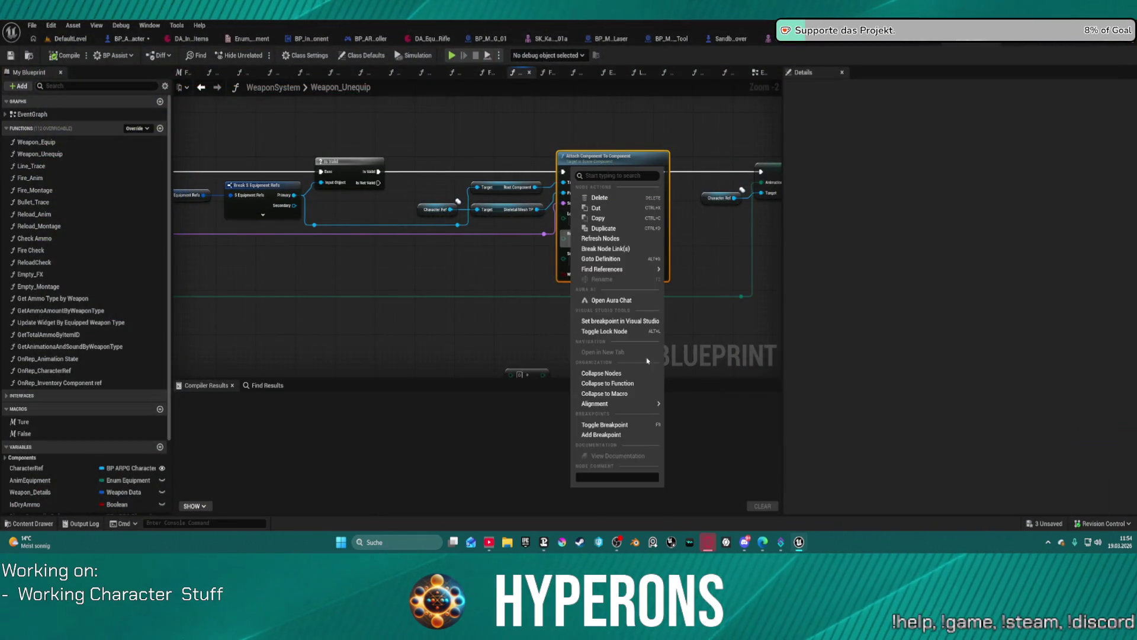
{"action": "left_click", "coordinate": [631, 434]}
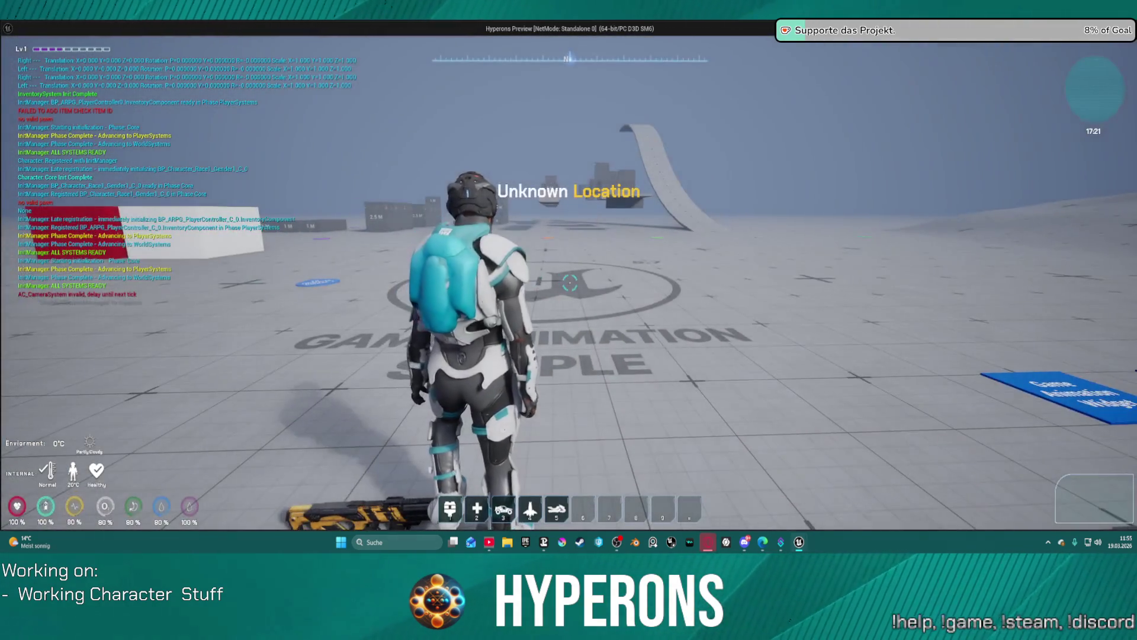
Play again, equip MG 01 from the inventory, expand the equipment slots, and stop the test
{"action": "key", "text": "i"}
{"action": "double_click", "coordinate": [1030, 335]}
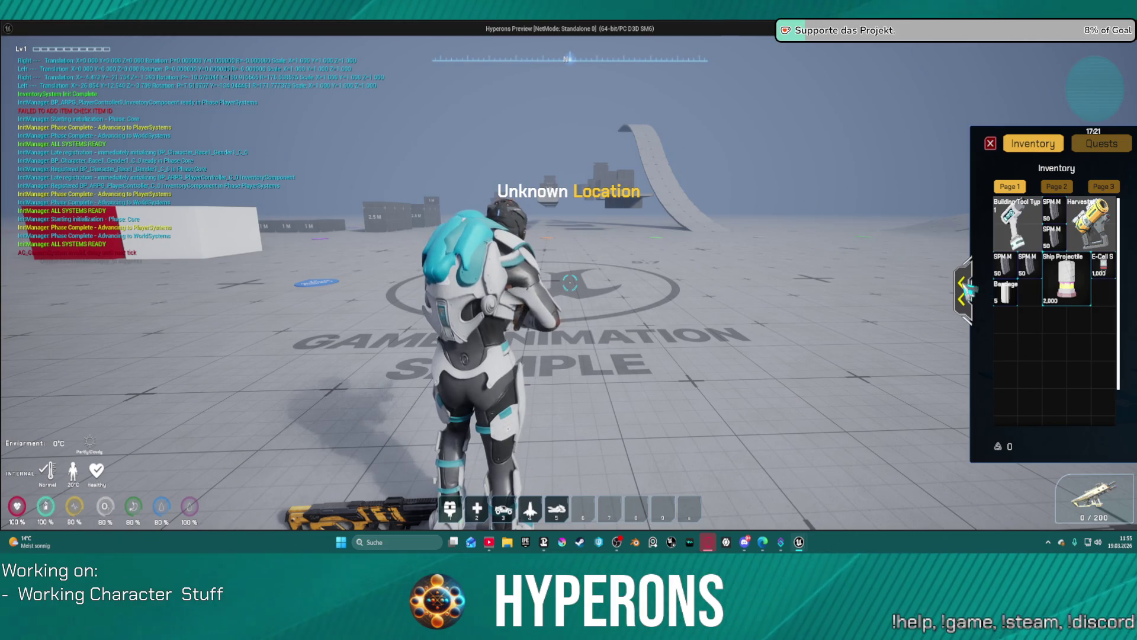
{"action": "left_click", "coordinate": [965, 289]}
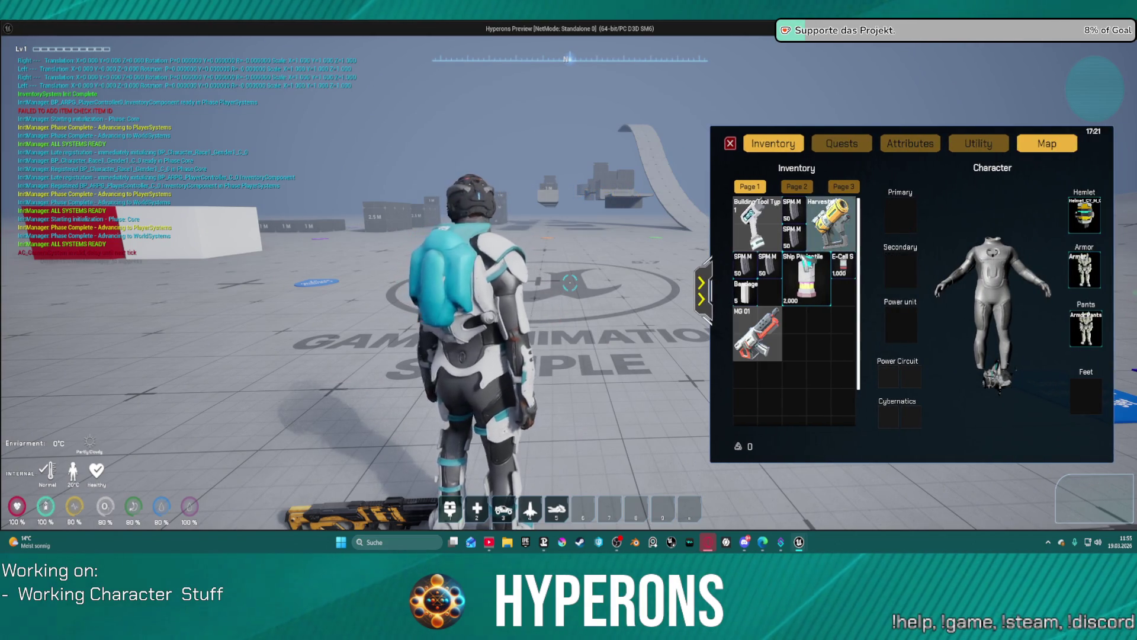
{"action": "key", "text": "Escape"}
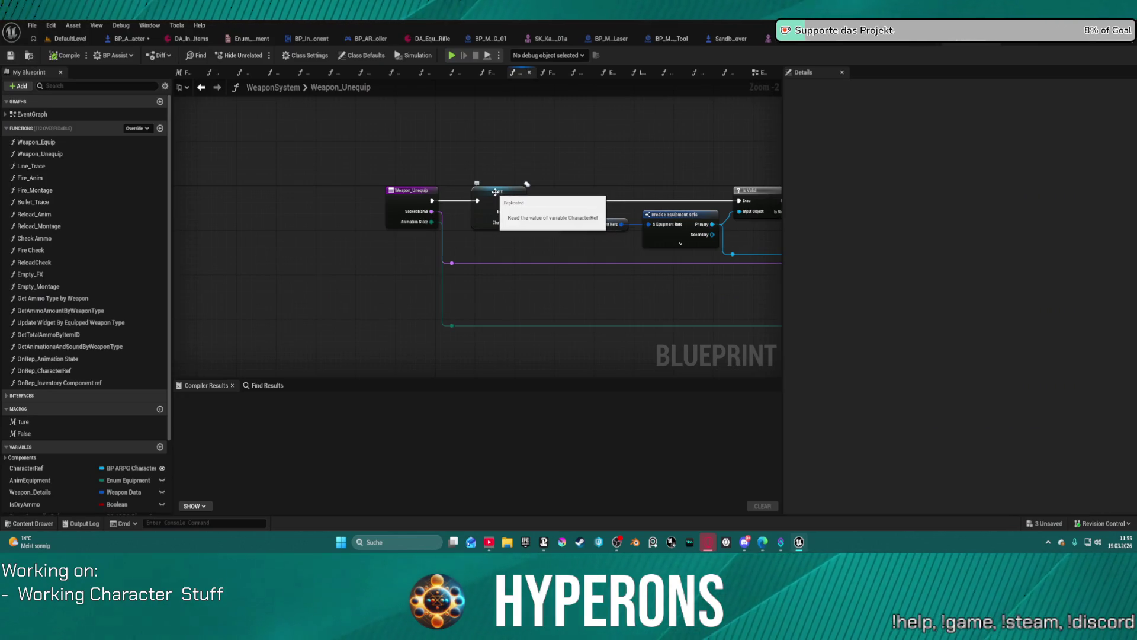
Add a breakpoint to the CharacterRef getter node
{"action": "left_click", "coordinate": [495, 191]}
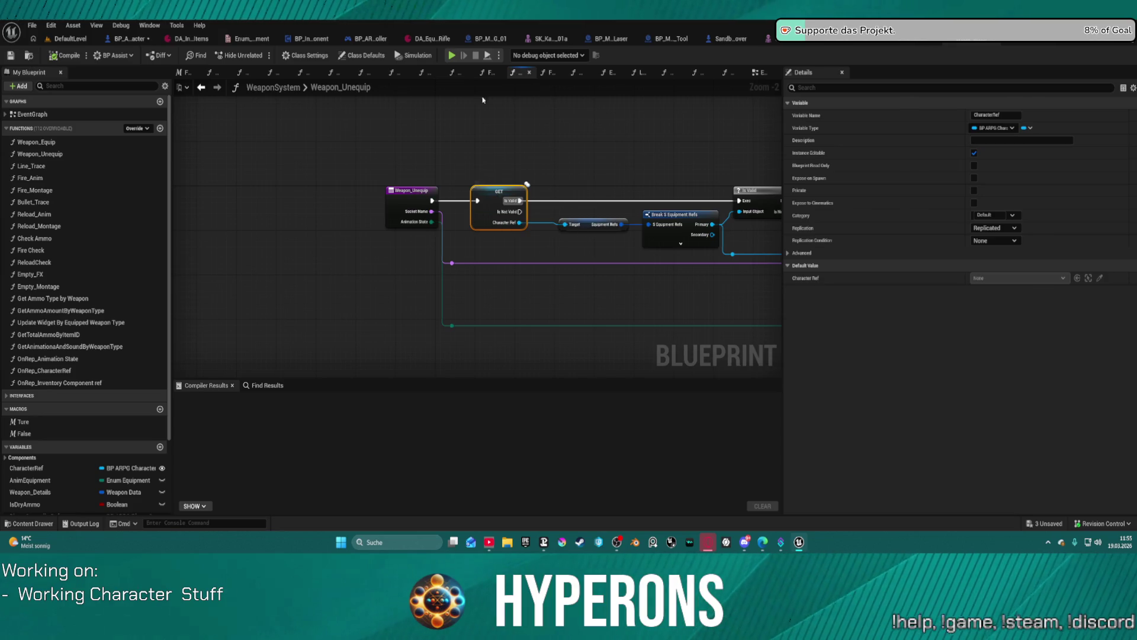
{"action": "right_click", "coordinate": [487, 198]}
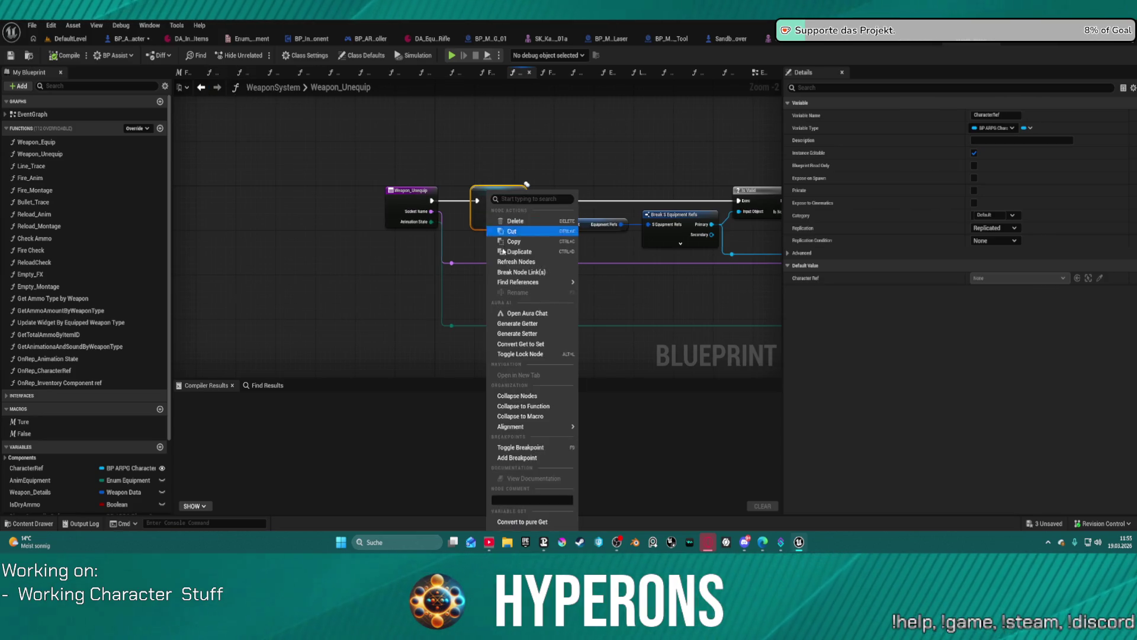
{"action": "left_click", "coordinate": [531, 460]}
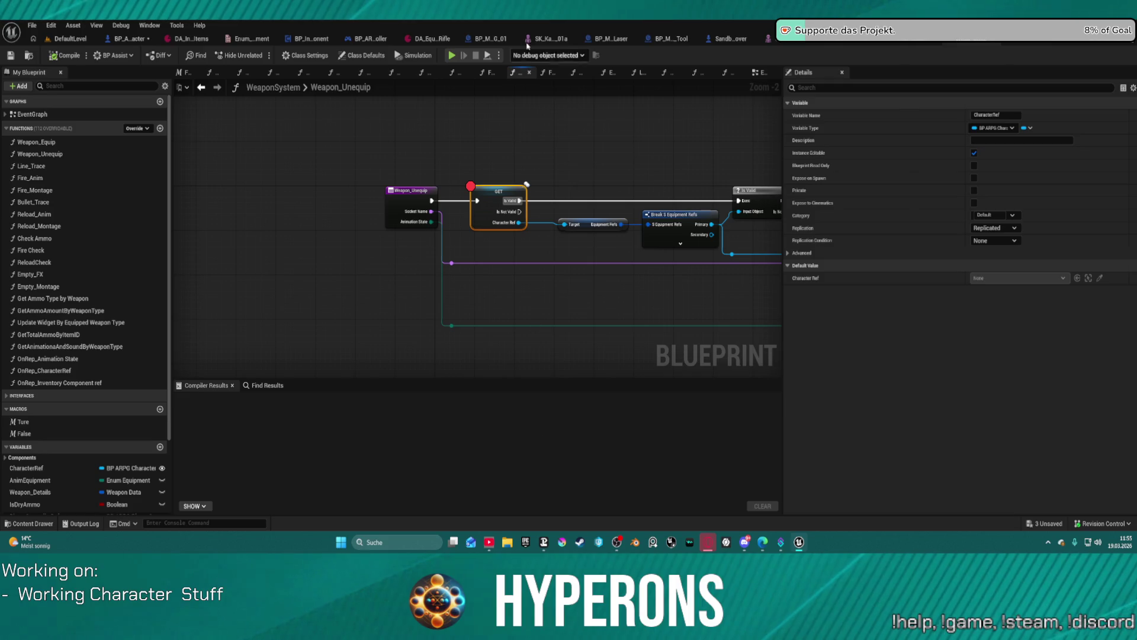
Launch another play test and expand the inventory into the full character menu
{"action": "left_click", "coordinate": [453, 55]}
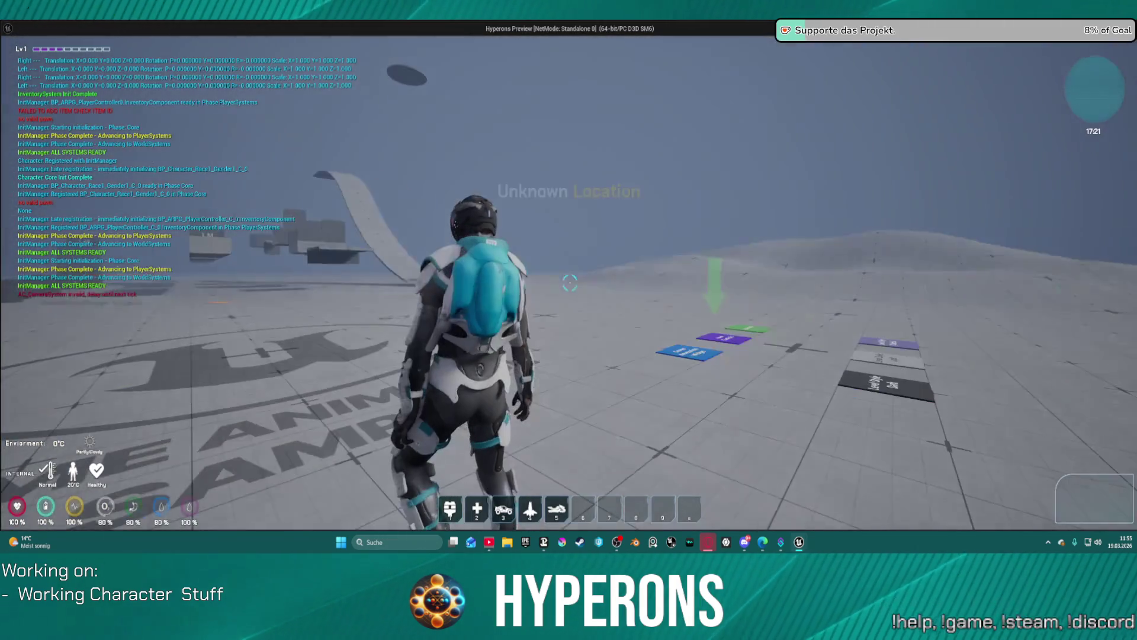
{"action": "key", "text": "i"}
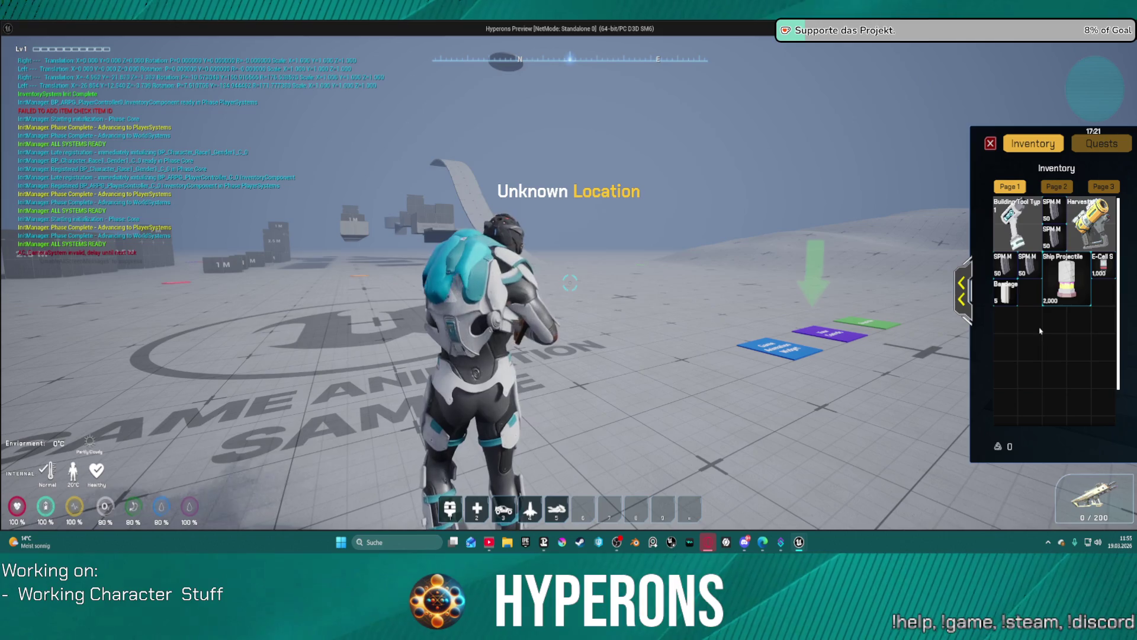
{"action": "left_click", "coordinate": [962, 290]}
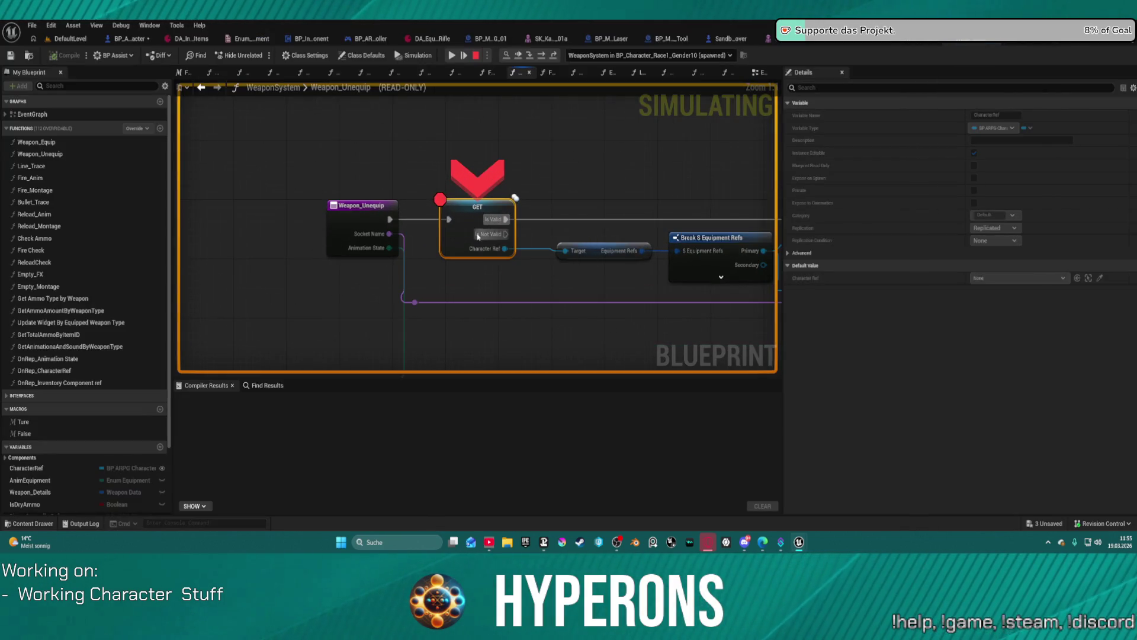
Step execution past the Character Ref check with F10 and bring the GET node back into view
{"action": "mouse_move", "coordinate": [489, 250]}
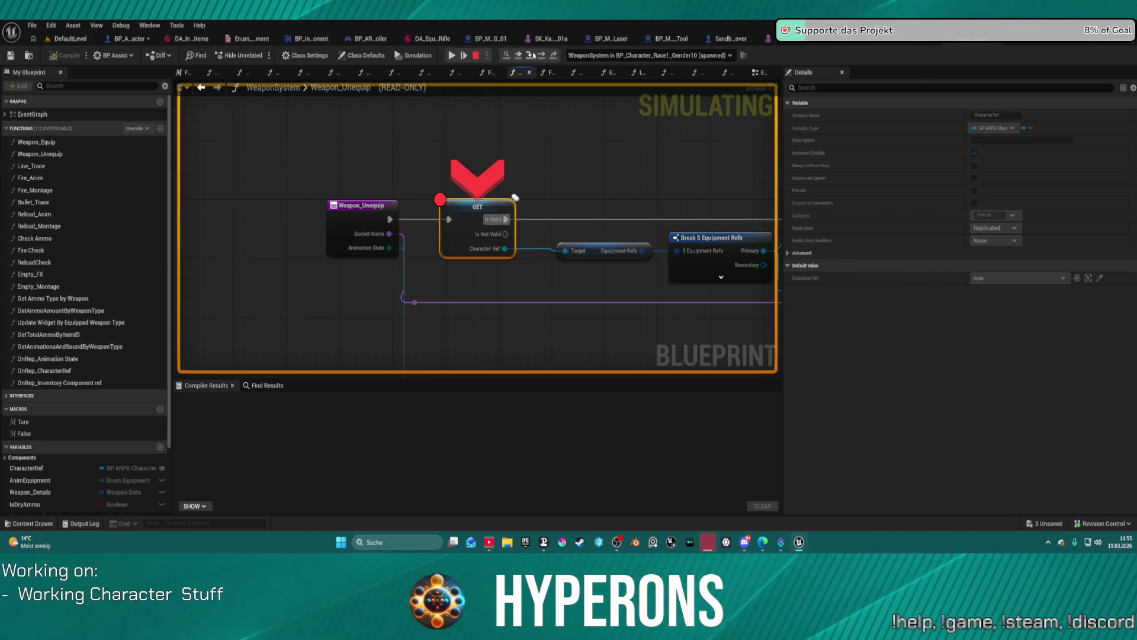
{"action": "key", "text": "F10"}
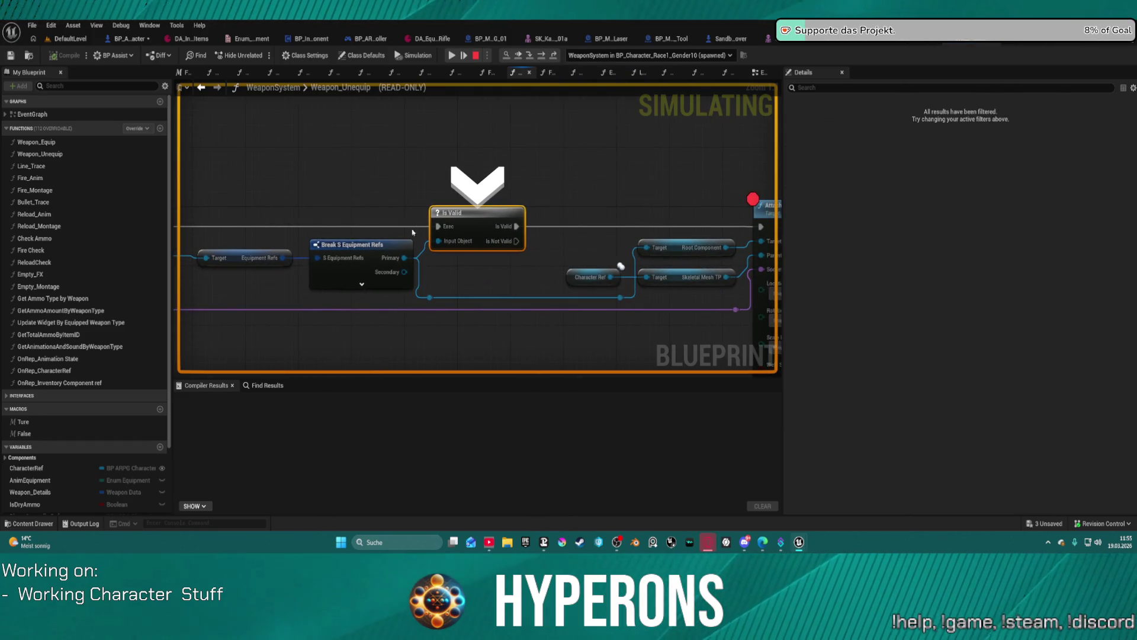
{"action": "mouse_move", "coordinate": [389, 259]}
{"action": "left_mouse_down"}
{"action": "mouse_move", "coordinate": [494, 226]}
{"action": "mouse_move", "coordinate": [478, 223]}
{"action": "left_mouse_up"}
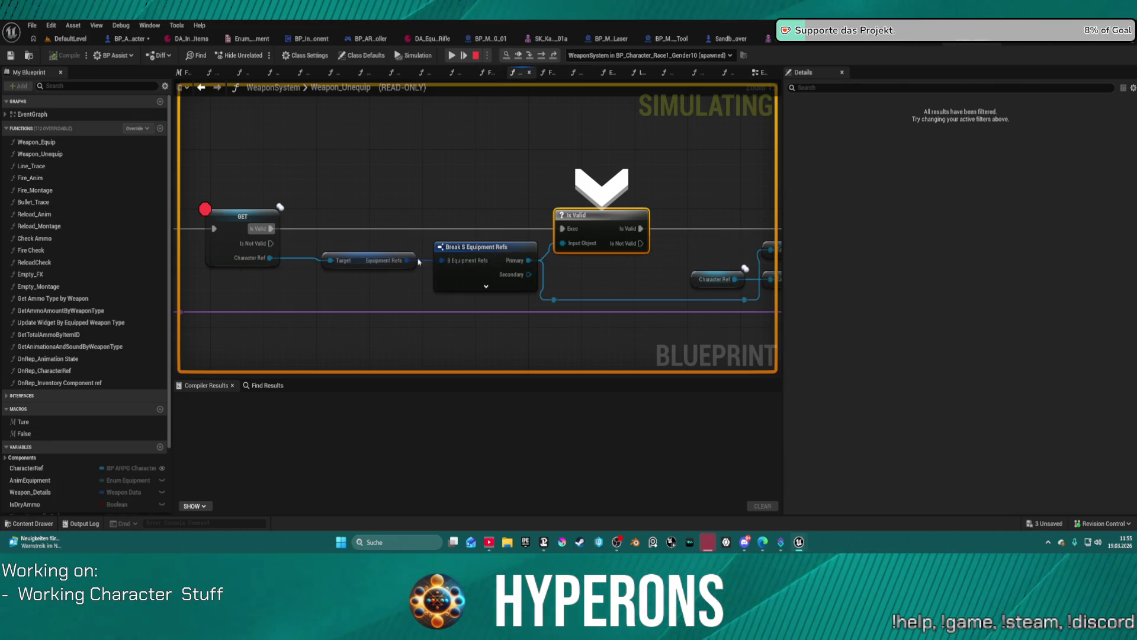
Expand the Equipment Refs watch values per slot, stop the play session, and go back in the graph
{"action": "mouse_move", "coordinate": [399, 262]}
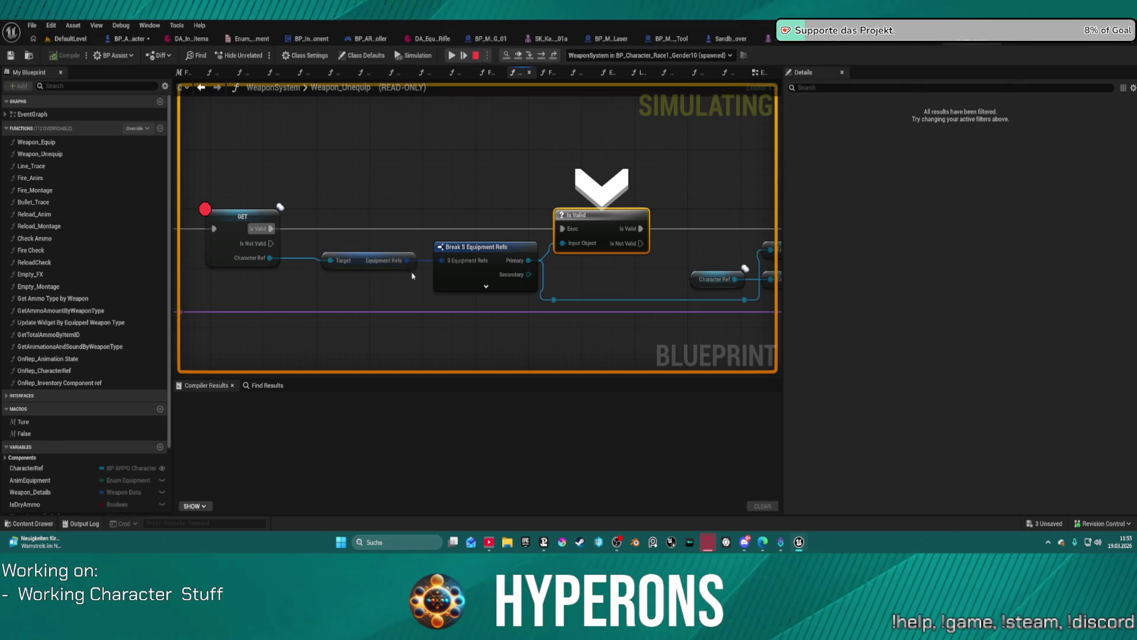
{"action": "left_click", "coordinate": [421, 272]}
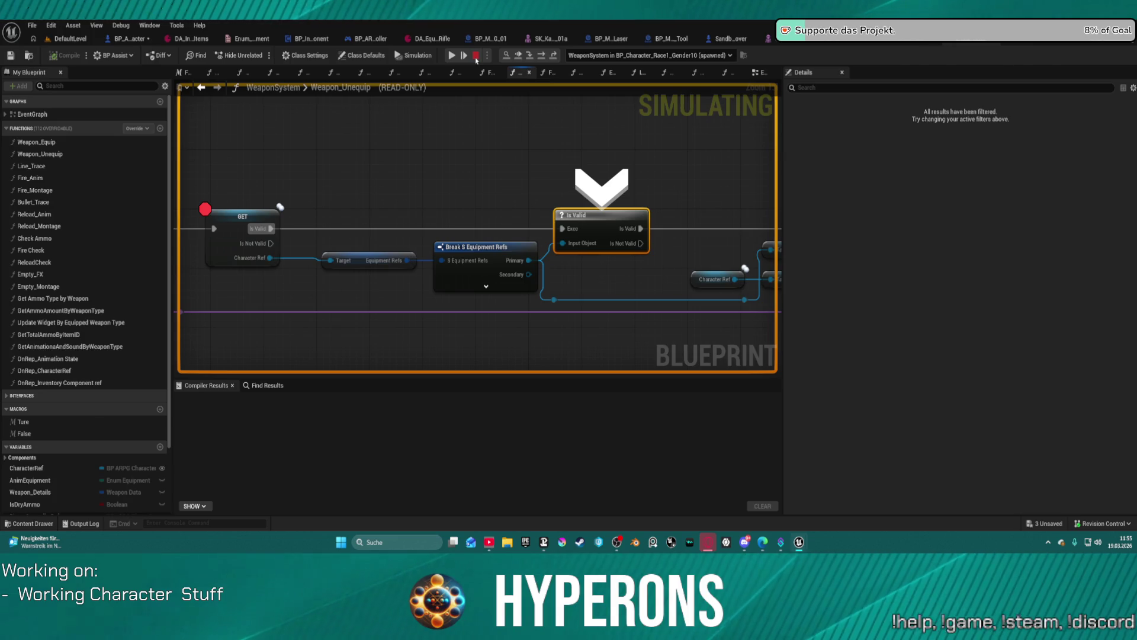
{"action": "left_click", "coordinate": [476, 55]}
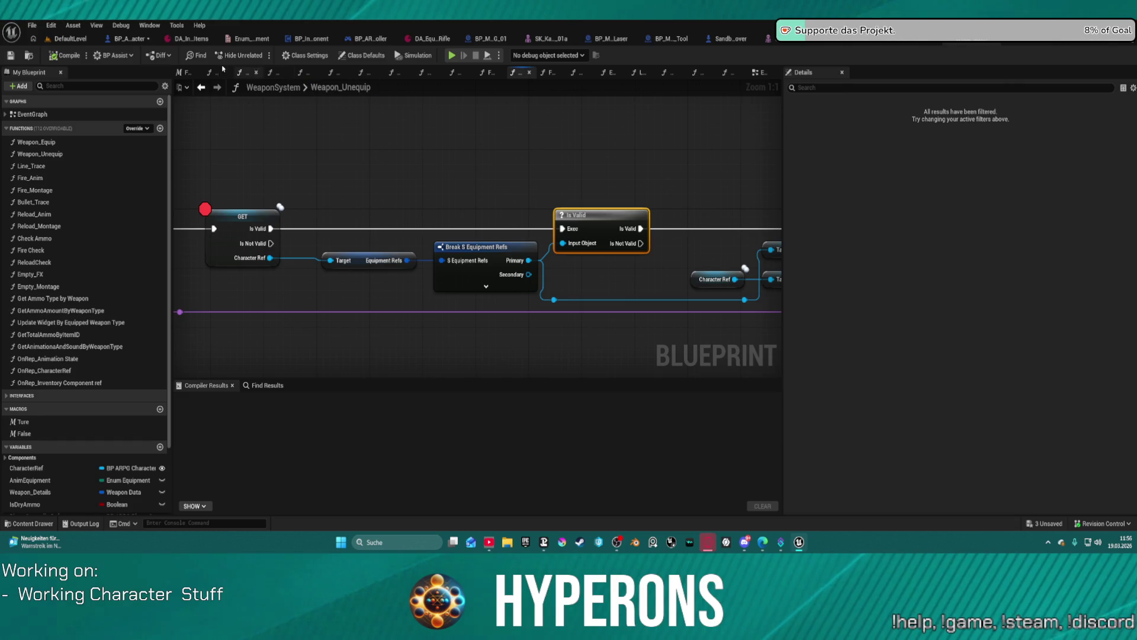
{"action": "left_click", "coordinate": [199, 90]}
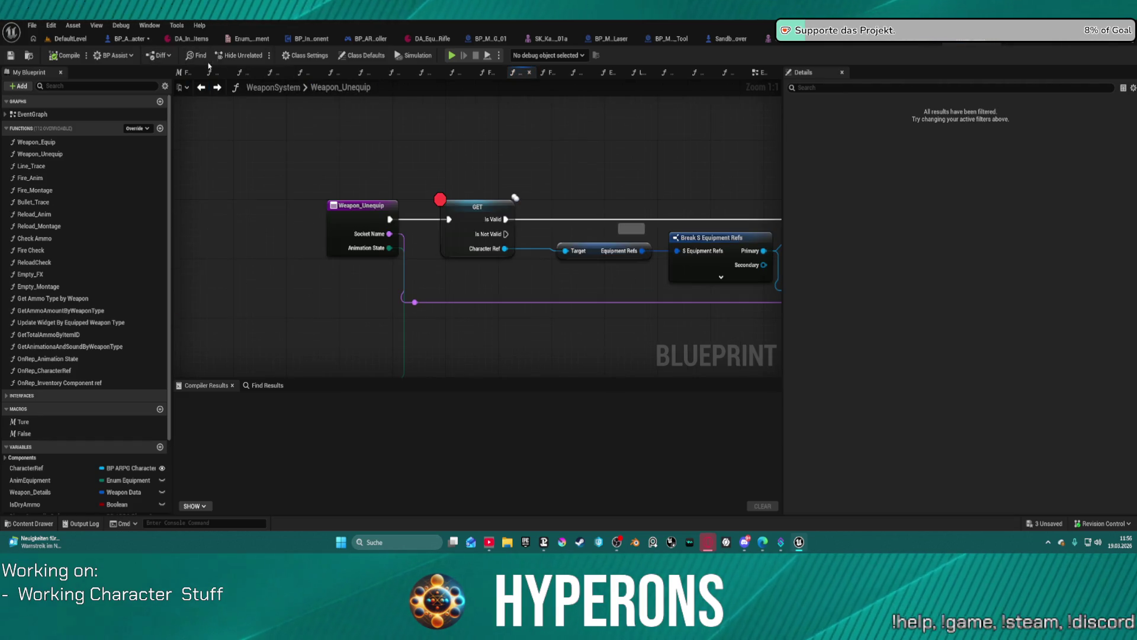
Return to the EventGraph's change-weapon logic and jump to the Server_ChangeWeapon custom event
{"action": "left_click", "coordinate": [202, 89]}
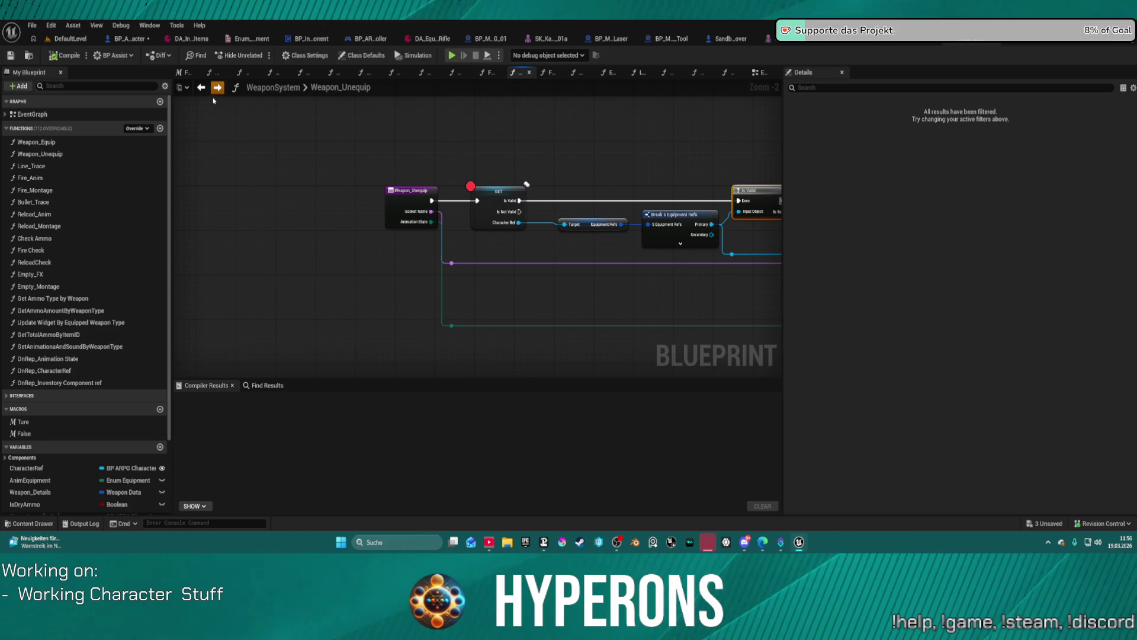
{"action": "left_click", "coordinate": [202, 88]}
{"action": "mouse_move", "coordinate": [489, 233]}
{"action": "left_mouse_down"}
{"action": "mouse_move", "coordinate": [26, 242]}
{"action": "mouse_move", "coordinate": [613, 224]}
{"action": "left_mouse_up"}
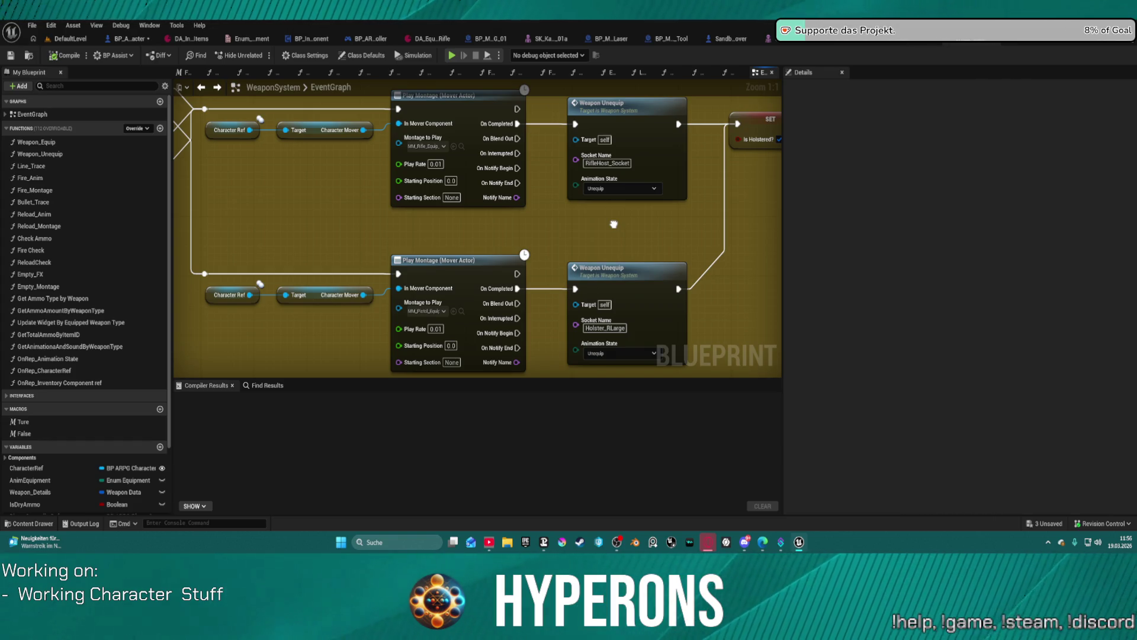
{"action": "scroll", "coordinate": [613, 224], "scroll_direction": "down", "scroll_amount": 2}
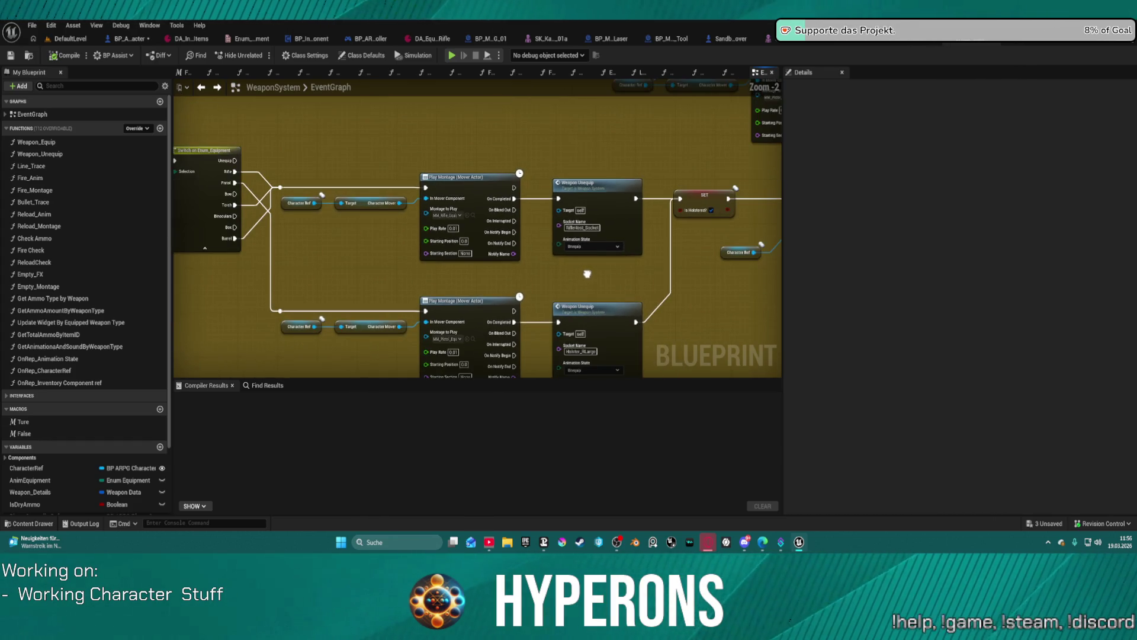
{"action": "left_click_drag", "start_coordinate": [587, 274], "coordinate": [587, 278]}
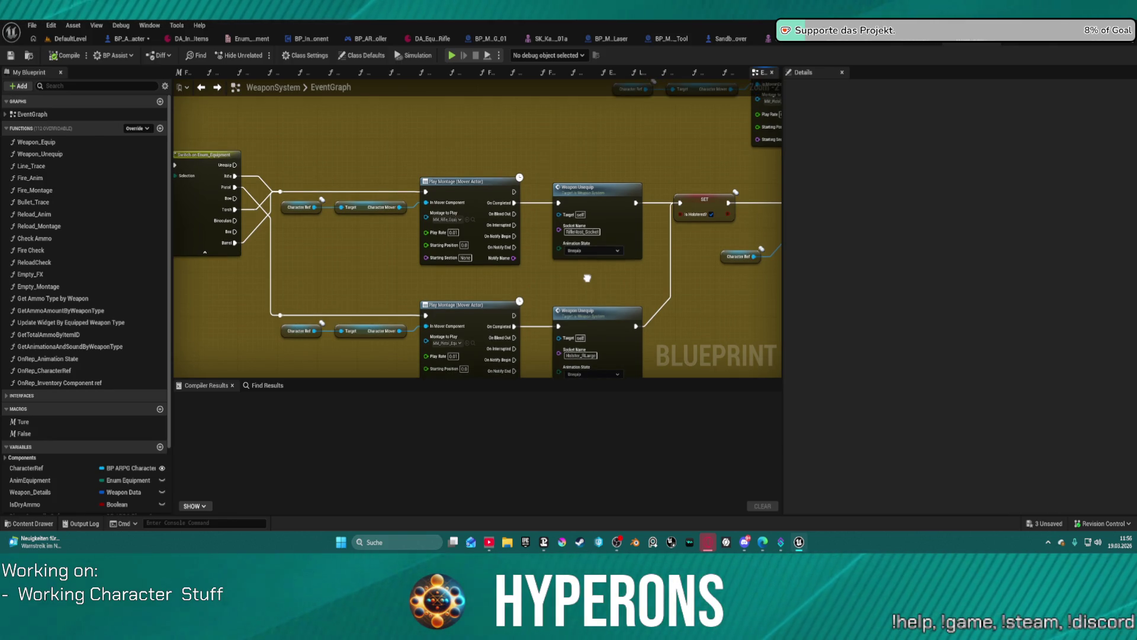
{"action": "mouse_move", "coordinate": [587, 278]}
{"action": "left_mouse_down"}
{"action": "mouse_move", "coordinate": [384, 289]}
{"action": "mouse_move", "coordinate": [286, 310]}
{"action": "mouse_move", "coordinate": [271, 521]}
{"action": "mouse_move", "coordinate": [318, 509]}
{"action": "mouse_move", "coordinate": [337, 464]}
{"action": "mouse_move", "coordinate": [426, 542]}
{"action": "left_mouse_up"}
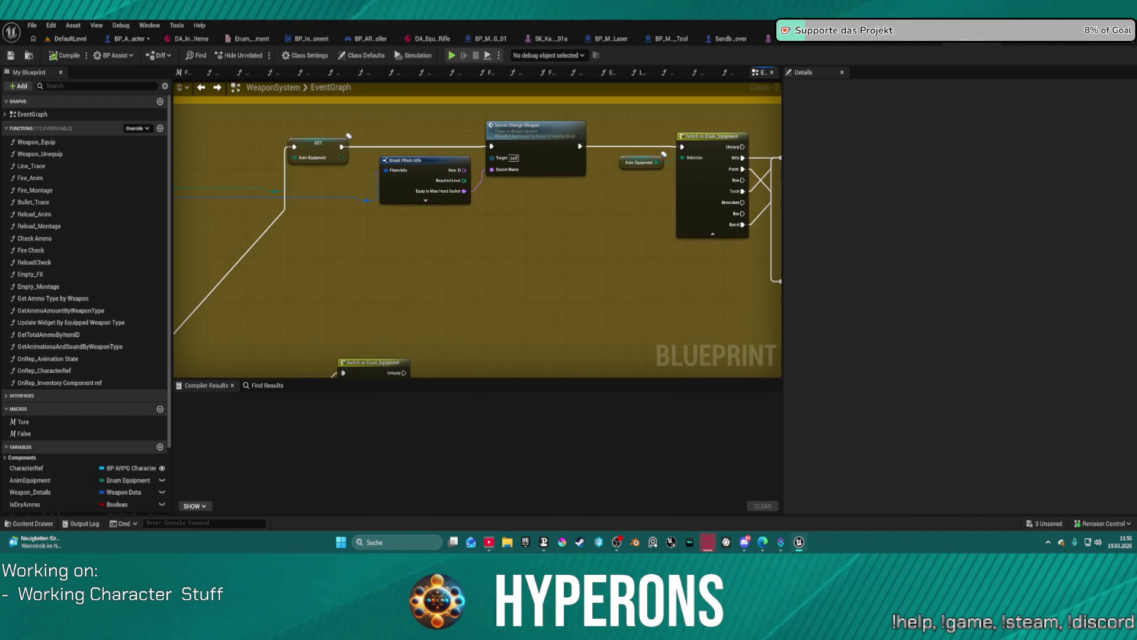
{"action": "double_click", "coordinate": [558, 157]}
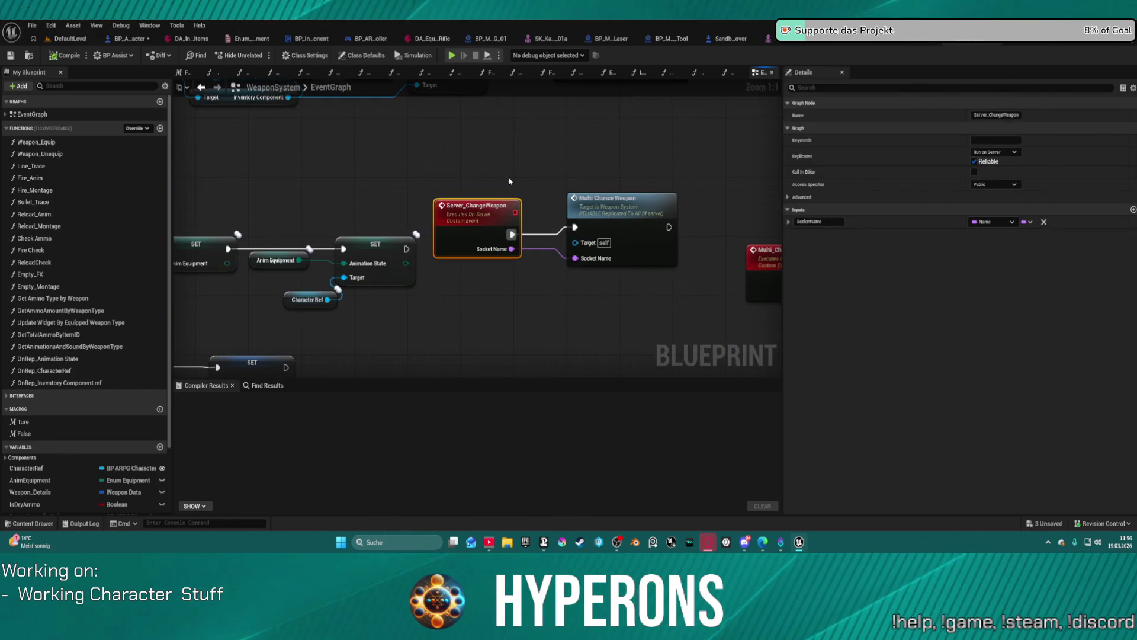
Run Attach Component To Component from Multi_ChangeWeapon with Skeletal Mesh TP as its Parent
{"action": "scroll", "coordinate": [495, 187], "scroll_direction": "down", "scroll_amount": 7}
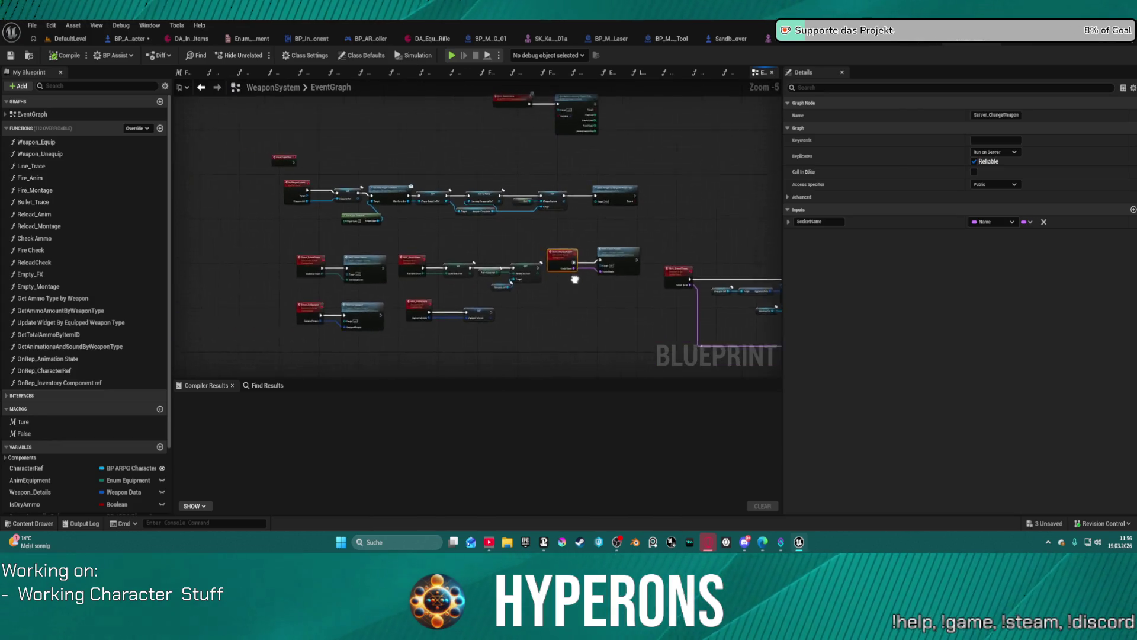
{"action": "left_click_drag", "start_coordinate": [575, 284], "coordinate": [423, 231]}
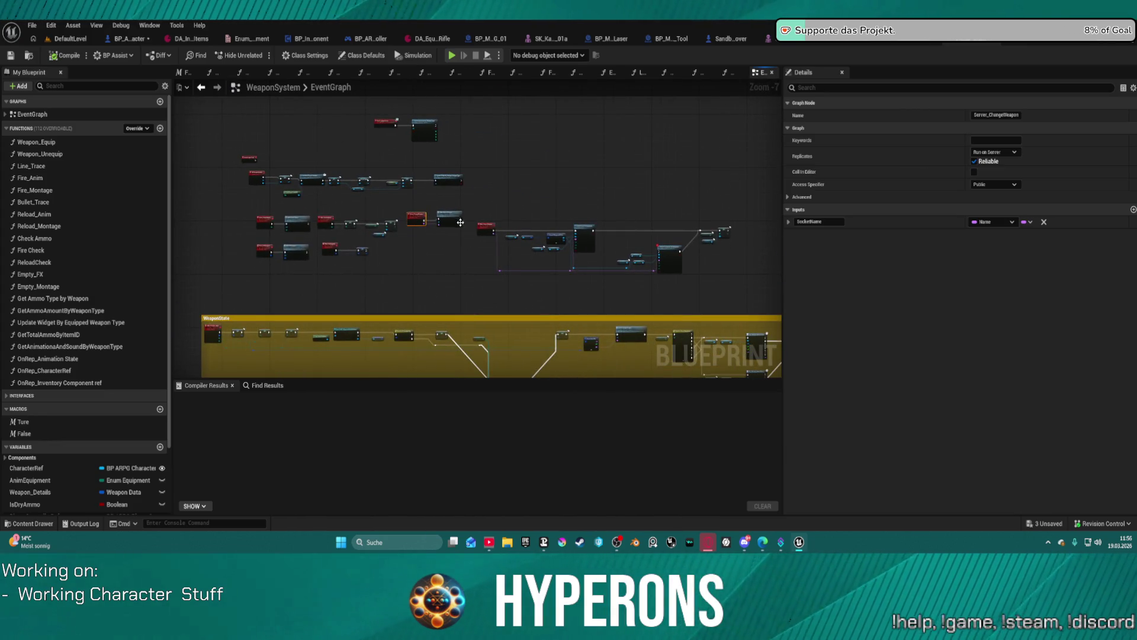
{"action": "scroll", "coordinate": [590, 237], "scroll_direction": "up", "scroll_amount": 4}
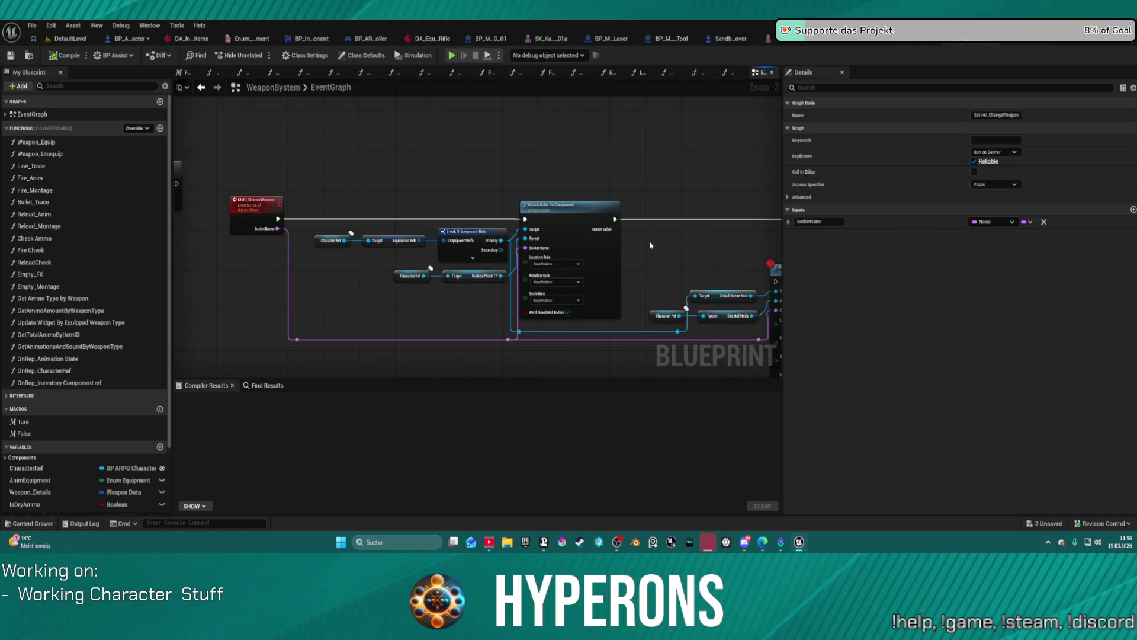
{"action": "left_click_drag", "start_coordinate": [650, 244], "coordinate": [446, 225]}
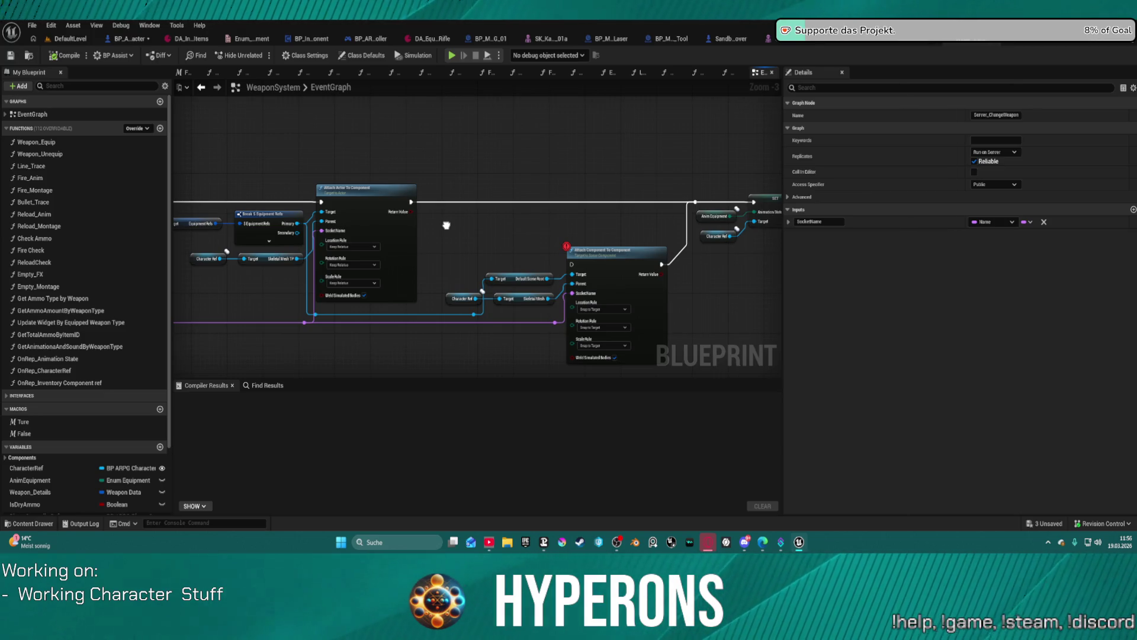
{"action": "mouse_move", "coordinate": [447, 225]}
{"action": "left_mouse_down"}
{"action": "mouse_move", "coordinate": [769, 212]}
{"action": "mouse_move", "coordinate": [406, 196]}
{"action": "mouse_move", "coordinate": [599, 198]}
{"action": "left_mouse_up"}
{"action": "mouse_move", "coordinate": [724, 238]}
{"action": "left_mouse_down"}
{"action": "mouse_move", "coordinate": [486, 181]}
{"action": "mouse_move", "coordinate": [227, 179]}
{"action": "left_mouse_up"}
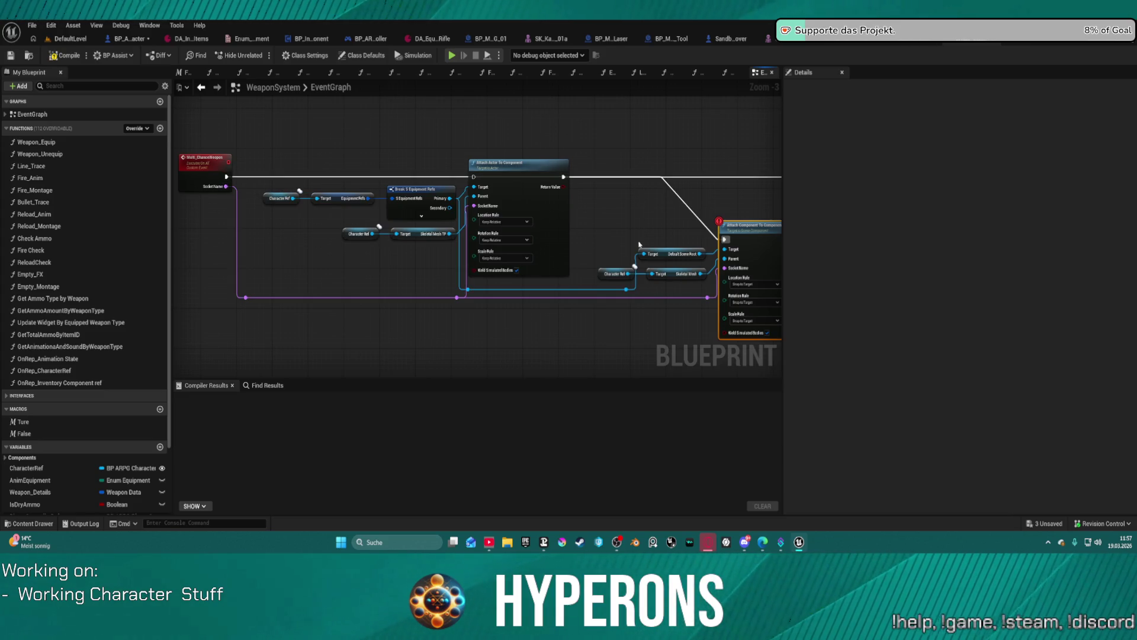
{"action": "mouse_move", "coordinate": [454, 234]}
{"action": "left_mouse_down"}
{"action": "mouse_move", "coordinate": [449, 254]}
{"action": "mouse_move", "coordinate": [474, 260]}
{"action": "mouse_move", "coordinate": [727, 266]}
{"action": "left_mouse_up"}
{"action": "left_click_drag", "start_coordinate": [750, 187], "coordinate": [486, 169]}
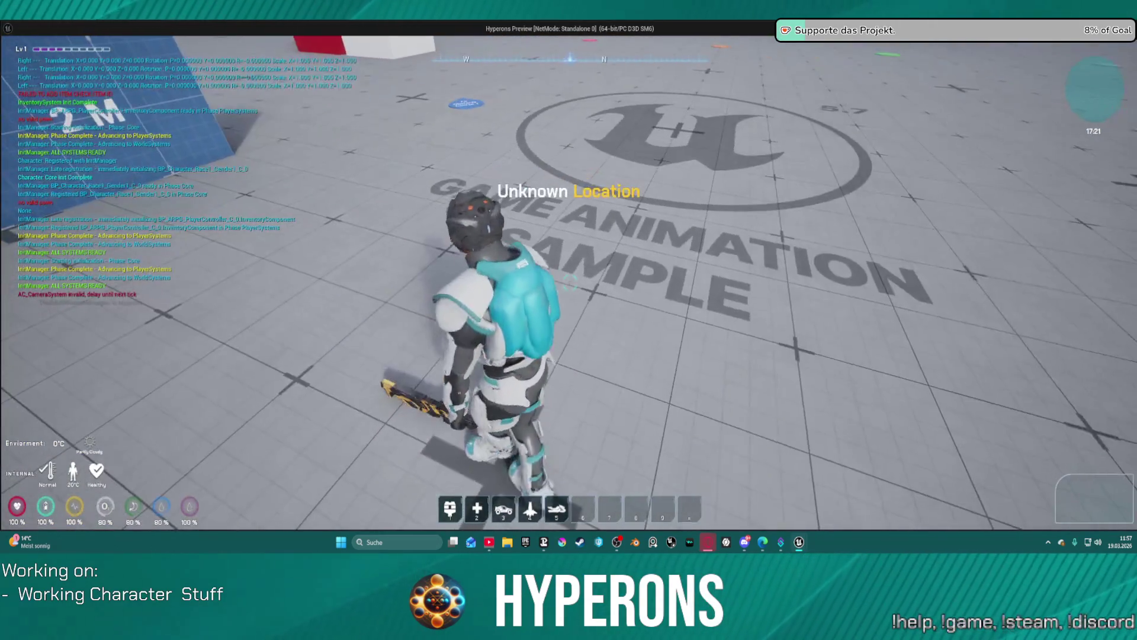
In the running game, aim the equipped rifle, orbit the camera to the character's front, and close the inventory
{"action": "key", "text": "i"}
{"action": "key", "text": "alt+Tab"}
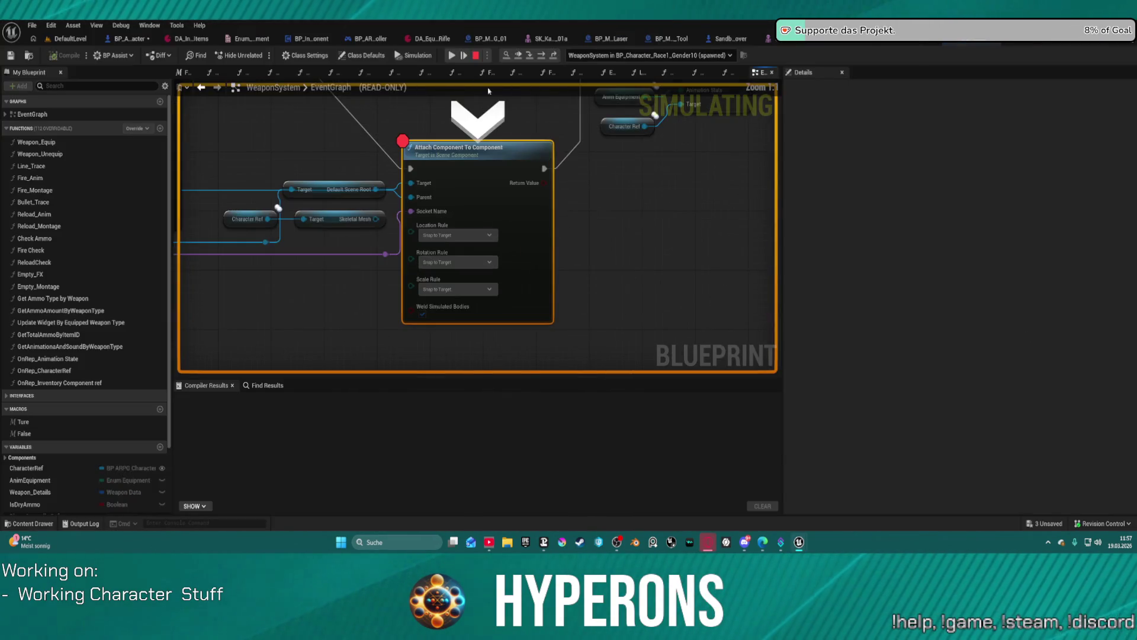
{"action": "key", "text": "alt+Tab"}
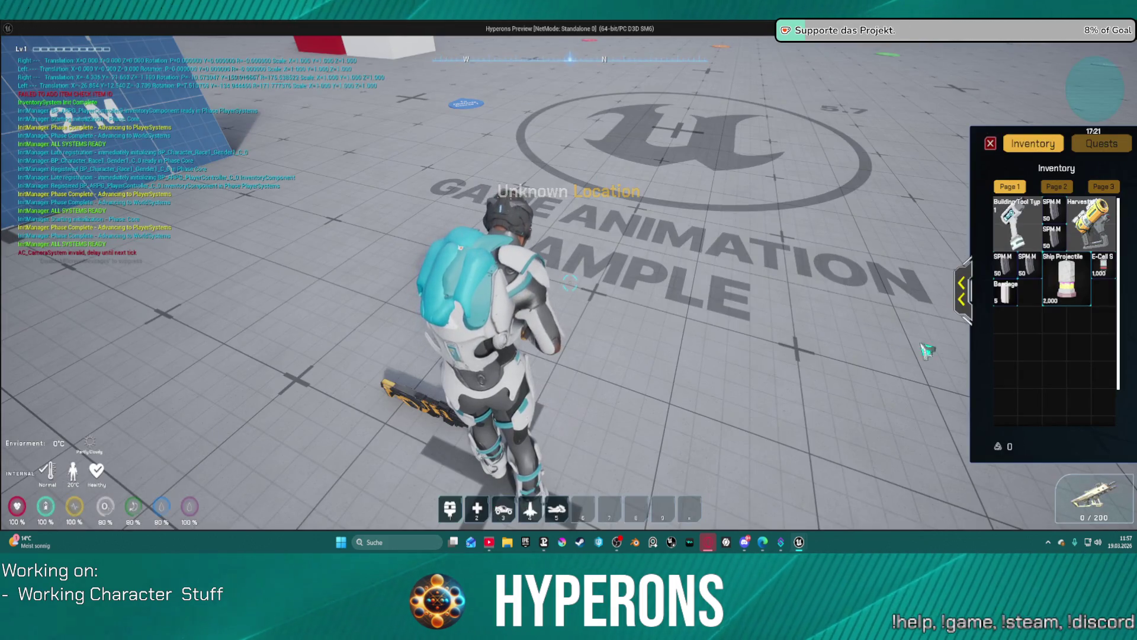
{"action": "right_click", "coordinate": [569, 284]}
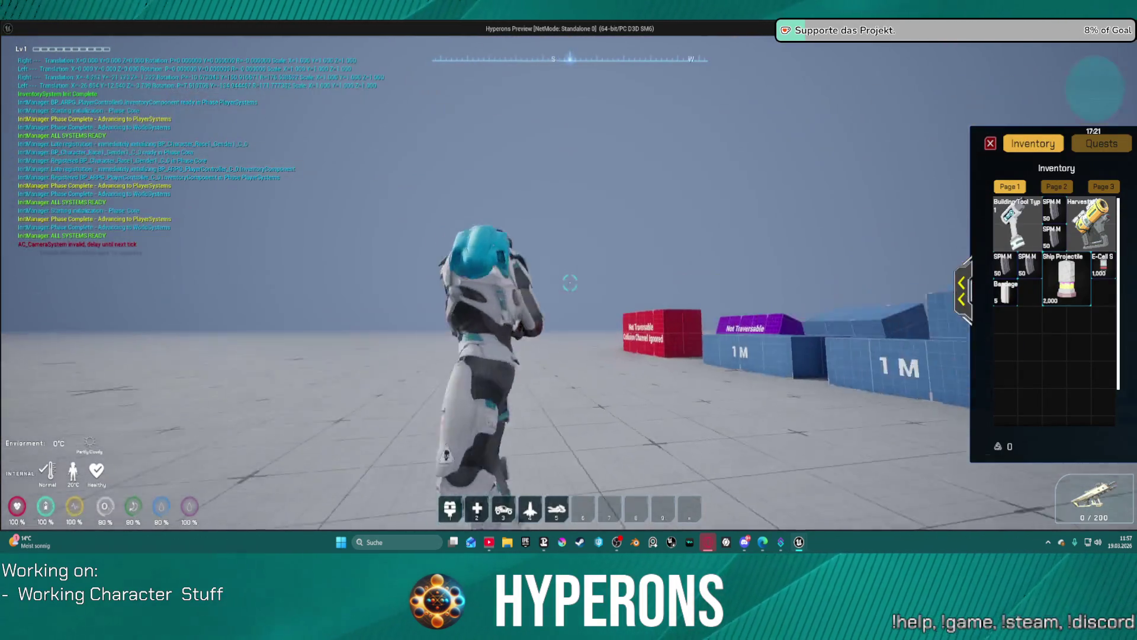
{"action": "key", "text": "w"}
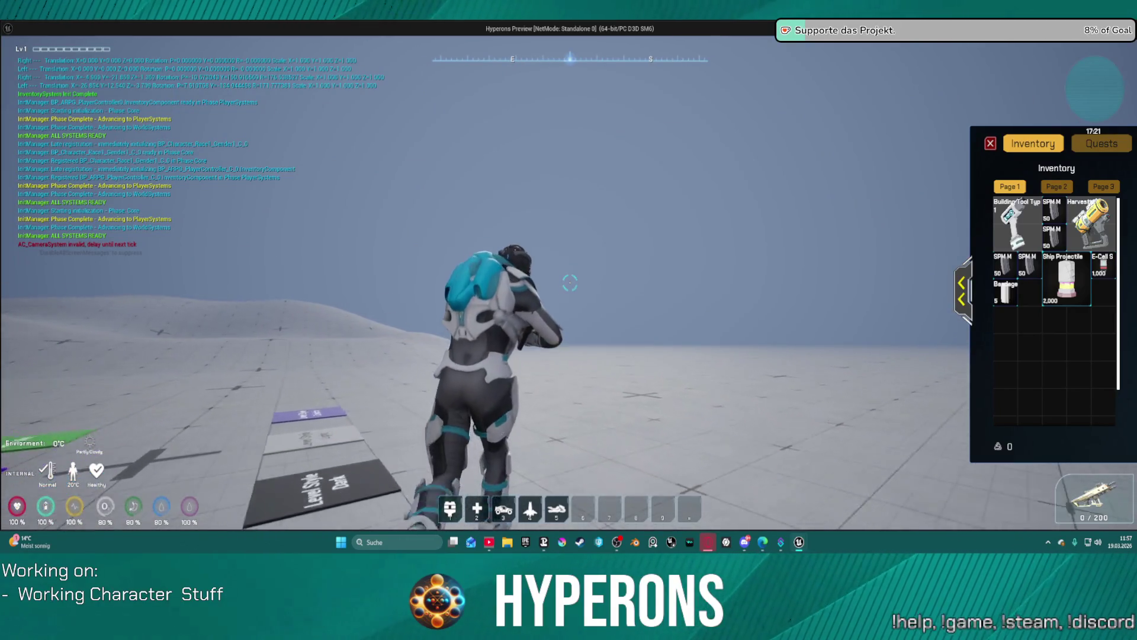
{"action": "left_click_drag", "start_coordinate": [569, 283], "coordinate": [724, 287]}
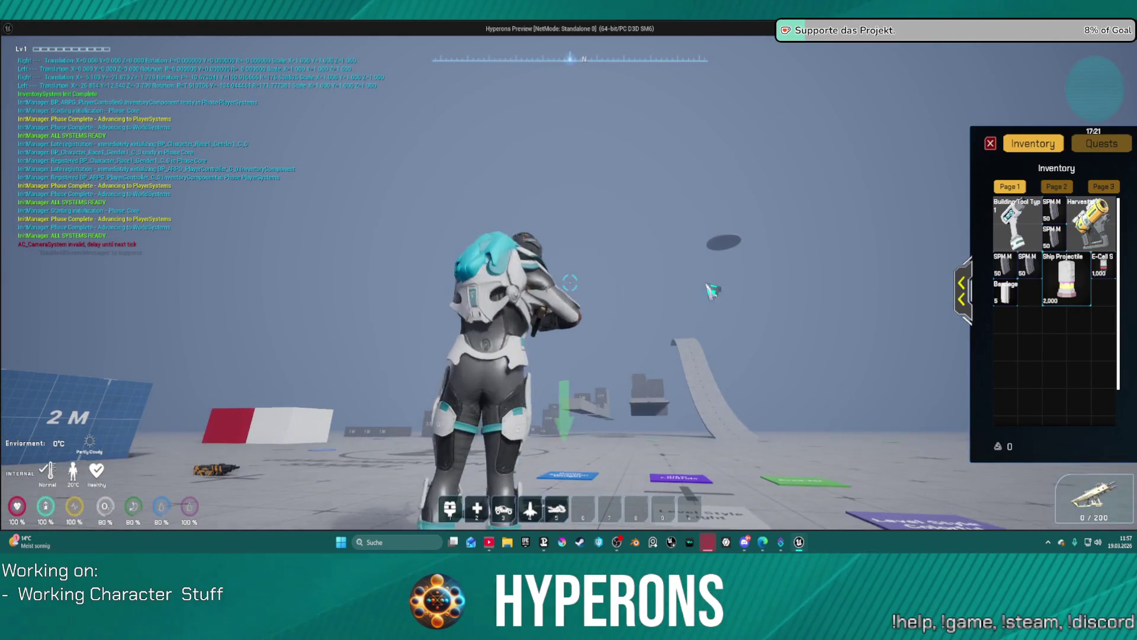
{"action": "key", "text": "i"}
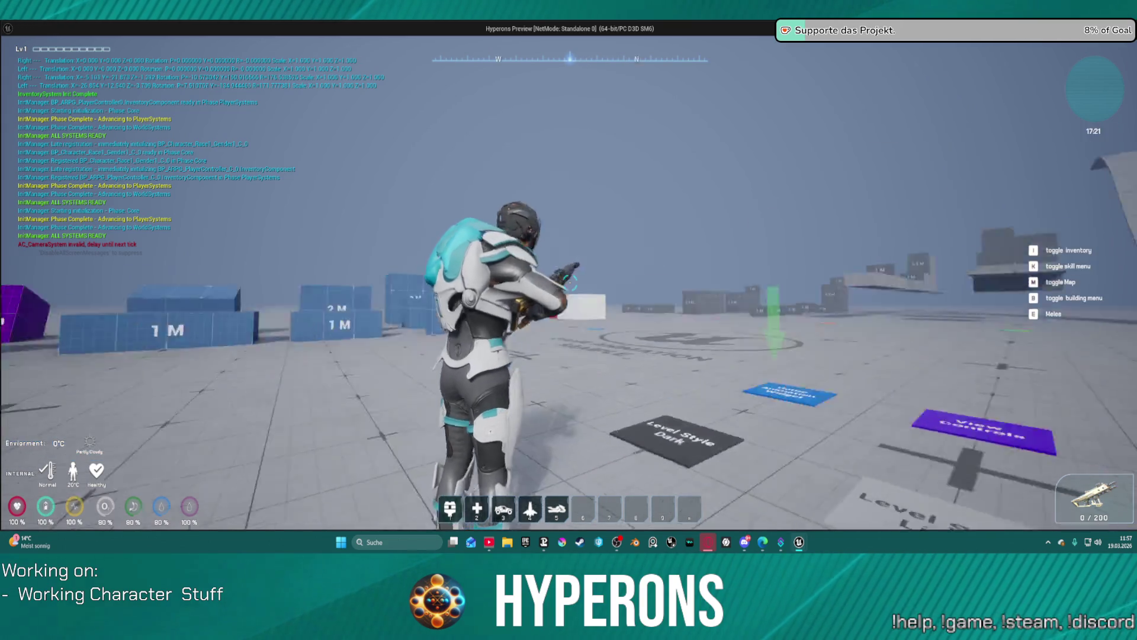
{"action": "mouse_move", "coordinate": [569, 283]}
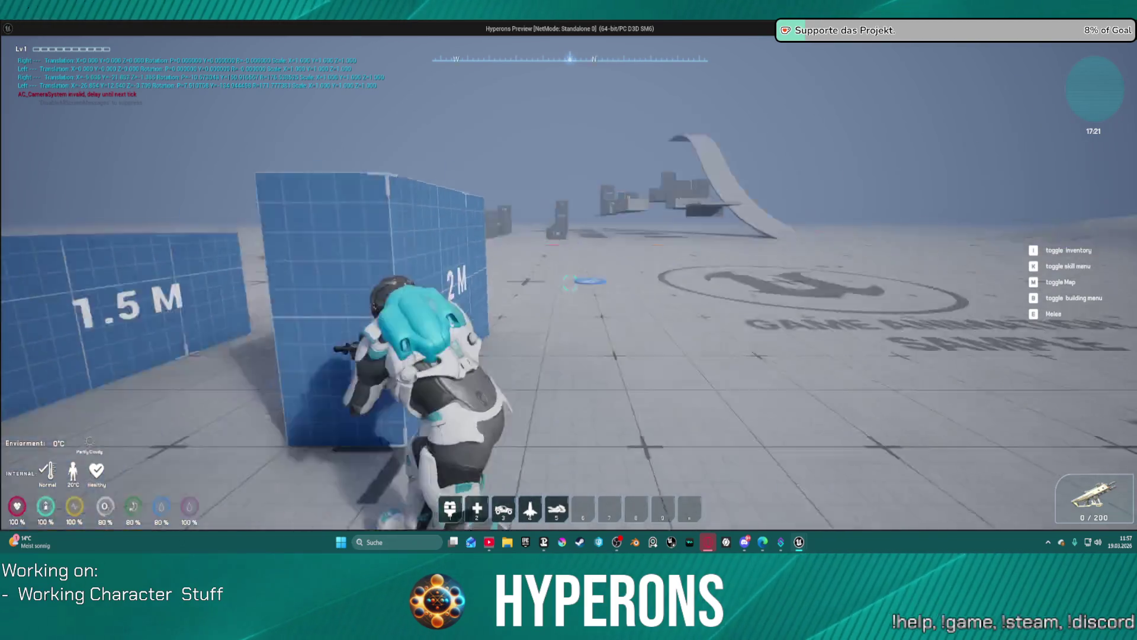
Run toward the blocks and ramp, exit, inspect the Multi_ChanceWeapon event, and return to the game
{"action": "key", "text": "w"}
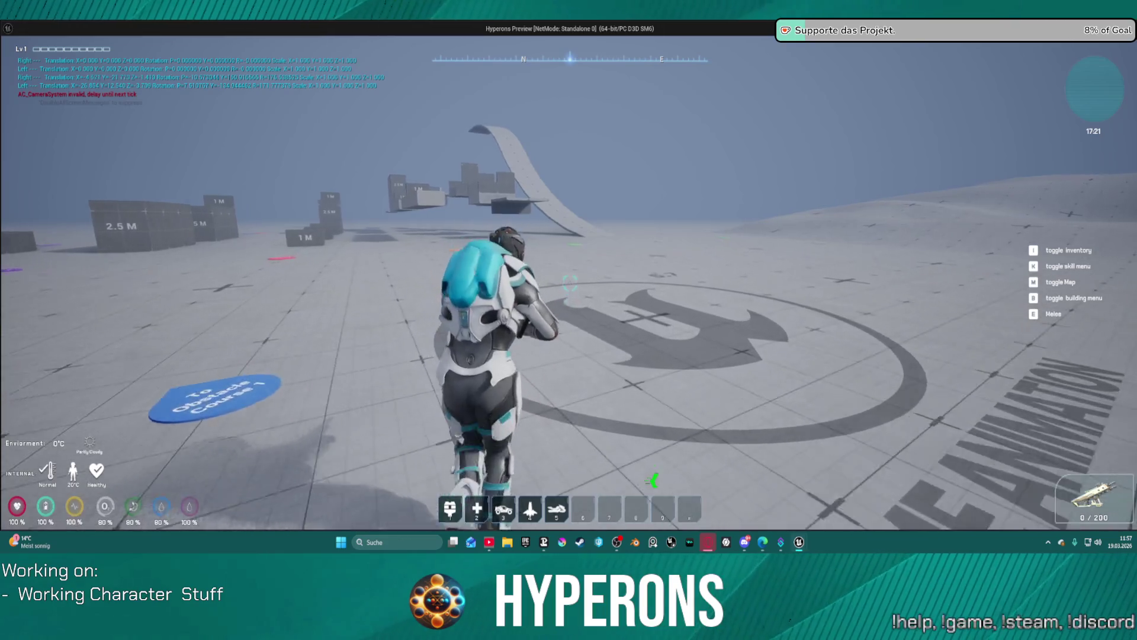
{"action": "key", "text": "w"}
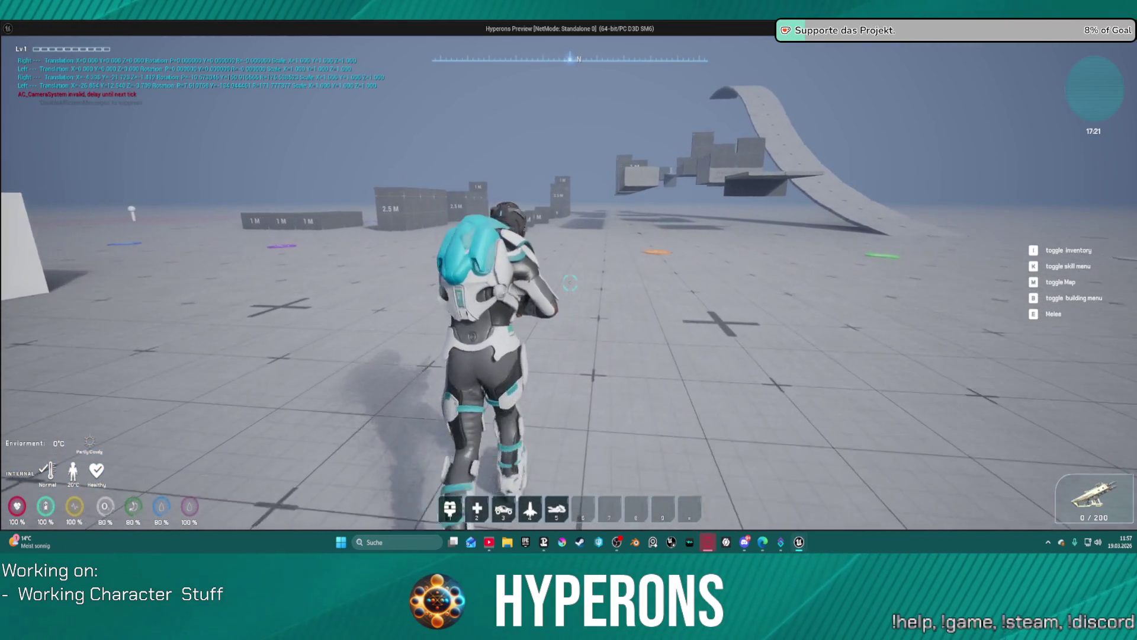
{"action": "key", "text": "w"}
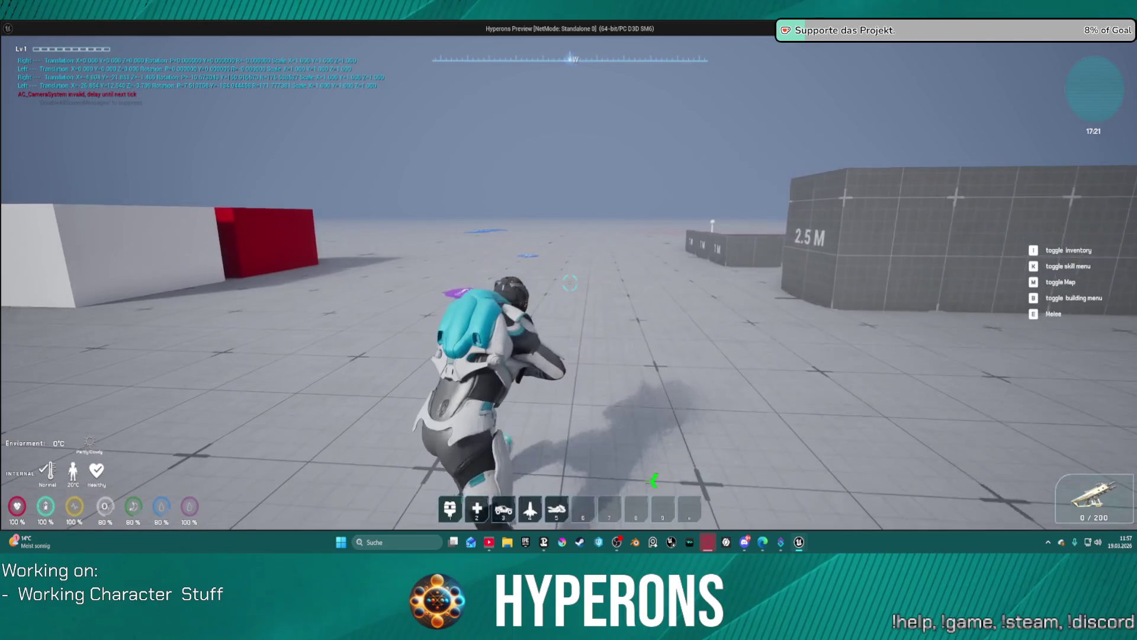
{"action": "key", "text": "Escape"}
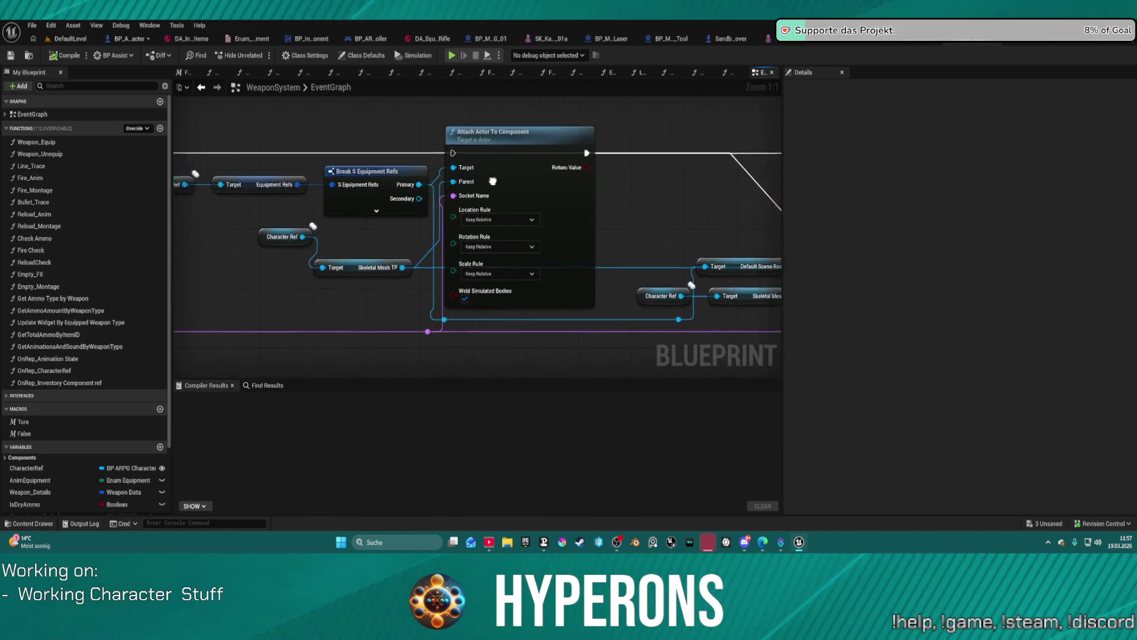
{"action": "left_click", "coordinate": [294, 176]}
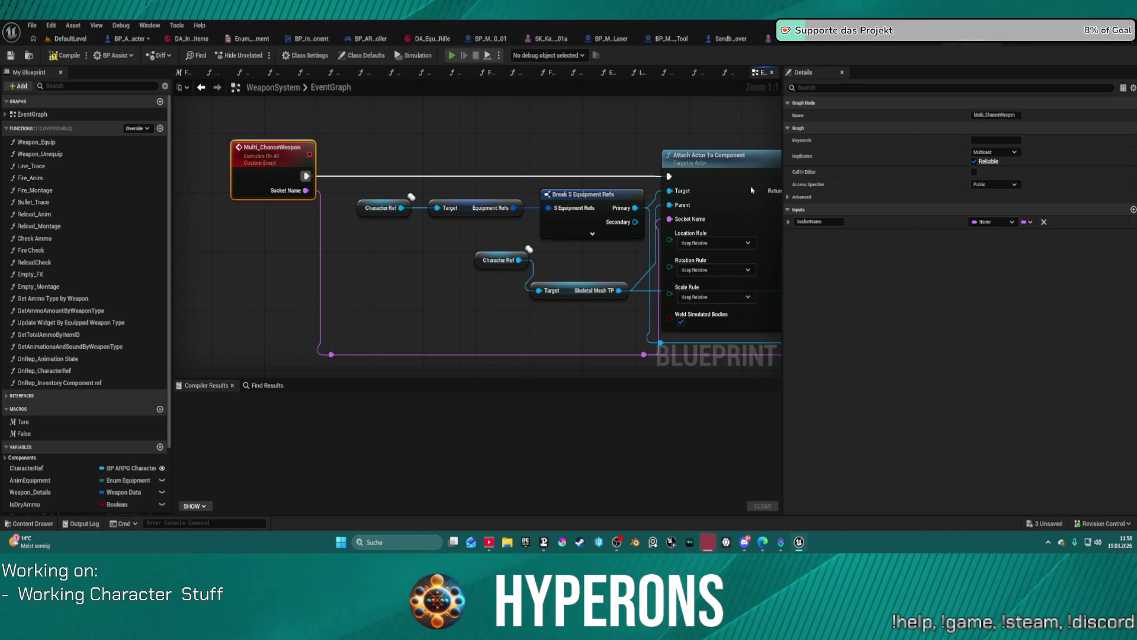
{"action": "key", "text": "alt+Tab"}
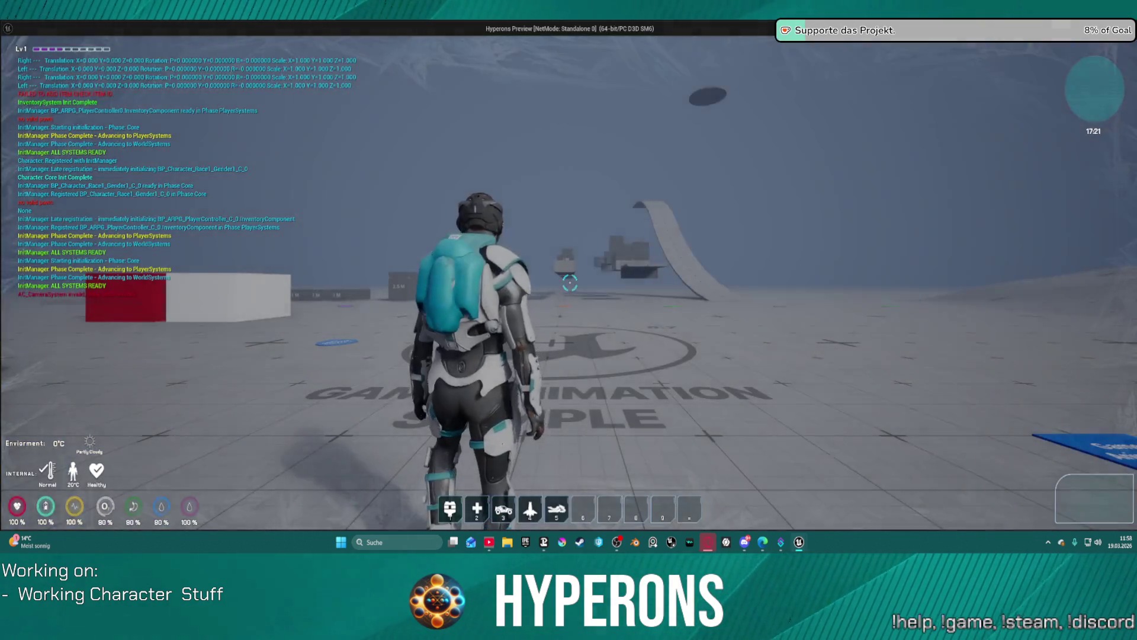
Run the character around the floor logo, then stop the running simulation session
{"action": "key", "text": "w"}
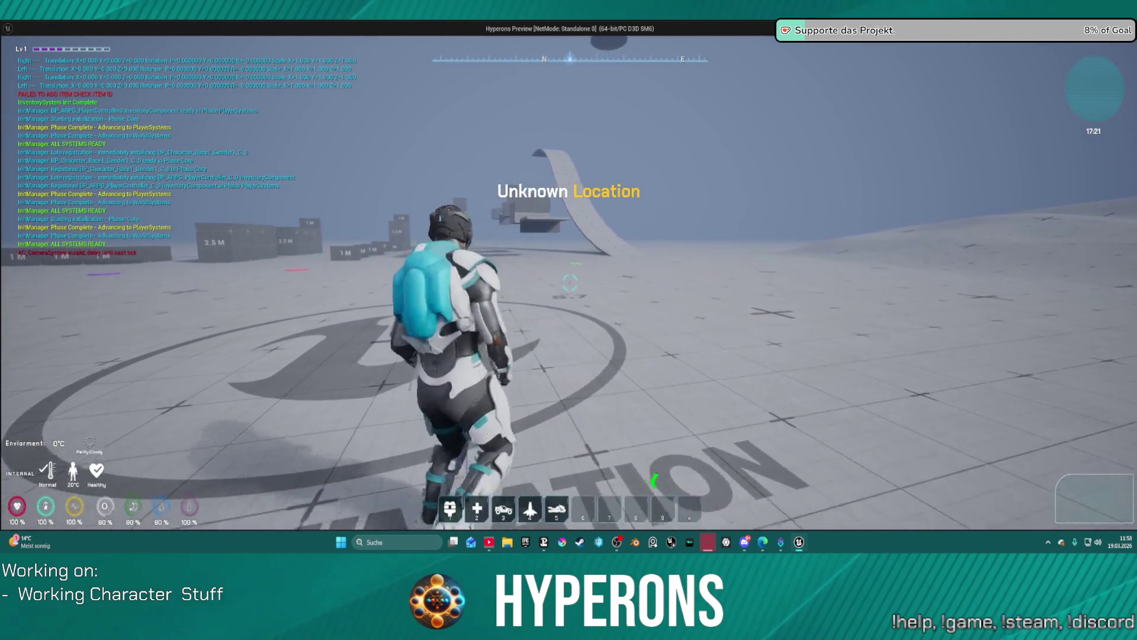
{"action": "key", "text": "w"}
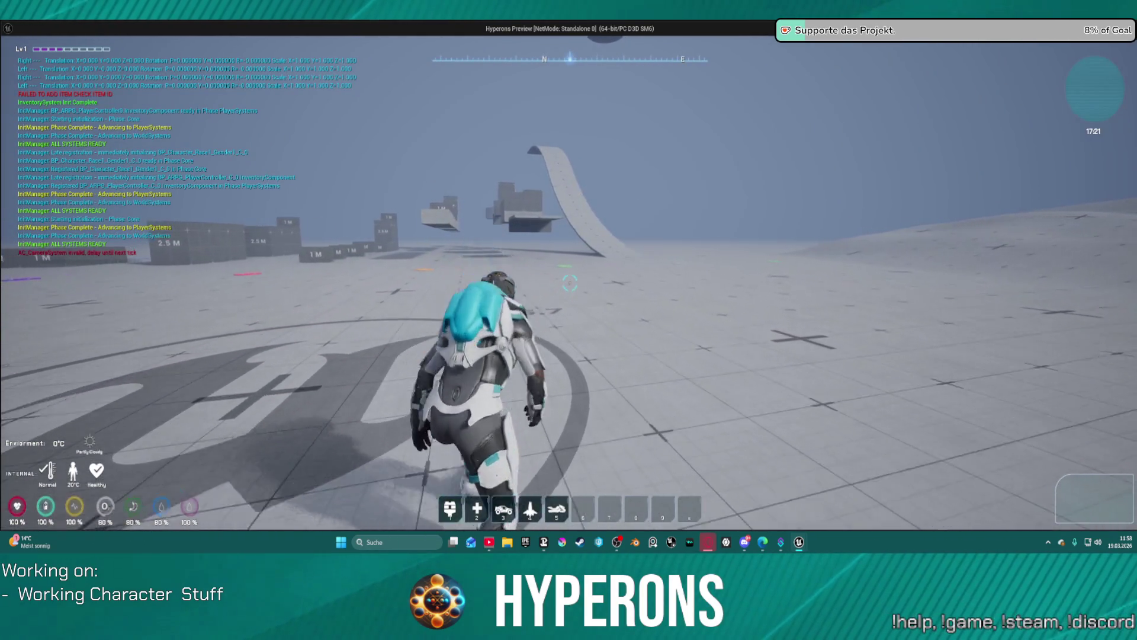
{"action": "key", "text": "w"}
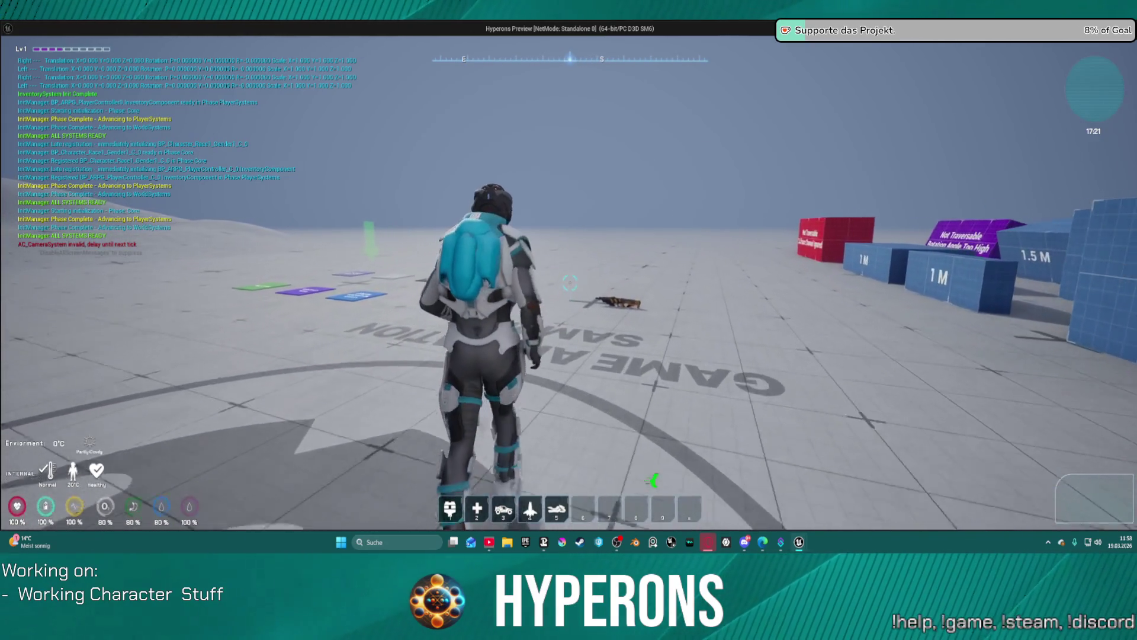
{"action": "key", "text": "alt+Tab"}
{"action": "key", "text": "Escape"}
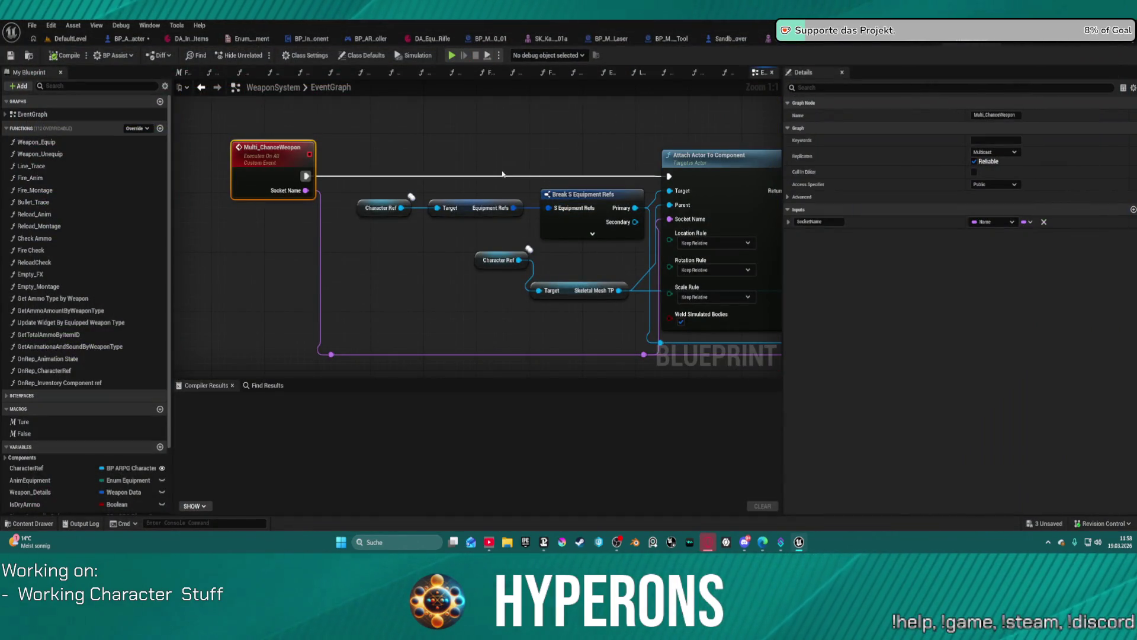
Launch a fresh standalone preview and walk across the floor to pick up the MG 01 rifle
{"action": "key", "text": "alt+p"}
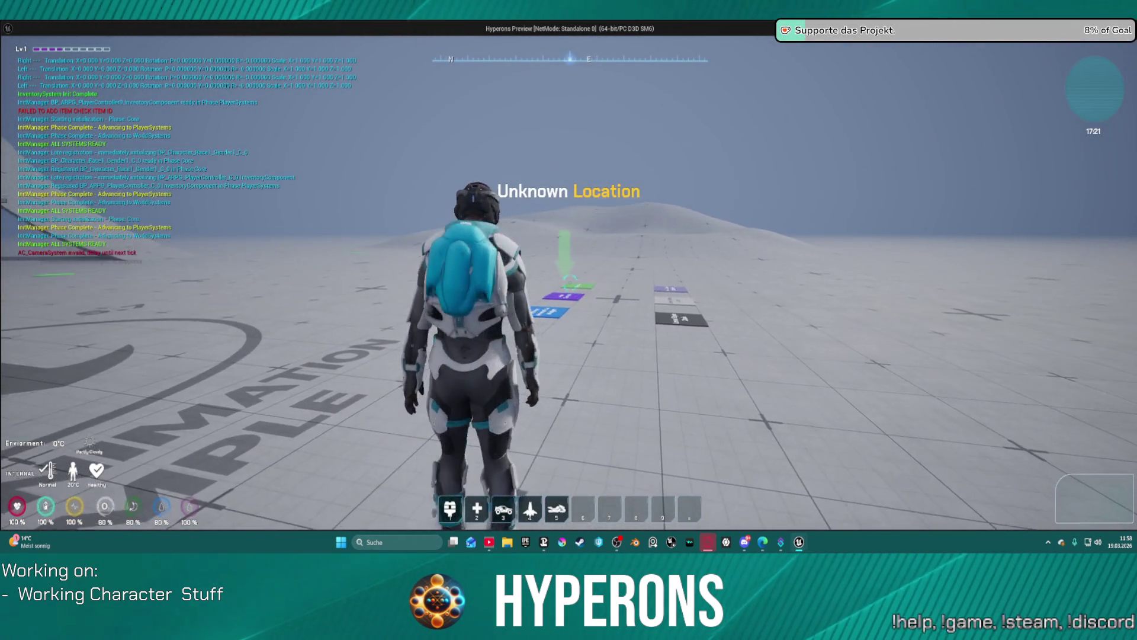
{"action": "key", "text": "w"}
{"action": "key", "text": "w"}
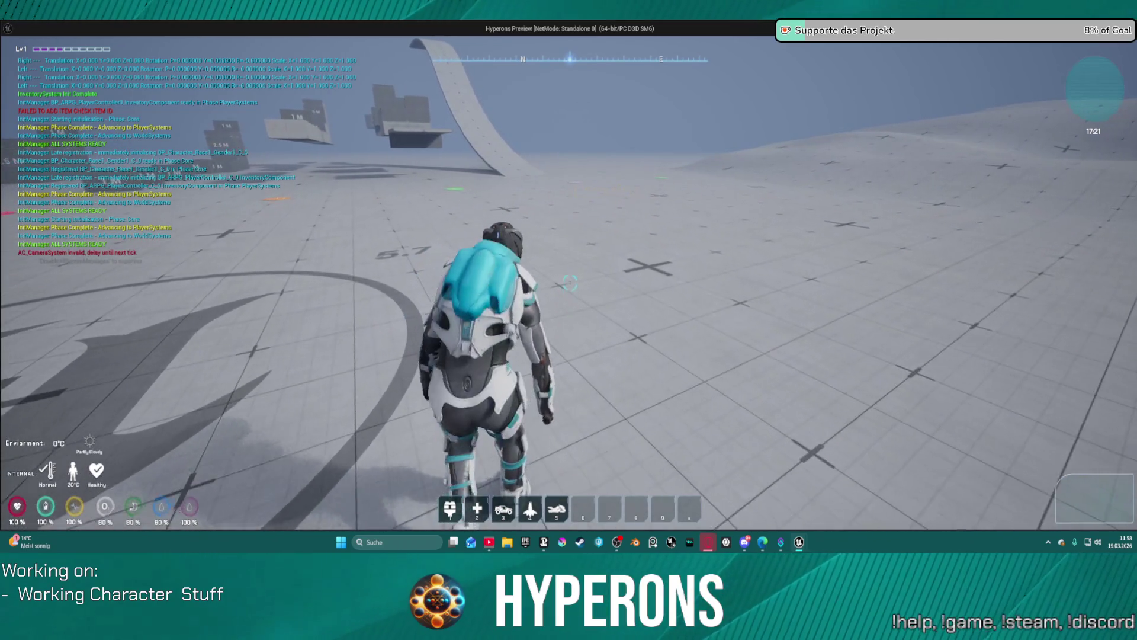
{"action": "key", "text": "w"}
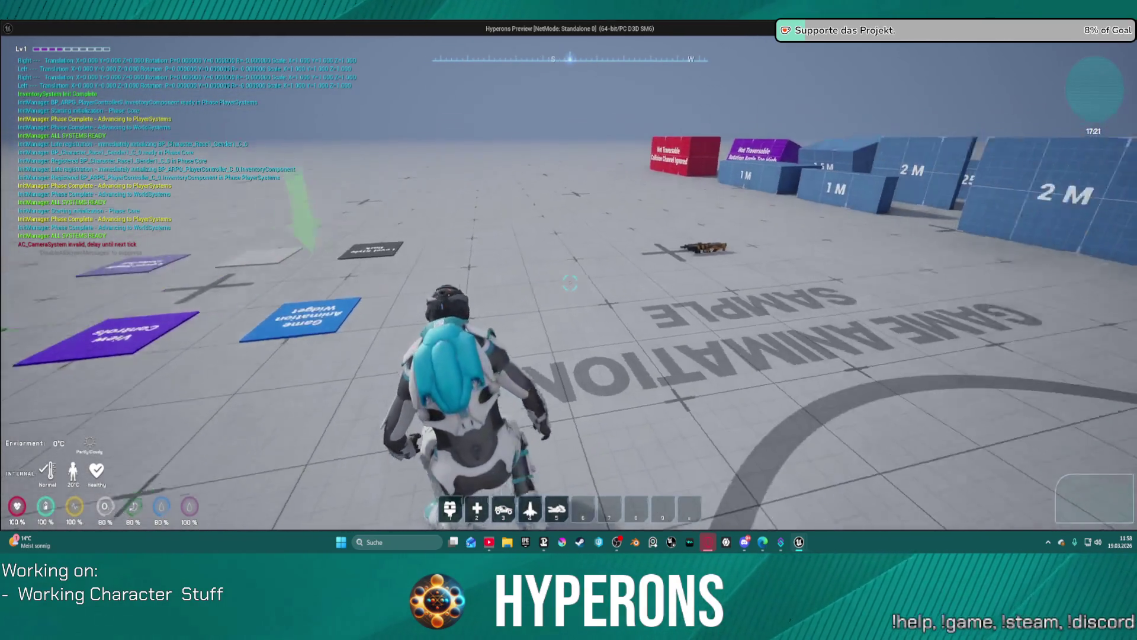
{"action": "key", "text": "w"}
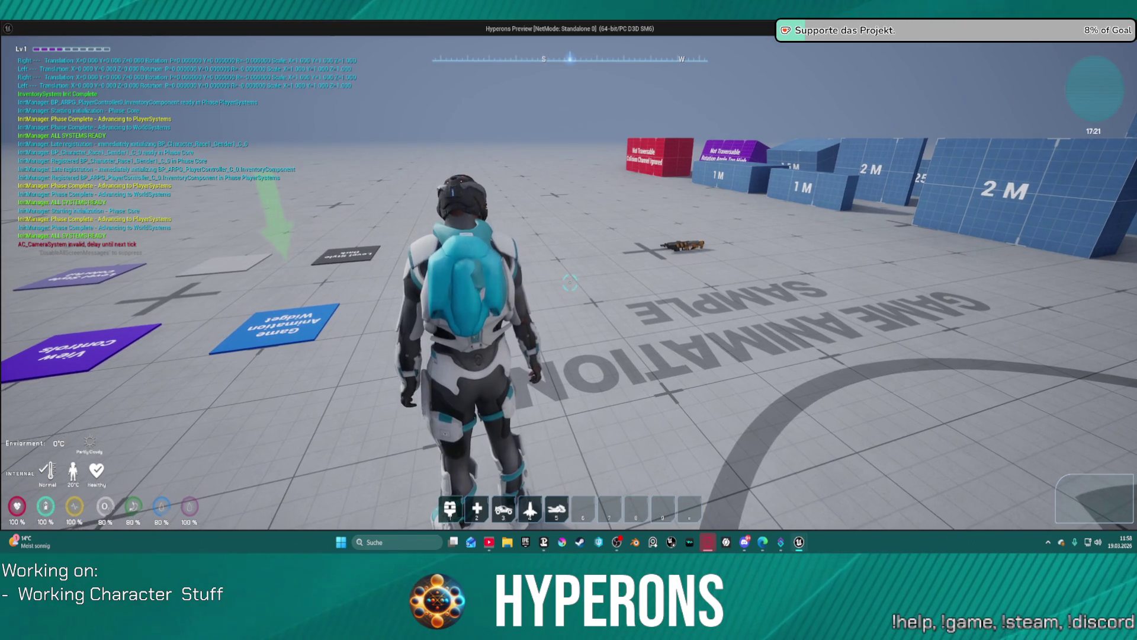
{"action": "key", "text": "w"}
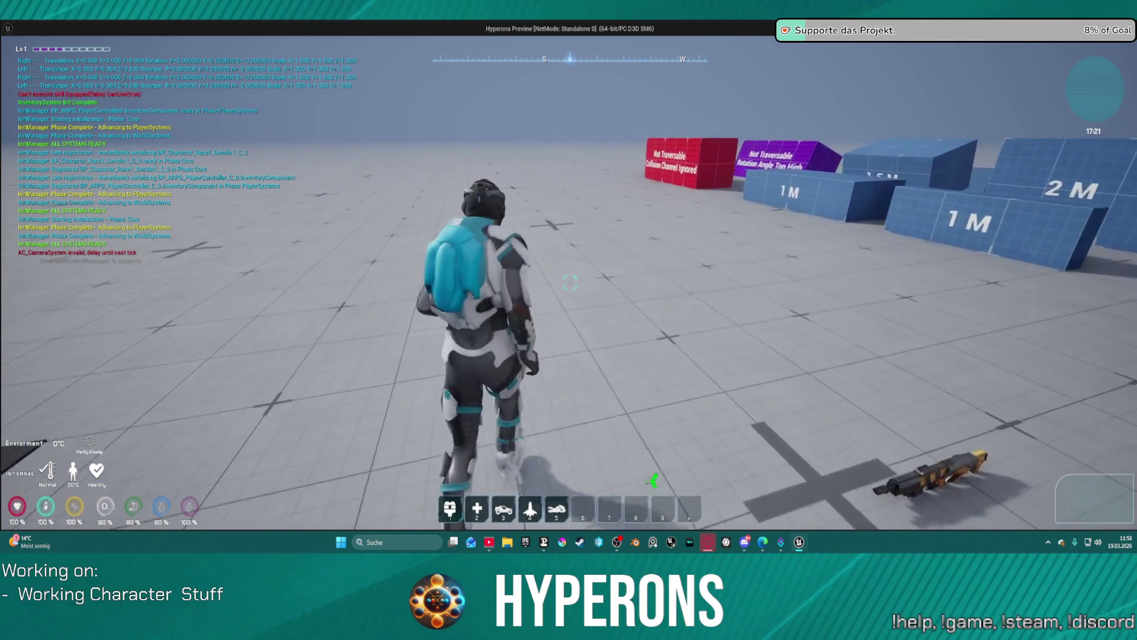
{"action": "key", "text": "w"}
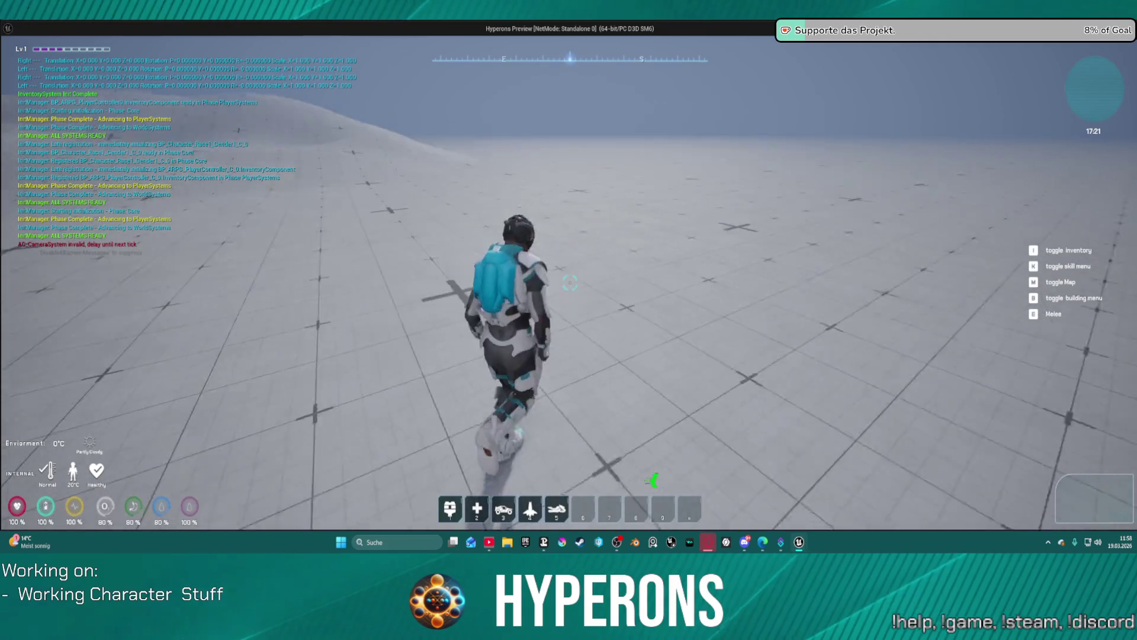
Confirm the MG 01 rifle appears in the inventory, then close the game preview
{"action": "key", "text": "w"}
{"action": "key", "text": "i"}
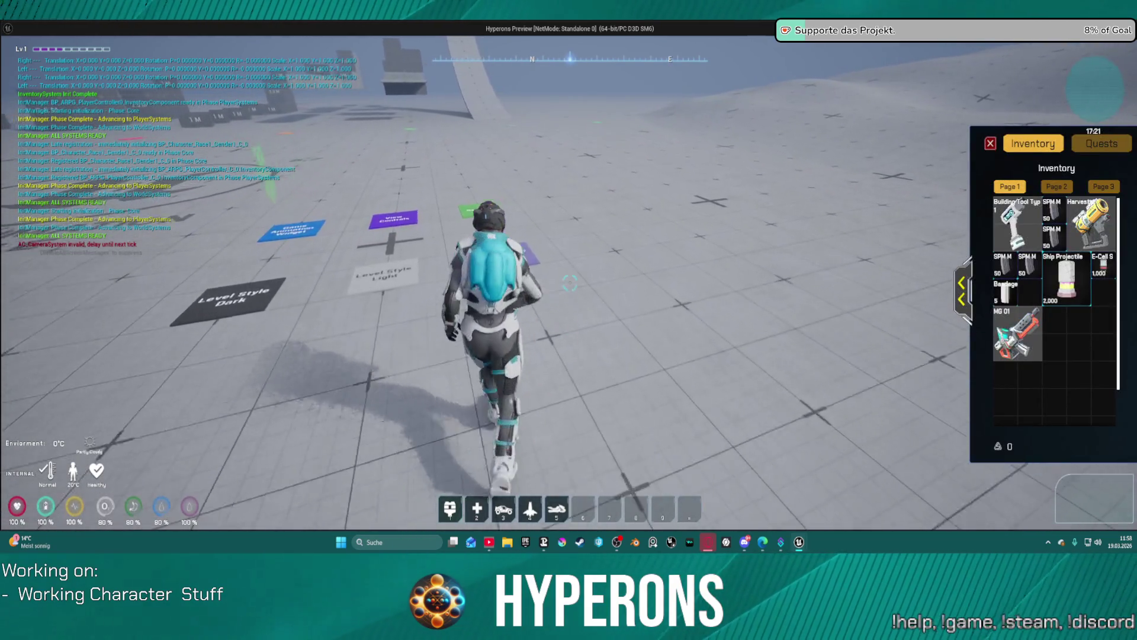
{"action": "key", "text": "i"}
{"action": "key", "text": "Escape"}
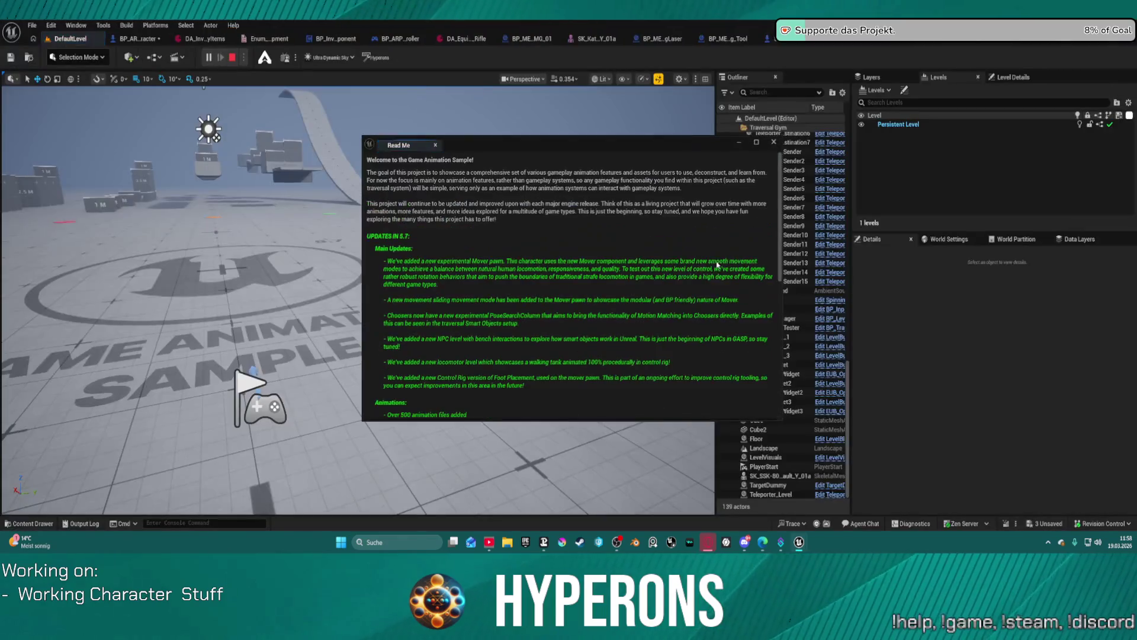